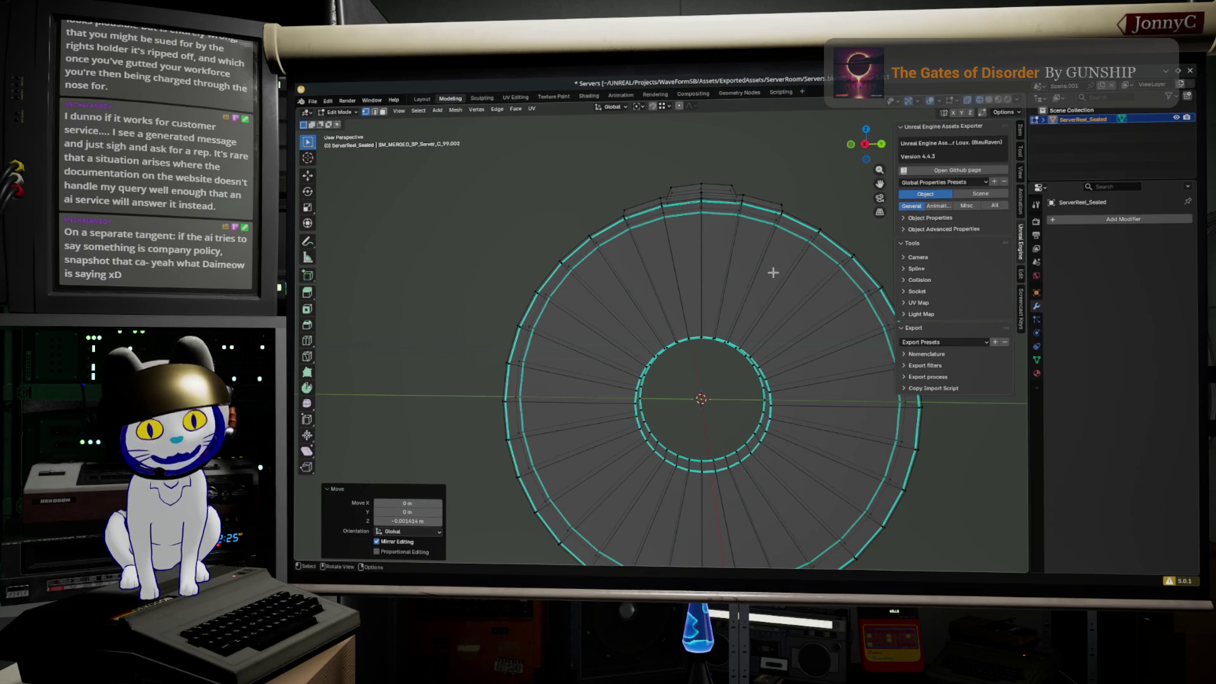
- Orbit around the ring mesh from several angles to inspect its top section
{"action": "mouse_move", "coordinate": [700, 304]}
{"action": "middle_mouse_down"}
{"action": "mouse_move", "coordinate": [724, 349]}
{"action": "mouse_move", "coordinate": [727, 317]}
{"action": "mouse_move", "coordinate": [660, 408]}
{"action": "mouse_move", "coordinate": [661, 367]}
{"action": "mouse_move", "coordinate": [646, 402]}
{"action": "mouse_move", "coordinate": [655, 383]}
{"action": "middle_mouse_up"}
{"action": "scroll", "coordinate": [728, 317], "scroll_direction": "up", "scroll_amount": 3}
{"action": "scroll", "coordinate": [779, 289], "scroll_direction": "up", "scroll_amount": 2}
{"action": "scroll", "coordinate": [754, 290], "scroll_direction": "up", "scroll_amount": 2}
{"action": "scroll", "coordinate": [660, 408], "scroll_direction": "up", "scroll_amount": 2}
{"action": "key", "text": "KP_7"}
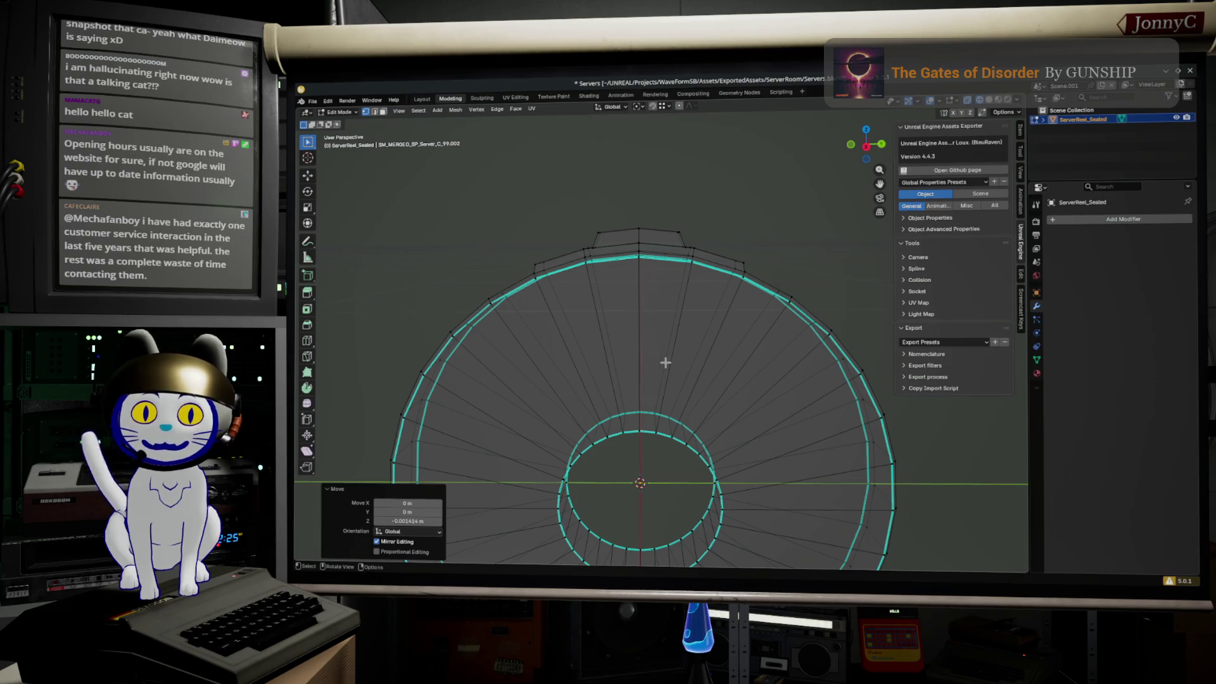
{"action": "mouse_move", "coordinate": [665, 361]}
{"action": "middle_mouse_down"}
{"action": "mouse_move", "coordinate": [691, 377]}
{"action": "mouse_move", "coordinate": [655, 358]}
{"action": "middle_mouse_up"}
{"action": "mouse_move", "coordinate": [638, 345]}
{"action": "middle_mouse_down"}
{"action": "mouse_move", "coordinate": [625, 311]}
{"action": "mouse_move", "coordinate": [606, 300]}
{"action": "middle_mouse_up"}
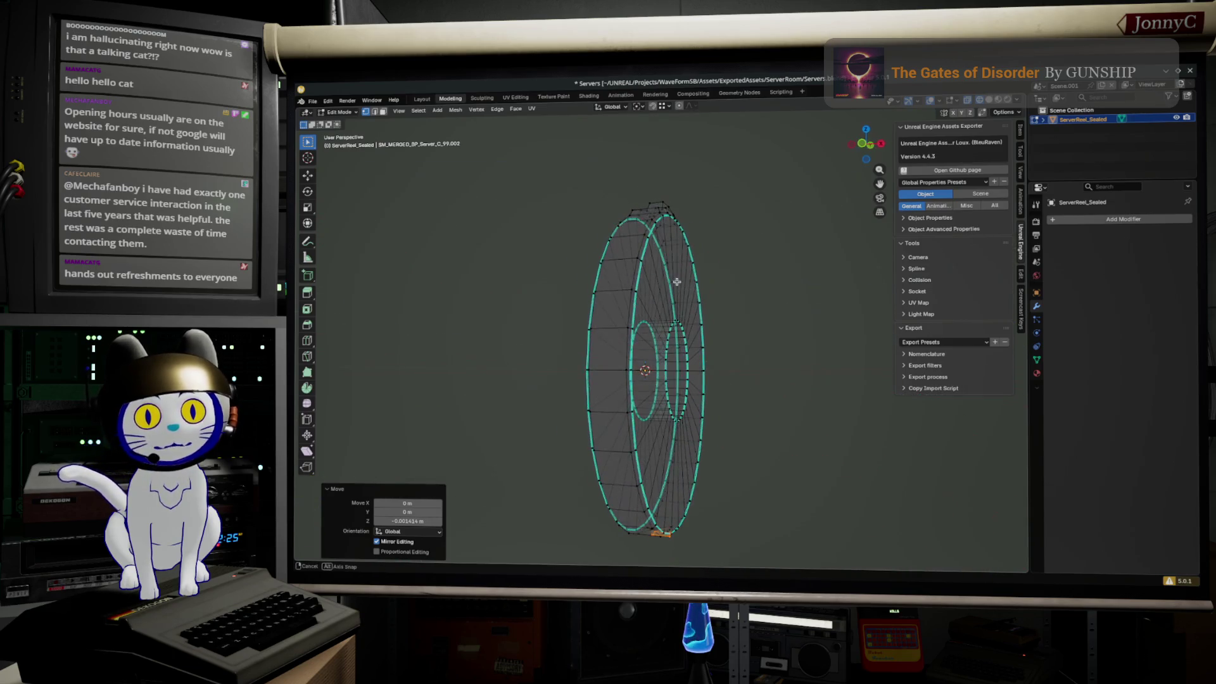
{"action": "scroll", "coordinate": [668, 295], "scroll_direction": "up", "scroll_amount": 4}
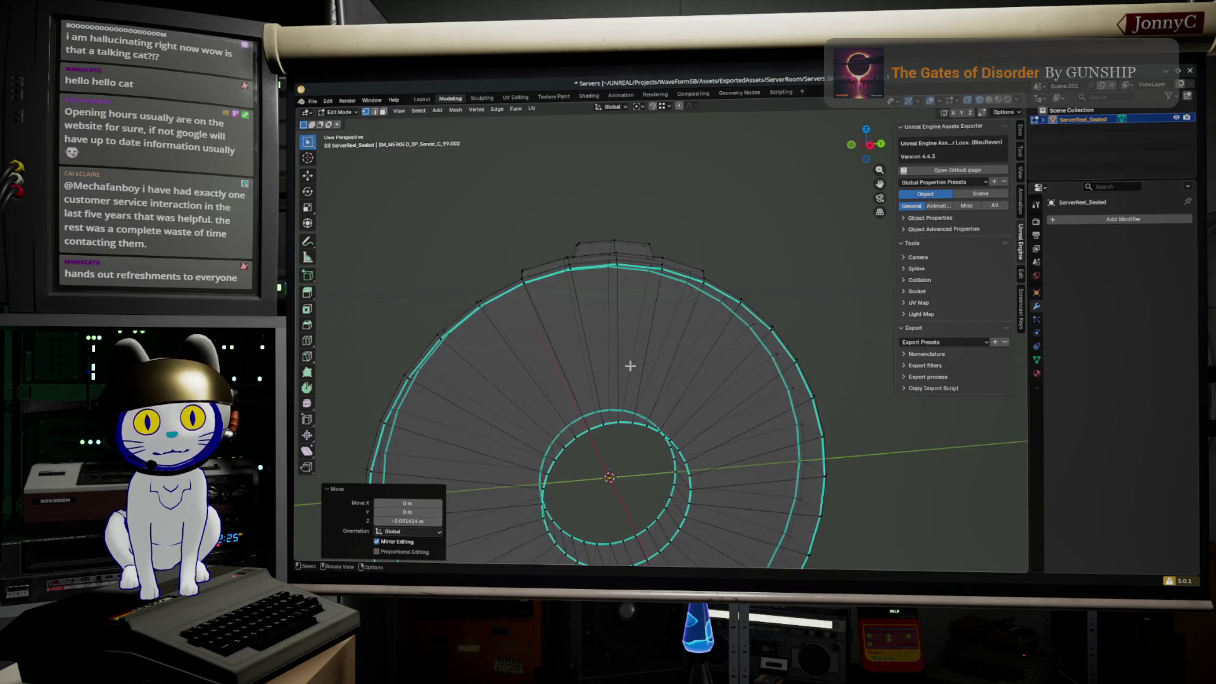
{"action": "scroll", "coordinate": [633, 361], "scroll_direction": "up", "scroll_amount": 2}
{"action": "mouse_move", "coordinate": [579, 350]}
{"action": "middle_mouse_down"}
{"action": "mouse_move", "coordinate": [664, 384]}
{"action": "mouse_move", "coordinate": [512, 271]}
{"action": "middle_mouse_up"}
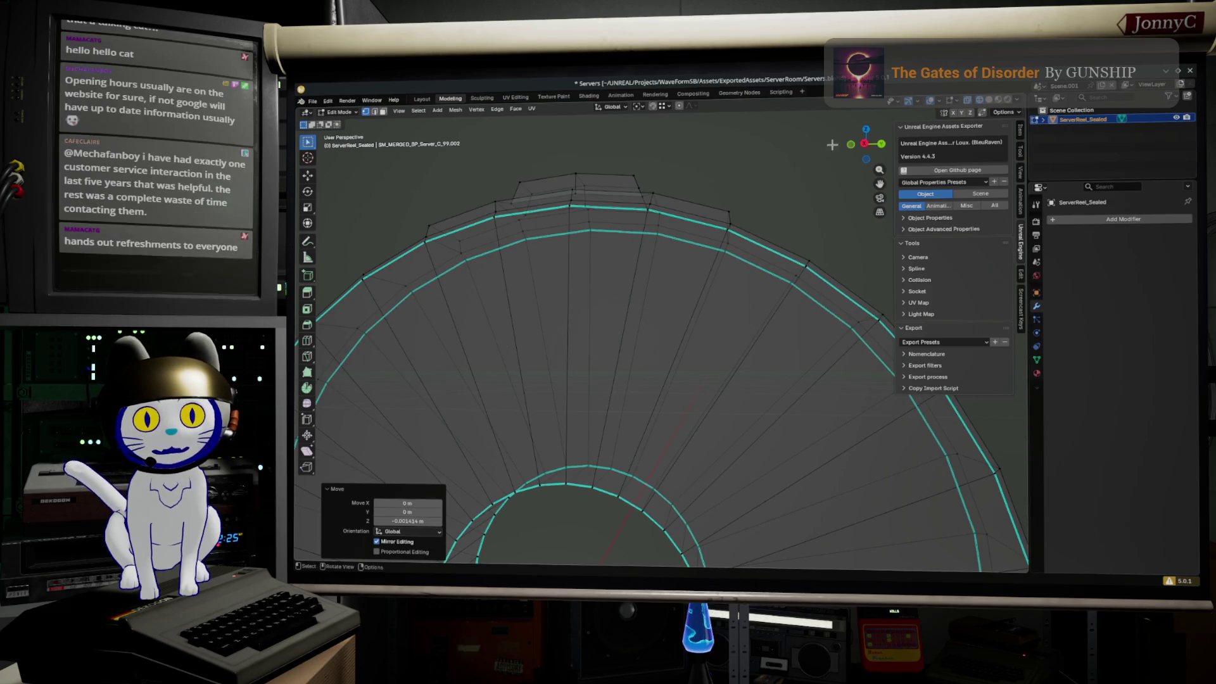
{"action": "middle_click_drag", "start_coordinate": [482, 306], "coordinate": [561, 392]}
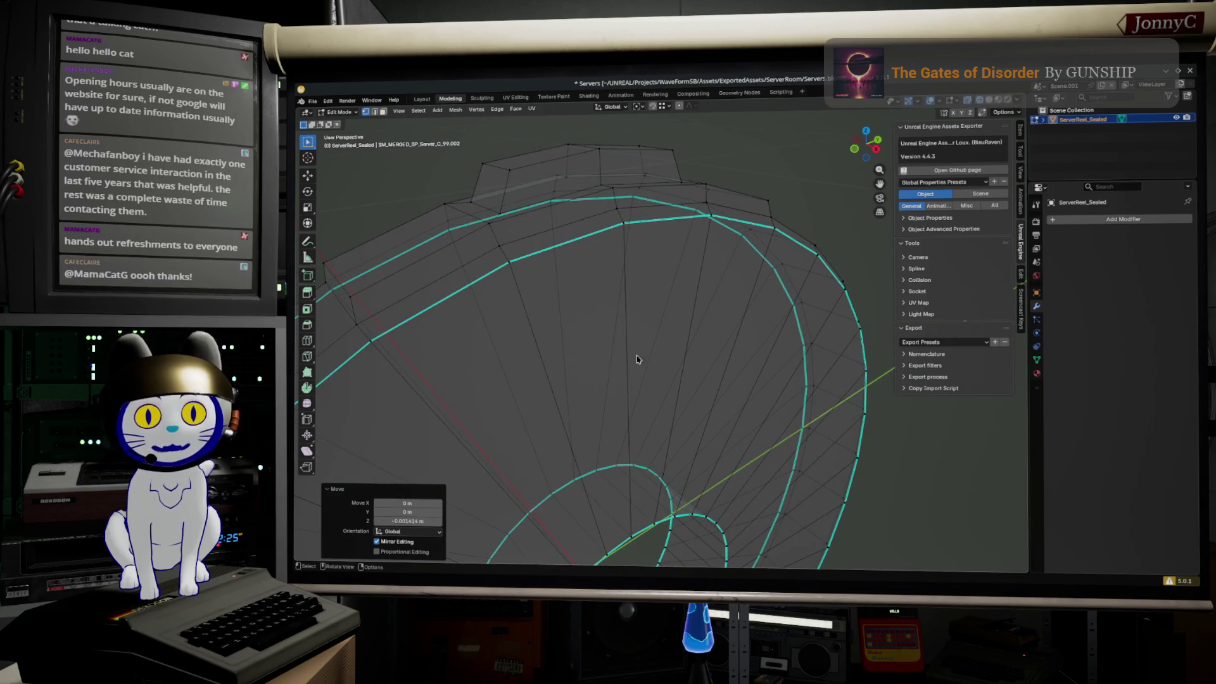
{"action": "mouse_move", "coordinate": [637, 360]}
{"action": "middle_mouse_down"}
{"action": "mouse_move", "coordinate": [586, 377]}
{"action": "mouse_move", "coordinate": [584, 359]}
{"action": "middle_mouse_up"}
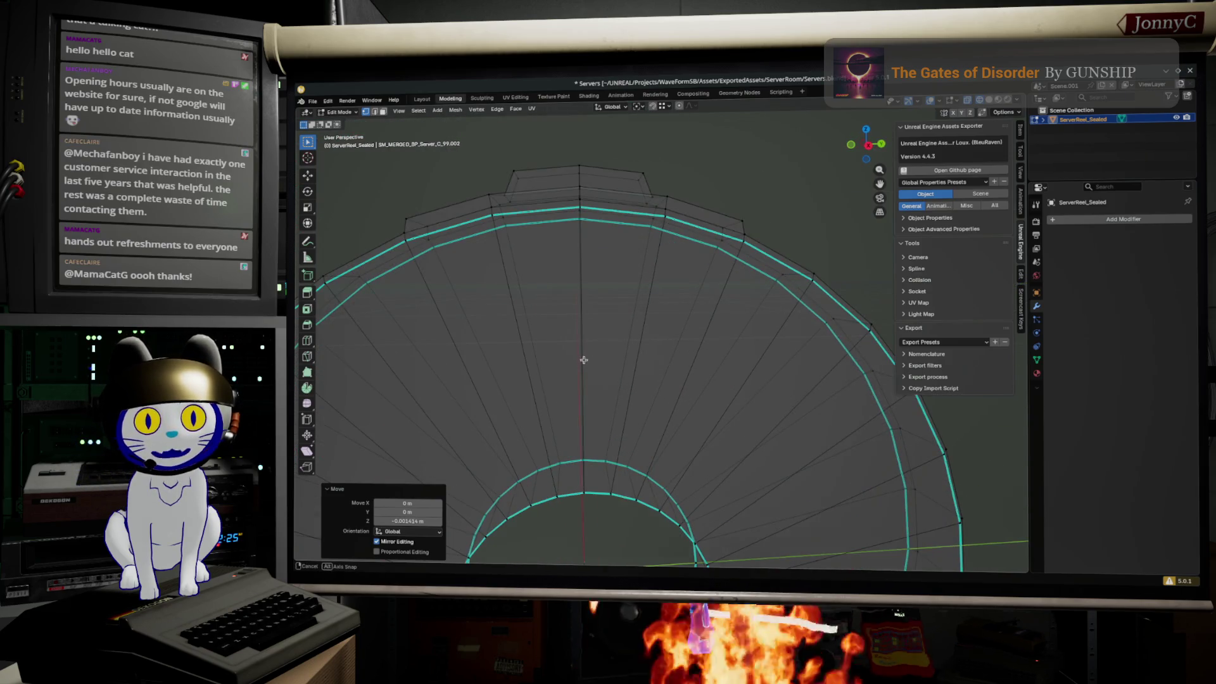
{"action": "middle_click_drag", "start_coordinate": [584, 360], "coordinate": [579, 361]}
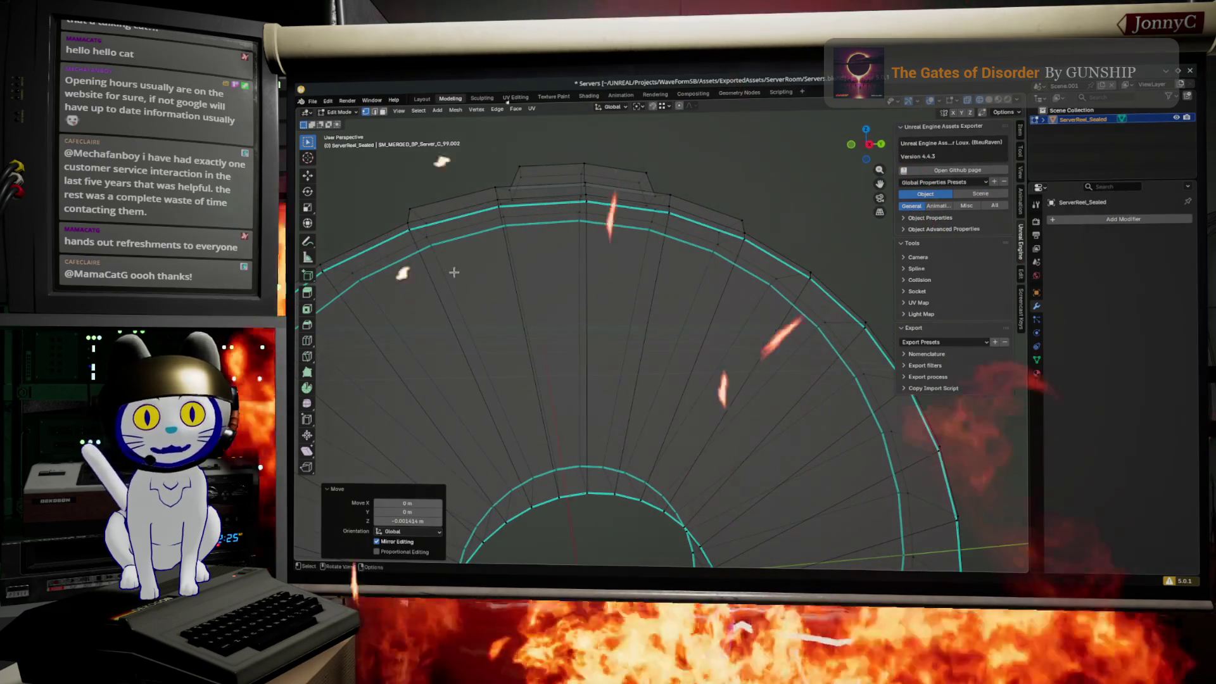
{"action": "middle_click_drag", "start_coordinate": [454, 273], "coordinate": [486, 360]}
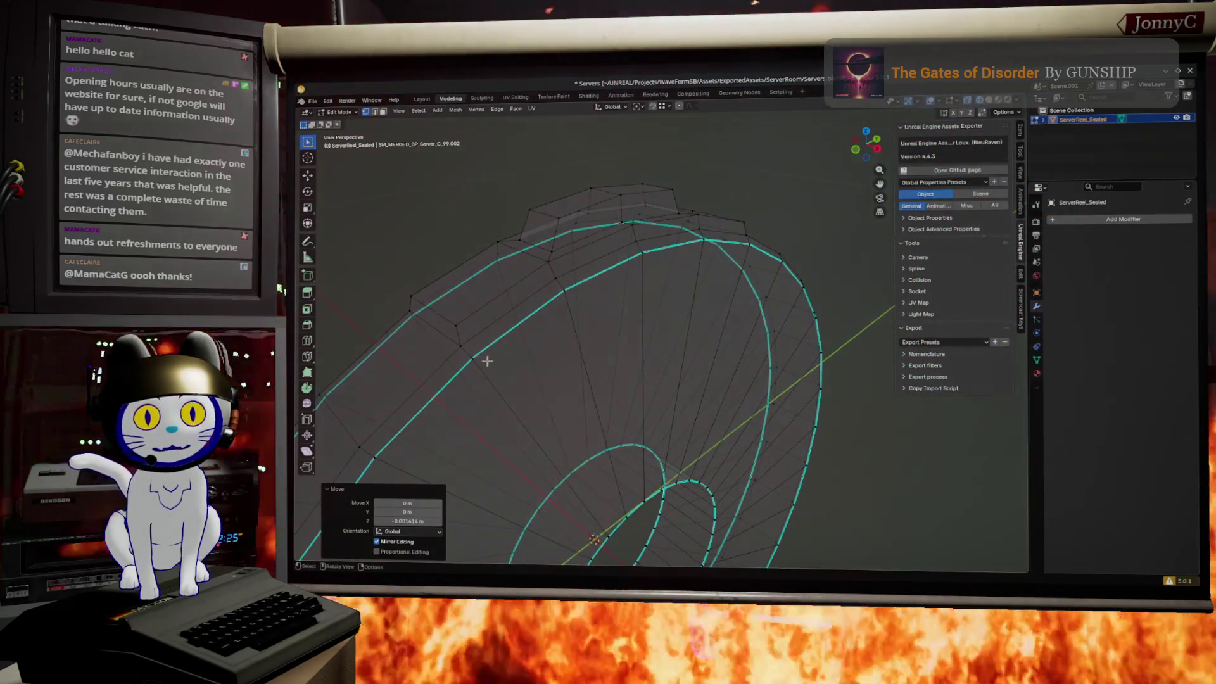
- Select radial edges at the top of the ring and a face between them
{"action": "left_click", "coordinate": [658, 259], "text": "shift"}
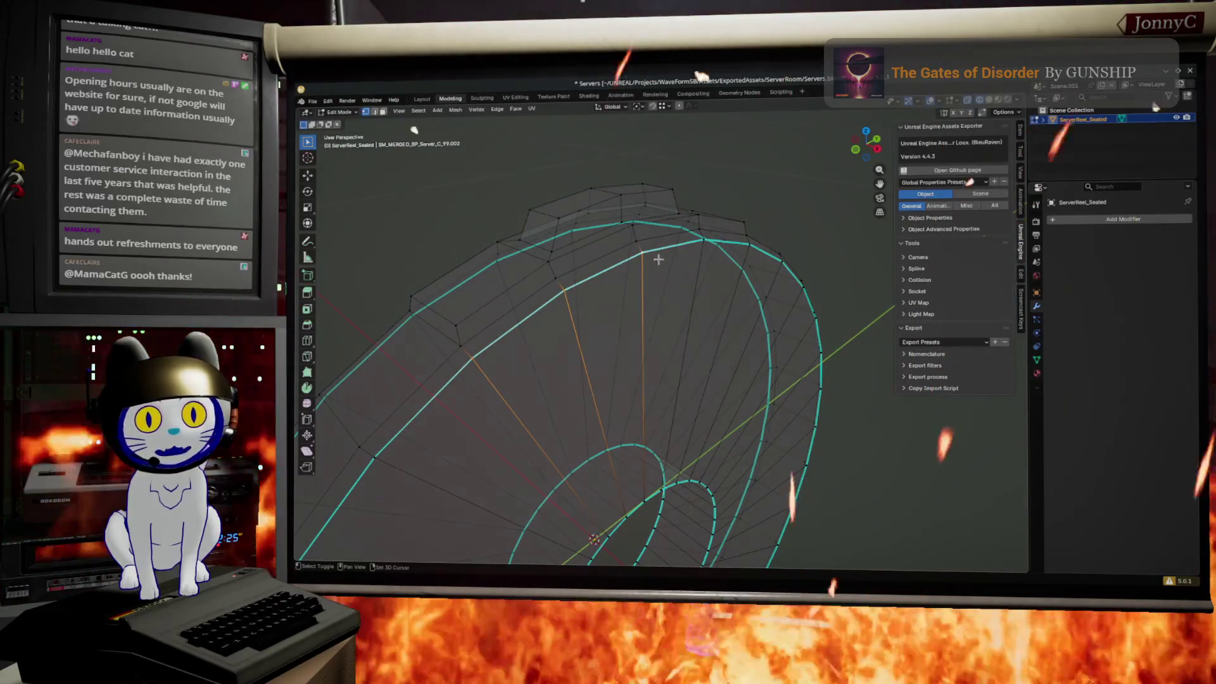
{"action": "mouse_move", "coordinate": [657, 259]}
{"action": "middle_mouse_down"}
{"action": "mouse_move", "coordinate": [731, 264]}
{"action": "mouse_move", "coordinate": [741, 278]}
{"action": "middle_mouse_up"}
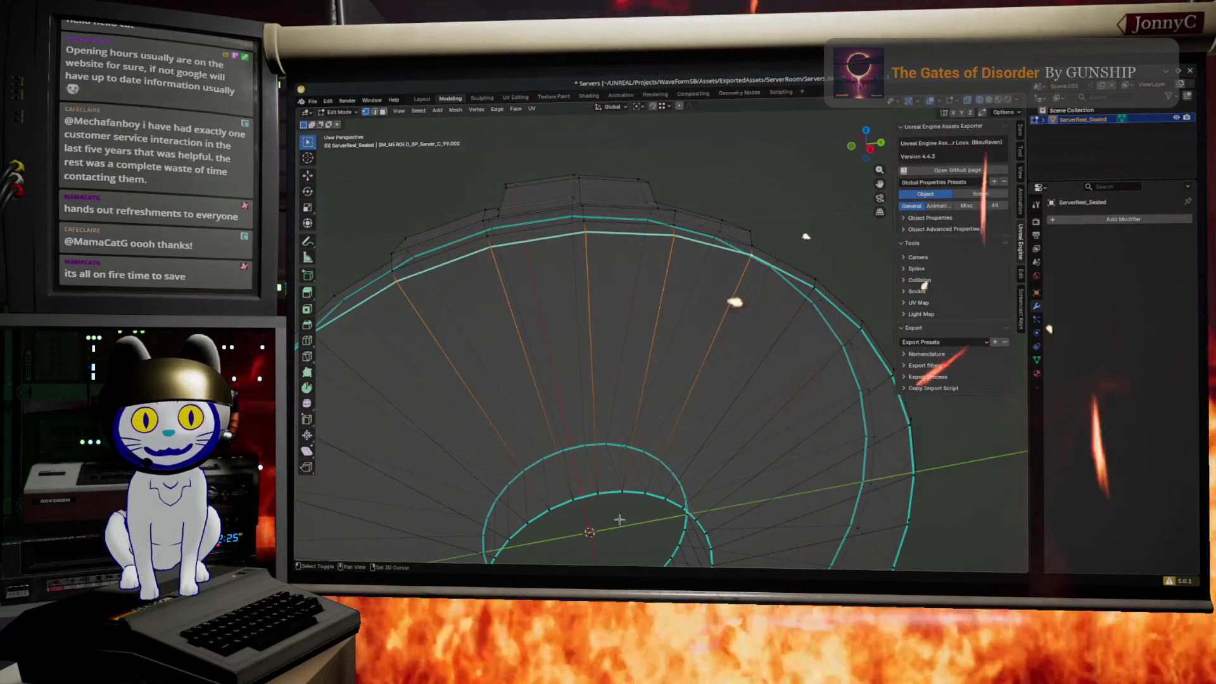
{"action": "mouse_move", "coordinate": [618, 520]}
{"action": "middle_mouse_down"}
{"action": "mouse_move", "coordinate": [601, 473]}
{"action": "mouse_move", "coordinate": [618, 471]}
{"action": "middle_mouse_up"}
{"action": "left_click", "coordinate": [618, 470], "text": "shift"}
- Extend the selection to four neighbouring top faces and save Servers.blend
{"action": "left_click", "coordinate": [581, 475], "text": "shift"}
{"action": "left_click", "coordinate": [542, 487], "text": "shift"}
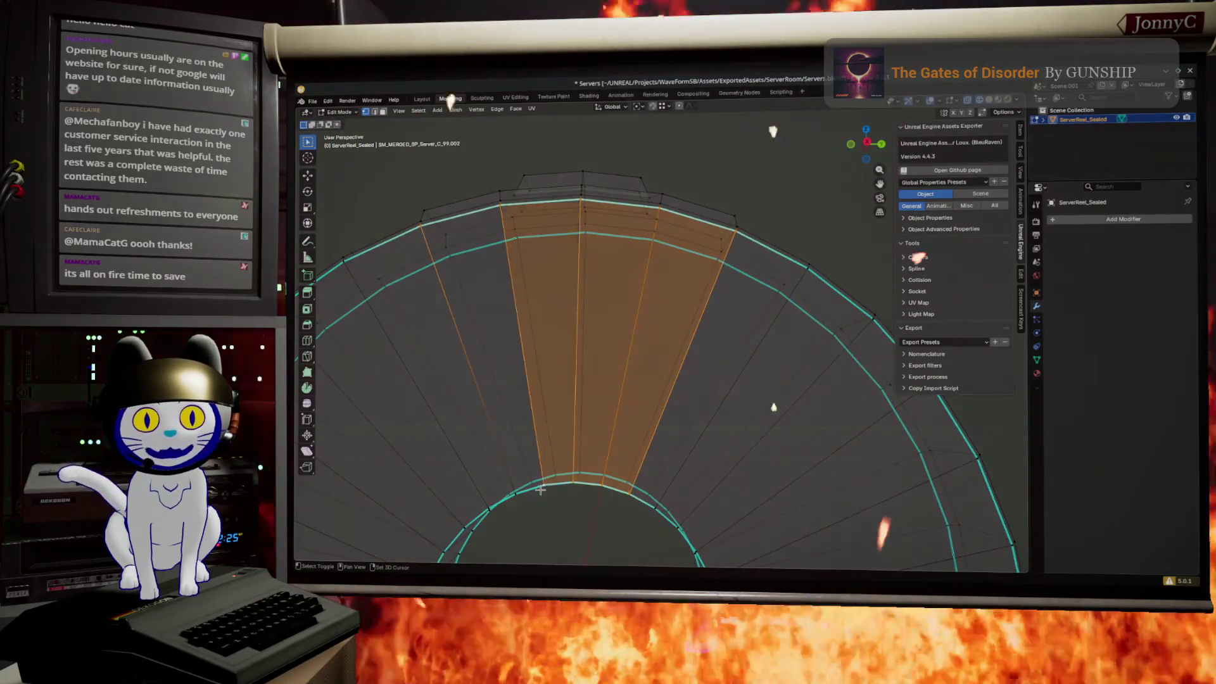
{"action": "left_click", "coordinate": [518, 456], "text": "shift"}
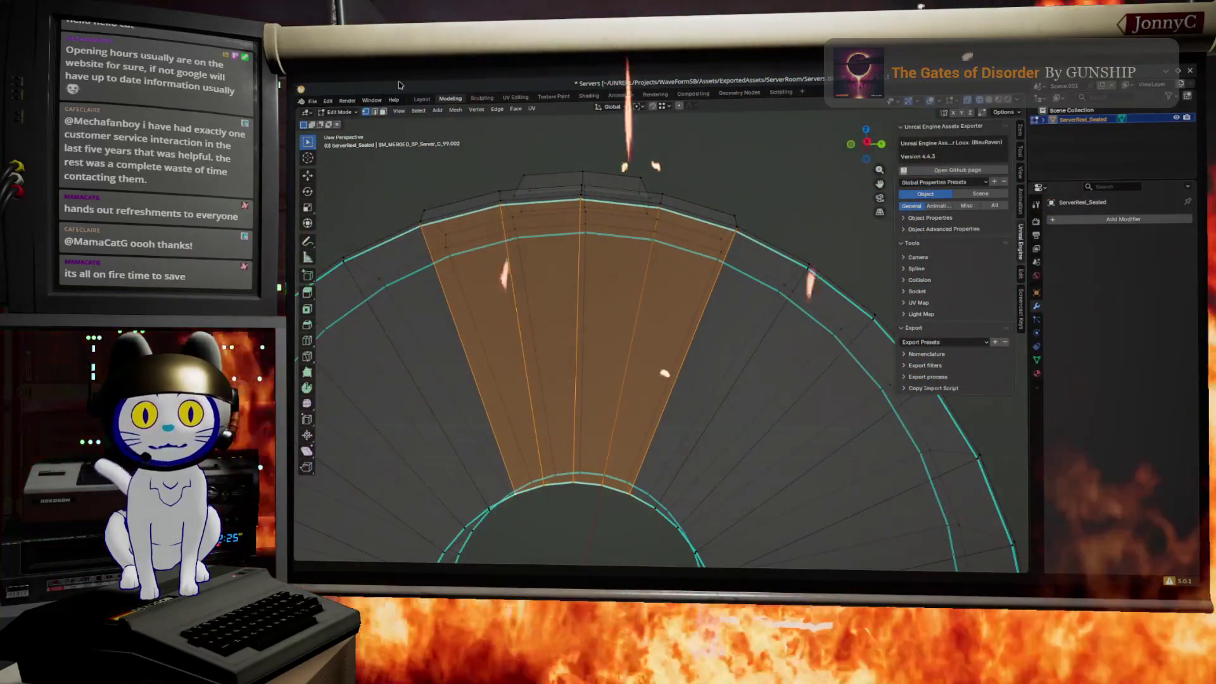
{"action": "left_click", "coordinate": [312, 100]}
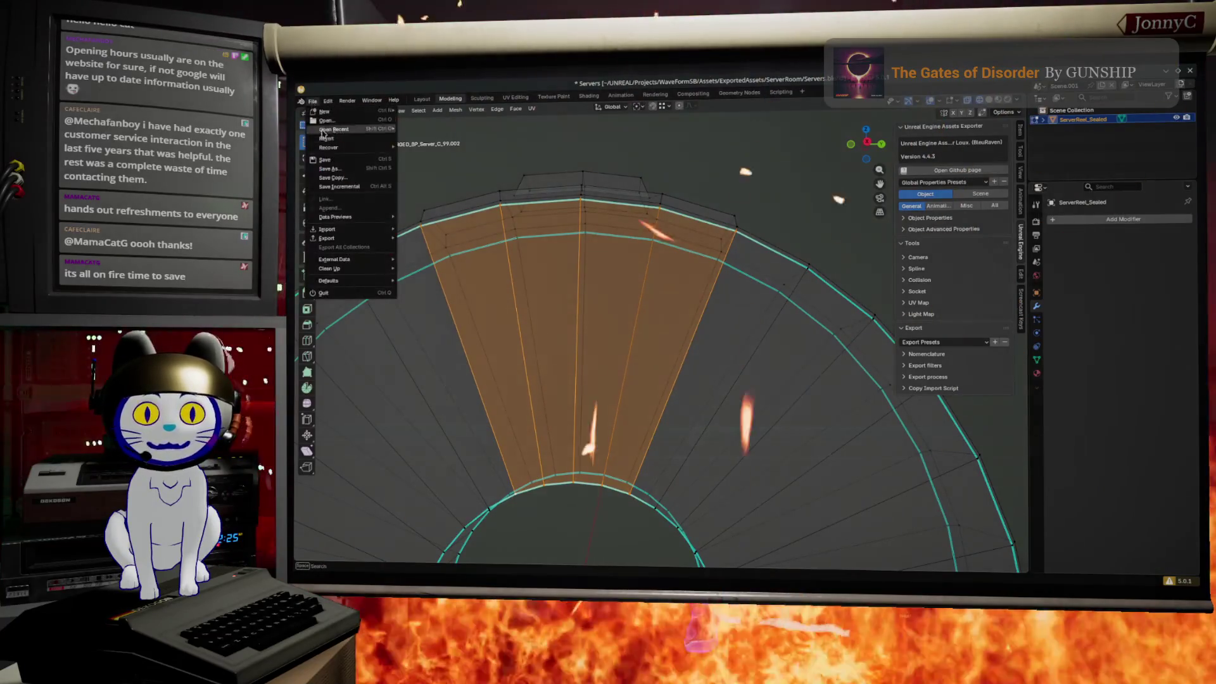
{"action": "left_click", "coordinate": [328, 160]}
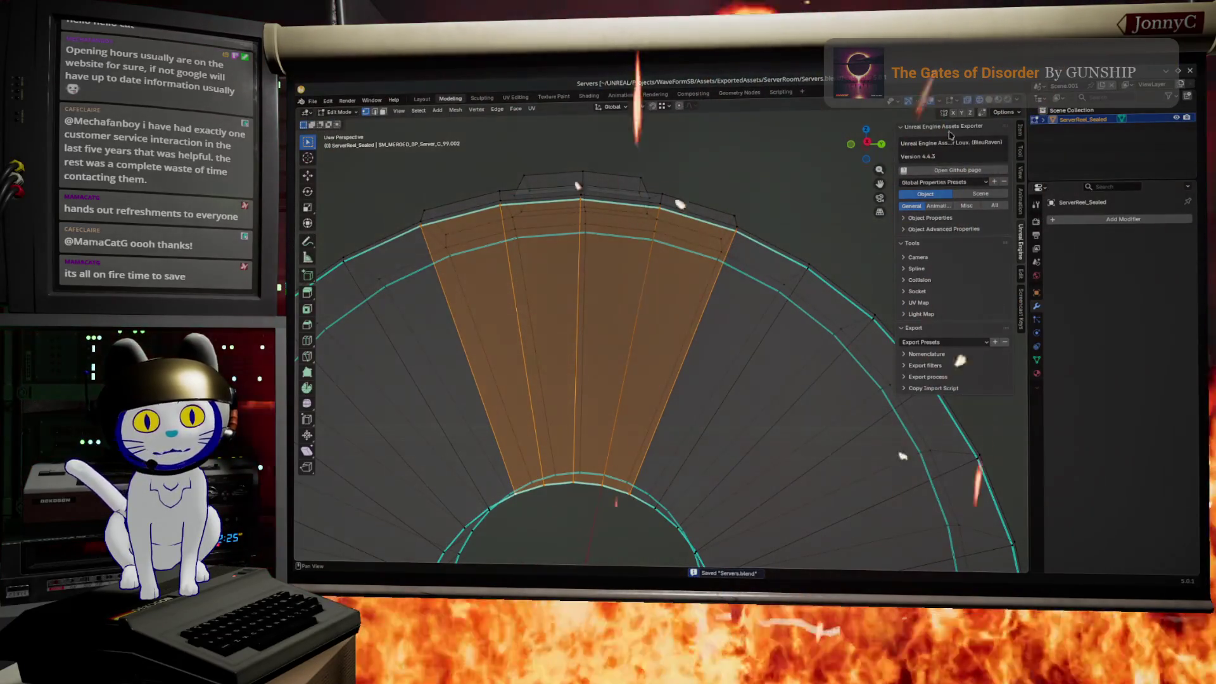
- From the right ortho view, inset the selected faces and shrink the inset panel to about 0.43
{"action": "key", "text": "KP_3"}
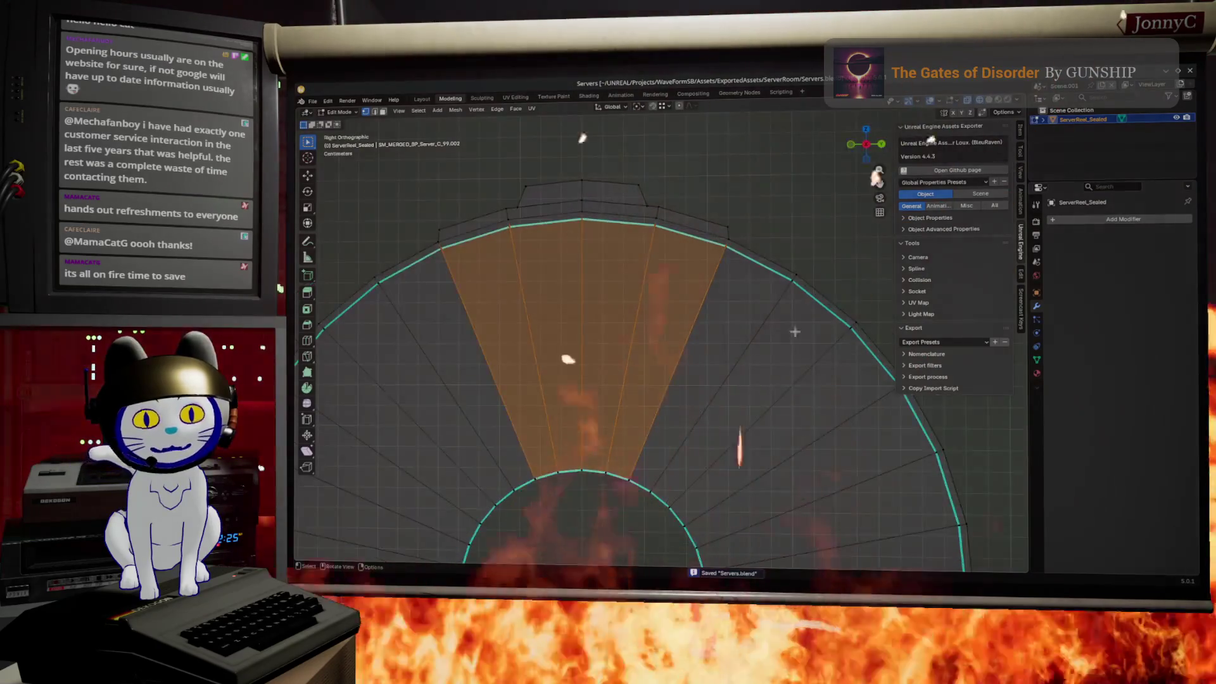
{"action": "scroll", "coordinate": [747, 434], "scroll_direction": "up", "scroll_amount": 1}
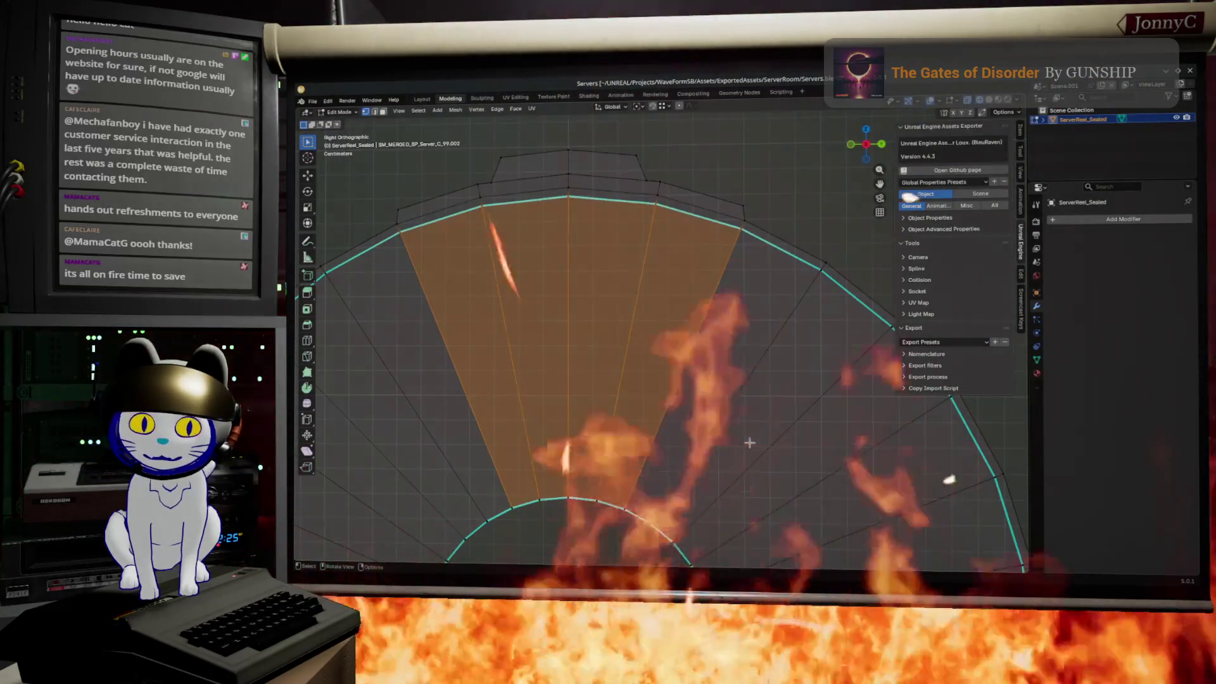
{"action": "key", "text": "i"}
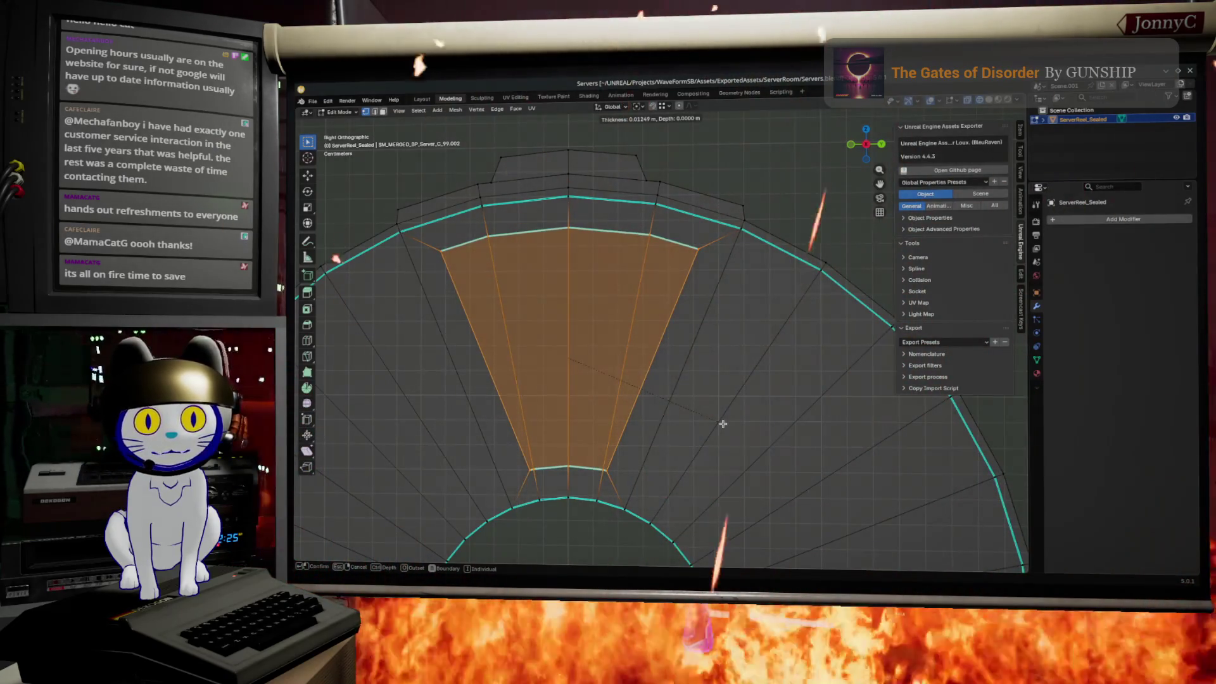
{"action": "left_click", "coordinate": [723, 424]}
{"action": "key", "text": "ctrl+z"}
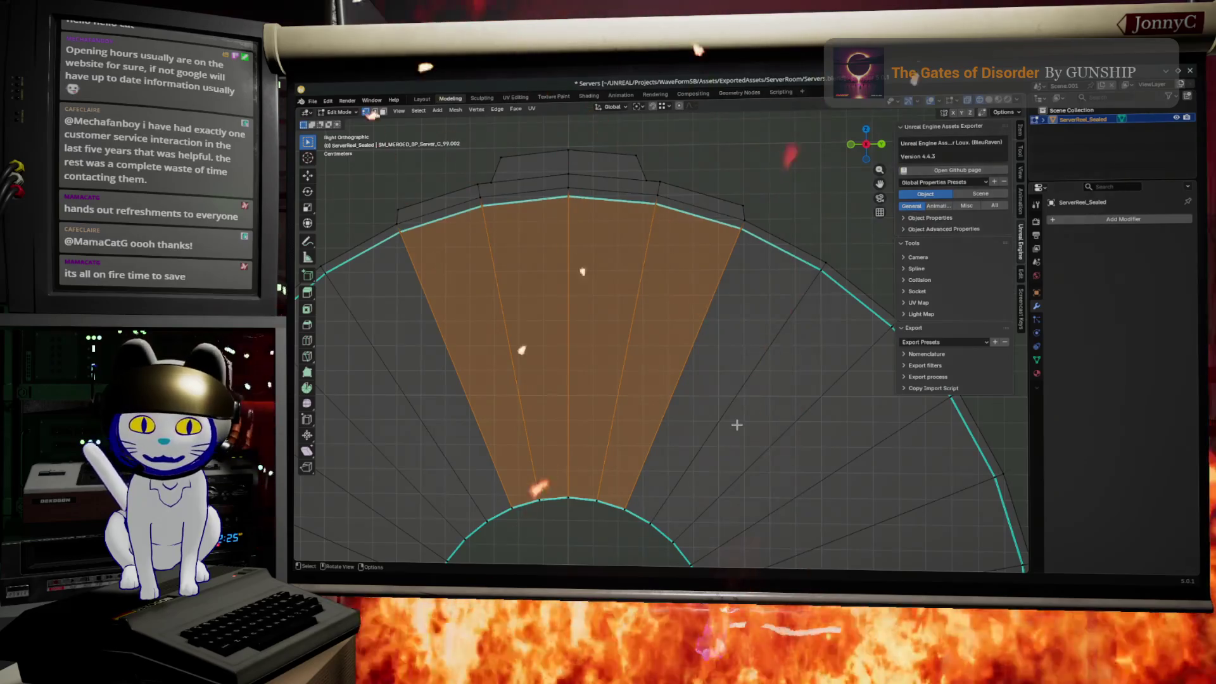
{"action": "key", "text": "i"}
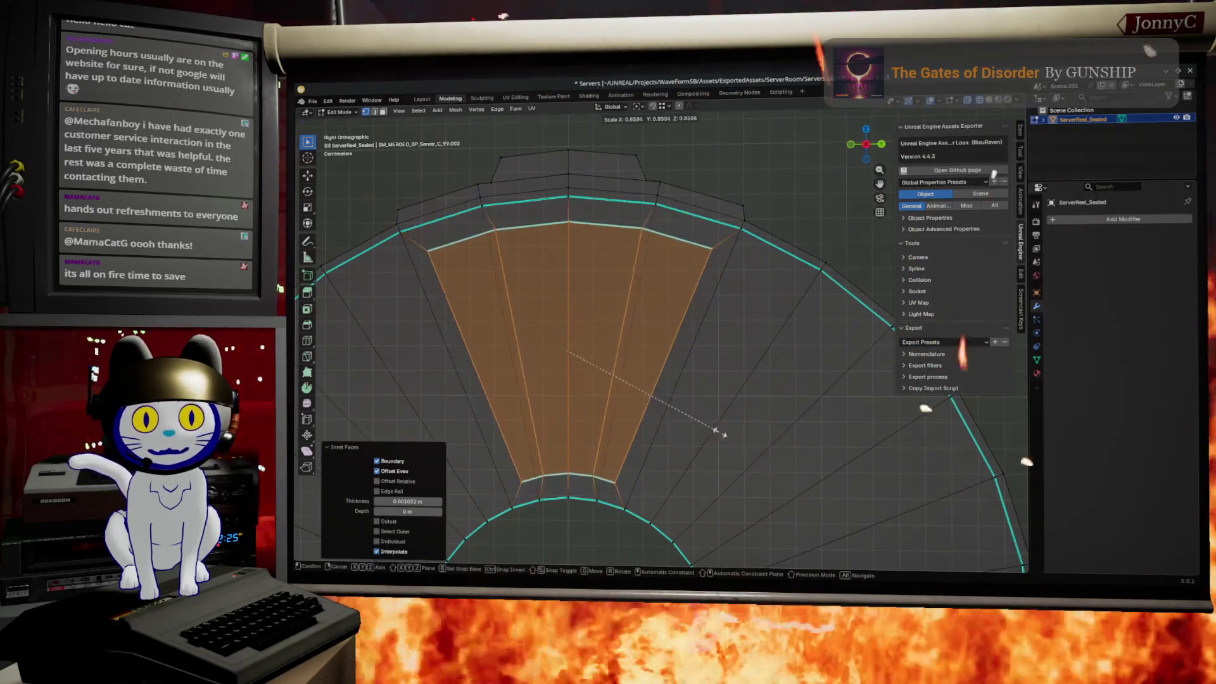
{"action": "left_click", "coordinate": [723, 433]}
{"action": "key", "text": "s"}
{"action": "left_click", "coordinate": [603, 427]}
{"action": "scroll", "coordinate": [570, 428], "scroll_direction": "up", "scroll_amount": 4}
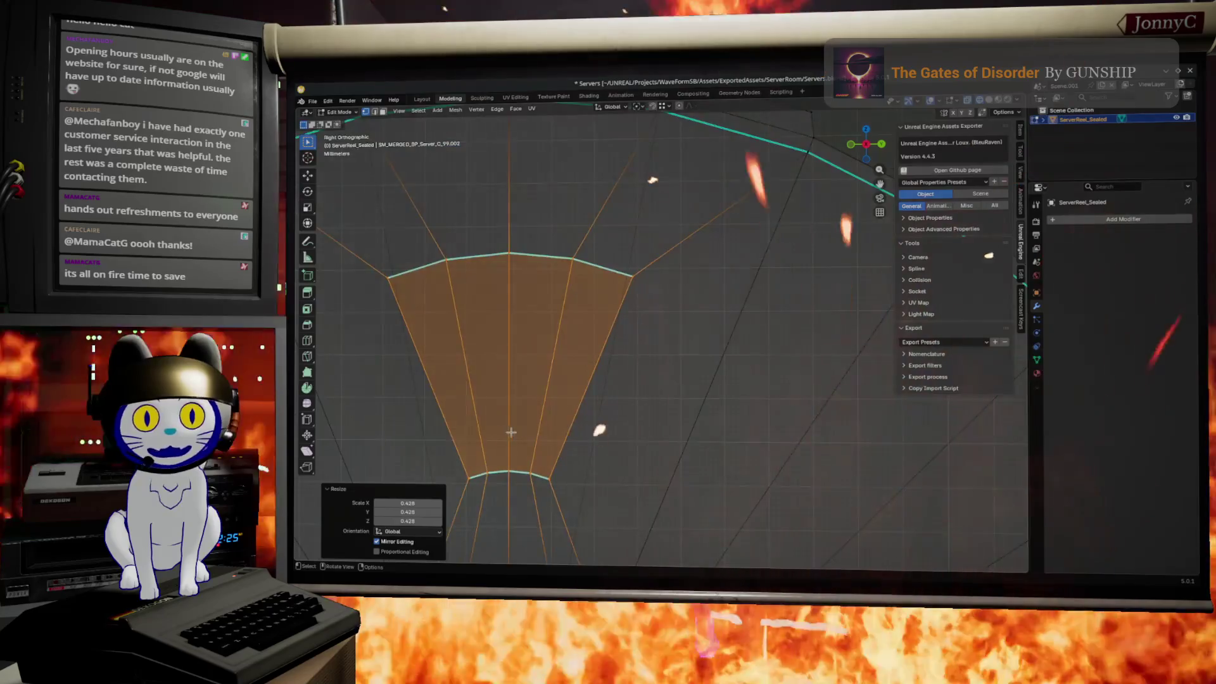
{"action": "scroll", "coordinate": [511, 432], "scroll_direction": "down", "scroll_amount": 4}
{"action": "left_click_drag", "start_coordinate": [507, 420], "coordinate": [677, 470]}
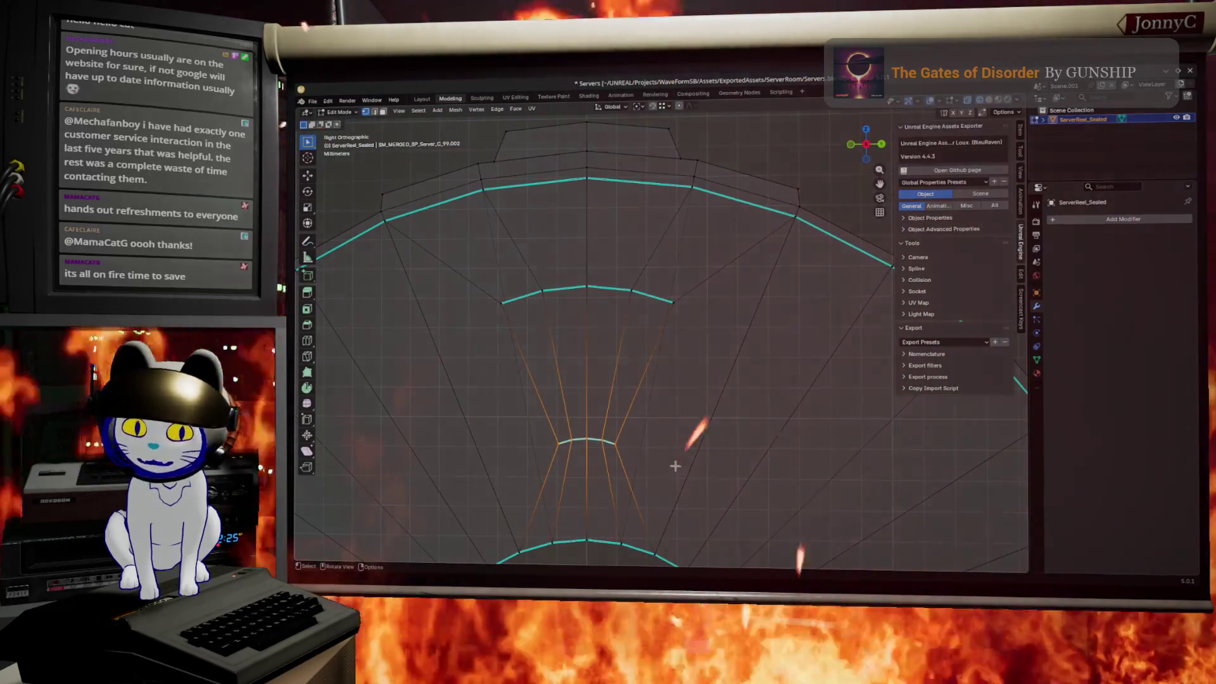
- Flatten the inset's vertex rows and the middle arc by scaling them to zero along Z
{"action": "key", "text": "s"}
{"action": "key", "text": "z"}
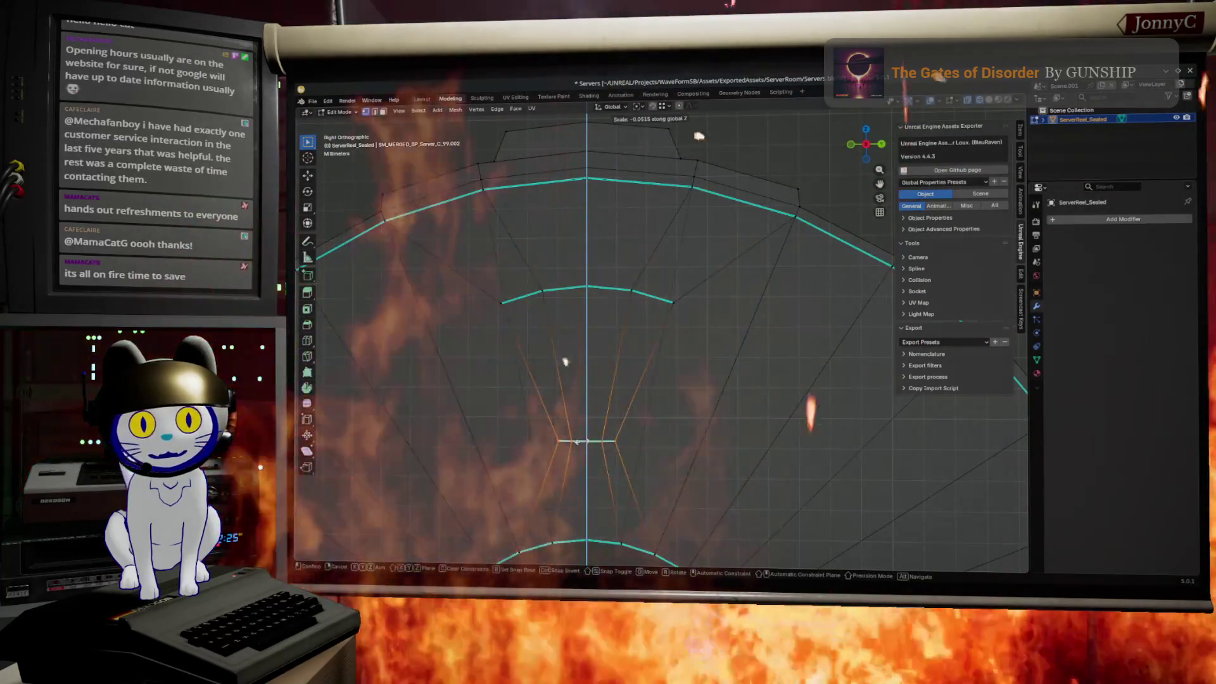
{"action": "key", "text": "Return"}
{"action": "left_click_drag", "start_coordinate": [467, 264], "coordinate": [707, 337]}
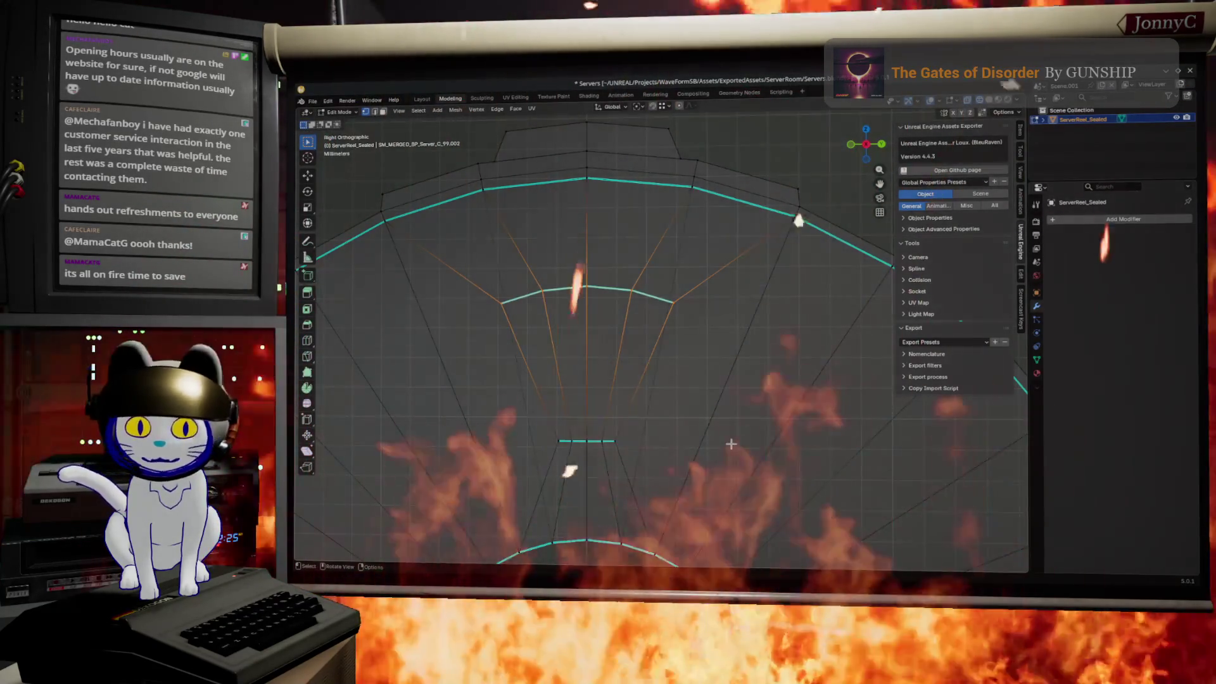
{"action": "key", "text": "s"}
{"action": "key", "text": "z"}
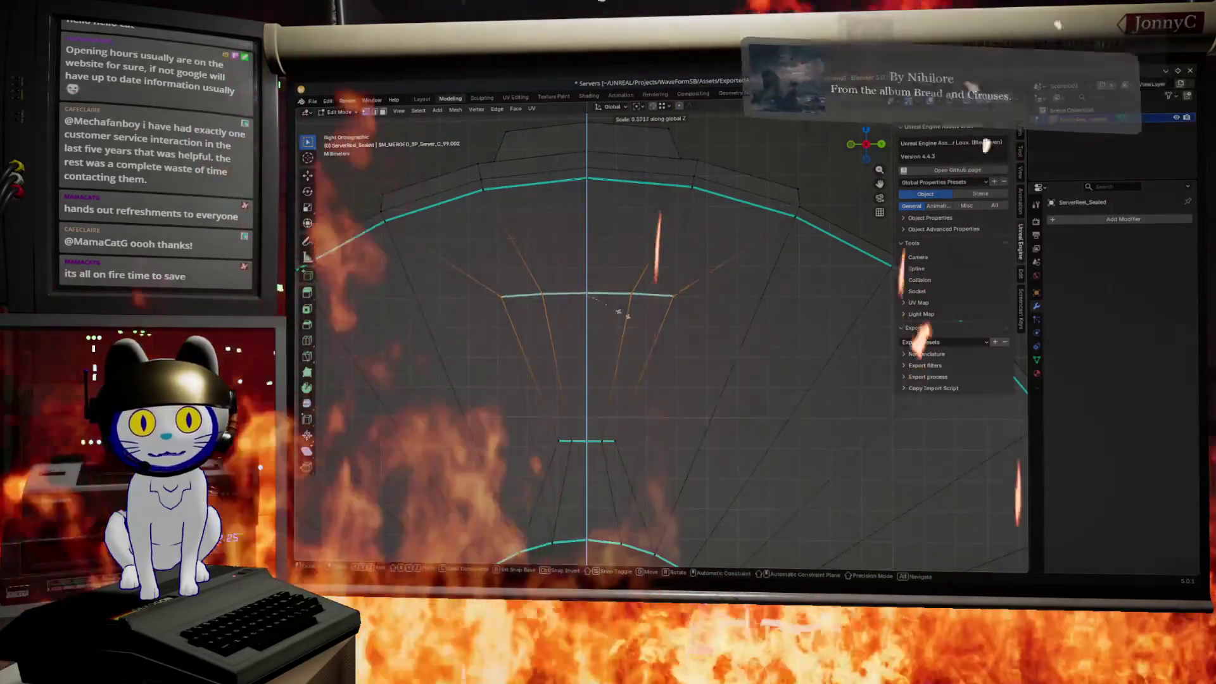
{"action": "key", "text": "Return"}
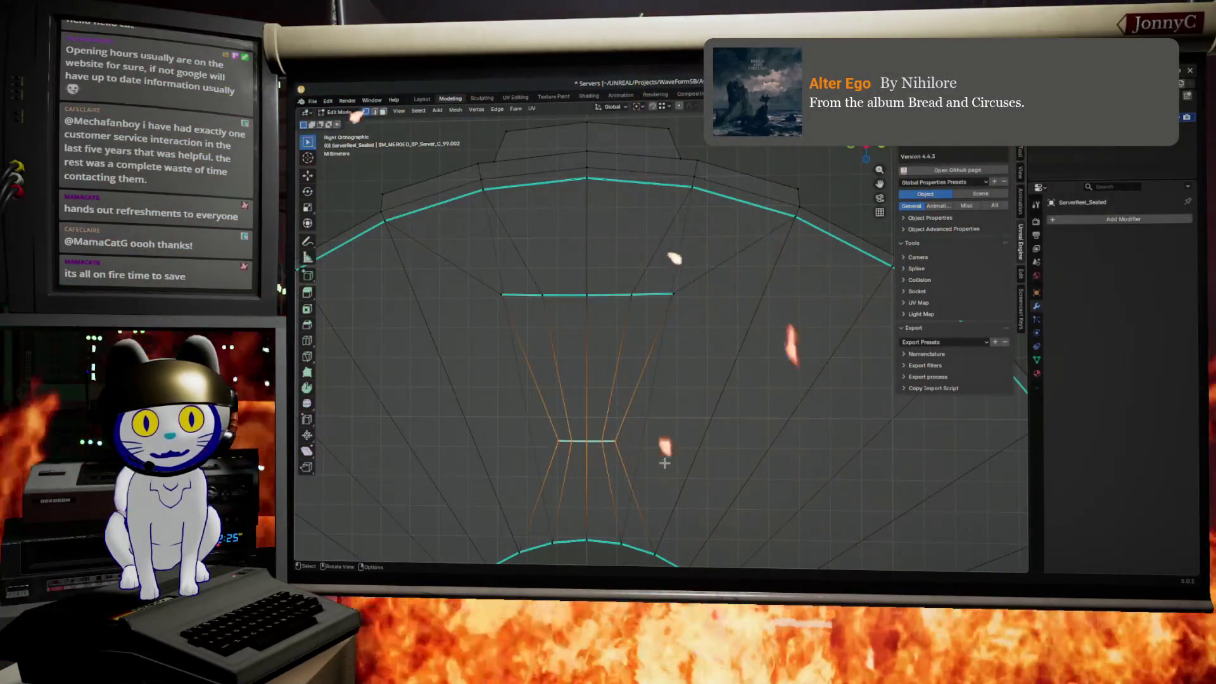
- Raise the lower edge along Z and slightly enlarge the centre face into a rectangular outline
{"action": "key", "text": "s"}
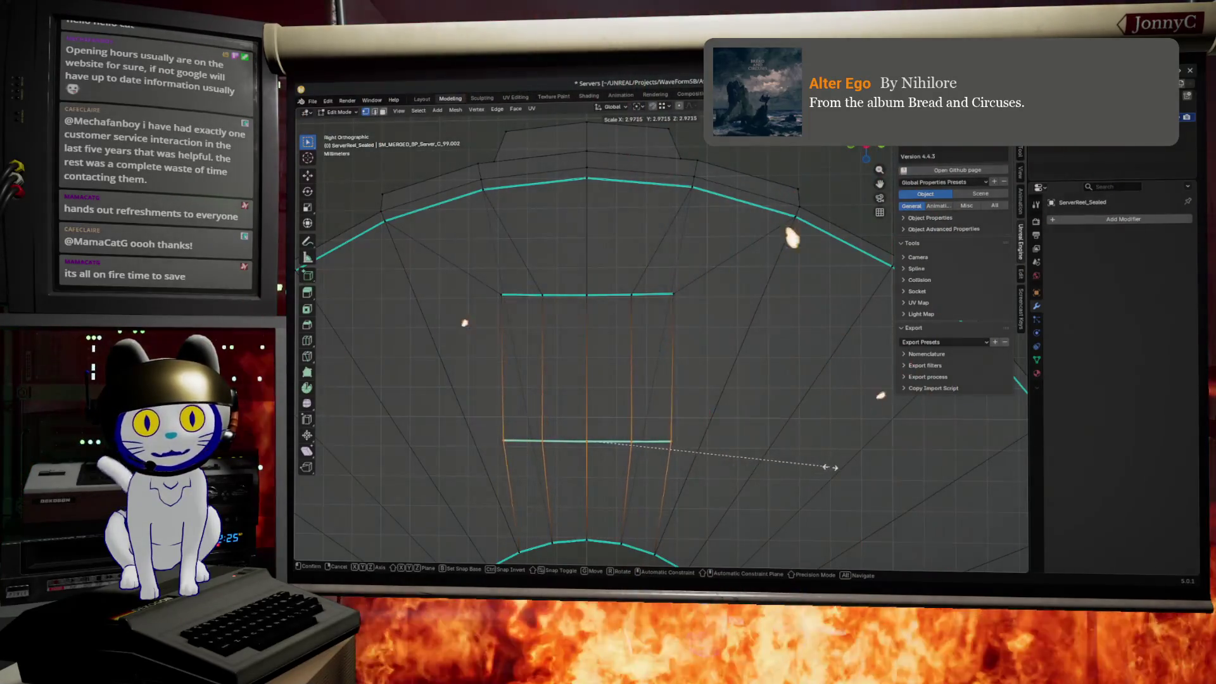
{"action": "key", "text": "Escape"}
{"action": "key", "text": "g"}
{"action": "key", "text": "z"}
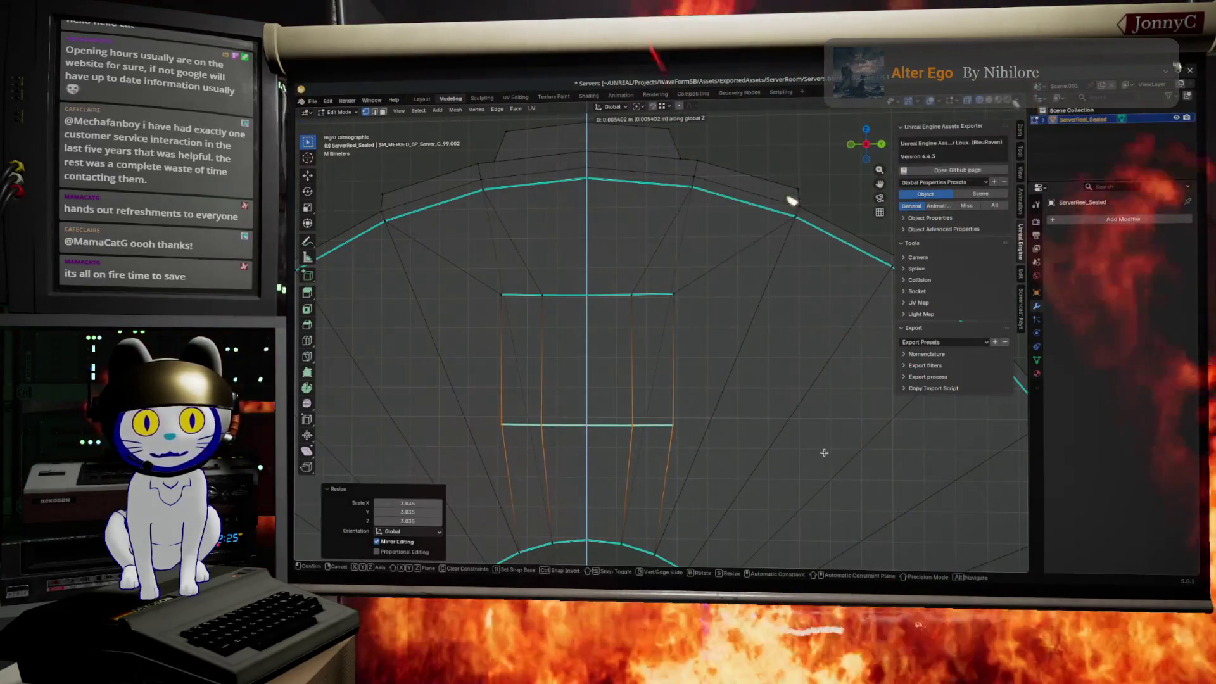
{"action": "key", "text": "Return"}
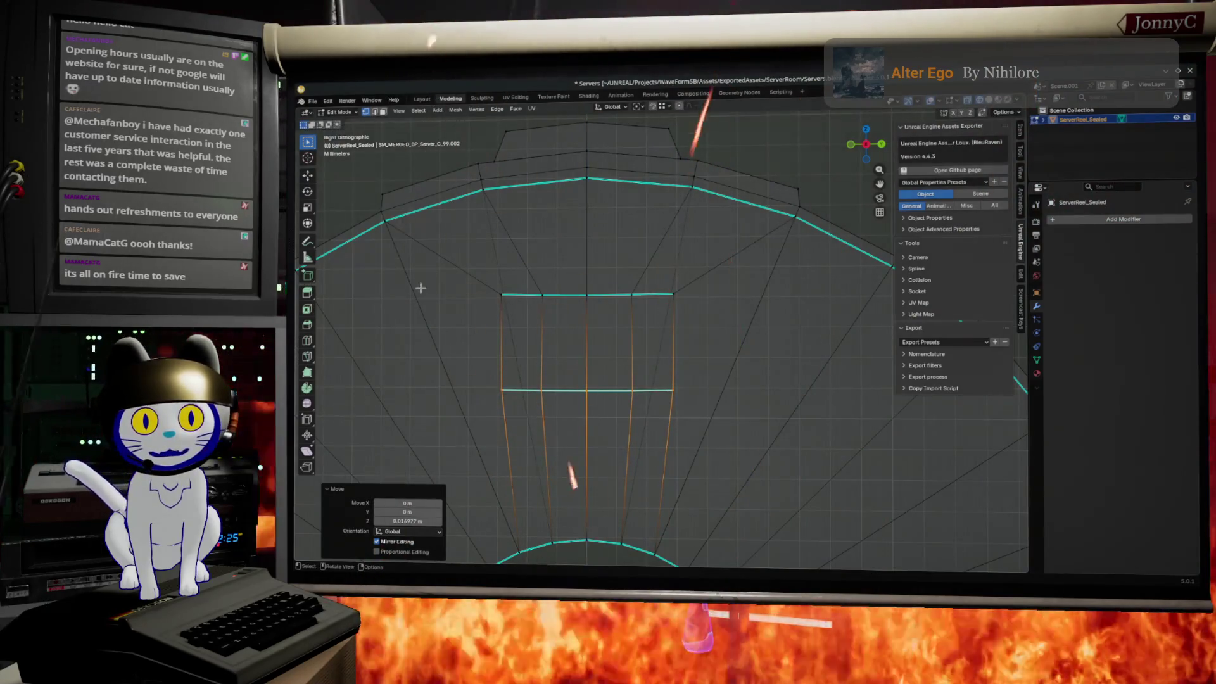
{"action": "left_click_drag", "start_coordinate": [462, 270], "coordinate": [788, 466]}
{"action": "key", "text": "s"}
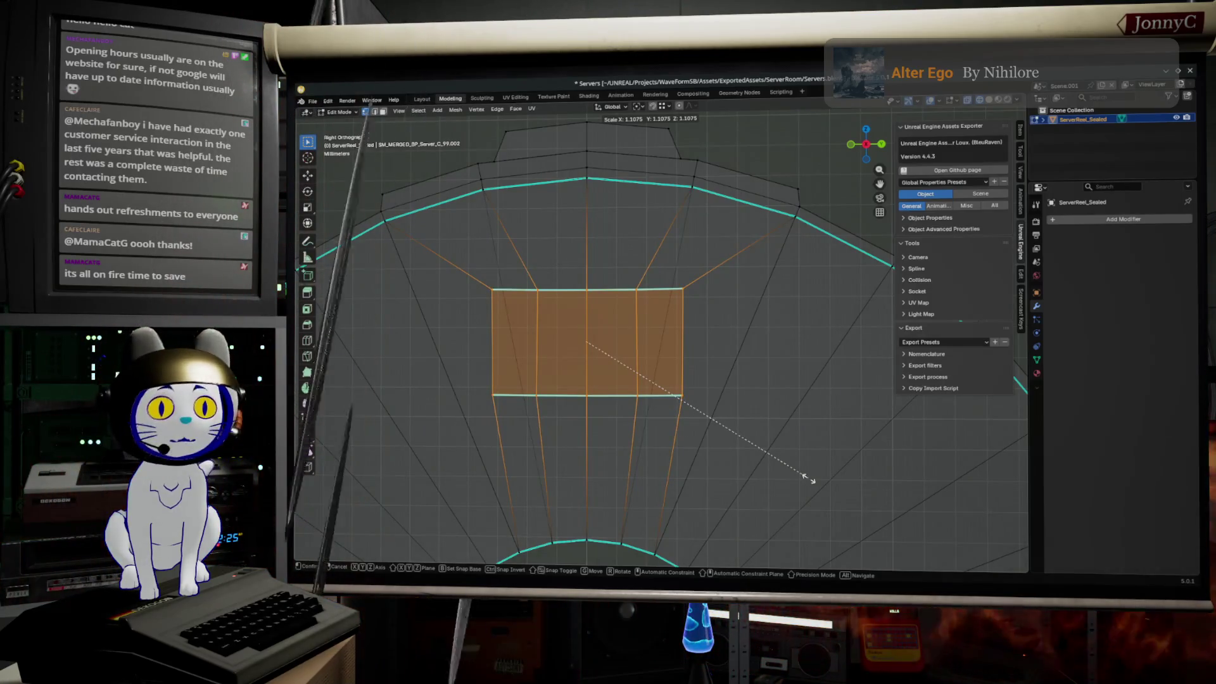
{"action": "left_click", "coordinate": [809, 478]}
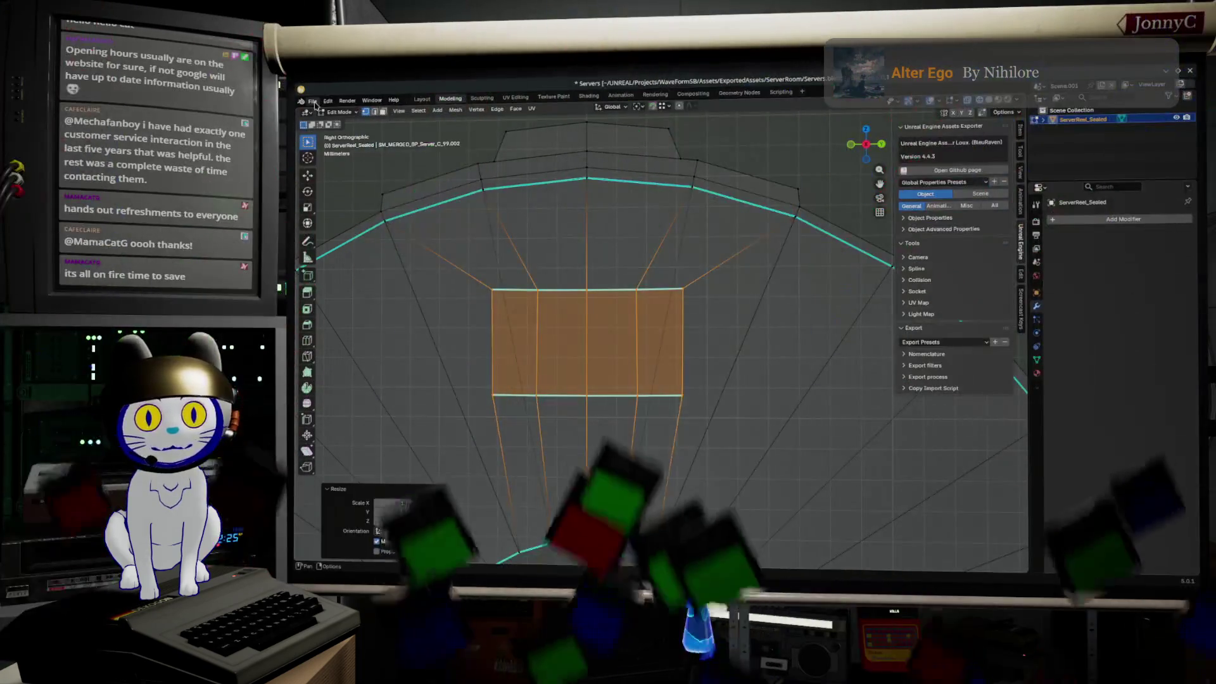
- Save the Servers file and clear the face selection
{"action": "left_click", "coordinate": [313, 101]}
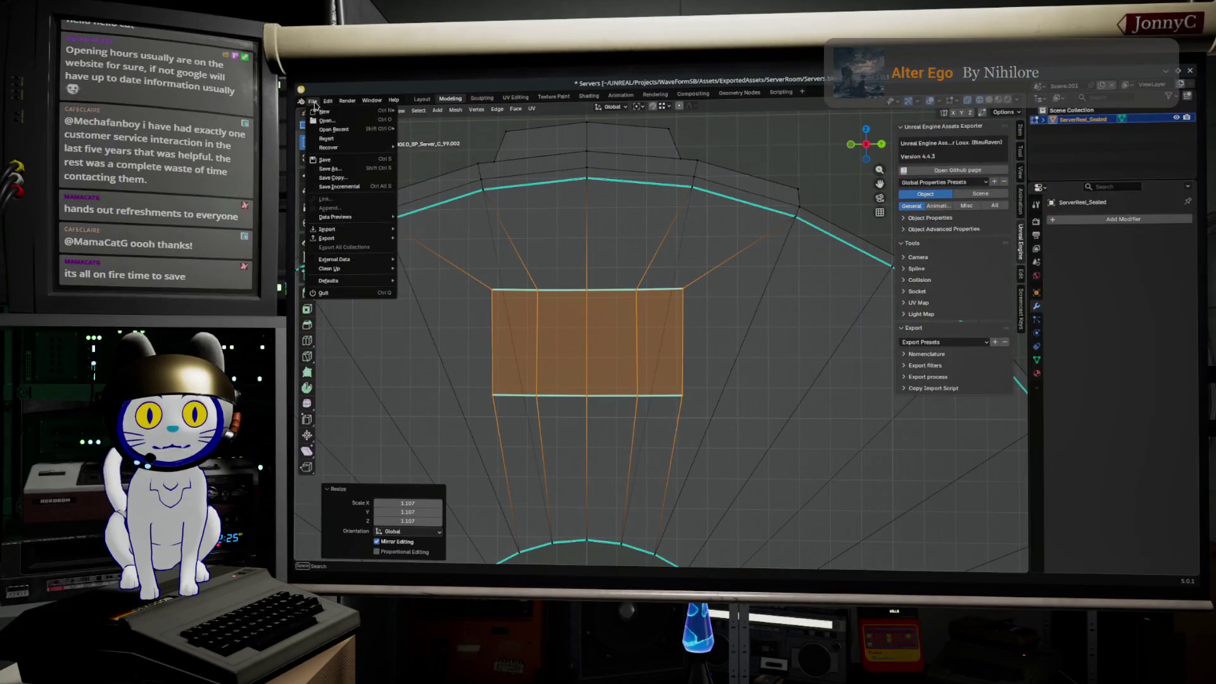
{"action": "left_click", "coordinate": [346, 159]}
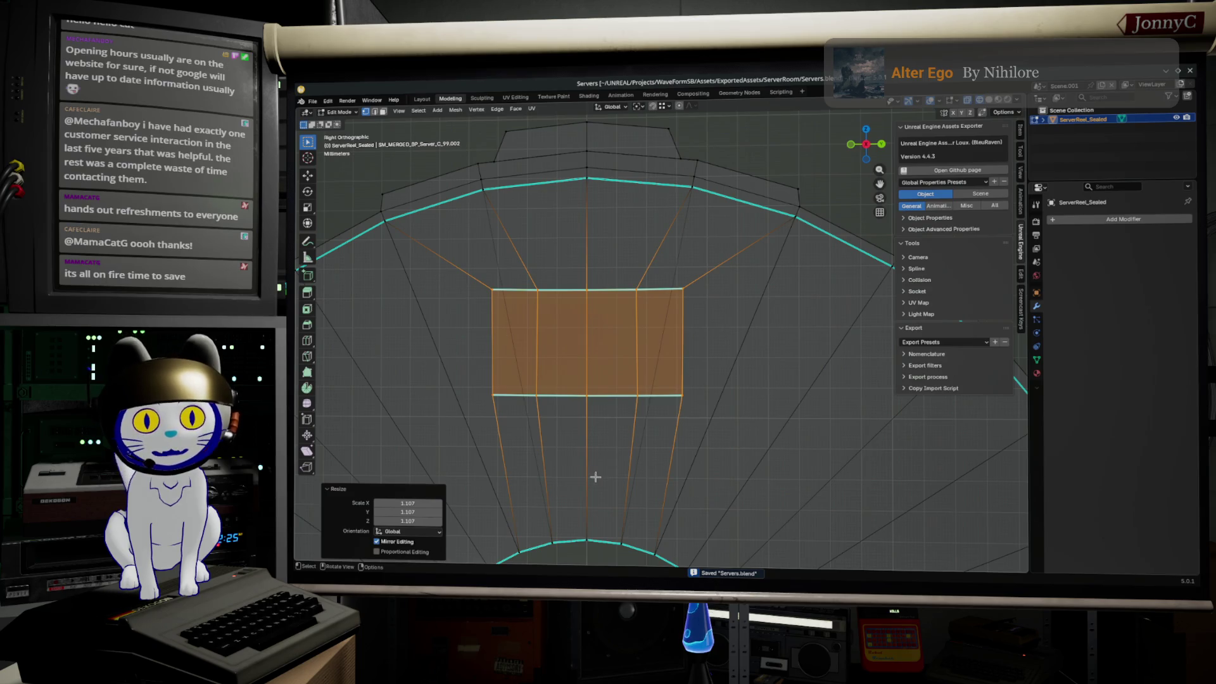
{"action": "key", "text": "alt+a"}
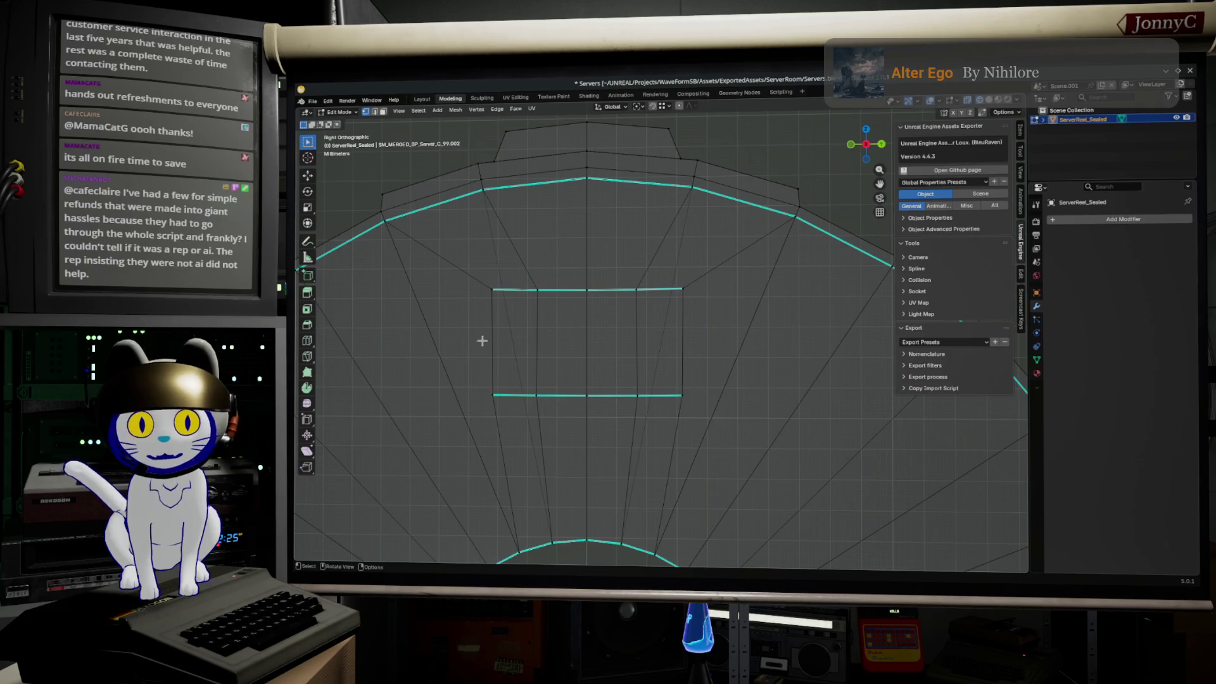
{"action": "key", "text": "ctrl+r"}
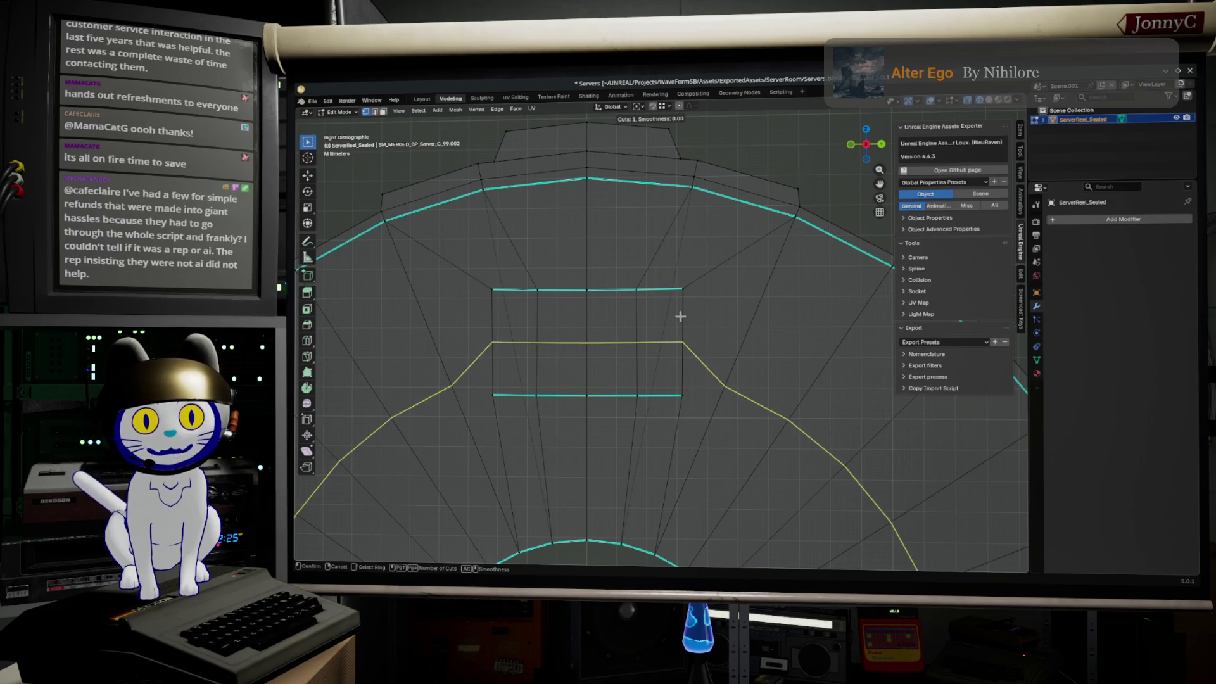
{"action": "key", "text": "Escape"}
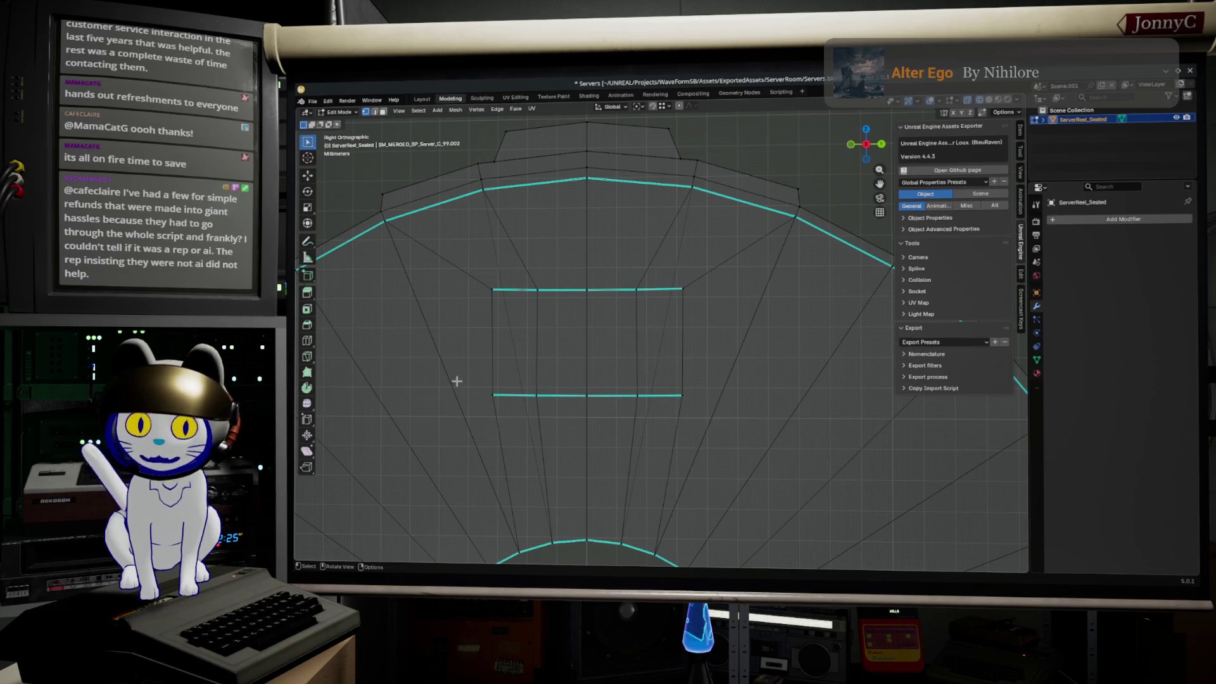
{"action": "key", "text": "k"}
- Knife-cut edges from the rectangle's left and right lower corners up to the outer rim vertices
{"action": "left_click", "coordinate": [493, 394]}
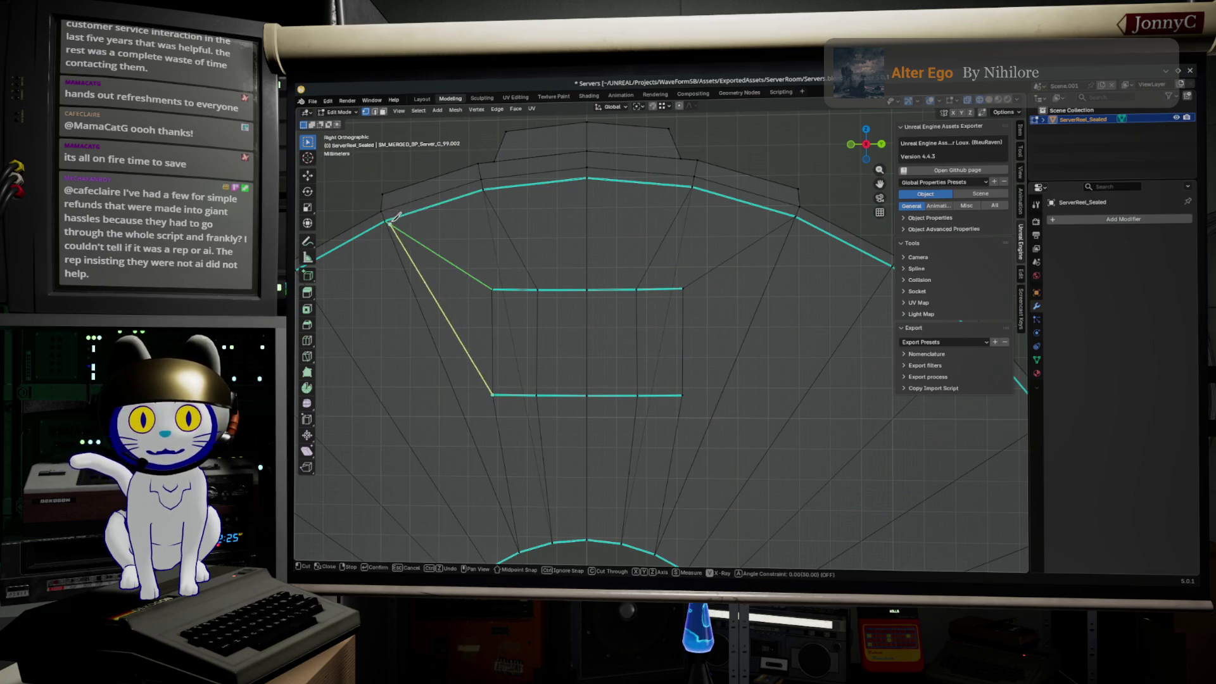
{"action": "left_click", "coordinate": [387, 217]}
{"action": "key", "text": "Return"}
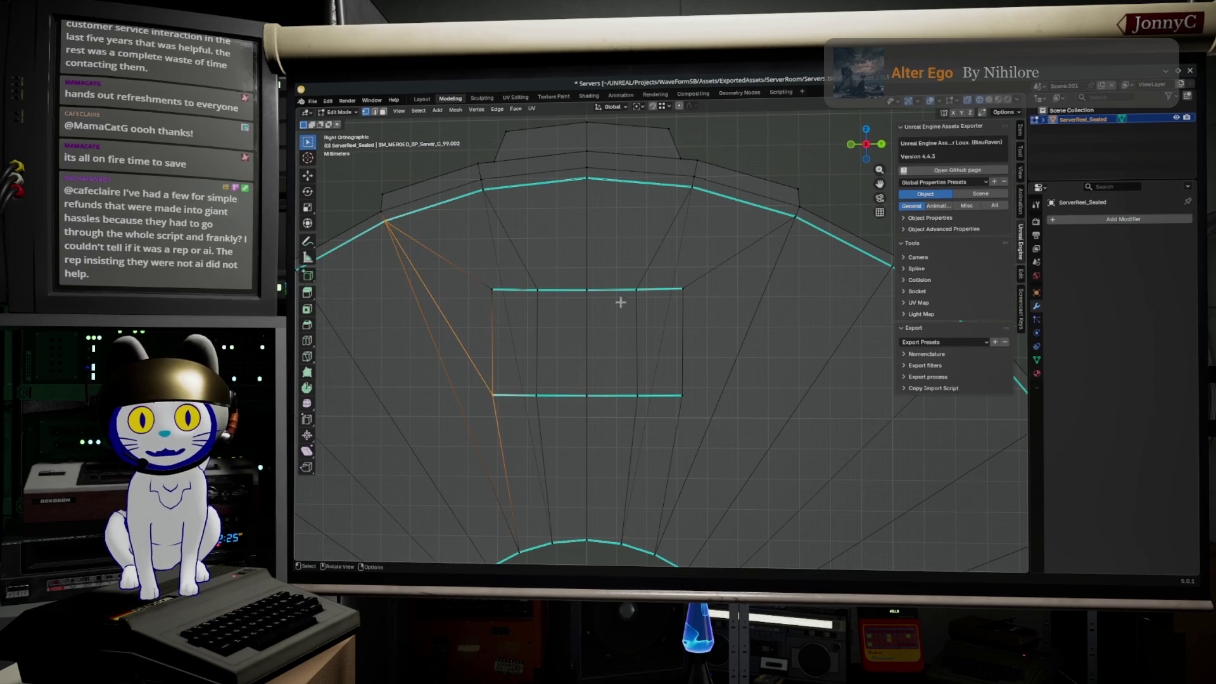
{"action": "key", "text": "k"}
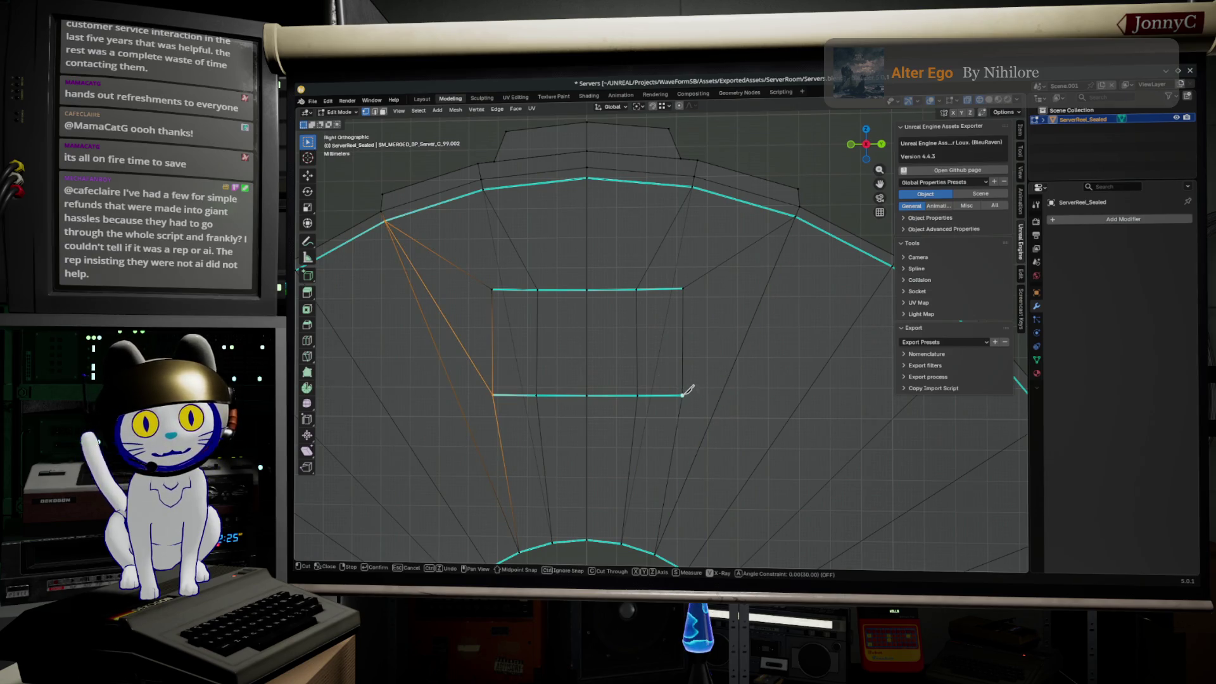
{"action": "left_click", "coordinate": [796, 217]}
{"action": "key", "text": "Return"}
- Mark the rectangle's left and right border edges as sharp
{"action": "mouse_move", "coordinate": [803, 286]}
{"action": "middle_mouse_down"}
{"action": "mouse_move", "coordinate": [820, 311]}
{"action": "mouse_move", "coordinate": [508, 359]}
{"action": "middle_mouse_up"}
{"action": "left_click", "coordinate": [476, 389]}
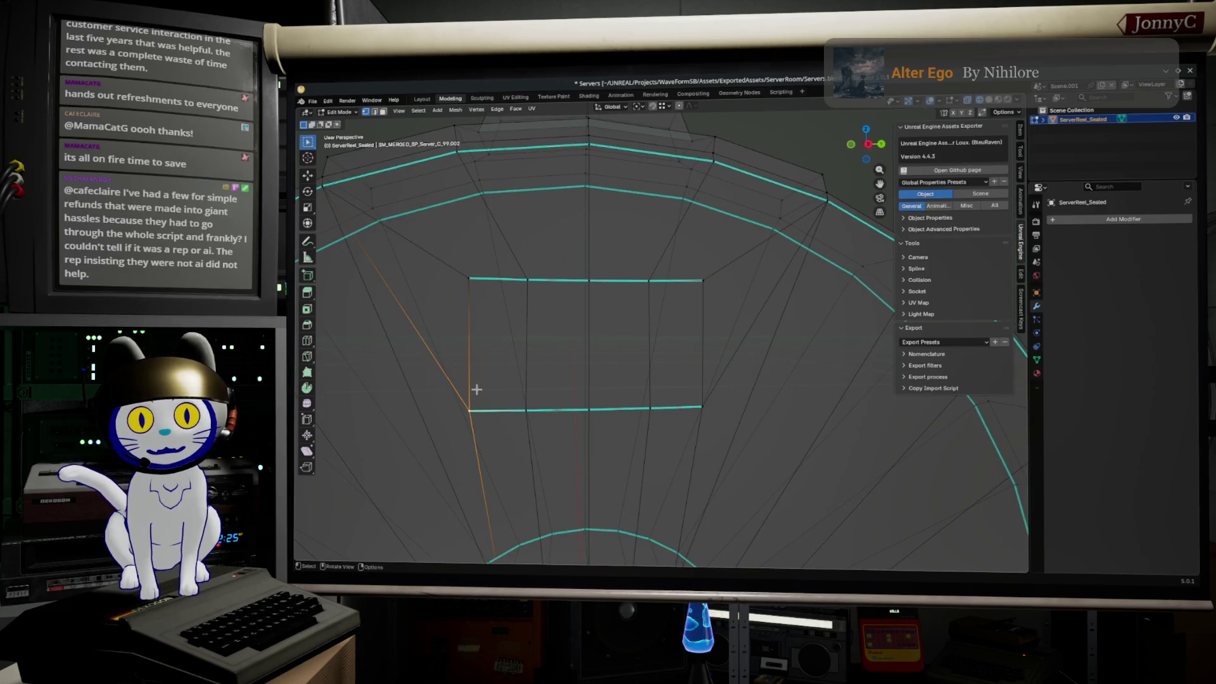
{"action": "left_click", "coordinate": [702, 362], "text": "shift"}
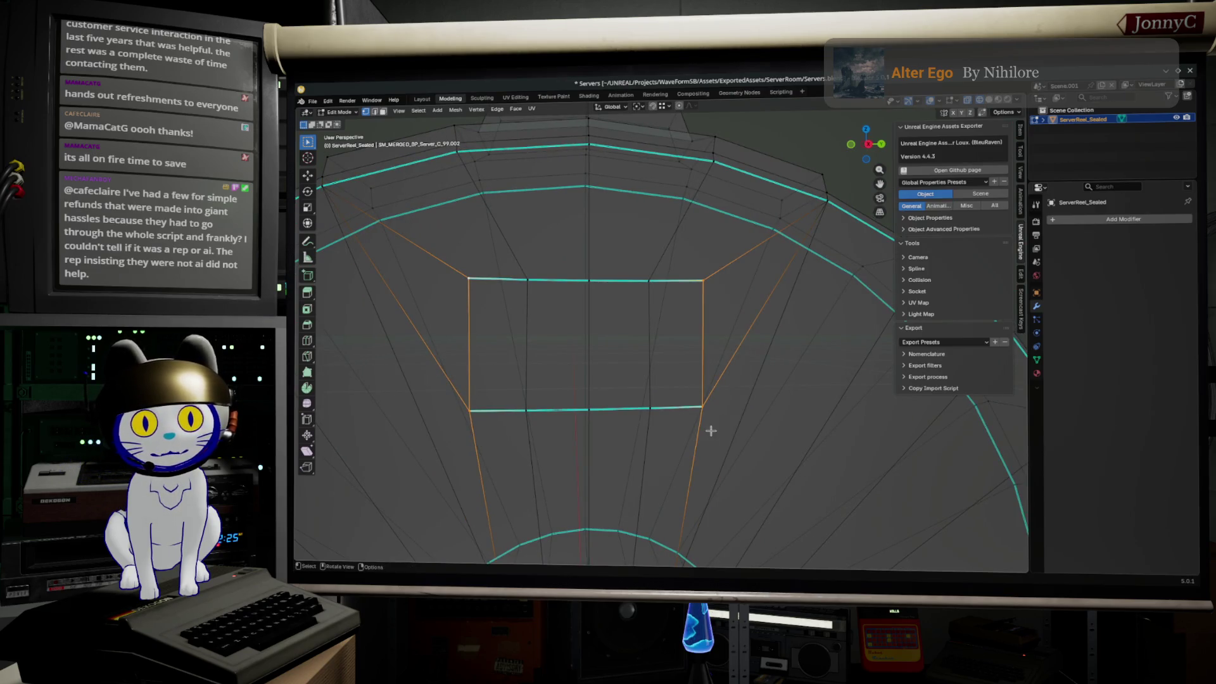
{"action": "key", "text": "F3"}
{"action": "left_click", "coordinate": [768, 450]}
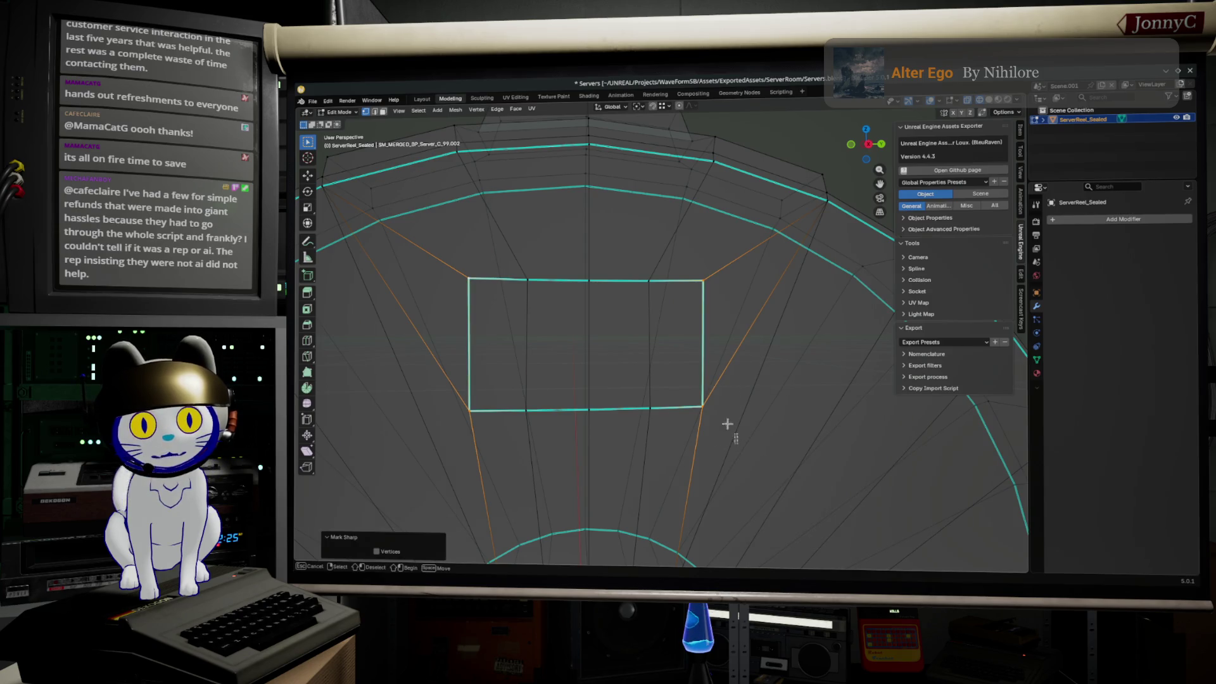
- Extrude the rectangular face a few millimetres outward along X and review it from the front
{"action": "left_click_drag", "start_coordinate": [737, 447], "coordinate": [403, 259]}
{"action": "middle_click_drag", "start_coordinate": [403, 258], "coordinate": [849, 266]}
{"action": "key", "text": "g"}
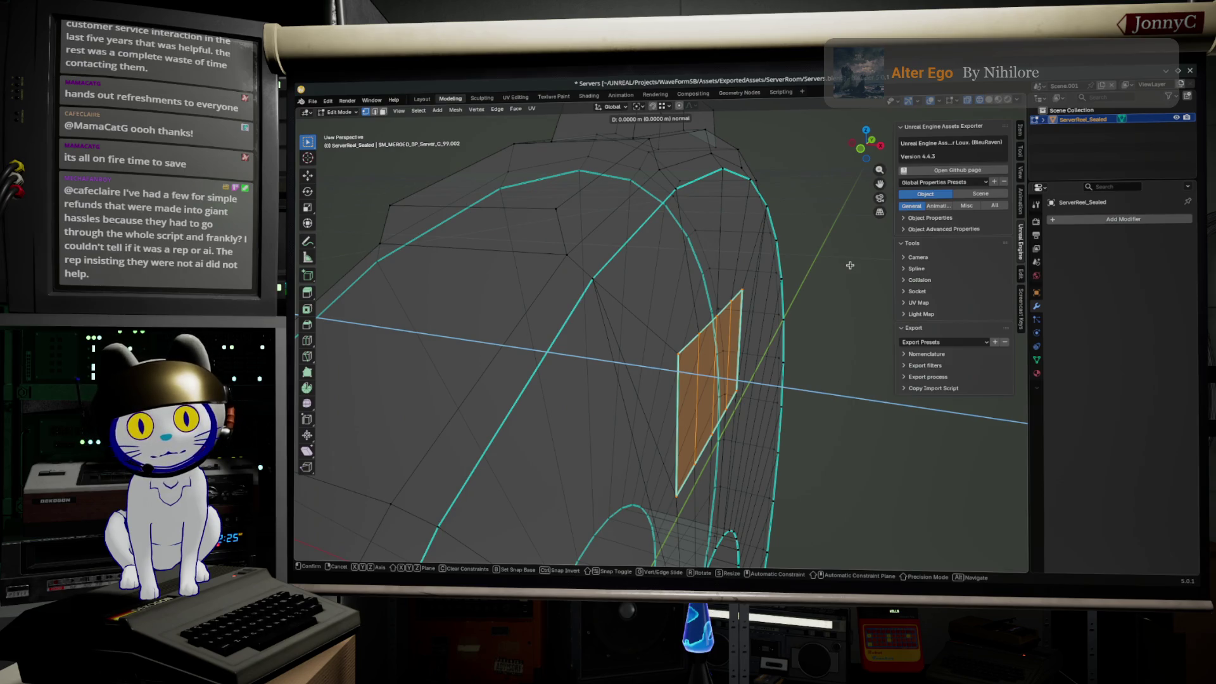
{"action": "key", "text": "x"}
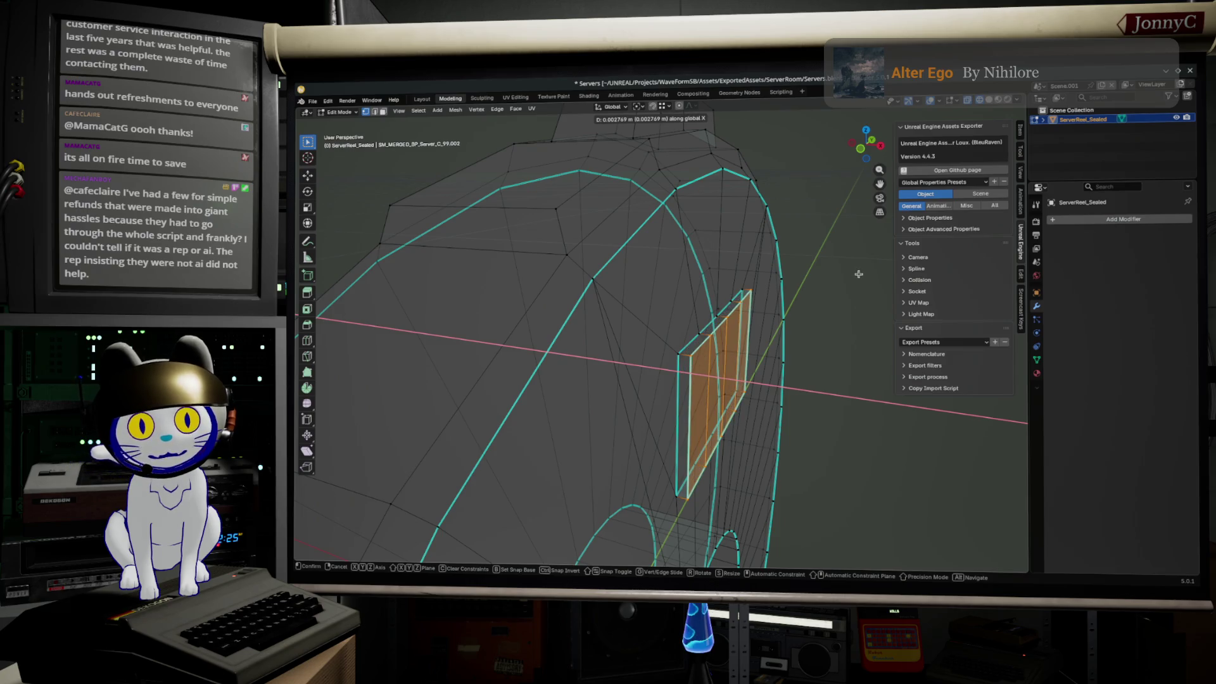
{"action": "left_click", "coordinate": [858, 273]}
{"action": "key", "text": "KP_Decimal"}
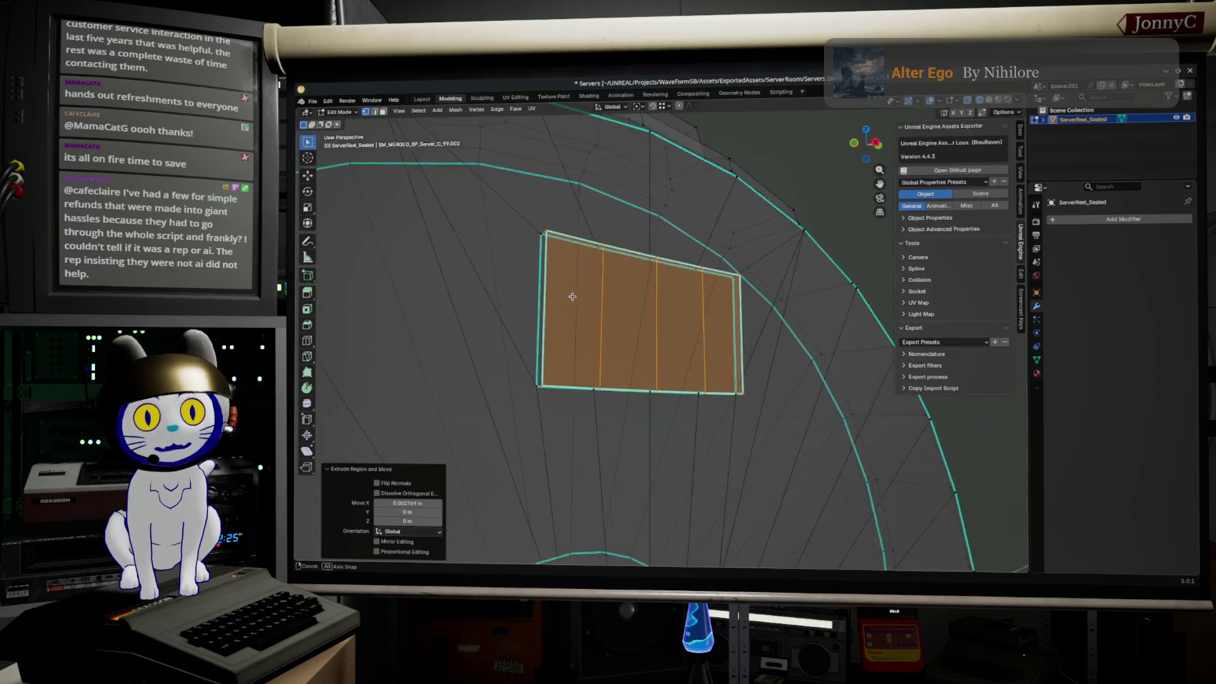
{"action": "scroll", "coordinate": [653, 282], "scroll_direction": "down", "scroll_amount": 5}
{"action": "scroll", "coordinate": [653, 282], "scroll_direction": "down", "scroll_amount": 3}
{"action": "middle_click_drag", "start_coordinate": [653, 282], "coordinate": [611, 474]}
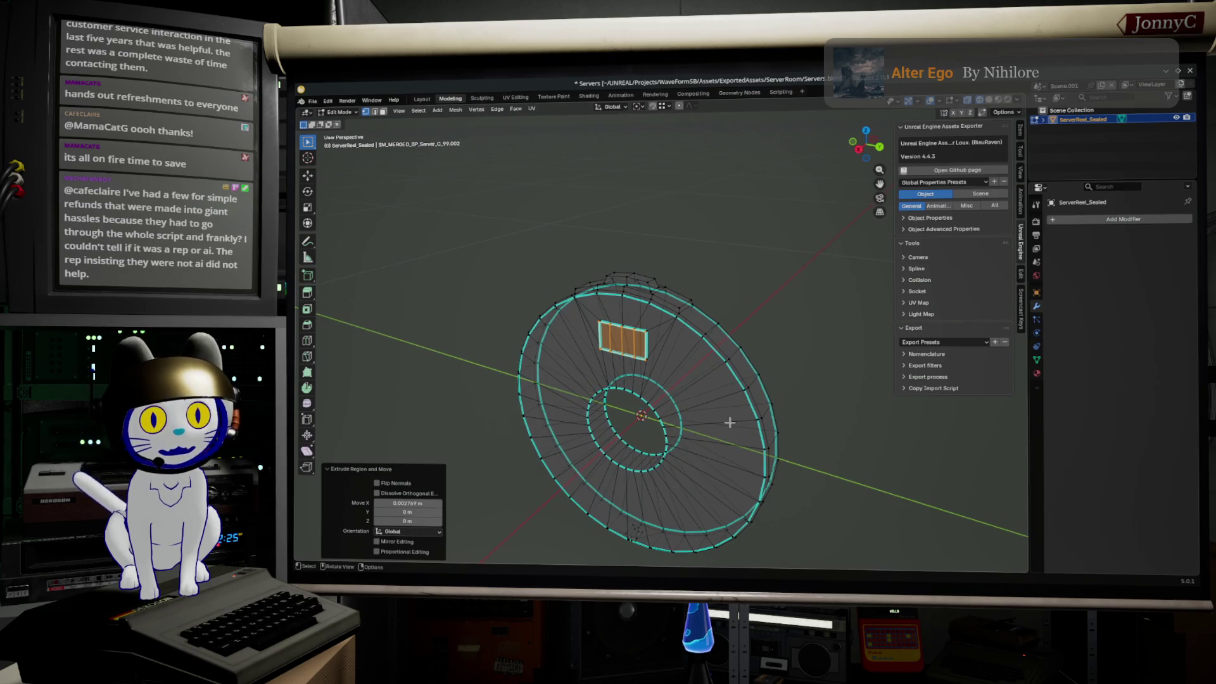
{"action": "mouse_move", "coordinate": [729, 423]}
{"action": "middle_mouse_down"}
{"action": "mouse_move", "coordinate": [786, 310]}
{"action": "mouse_move", "coordinate": [829, 287]}
{"action": "middle_mouse_up"}
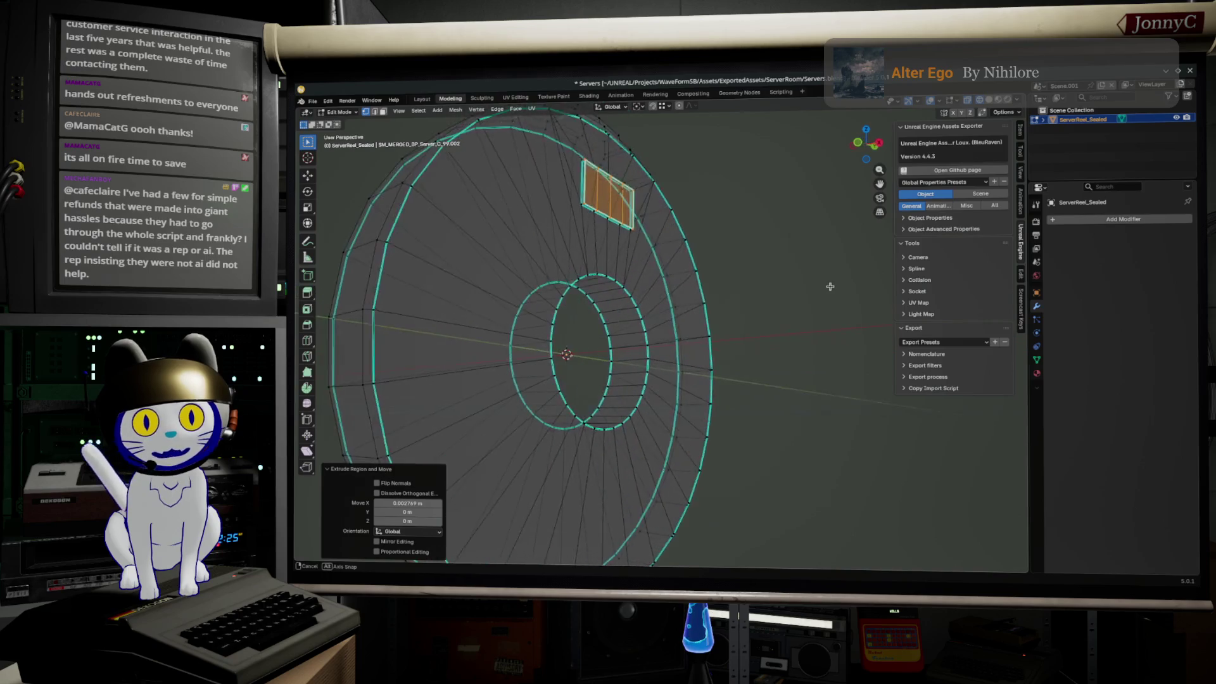
{"action": "mouse_move", "coordinate": [829, 286]}
{"action": "middle_mouse_down"}
{"action": "mouse_move", "coordinate": [760, 317]}
{"action": "mouse_move", "coordinate": [795, 352]}
{"action": "mouse_move", "coordinate": [723, 374]}
{"action": "middle_mouse_up"}
{"action": "scroll", "coordinate": [768, 310], "scroll_direction": "up", "scroll_amount": 2}
{"action": "scroll", "coordinate": [784, 358], "scroll_direction": "down", "scroll_amount": 3}
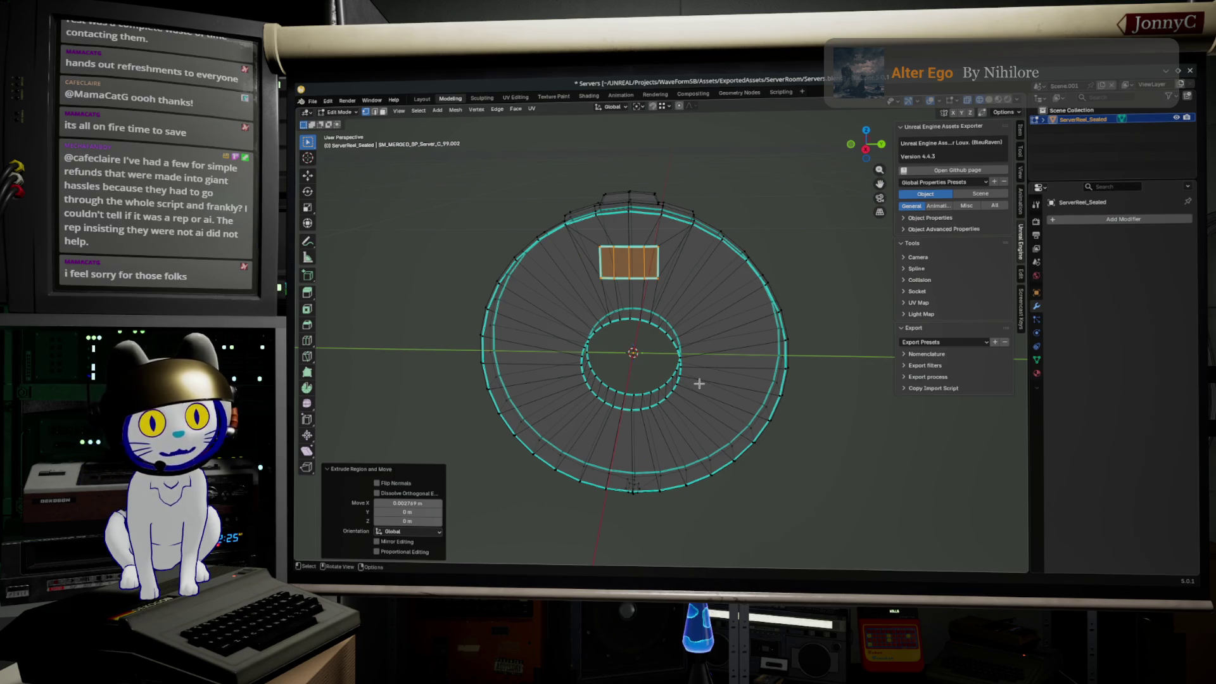
- Move the vertex at the top of the rim along the X axis from an edge-on view
{"action": "mouse_move", "coordinate": [699, 382]}
{"action": "middle_mouse_down"}
{"action": "mouse_move", "coordinate": [680, 544]}
{"action": "mouse_move", "coordinate": [675, 374]}
{"action": "middle_mouse_up"}
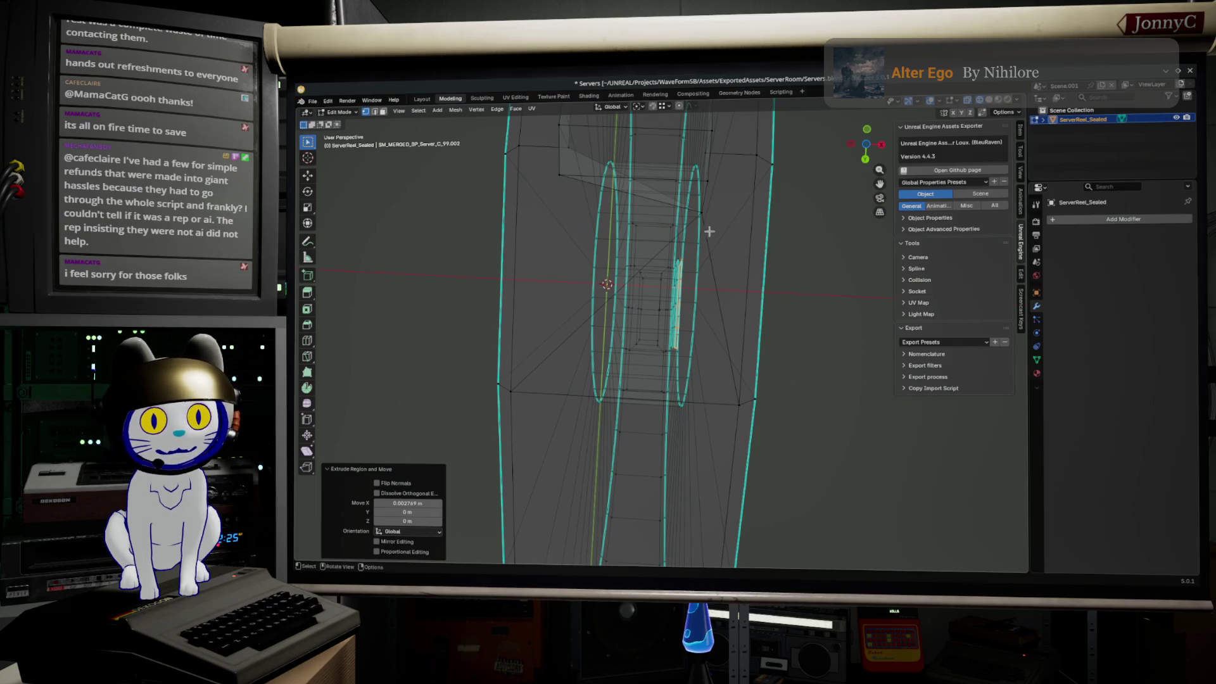
{"action": "left_click", "coordinate": [695, 224]}
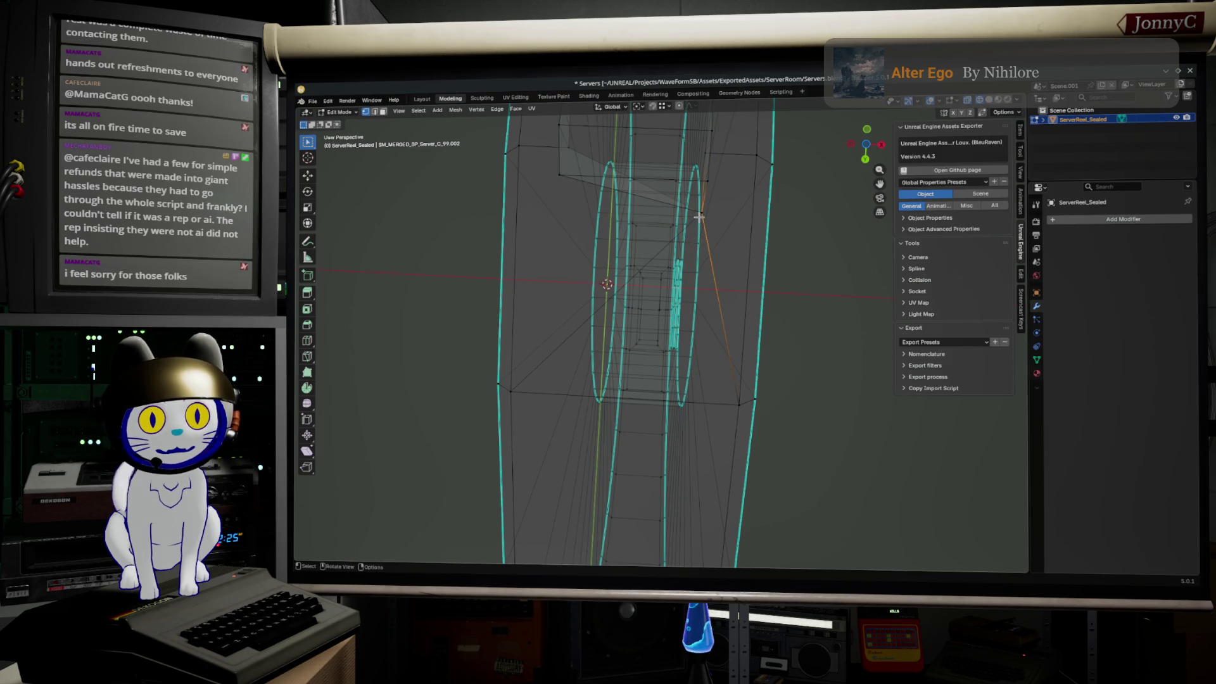
{"action": "left_click", "coordinate": [701, 211]}
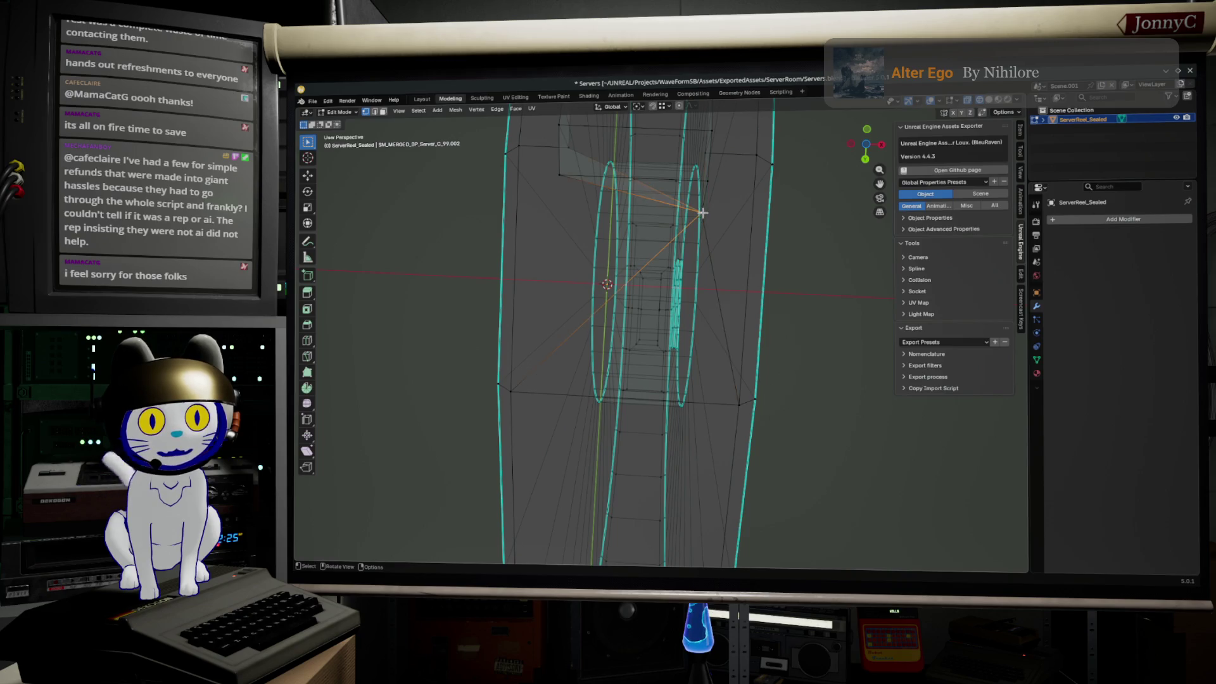
{"action": "key", "text": "g"}
{"action": "key", "text": "x"}
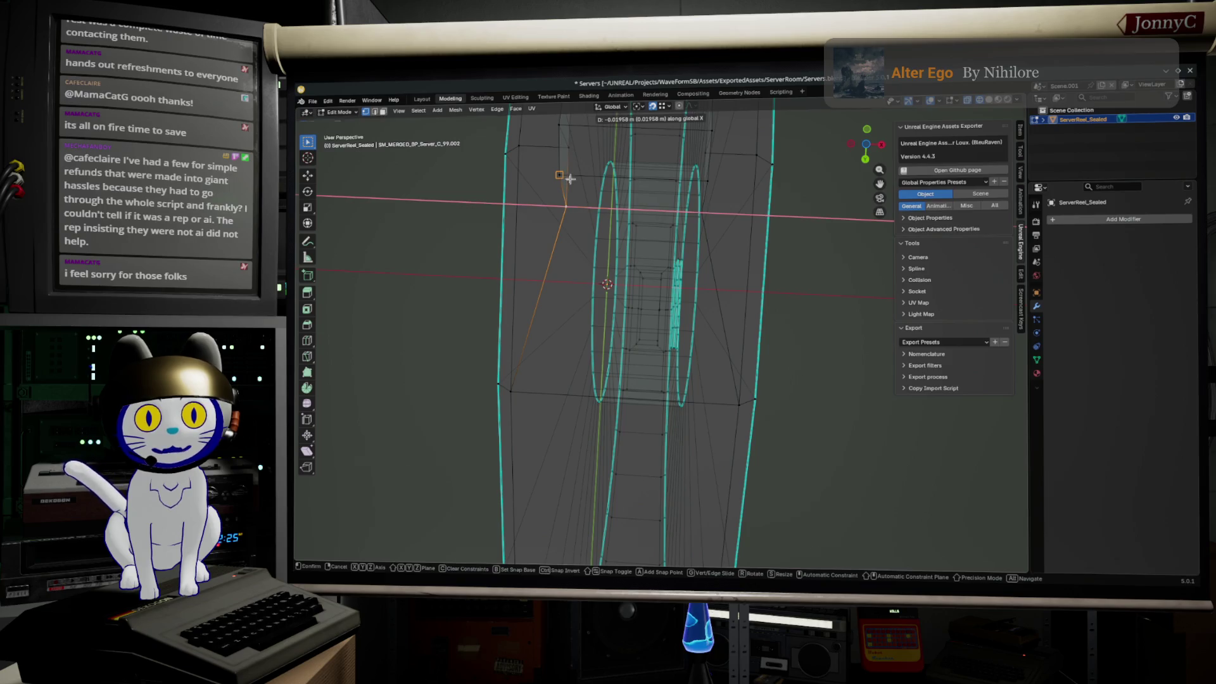
{"action": "left_click", "coordinate": [564, 179]}
- Orbit back to a face-on, then edge-on view of the disc
{"action": "mouse_move", "coordinate": [565, 180]}
{"action": "middle_mouse_down"}
{"action": "mouse_move", "coordinate": [630, 320]}
{"action": "mouse_move", "coordinate": [719, 352]}
{"action": "middle_mouse_up"}
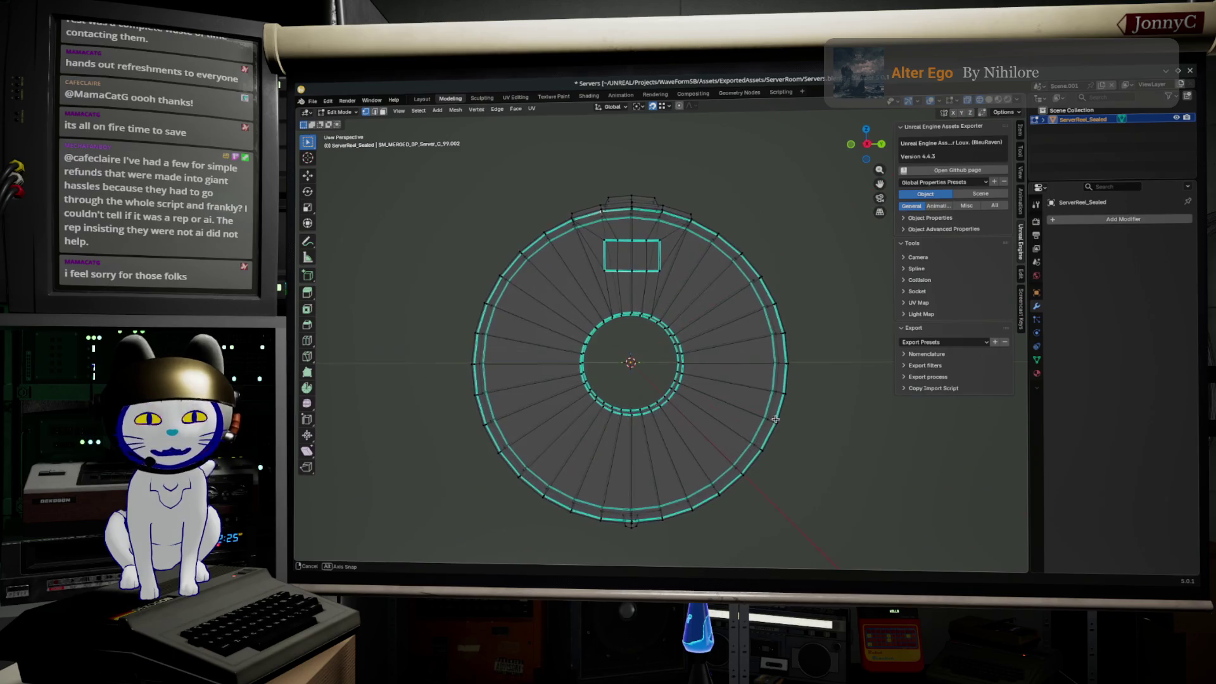
{"action": "mouse_move", "coordinate": [718, 353]}
{"action": "middle_mouse_down"}
{"action": "mouse_move", "coordinate": [729, 382]}
{"action": "mouse_move", "coordinate": [712, 403]}
{"action": "middle_mouse_up"}
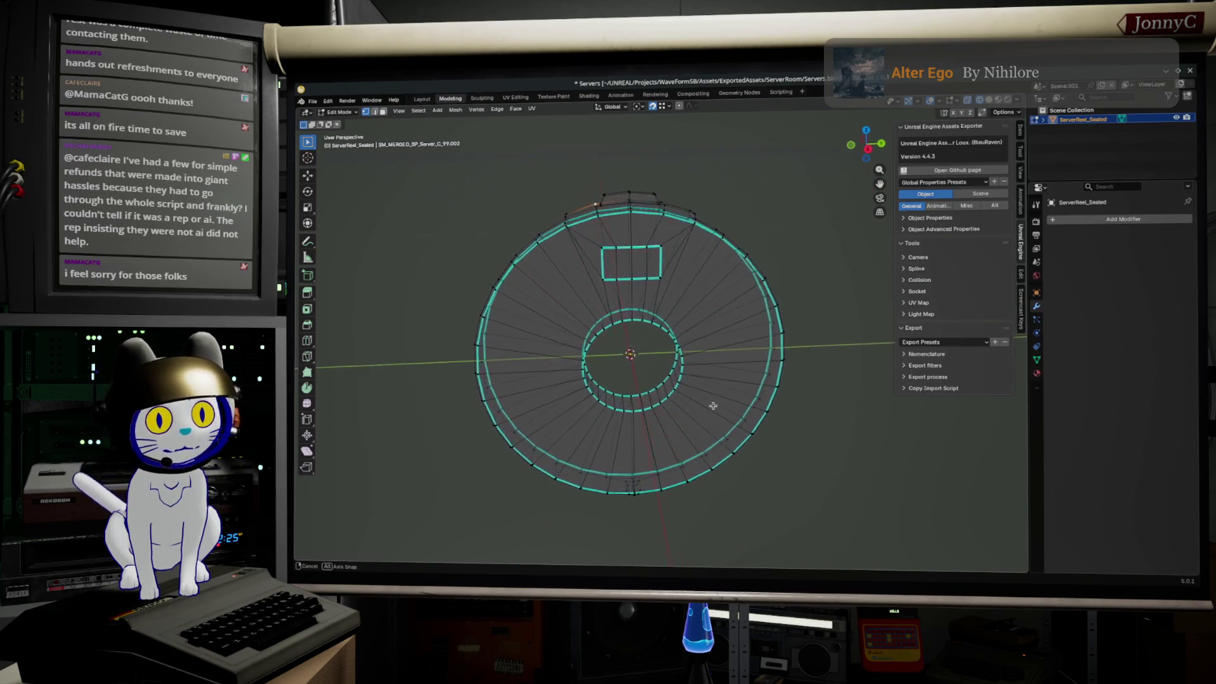
{"action": "scroll", "coordinate": [711, 403], "scroll_direction": "up", "scroll_amount": 3}
{"action": "mouse_move", "coordinate": [630, 238]}
{"action": "middle_mouse_down"}
{"action": "mouse_move", "coordinate": [652, 236]}
{"action": "mouse_move", "coordinate": [655, 249]}
{"action": "middle_mouse_up"}
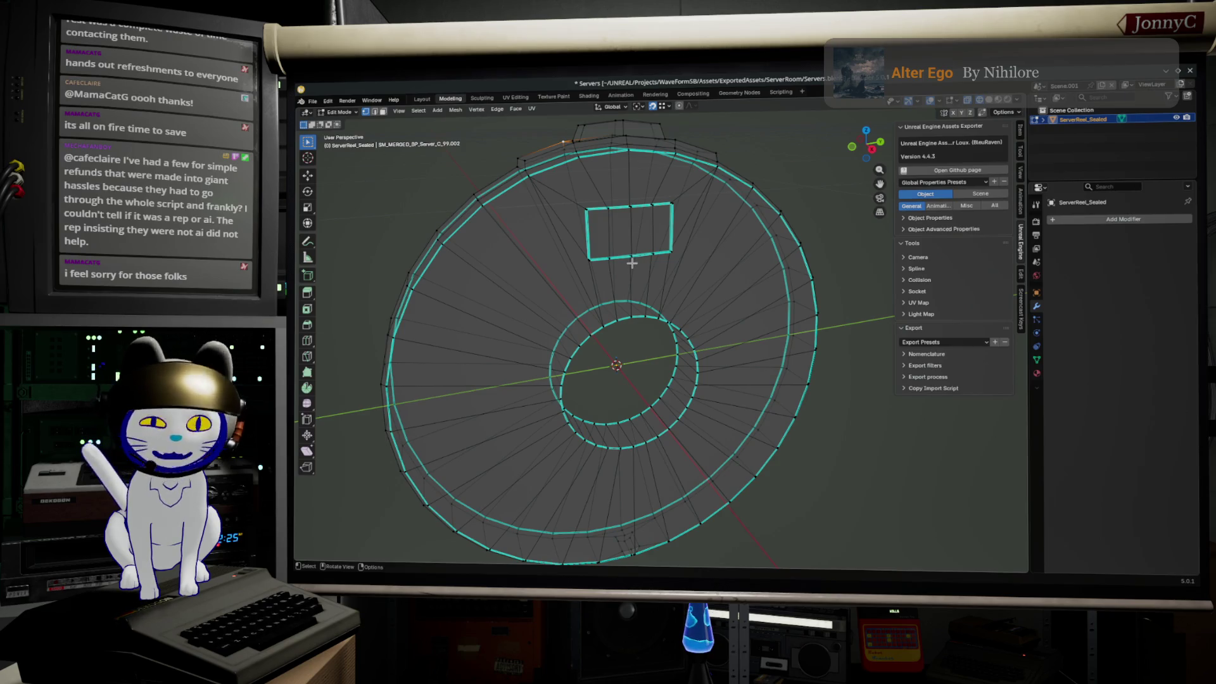
{"action": "middle_click_drag", "start_coordinate": [629, 219], "coordinate": [633, 374]}
{"action": "scroll", "coordinate": [629, 286], "scroll_direction": "up", "scroll_amount": 3}
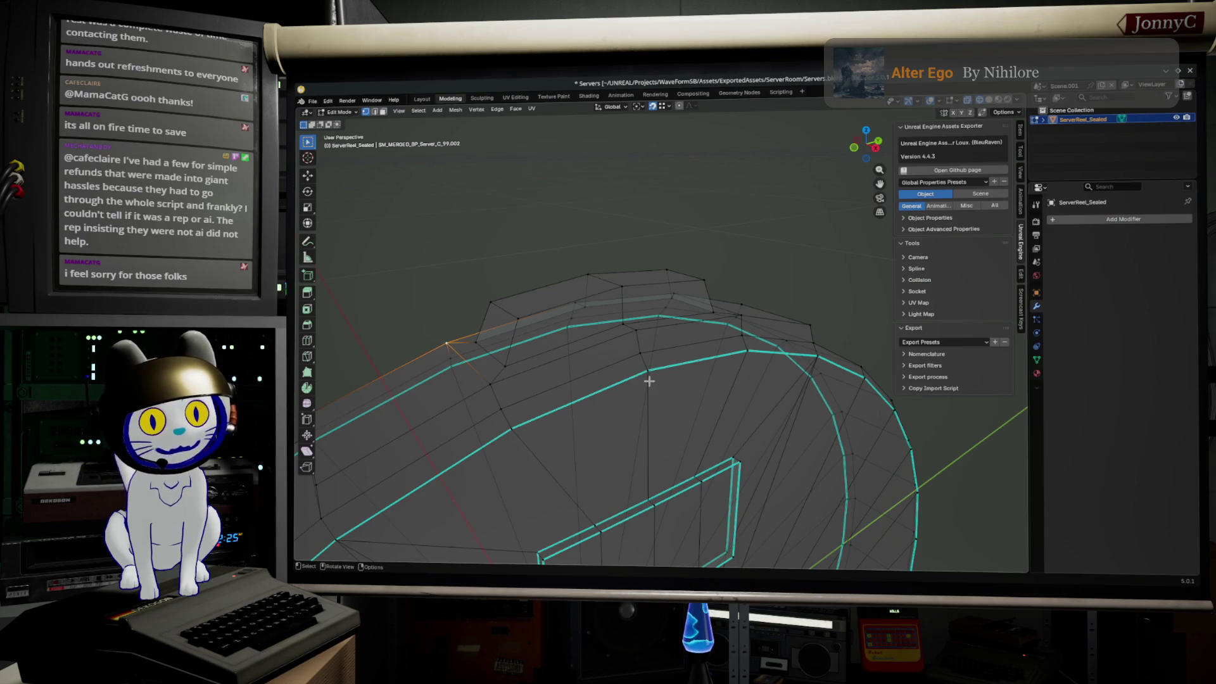
{"action": "mouse_move", "coordinate": [659, 353]}
{"action": "middle_mouse_down"}
{"action": "mouse_move", "coordinate": [743, 356]}
{"action": "mouse_move", "coordinate": [753, 332]}
{"action": "middle_mouse_up"}
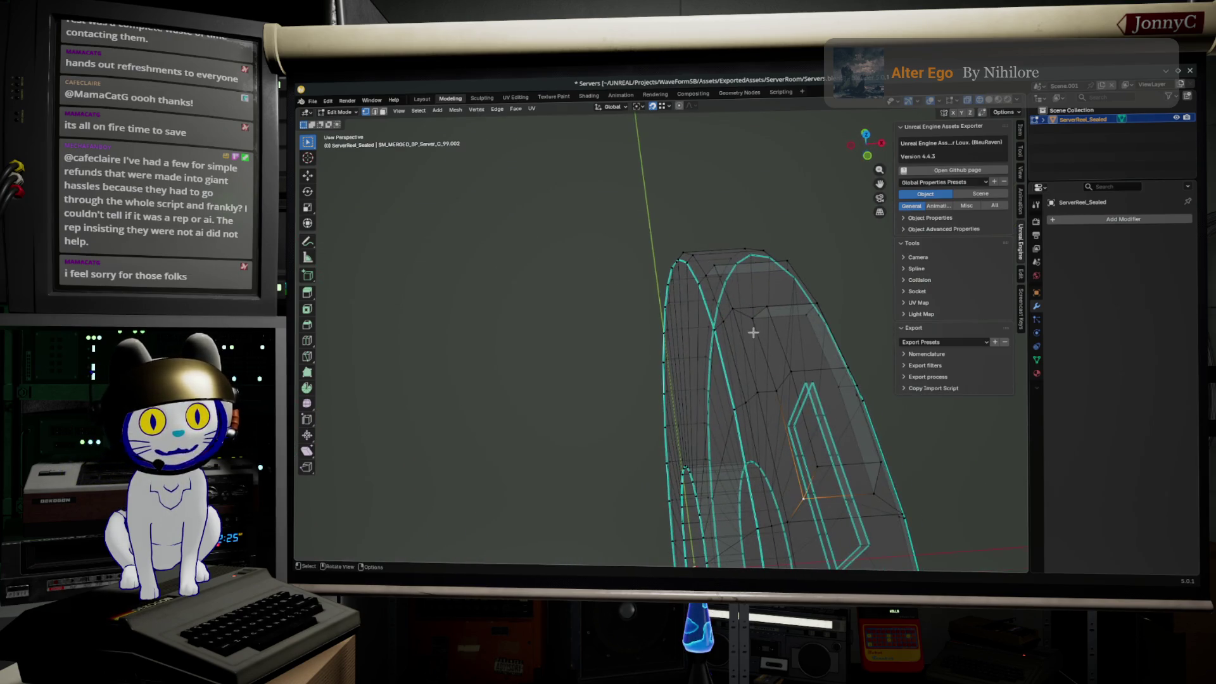
- Select the face strip running along the top of the rim
{"action": "left_click", "coordinate": [752, 321], "text": "ctrl"}
{"action": "left_click", "coordinate": [792, 367], "text": "ctrl"}
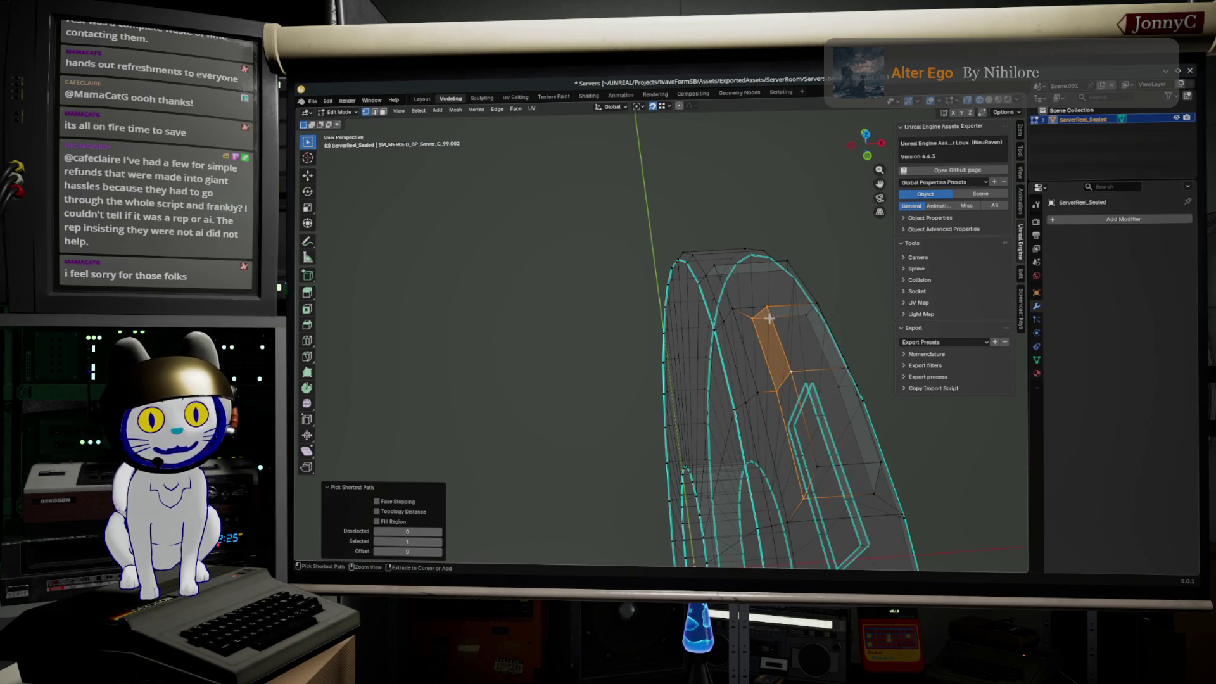
{"action": "mouse_move", "coordinate": [835, 461]}
{"action": "middle_mouse_down"}
{"action": "mouse_move", "coordinate": [801, 428]}
{"action": "mouse_move", "coordinate": [675, 442]}
{"action": "middle_mouse_up"}
{"action": "left_click", "coordinate": [752, 362], "text": "shift"}
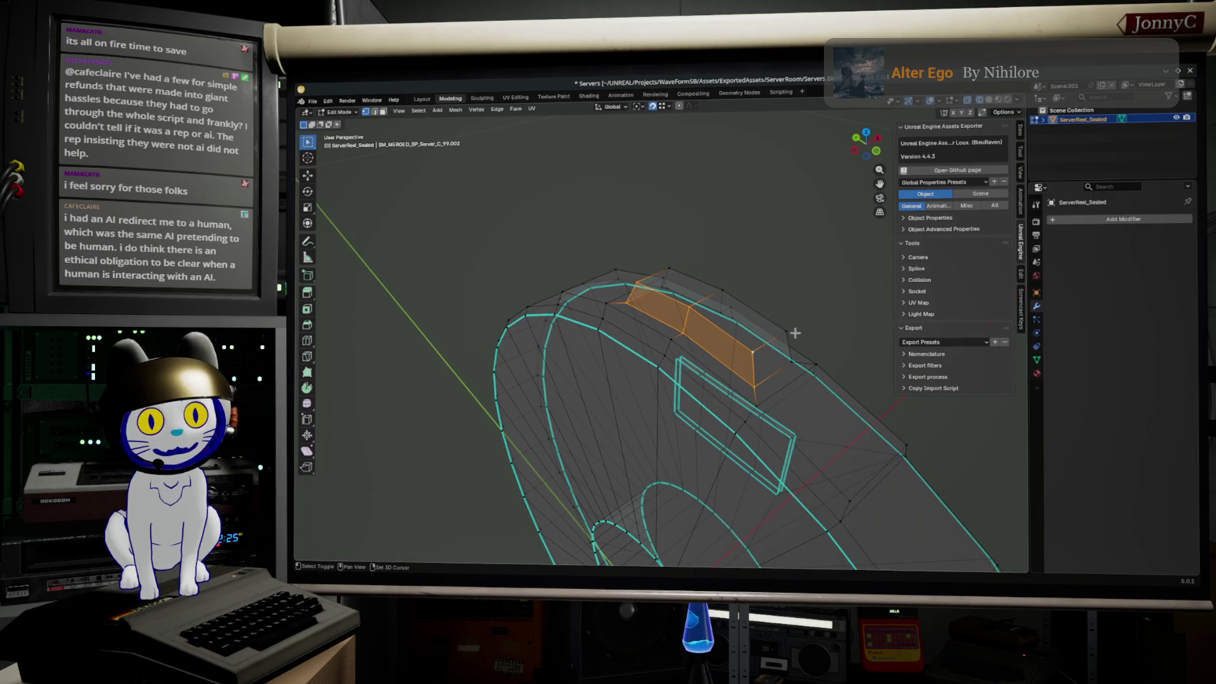
{"action": "left_click", "coordinate": [689, 275], "text": "shift"}
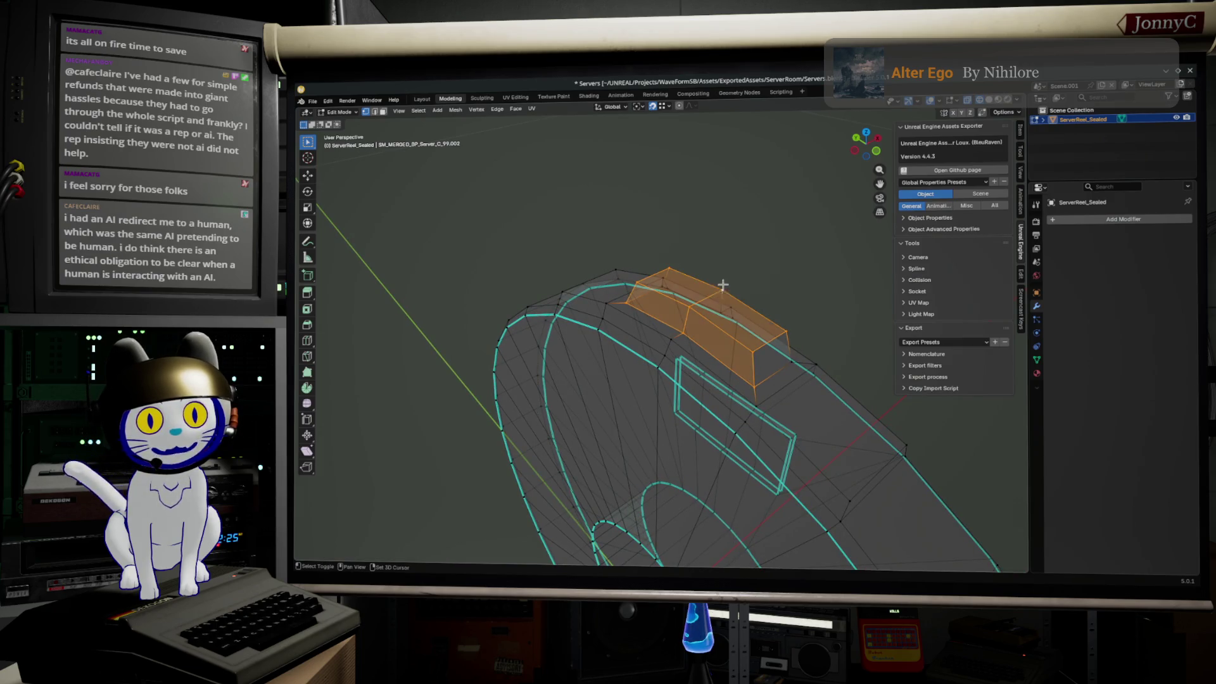
{"action": "middle_click_drag", "start_coordinate": [722, 279], "coordinate": [644, 305]}
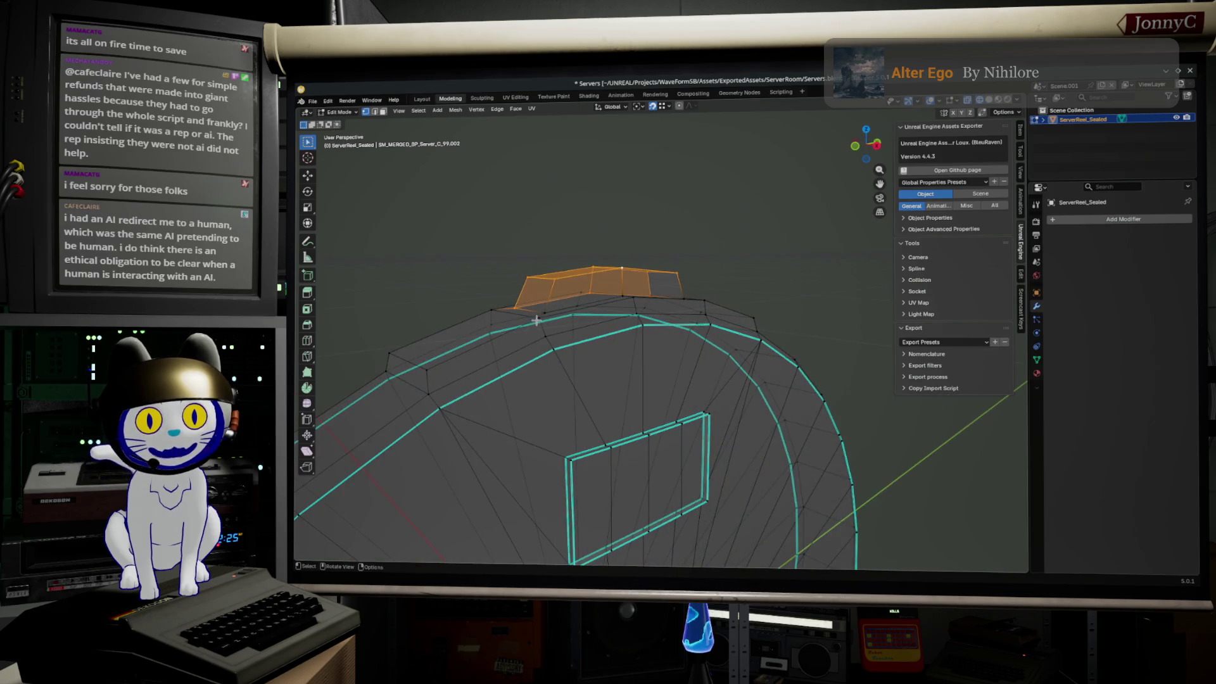
- Add the raised tab's remaining faces and view it straight from the front
{"action": "left_click", "coordinate": [544, 314], "text": "shift"}
{"action": "left_click", "coordinate": [615, 294], "text": "shift"}
{"action": "middle_click_drag", "start_coordinate": [614, 294], "coordinate": [672, 312]}
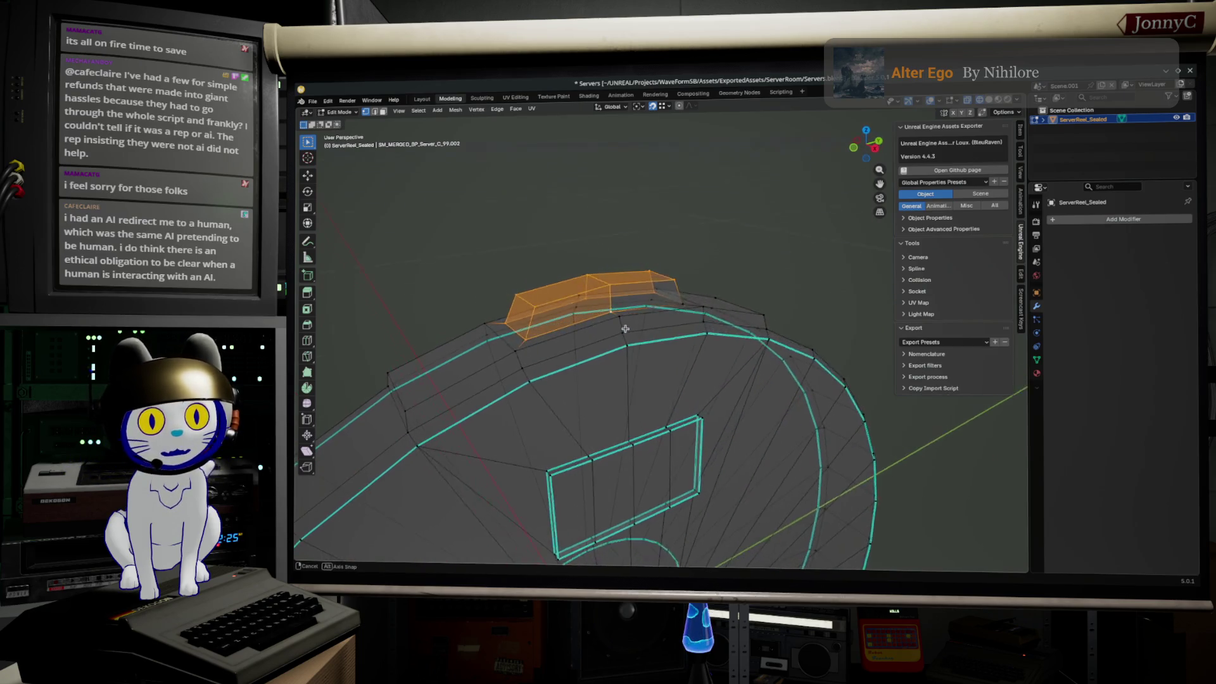
{"action": "left_click", "coordinate": [675, 308], "text": "shift"}
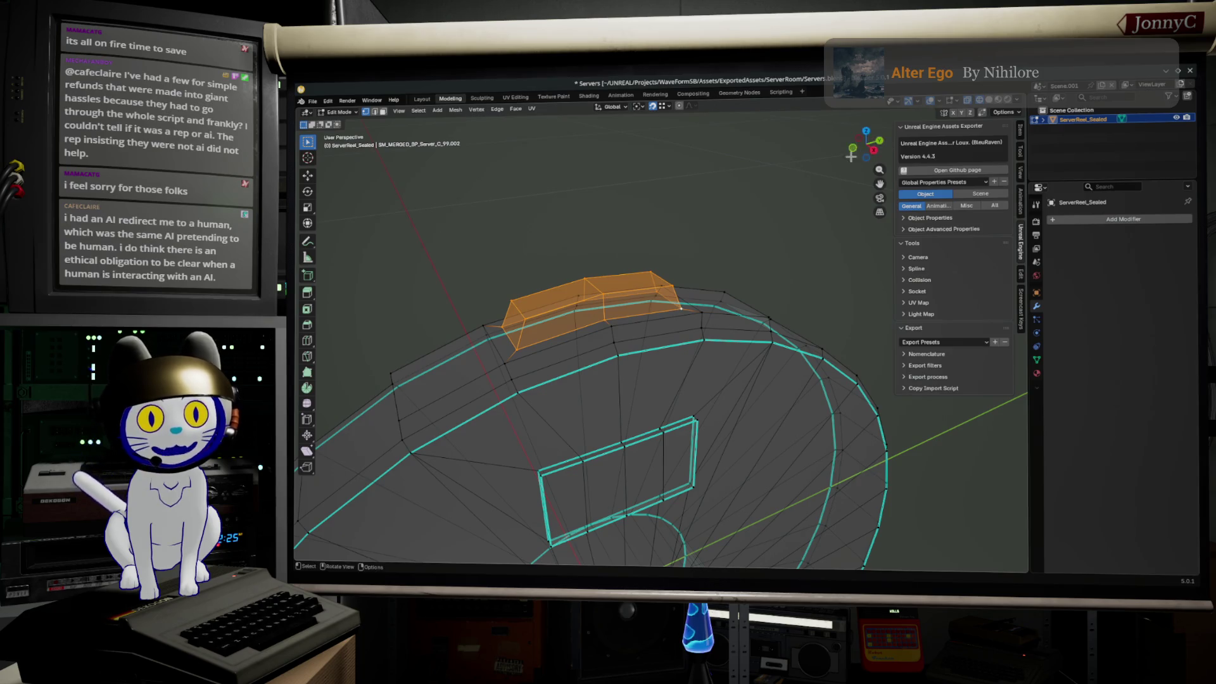
{"action": "key", "text": "KP_1"}
{"action": "scroll", "coordinate": [711, 303], "scroll_direction": "up", "scroll_amount": 4}
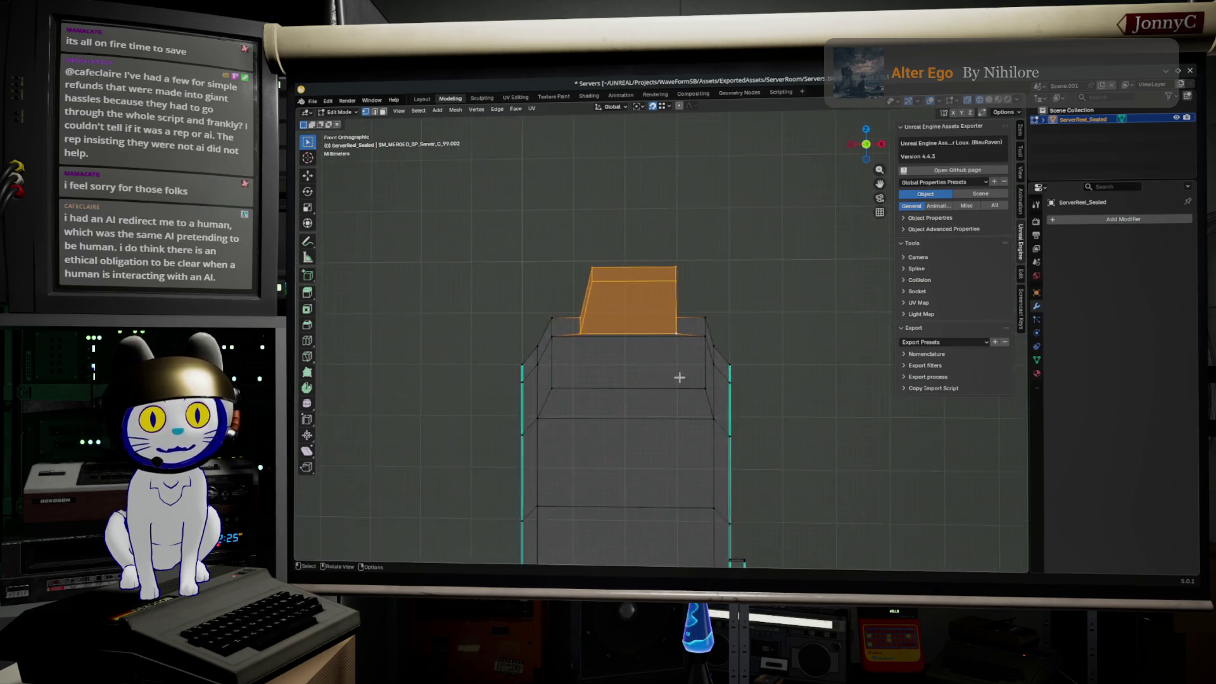
- Shift the tab's top-right vertices sideways along X
{"action": "key", "text": "b"}
{"action": "left_click_drag", "start_coordinate": [562, 231], "coordinate": [590, 300]}
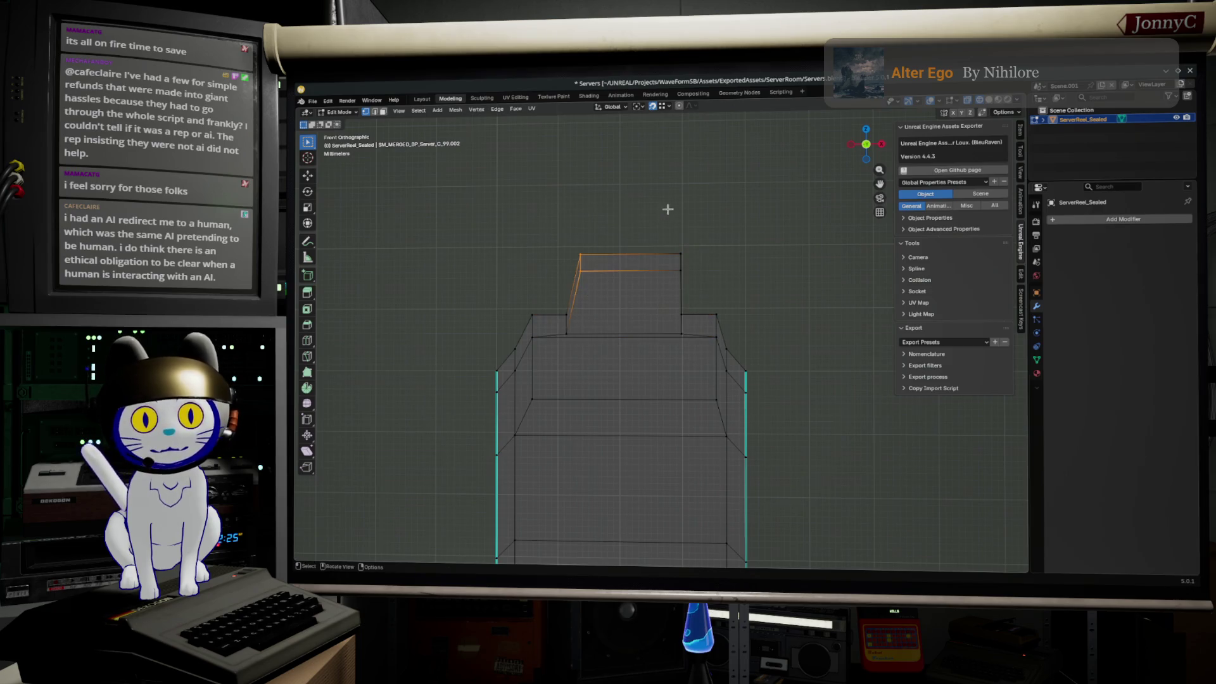
{"action": "left_click_drag", "start_coordinate": [662, 204], "coordinate": [712, 285], "text": "shift"}
{"action": "key", "text": "g"}
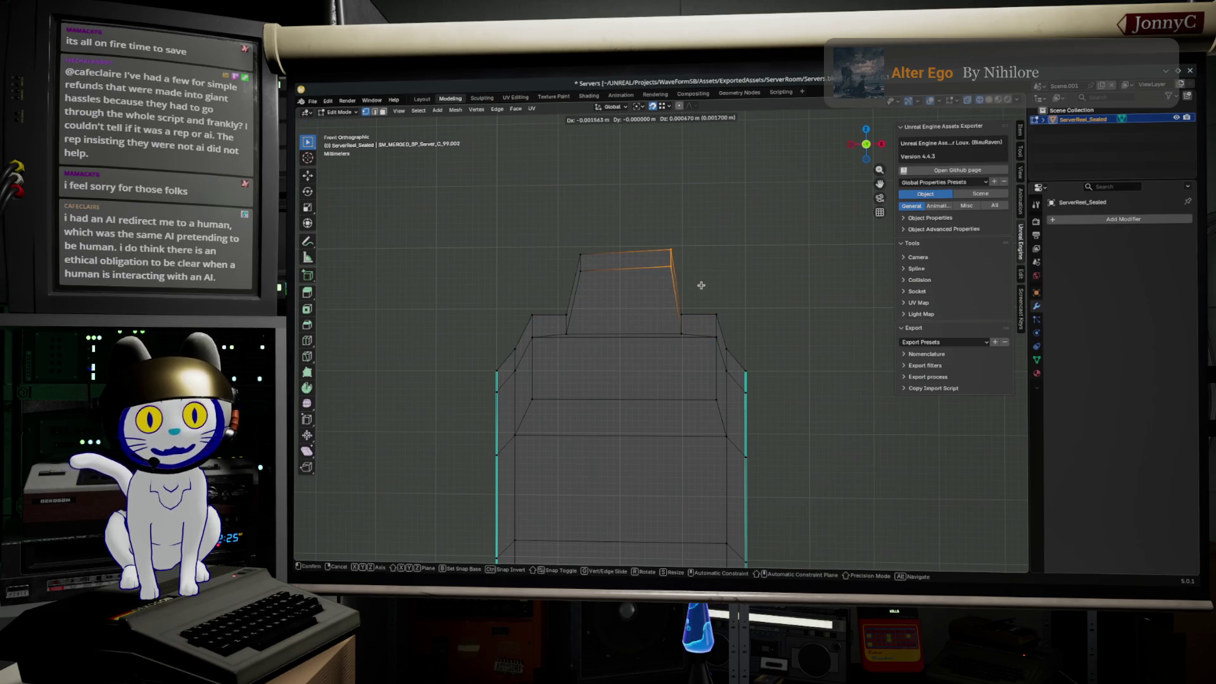
{"action": "key", "text": "z"}
{"action": "key", "text": "x"}
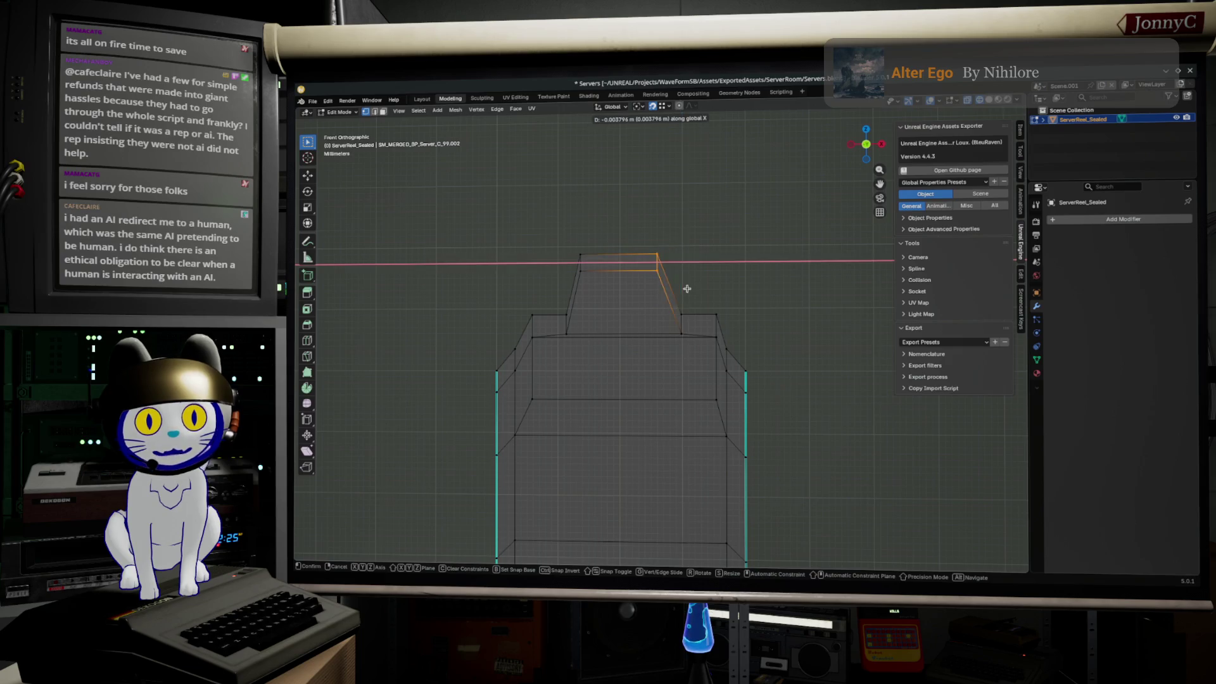
{"action": "left_click", "coordinate": [695, 287]}
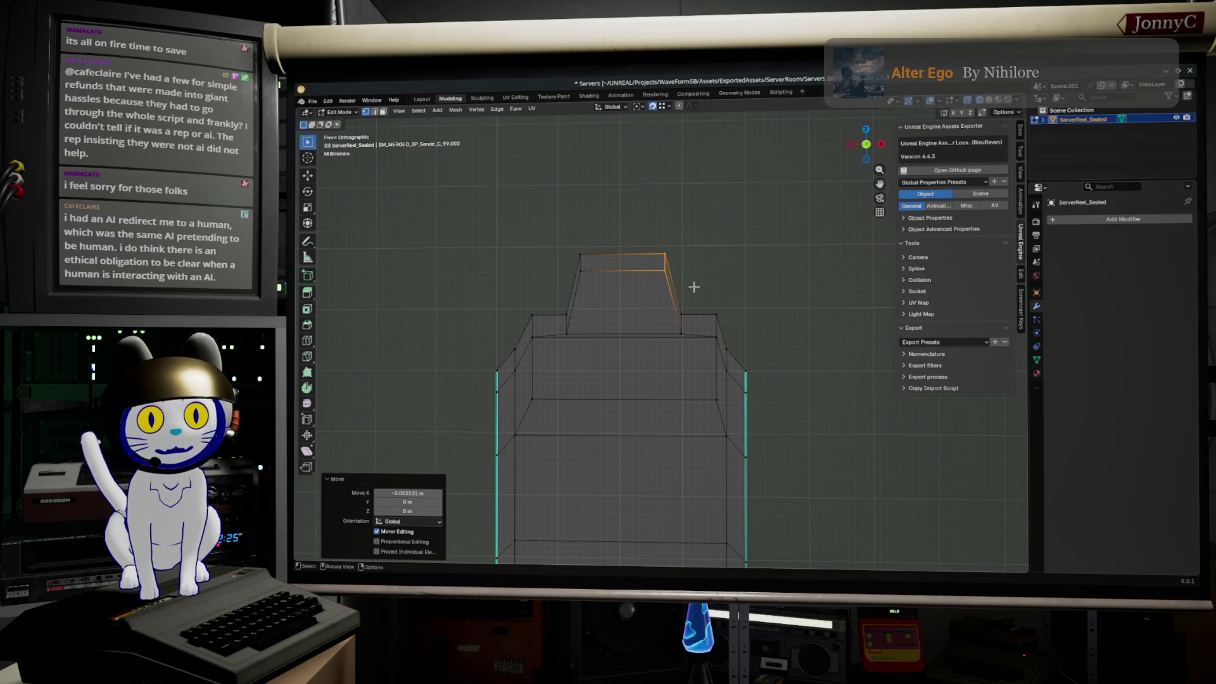
- Widen the whole raised tab by scaling it along X
{"action": "left_click_drag", "start_coordinate": [517, 215], "coordinate": [690, 353]}
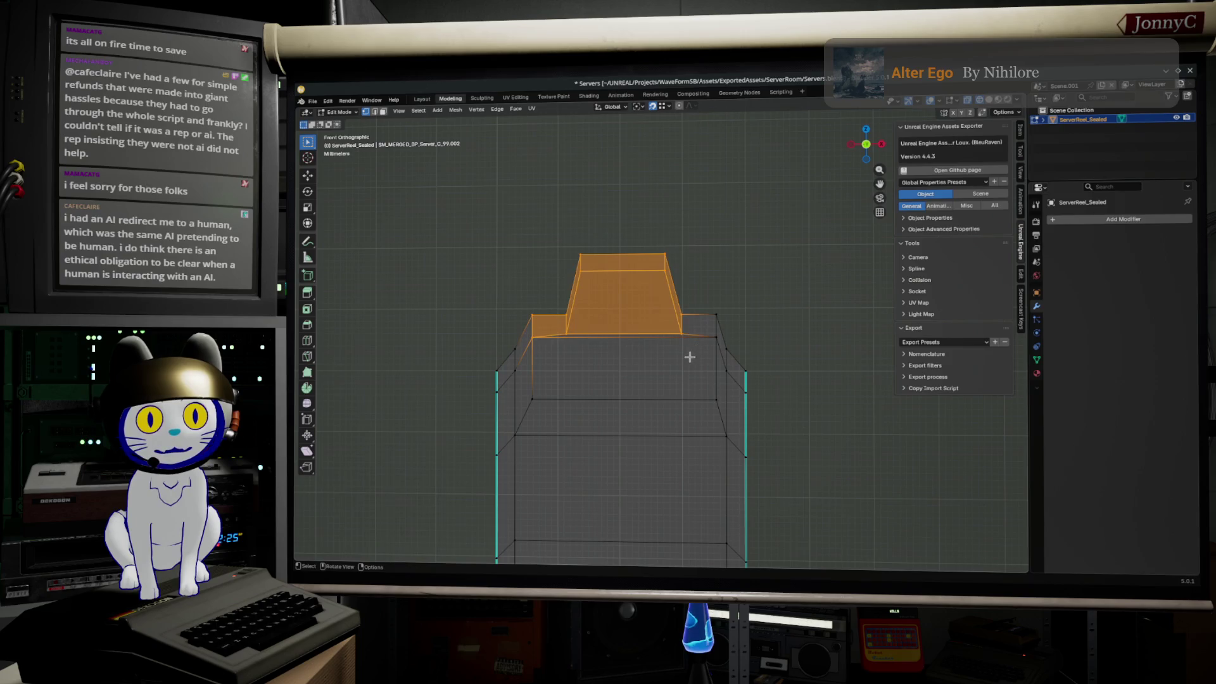
{"action": "left_click_drag", "start_coordinate": [543, 177], "coordinate": [692, 352]}
{"action": "key", "text": "s"}
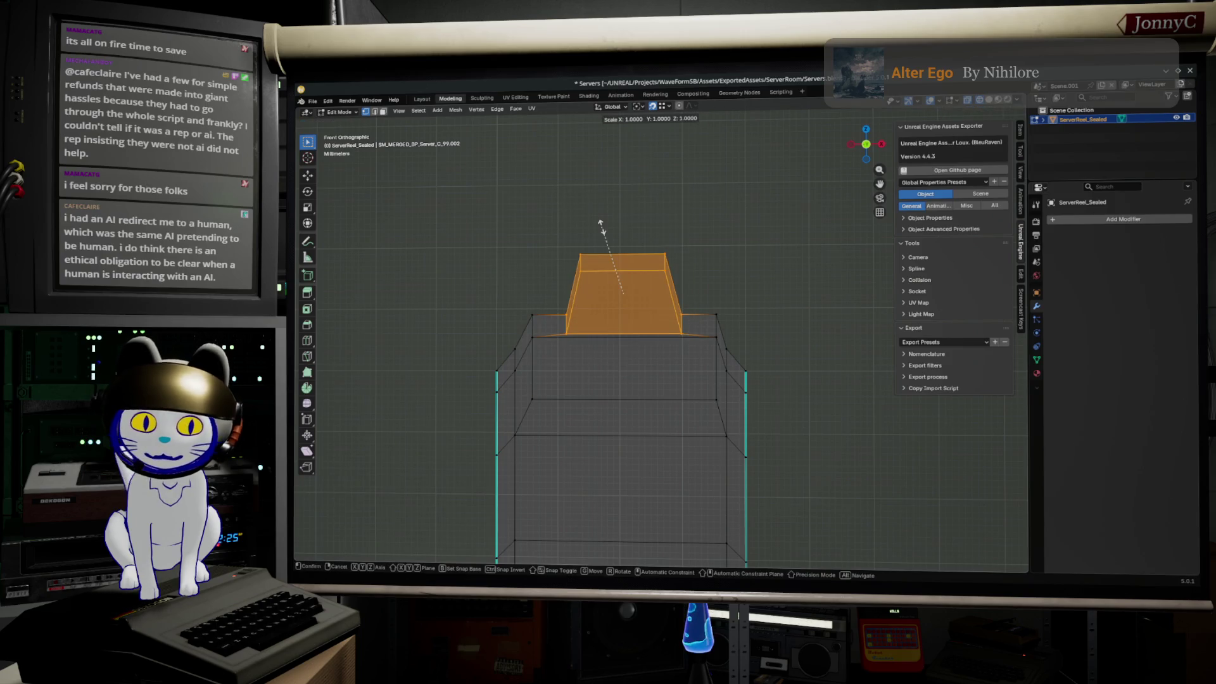
{"action": "key", "text": "x"}
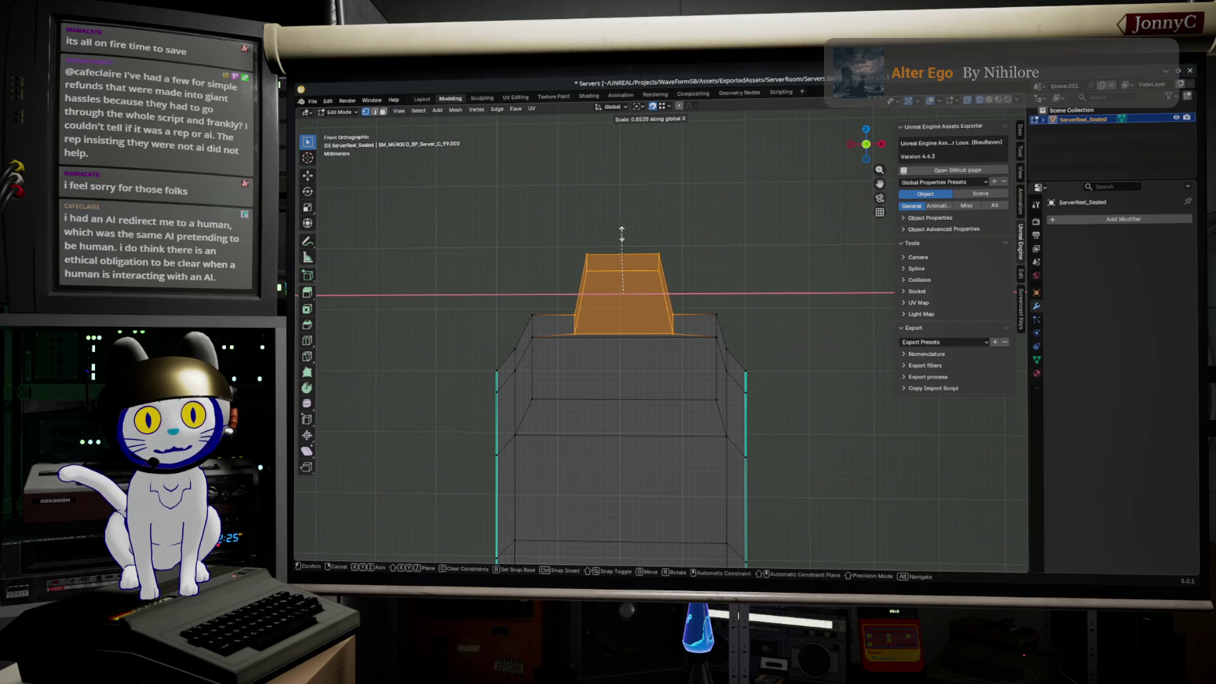
{"action": "left_click", "coordinate": [559, 222]}
- Slope the tab's left and right upper corners along X into a trapezoid, then return to Object Mode
{"action": "left_click_drag", "start_coordinate": [543, 228], "coordinate": [585, 299]}
{"action": "key", "text": "g"}
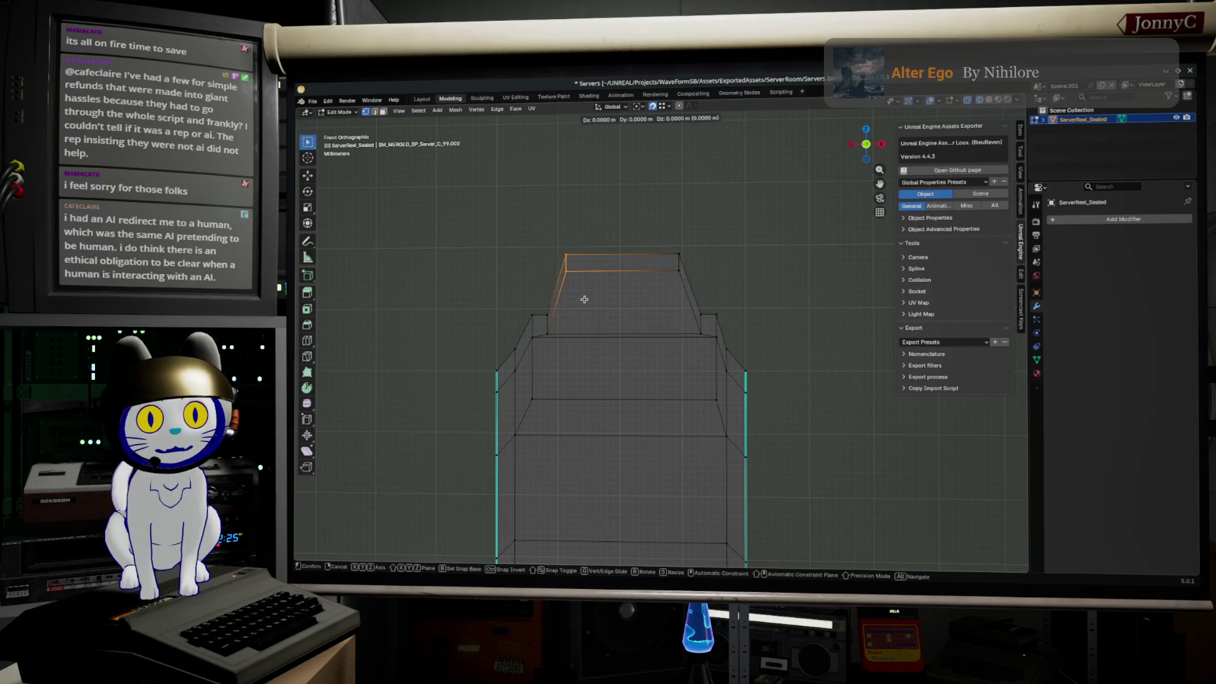
{"action": "key", "text": "x"}
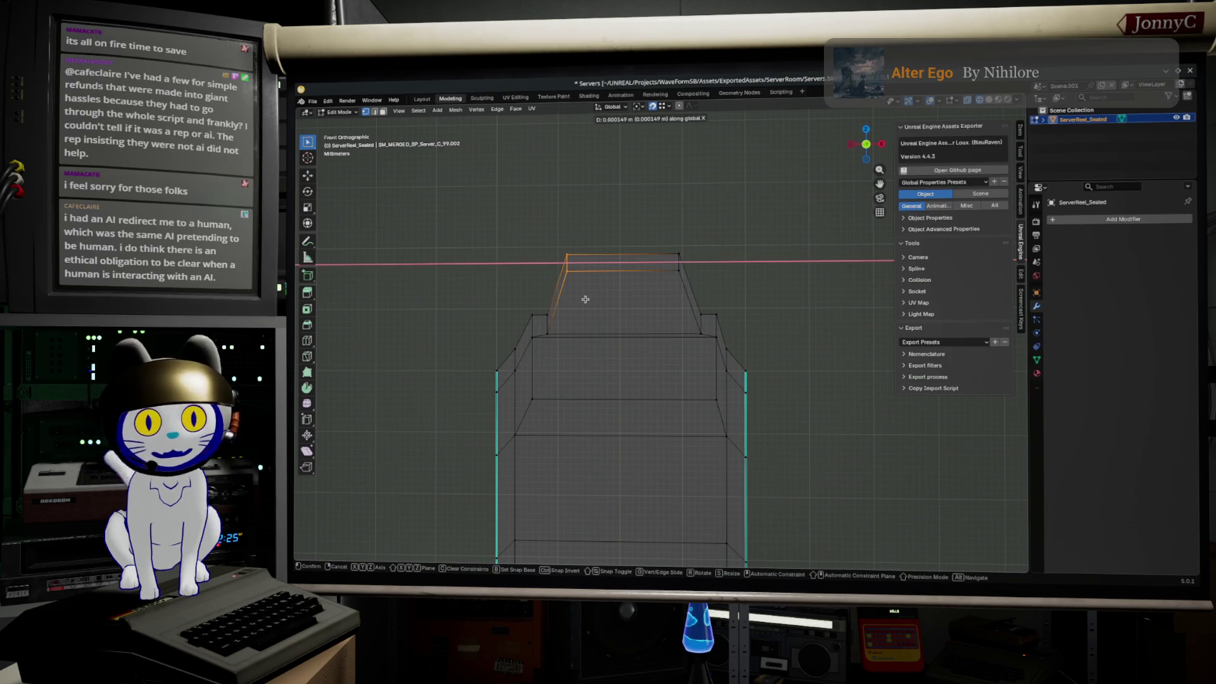
{"action": "left_click", "coordinate": [579, 296]}
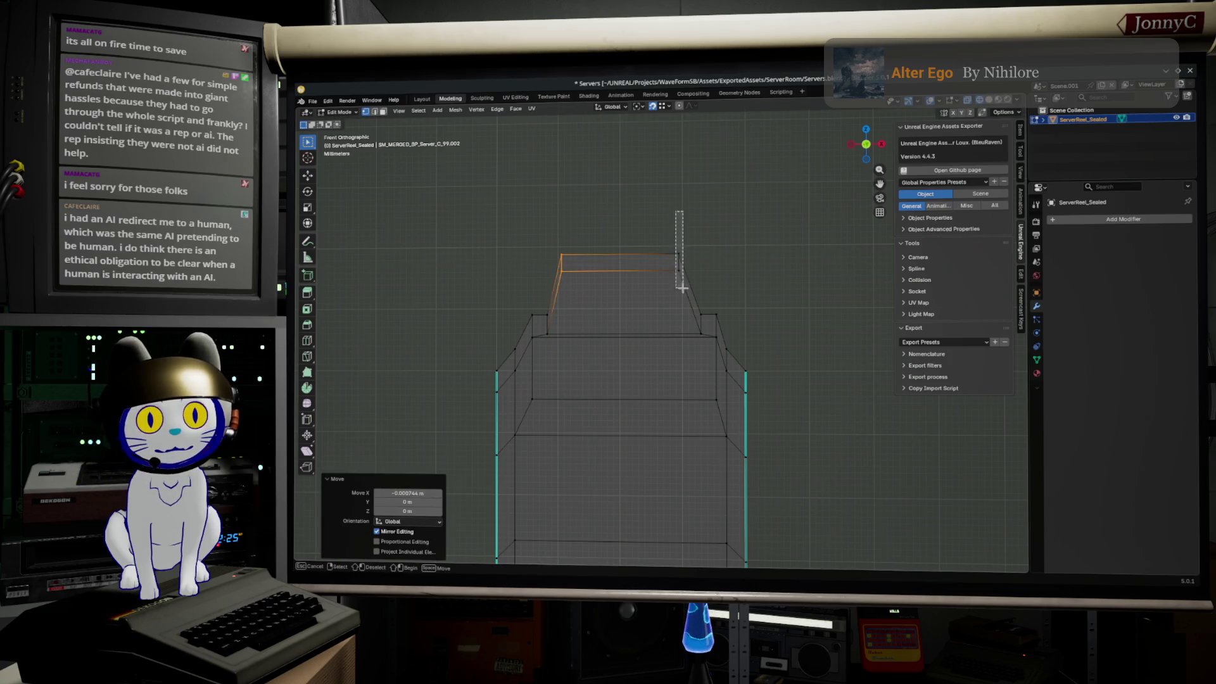
{"action": "left_click_drag", "start_coordinate": [683, 287], "coordinate": [681, 285]}
{"action": "key", "text": "g"}
{"action": "key", "text": "x"}
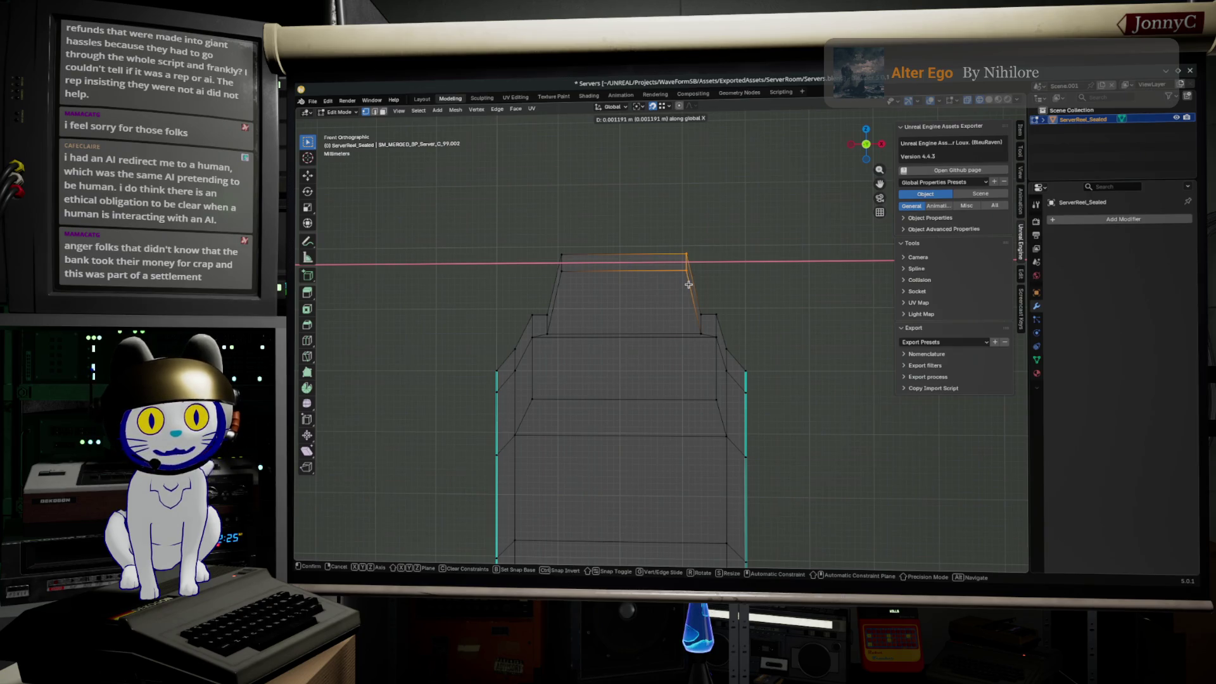
{"action": "left_click", "coordinate": [688, 283]}
{"action": "key", "text": "Tab"}
{"action": "mouse_move", "coordinate": [757, 361]}
{"action": "middle_mouse_down"}
{"action": "mouse_move", "coordinate": [780, 368]}
{"action": "mouse_move", "coordinate": [716, 396]}
{"action": "mouse_move", "coordinate": [665, 383]}
{"action": "middle_mouse_up"}
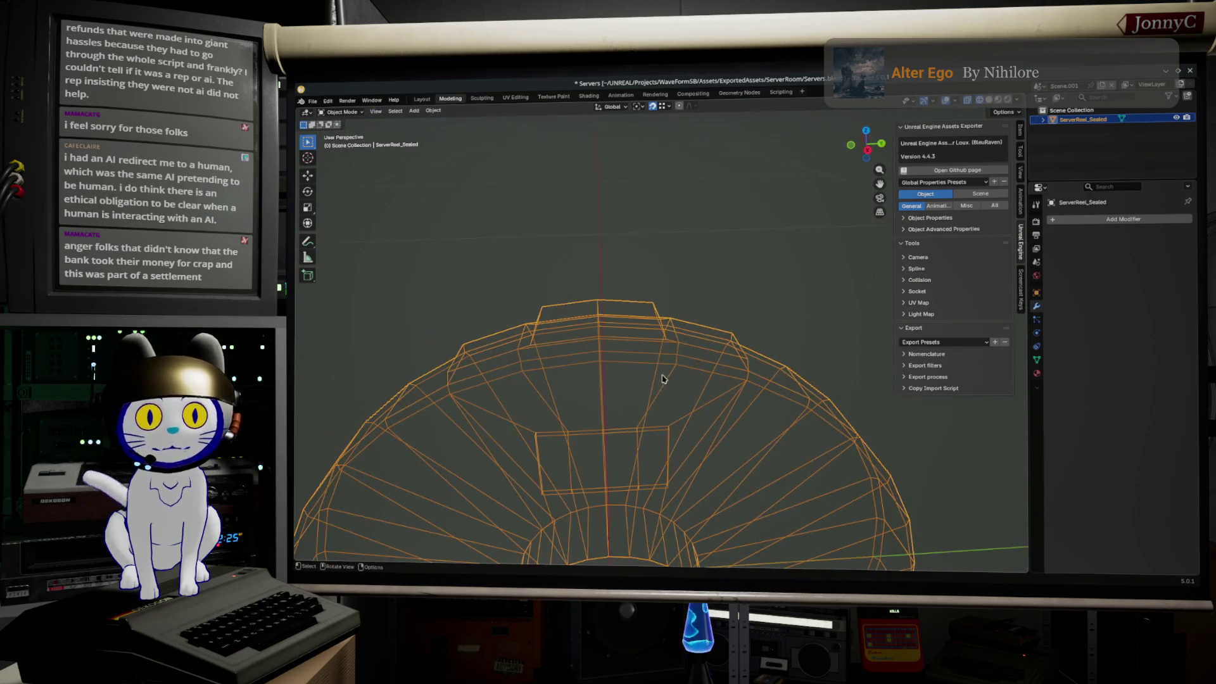
- Deselect the reel, inspect it from above, and re-enter Edit Mode selecting a ring of radial edges
{"action": "left_click", "coordinate": [1088, 146]}
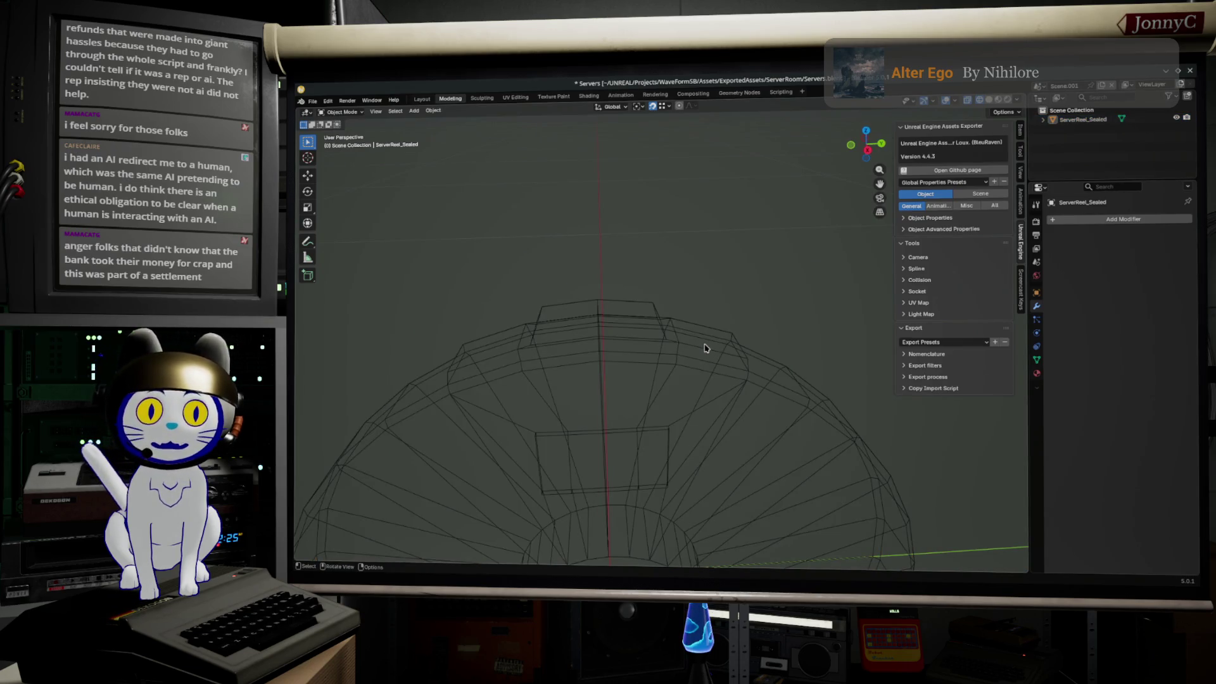
{"action": "middle_click_drag", "start_coordinate": [698, 371], "coordinate": [733, 320]}
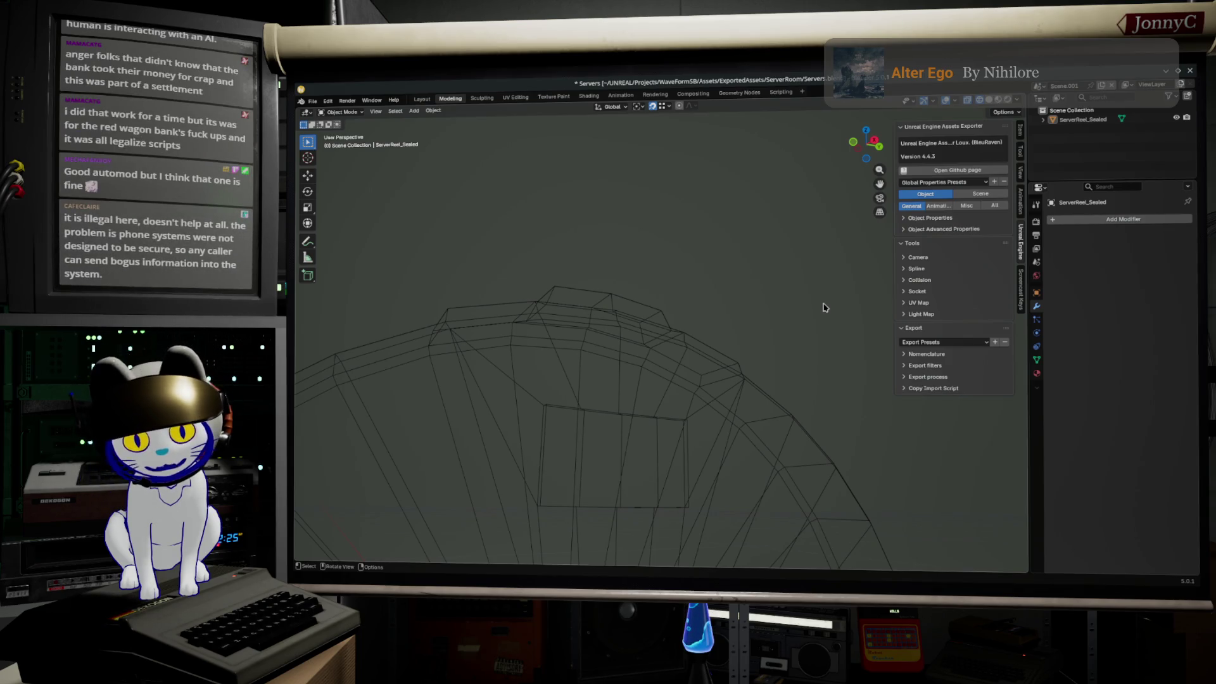
{"action": "mouse_move", "coordinate": [761, 298]}
{"action": "middle_mouse_down"}
{"action": "mouse_move", "coordinate": [652, 348]}
{"action": "mouse_move", "coordinate": [689, 383]}
{"action": "mouse_move", "coordinate": [739, 388]}
{"action": "mouse_move", "coordinate": [516, 408]}
{"action": "middle_mouse_up"}
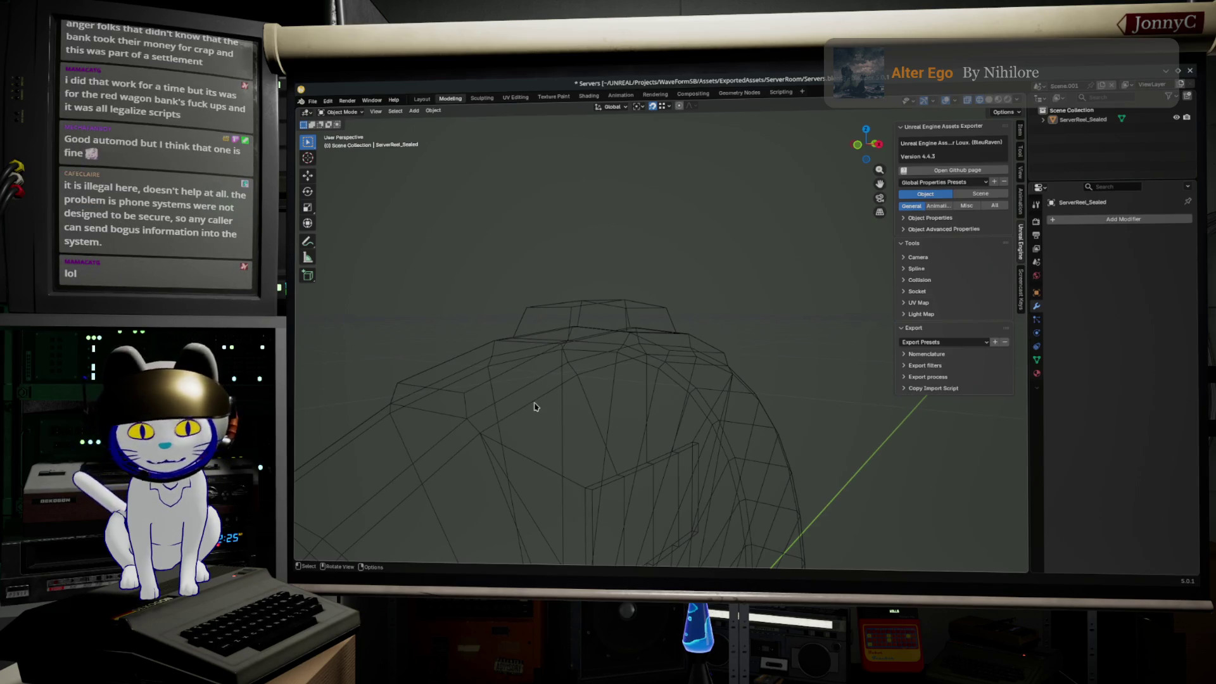
{"action": "key", "text": "Tab"}
{"action": "left_click", "coordinate": [535, 403], "text": "alt"}
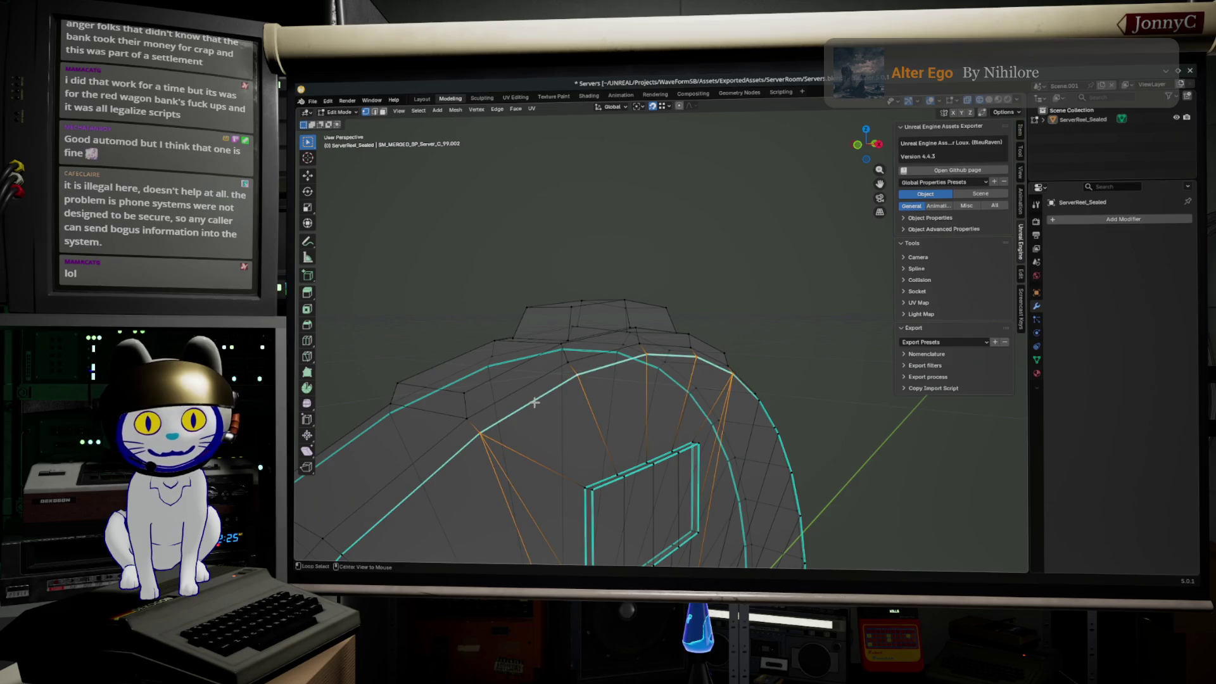
- Select the full ring of radial edges across the side face and switch to the UV Editing workspace
{"action": "mouse_move", "coordinate": [535, 403]}
{"action": "middle_mouse_down"}
{"action": "mouse_move", "coordinate": [464, 378]}
{"action": "mouse_move", "coordinate": [462, 407]}
{"action": "mouse_move", "coordinate": [475, 413]}
{"action": "middle_mouse_up"}
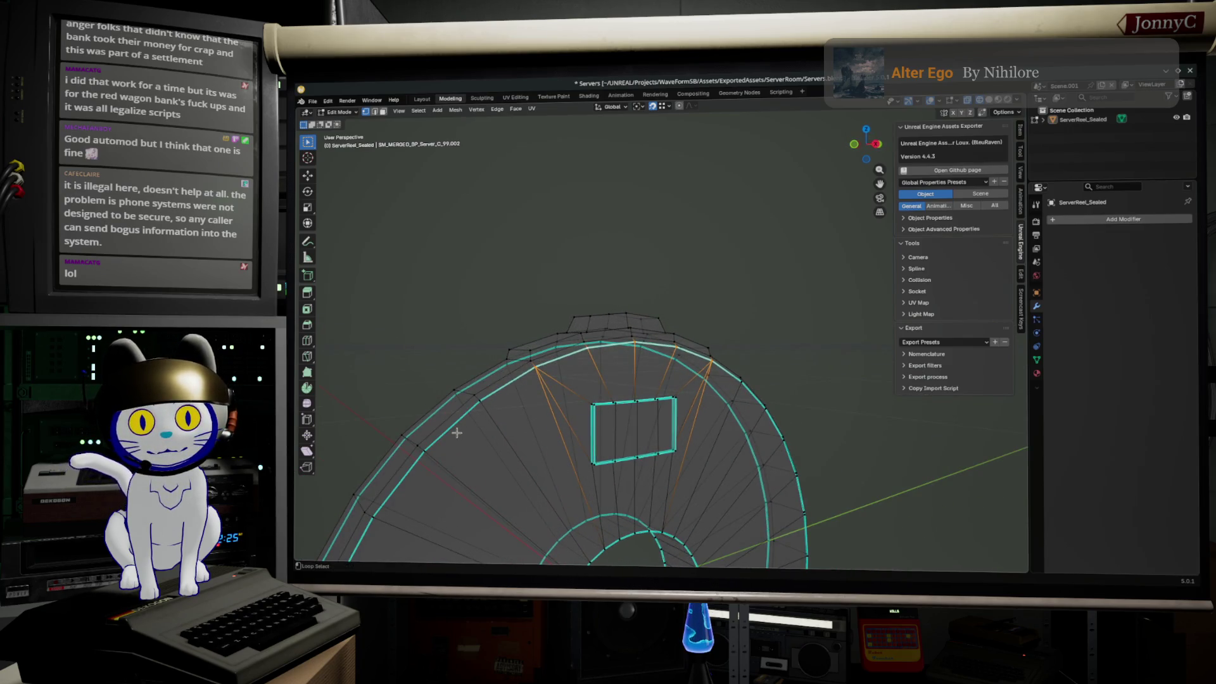
{"action": "middle_click_drag", "start_coordinate": [595, 451], "coordinate": [790, 419]}
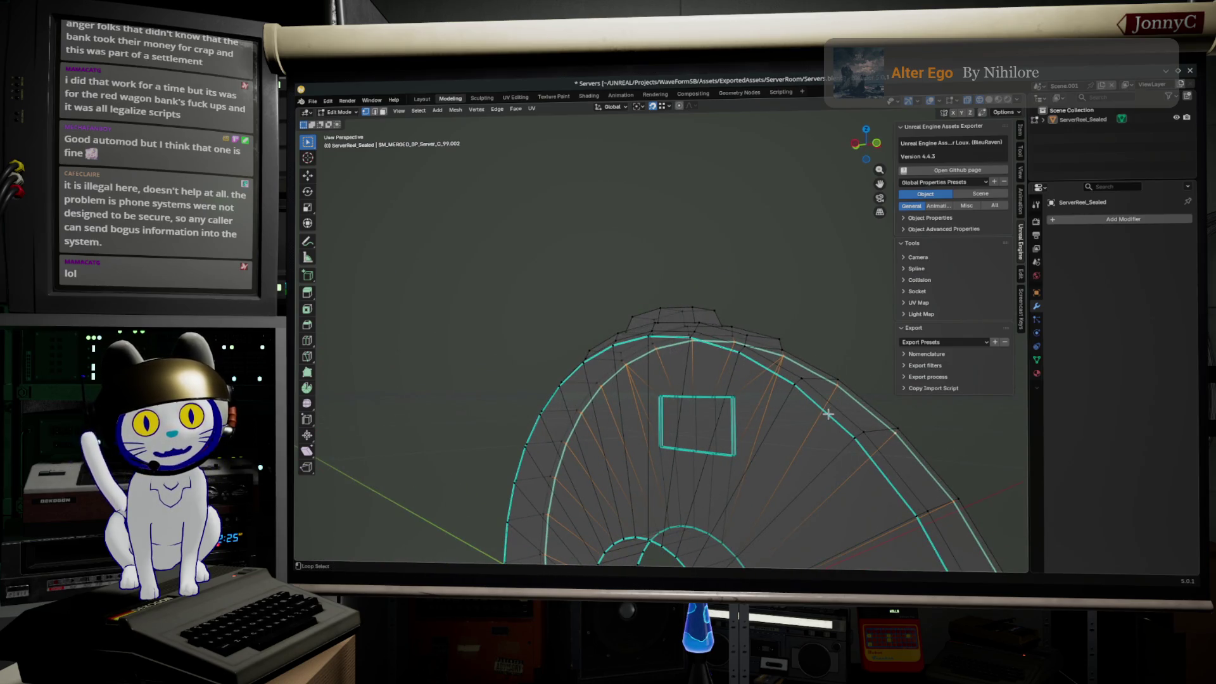
{"action": "left_click", "coordinate": [830, 415], "text": "ctrl+alt"}
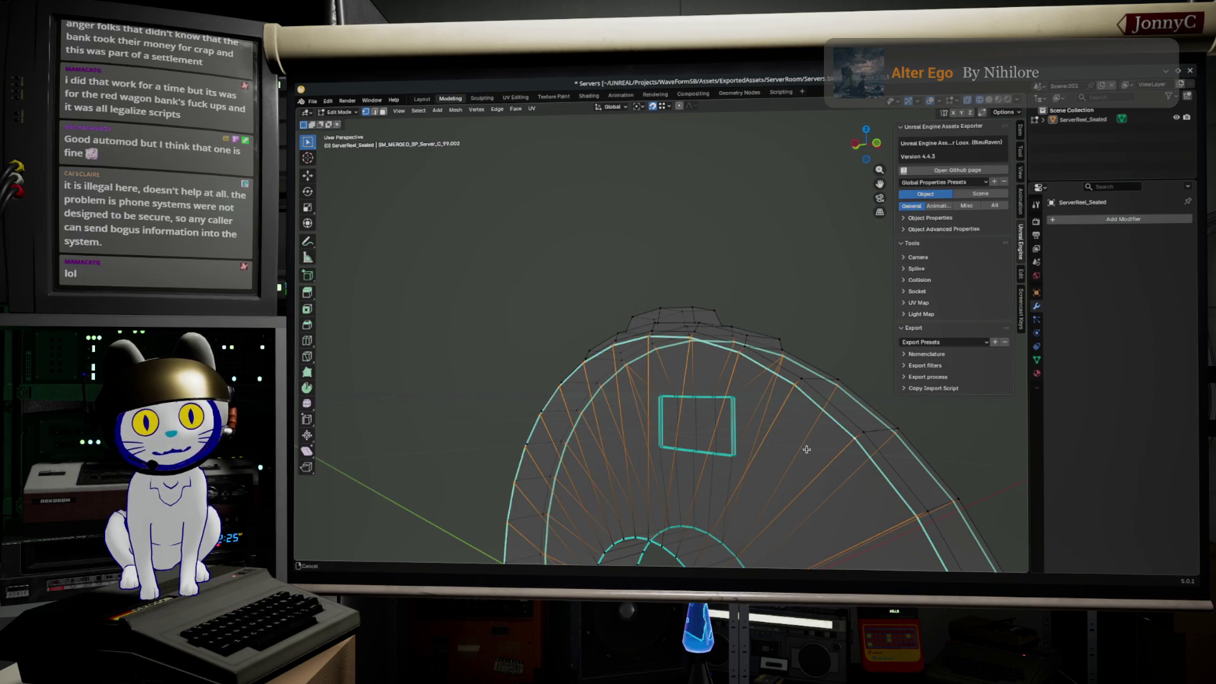
{"action": "middle_click_drag", "start_coordinate": [807, 448], "coordinate": [763, 112]}
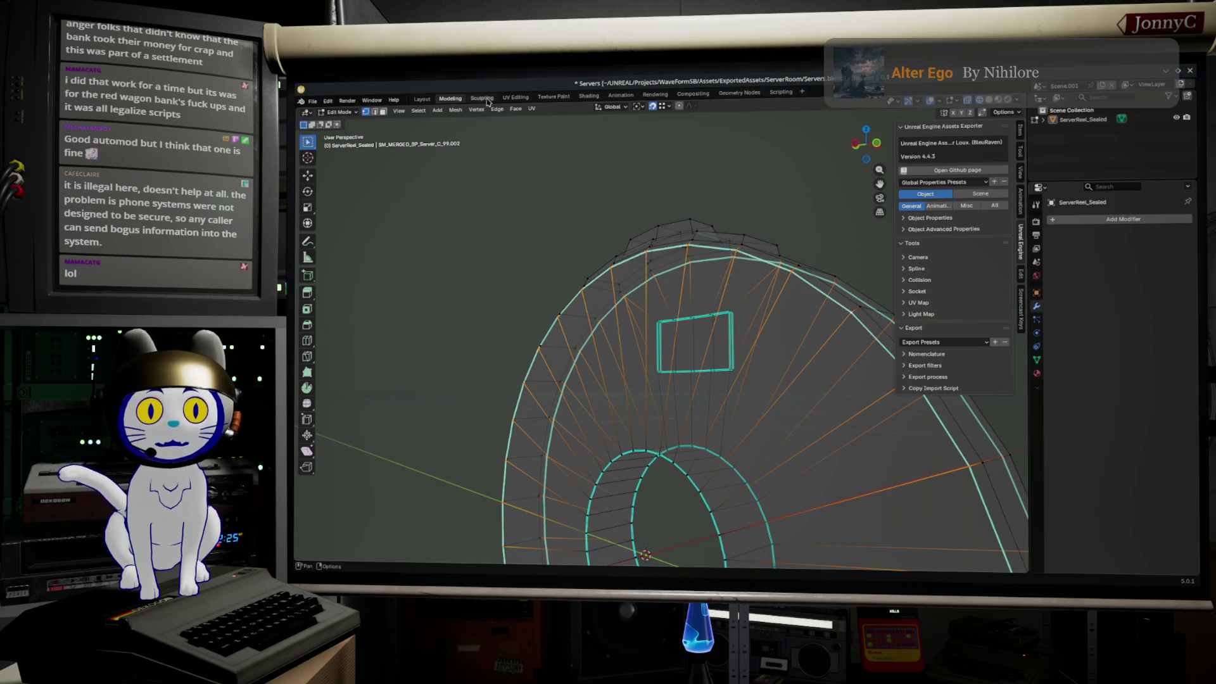
{"action": "left_click", "coordinate": [514, 98]}
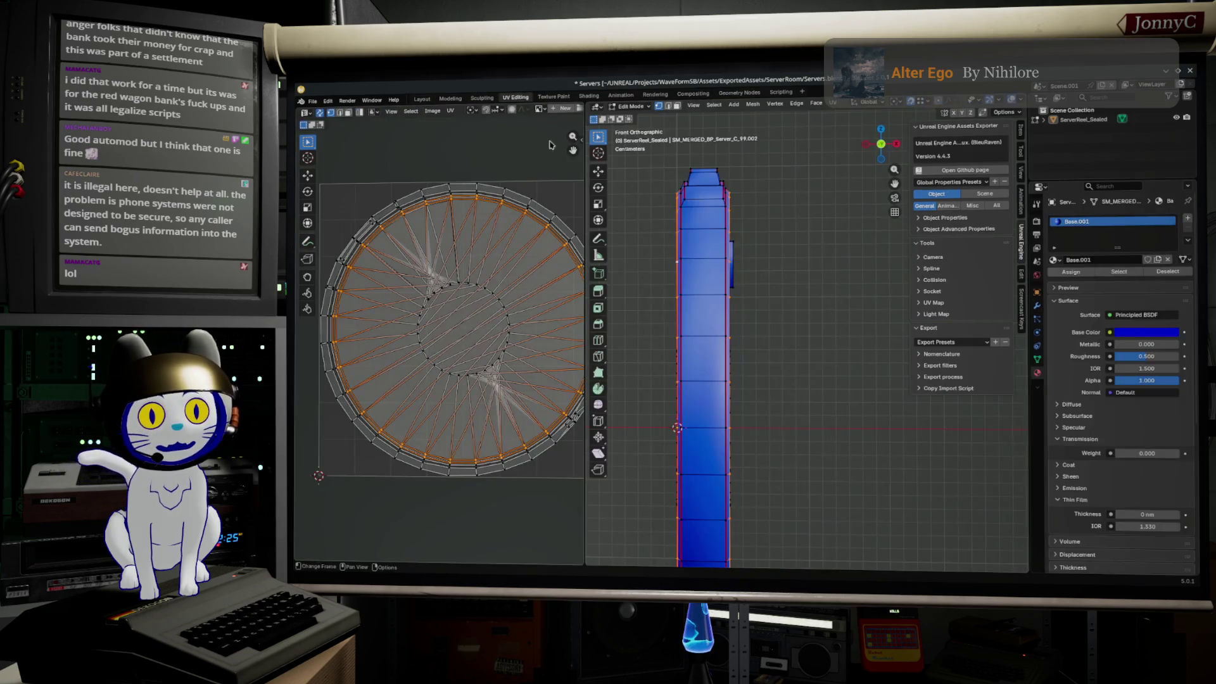
- Select the whole reel mesh and clear all of its existing seams, then deselect
{"action": "left_click", "coordinate": [809, 345]}
{"action": "mouse_move", "coordinate": [809, 345]}
{"action": "middle_mouse_down"}
{"action": "mouse_move", "coordinate": [784, 389]}
{"action": "mouse_move", "coordinate": [723, 314]}
{"action": "middle_mouse_up"}
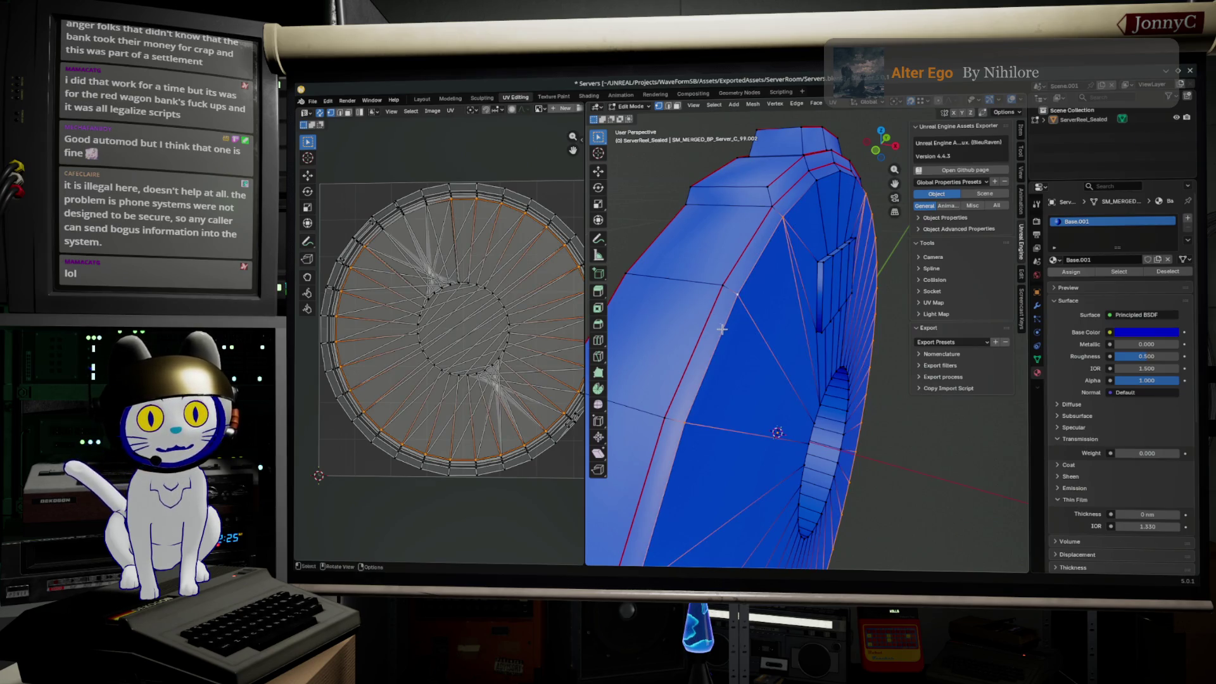
{"action": "left_click", "coordinate": [736, 276], "text": "alt"}
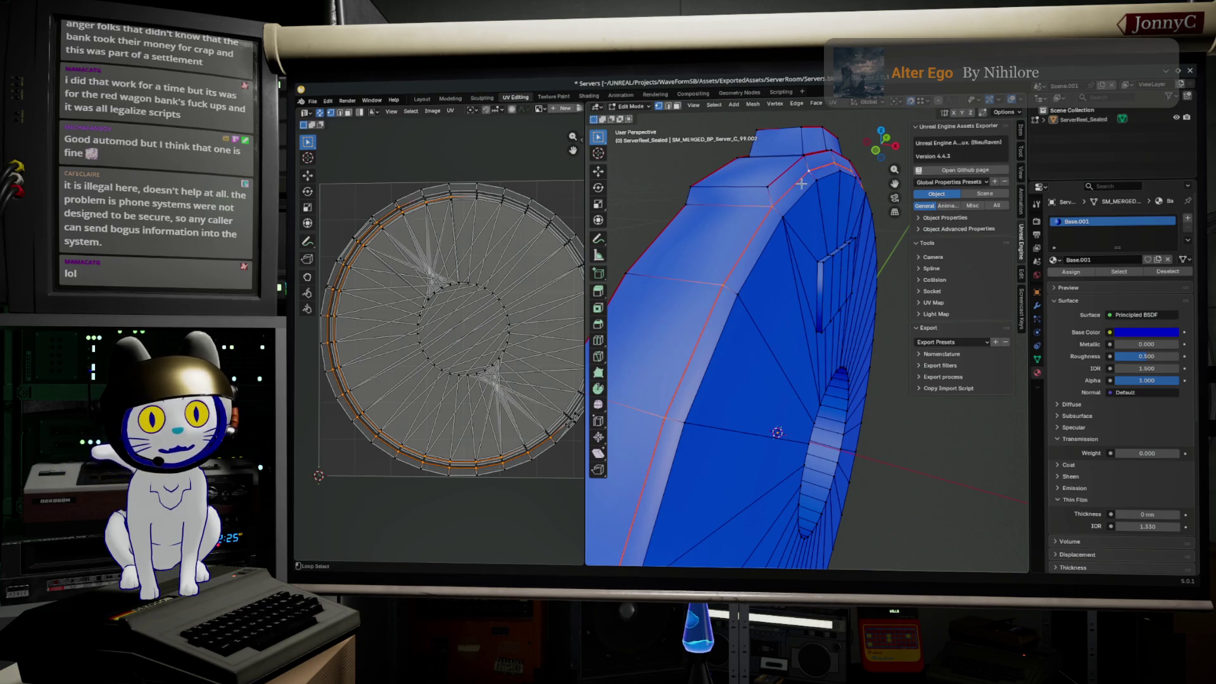
{"action": "mouse_move", "coordinate": [739, 273]}
{"action": "middle_mouse_down"}
{"action": "mouse_move", "coordinate": [702, 206]}
{"action": "mouse_move", "coordinate": [680, 209]}
{"action": "middle_mouse_up"}
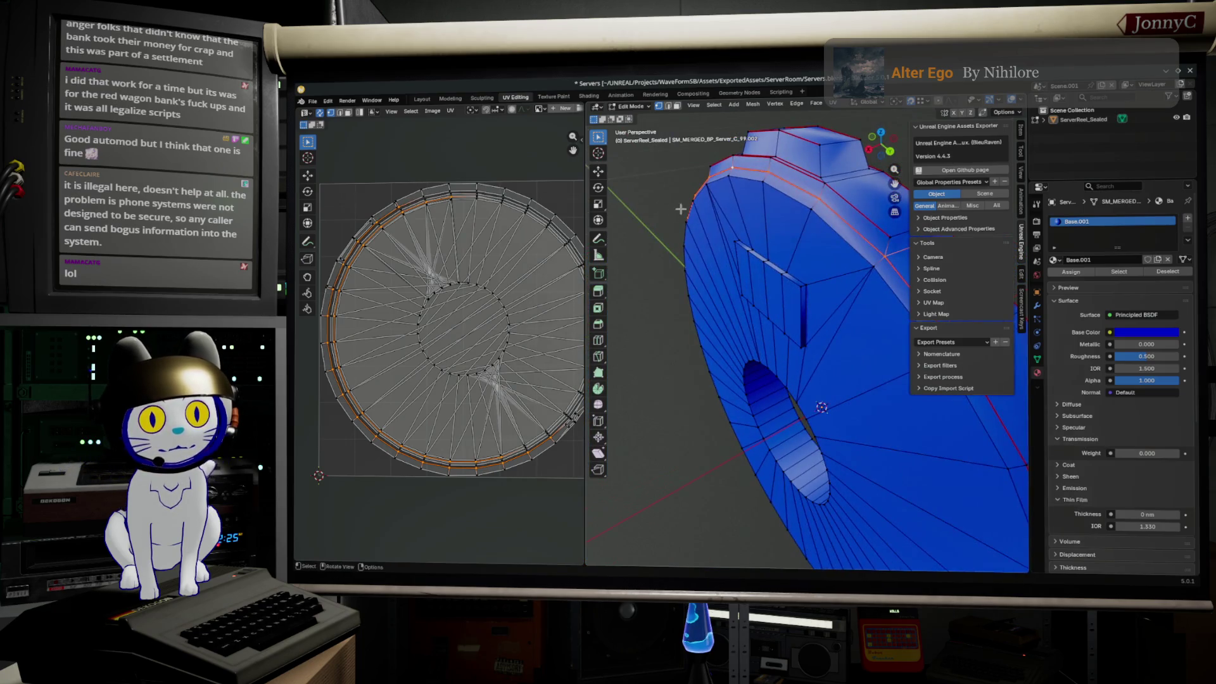
{"action": "middle_click_drag", "start_coordinate": [821, 235], "coordinate": [852, 257]}
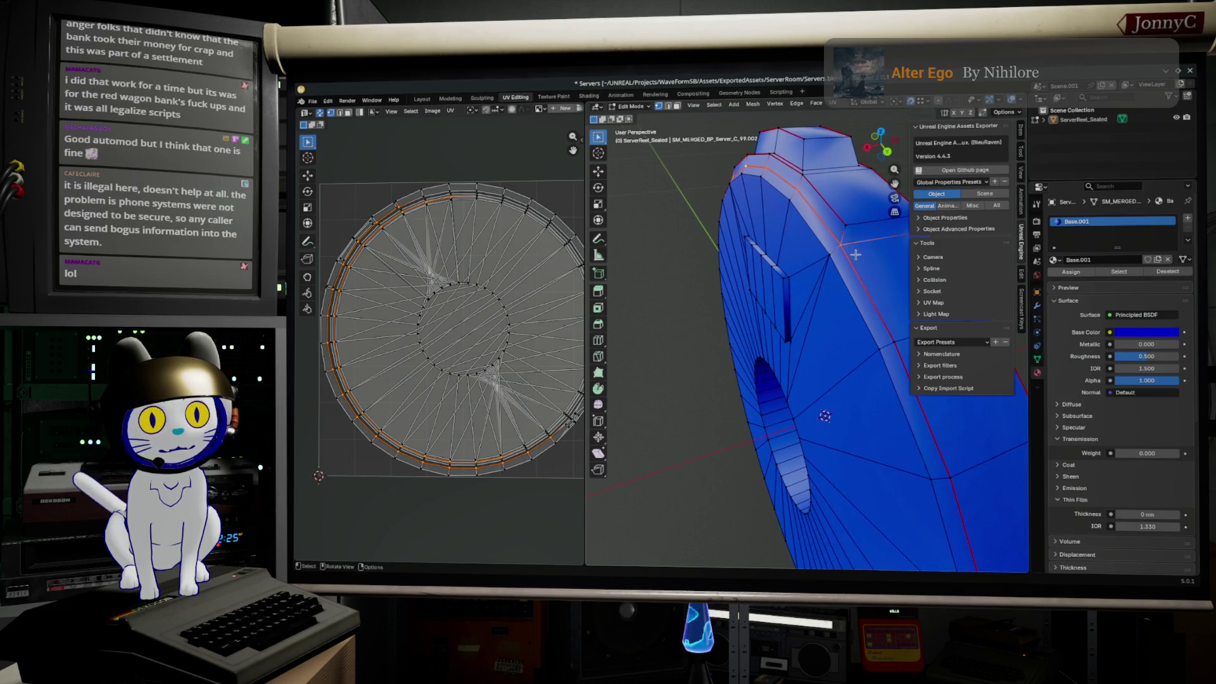
{"action": "left_click", "coordinate": [853, 265], "text": "alt"}
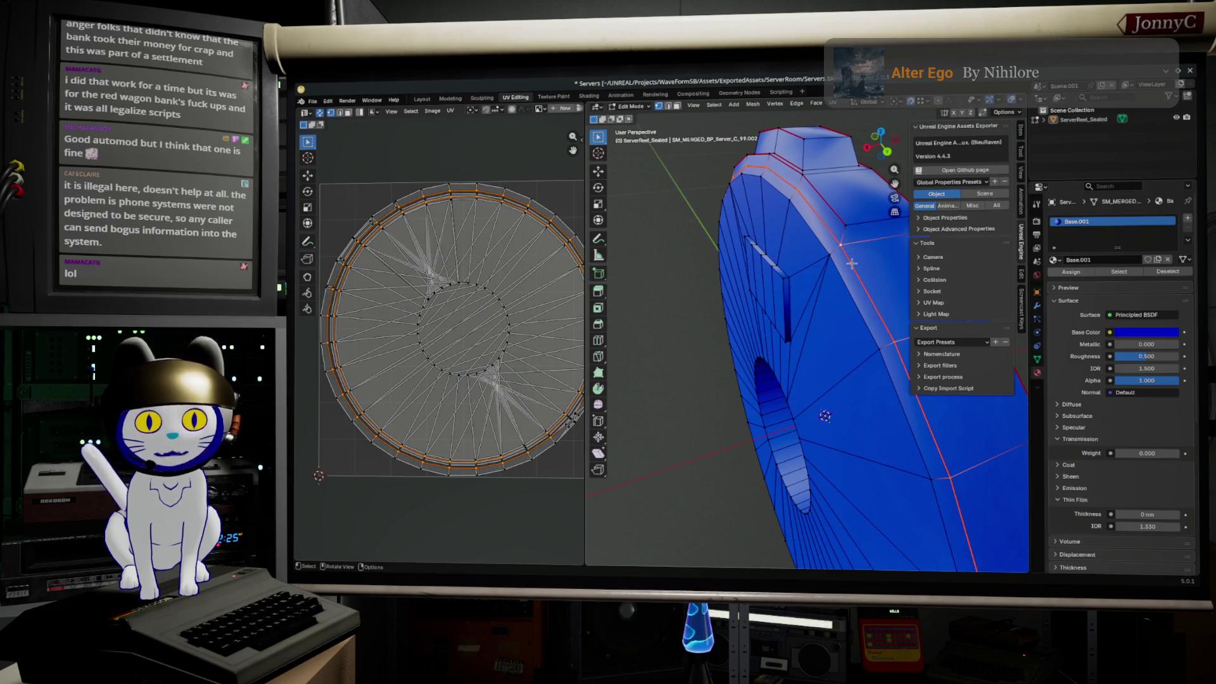
{"action": "key", "text": "a"}
{"action": "key", "text": "F3"}
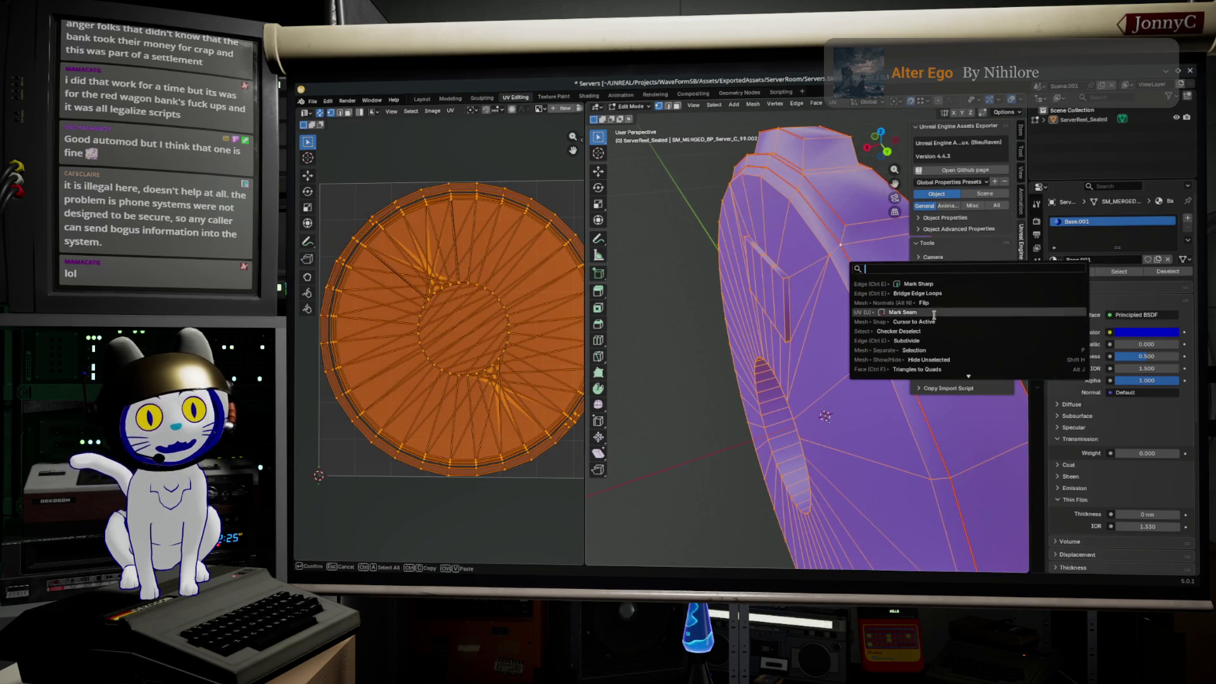
{"action": "type", "text": "clear"}
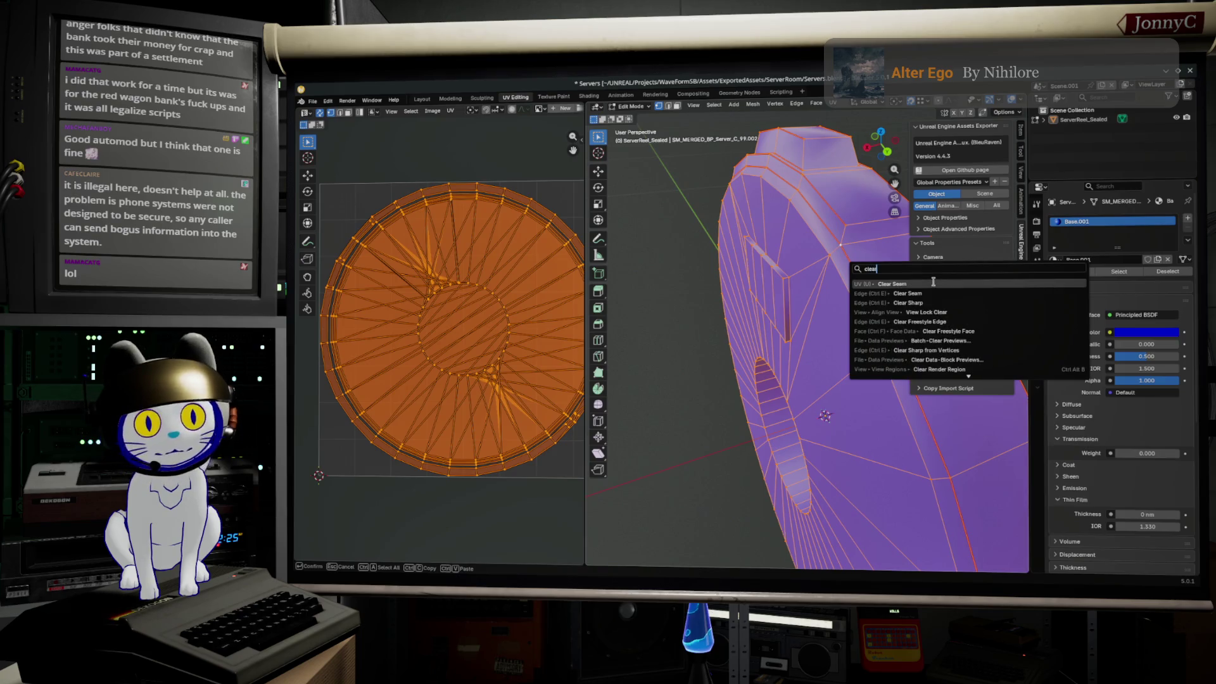
{"action": "left_click", "coordinate": [933, 282]}
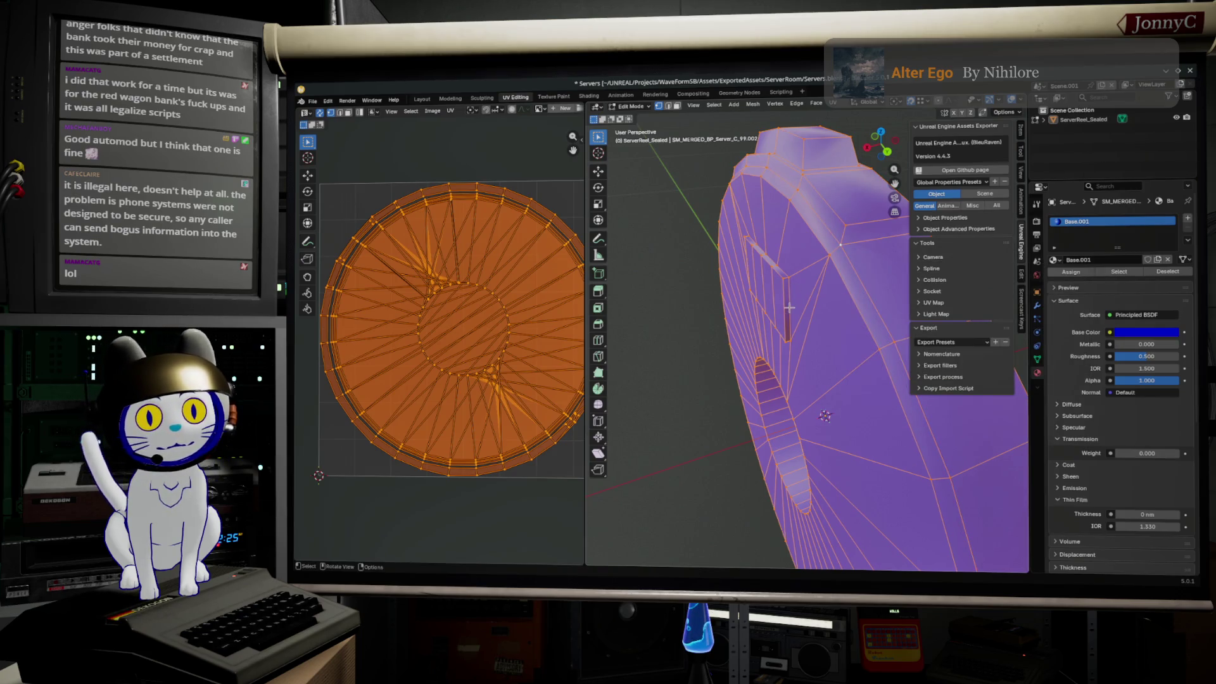
{"action": "key", "text": "alt+a"}
- Mark the edge loops around the reel's raised top block as UV seams
{"action": "left_click", "coordinate": [834, 233], "text": "alt"}
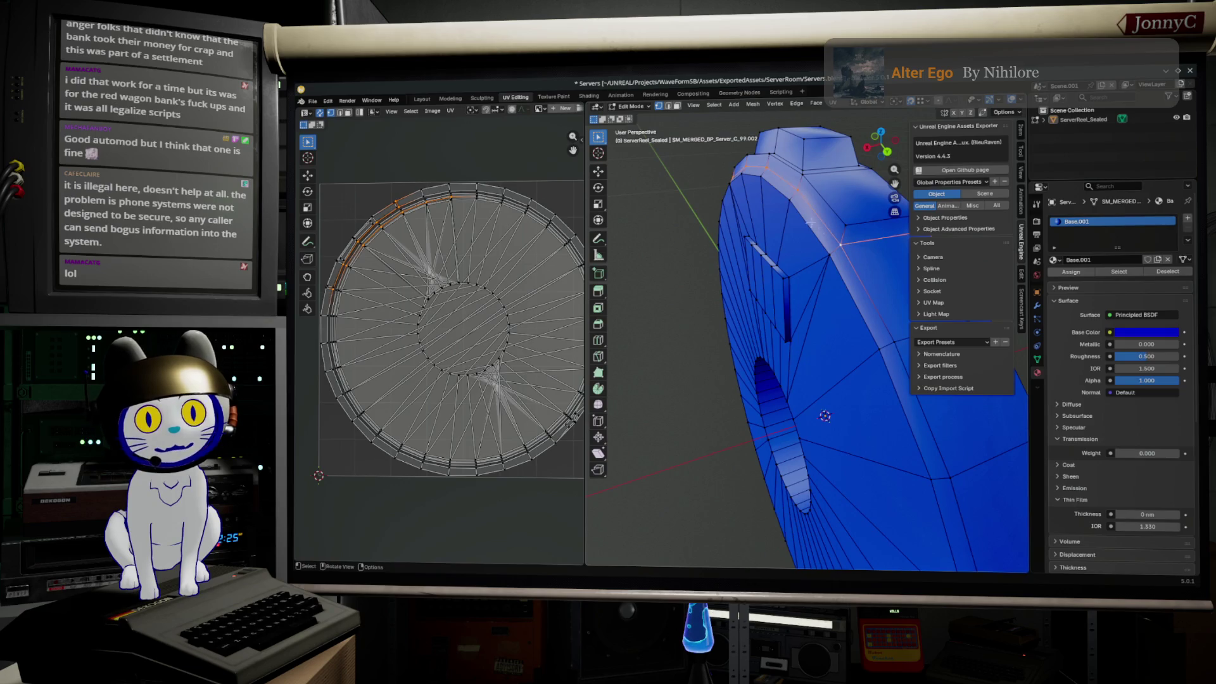
{"action": "mouse_move", "coordinate": [761, 247]}
{"action": "middle_mouse_down"}
{"action": "mouse_move", "coordinate": [759, 201]}
{"action": "mouse_move", "coordinate": [794, 228]}
{"action": "middle_mouse_up"}
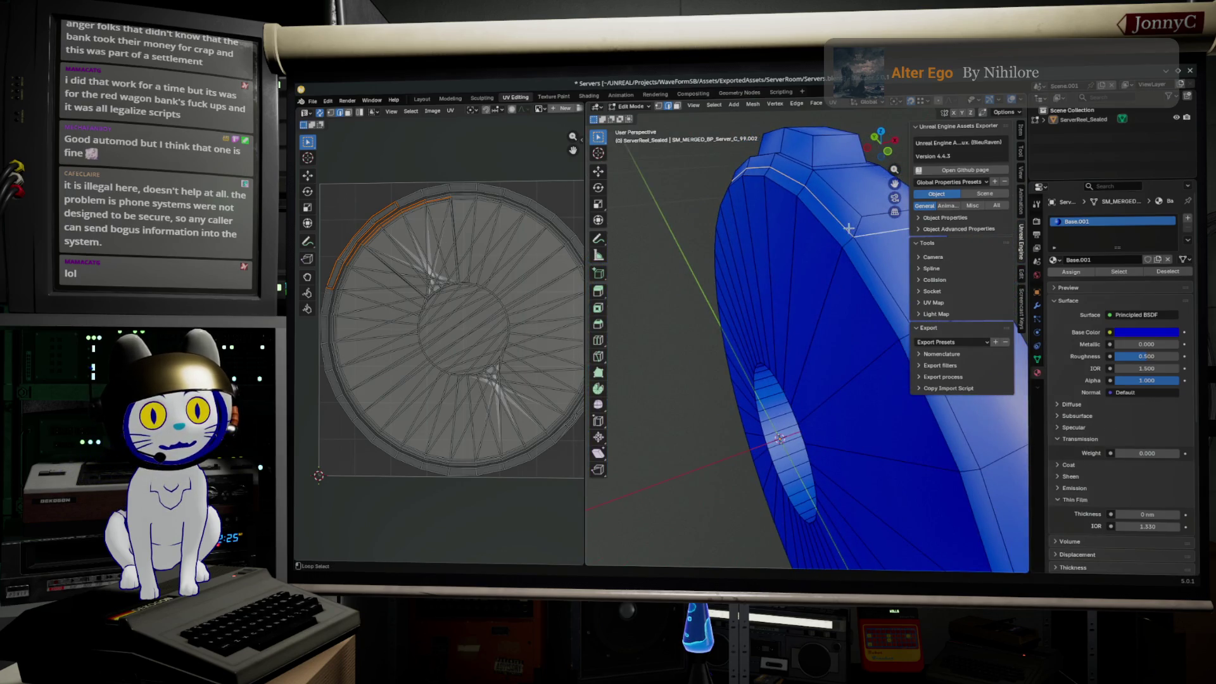
{"action": "mouse_move", "coordinate": [857, 223]}
{"action": "middle_mouse_down"}
{"action": "mouse_move", "coordinate": [750, 226]}
{"action": "mouse_move", "coordinate": [785, 231]}
{"action": "middle_mouse_up"}
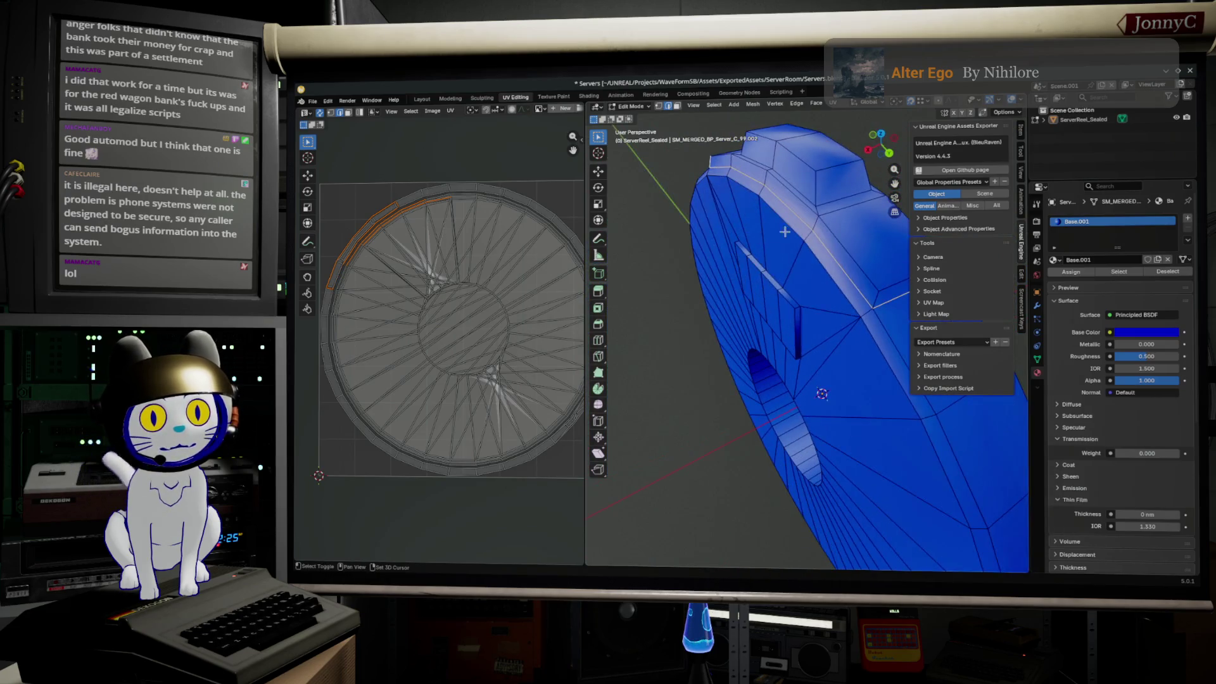
{"action": "middle_click_drag", "start_coordinate": [876, 297], "coordinate": [816, 290]}
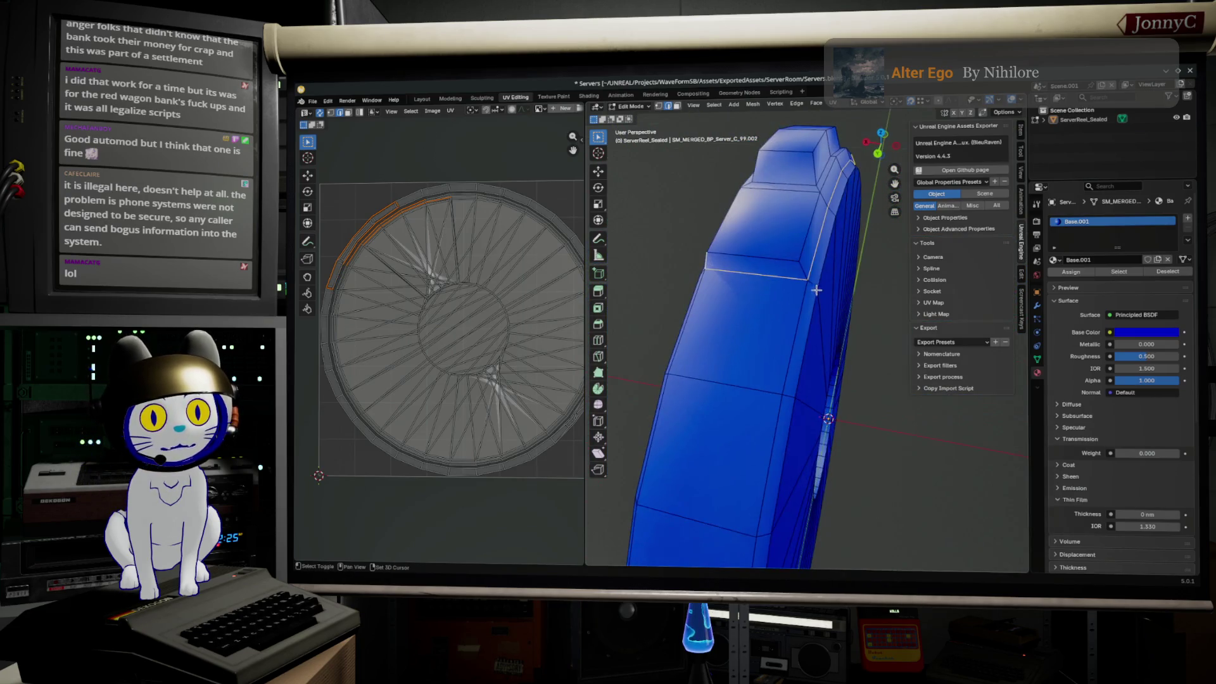
{"action": "left_click", "coordinate": [770, 164], "text": "alt+shift"}
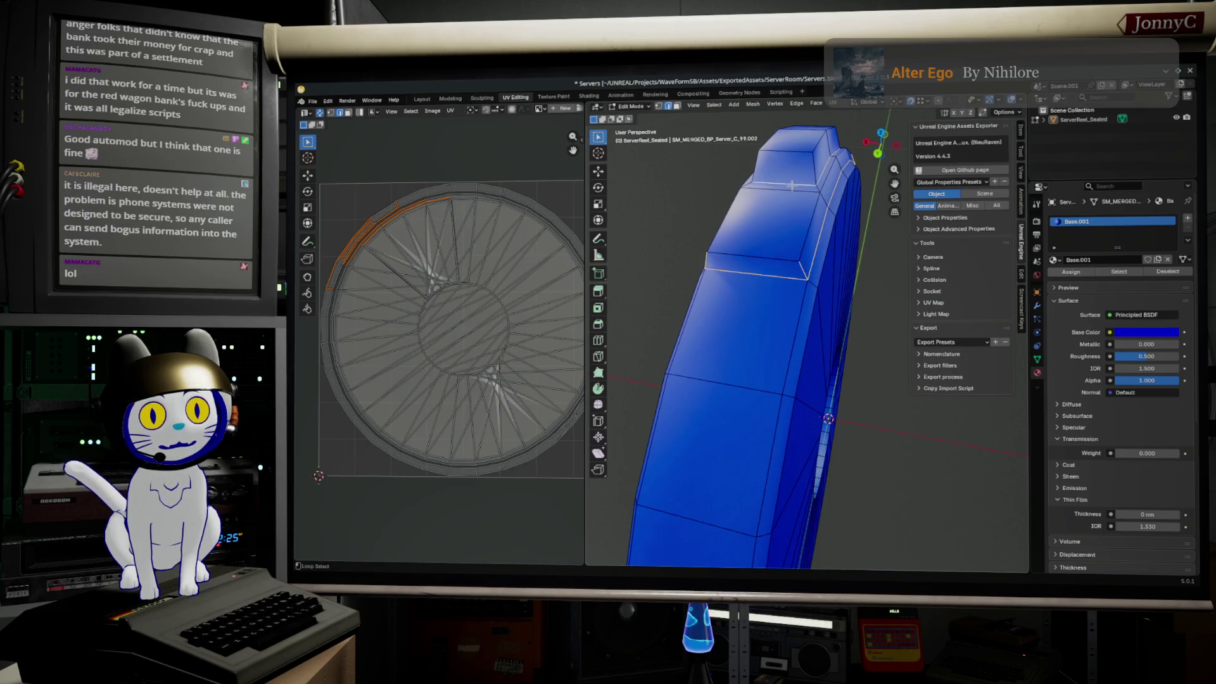
{"action": "middle_click_drag", "start_coordinate": [757, 159], "coordinate": [775, 177]}
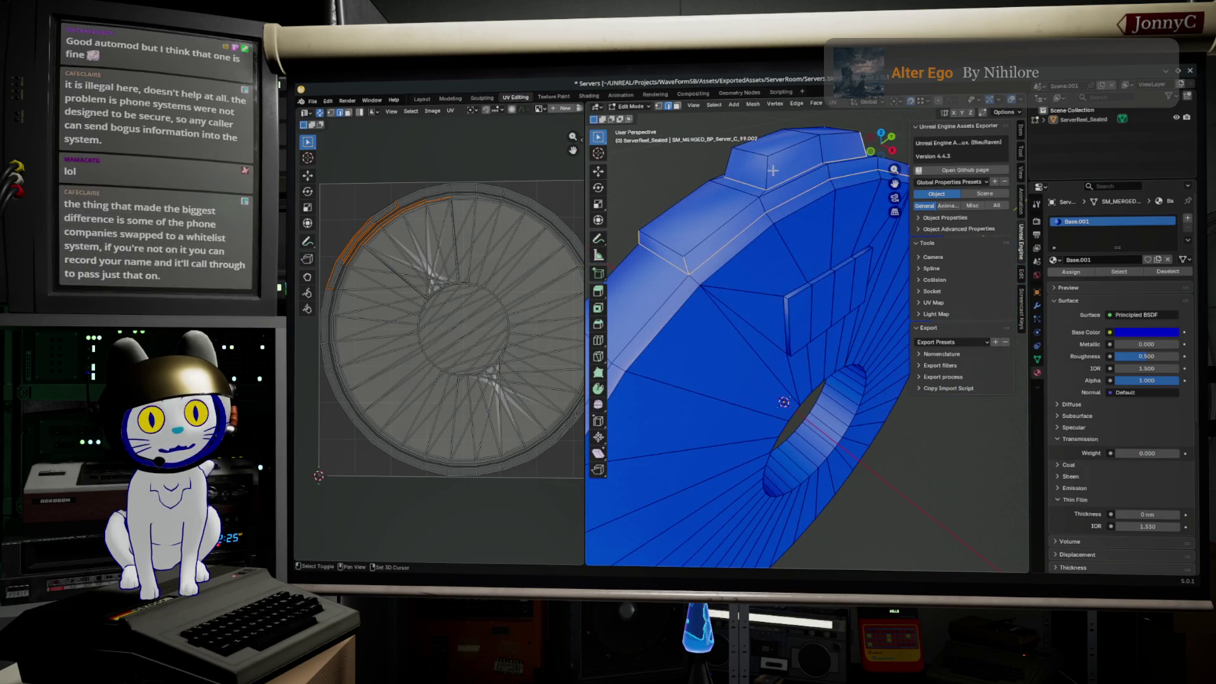
{"action": "middle_click_drag", "start_coordinate": [732, 181], "coordinate": [830, 221]}
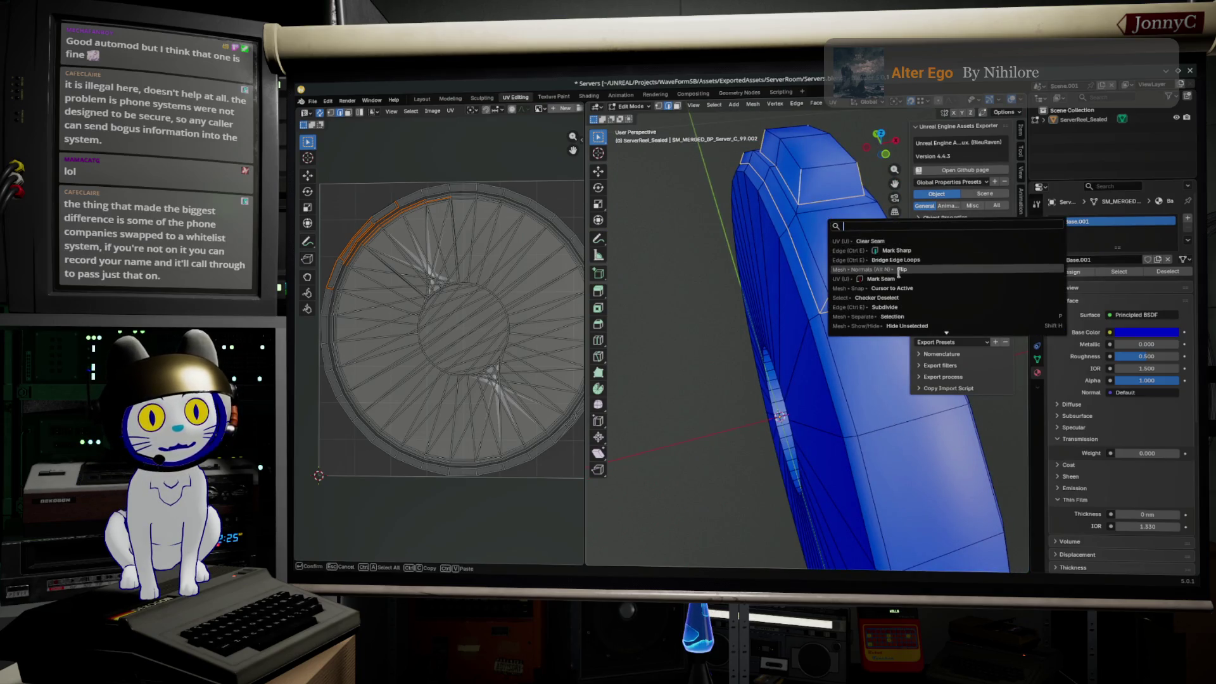
{"action": "left_click", "coordinate": [833, 323], "text": "alt"}
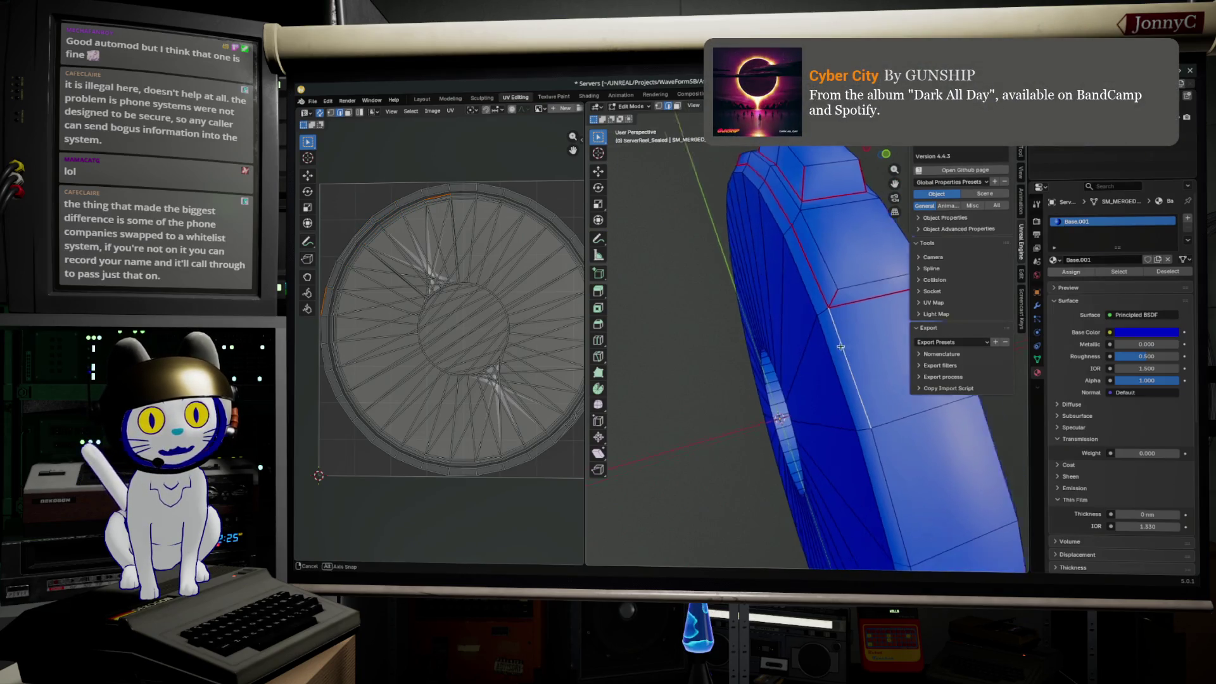
- Select the disc's outer rim edge loop, then switch to the browser reference images
{"action": "middle_click_drag", "start_coordinate": [833, 329], "coordinate": [836, 339]}
{"action": "left_click", "coordinate": [855, 313], "text": "alt"}
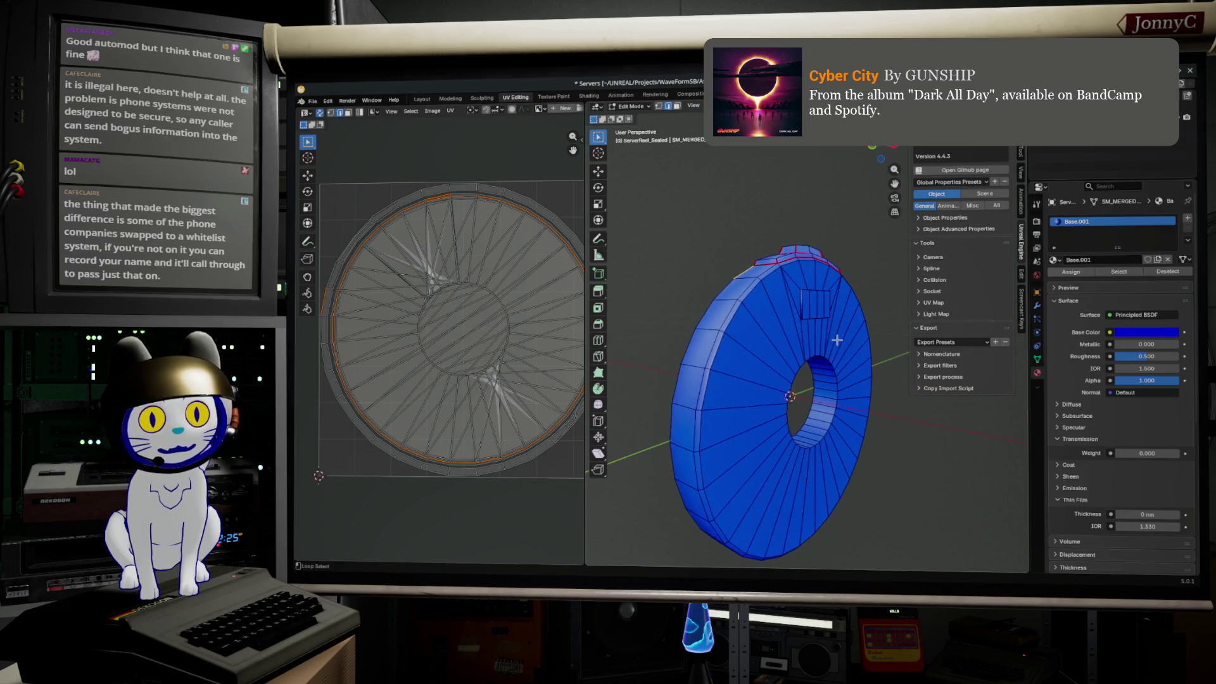
{"action": "mouse_move", "coordinate": [736, 321]}
{"action": "middle_mouse_down"}
{"action": "mouse_move", "coordinate": [727, 436]}
{"action": "mouse_move", "coordinate": [748, 454]}
{"action": "middle_mouse_up"}
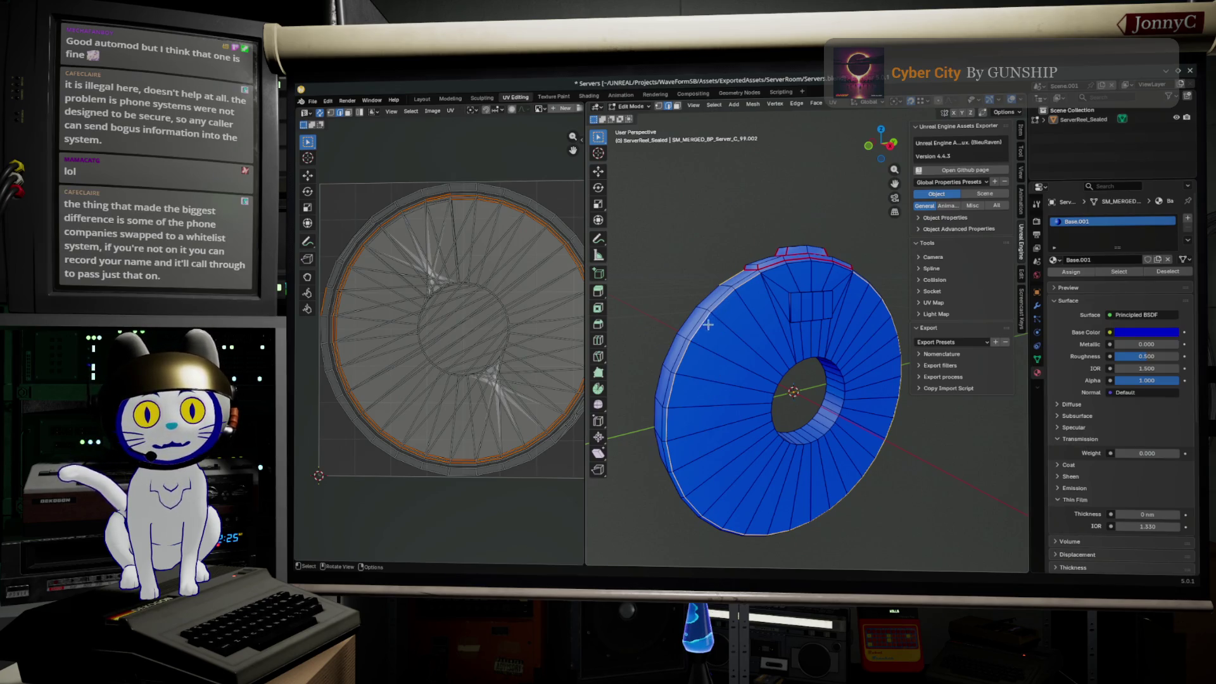
{"action": "key", "text": "alt+Tab"}
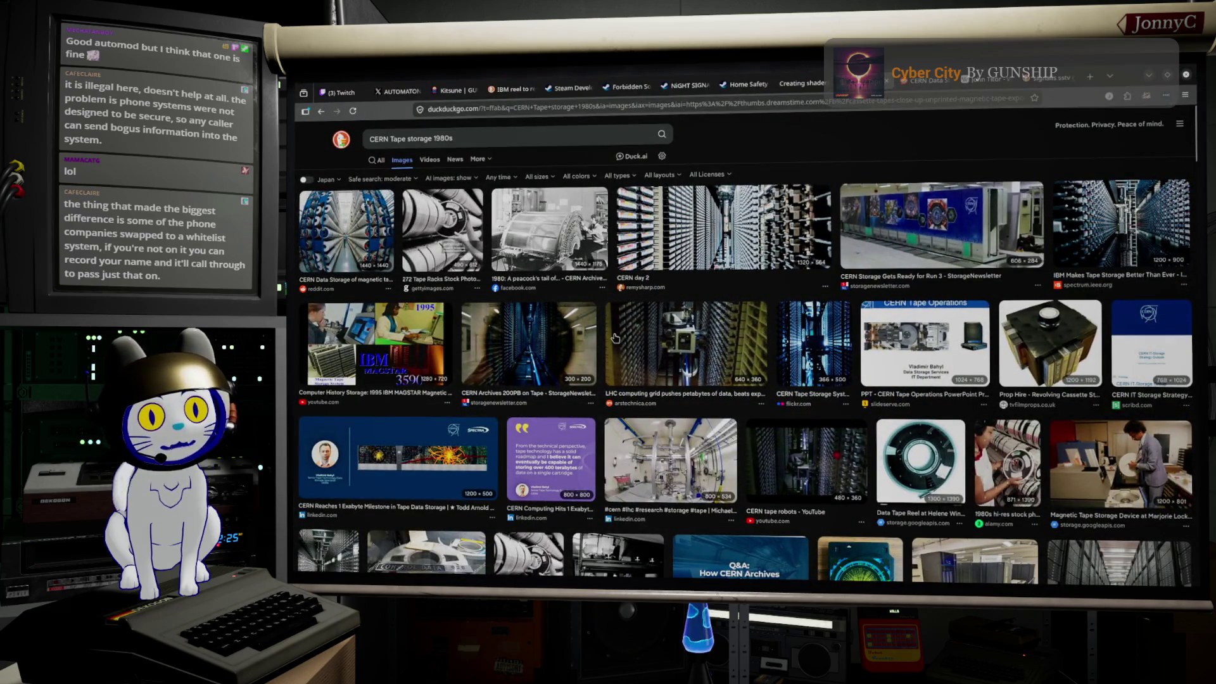
- Enlarge the Getty tape racks reference photo, then return to Blender
{"action": "left_click", "coordinate": [442, 230]}
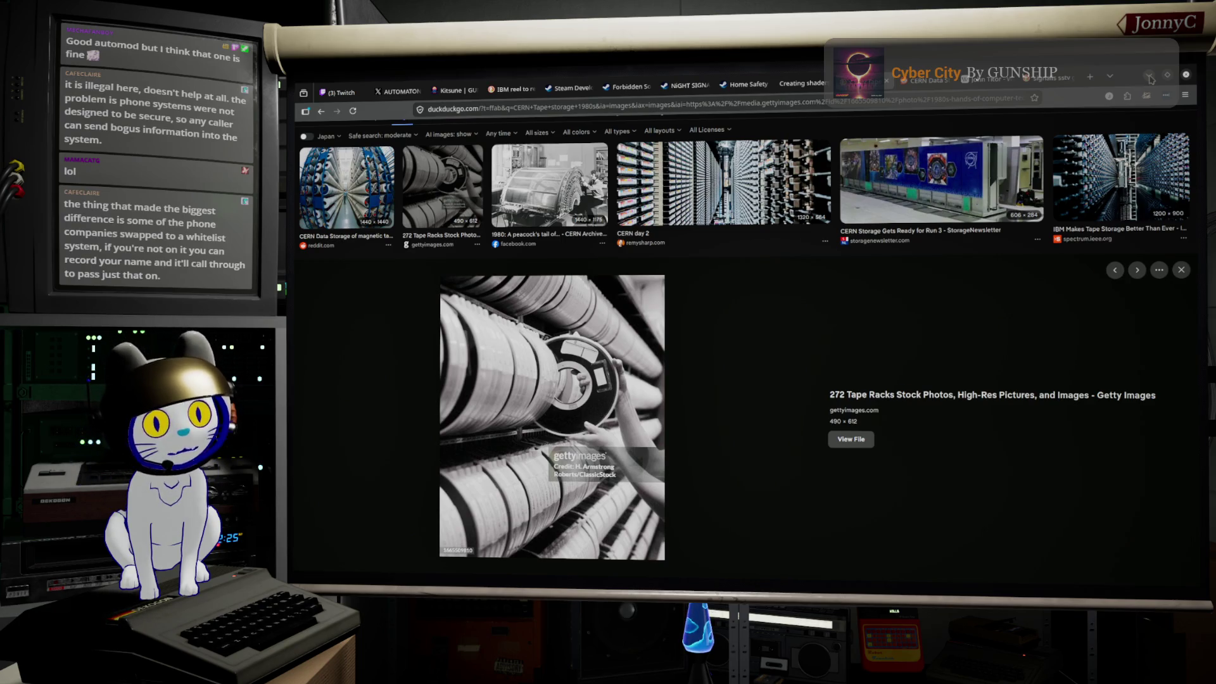
{"action": "left_click", "coordinate": [1150, 76]}
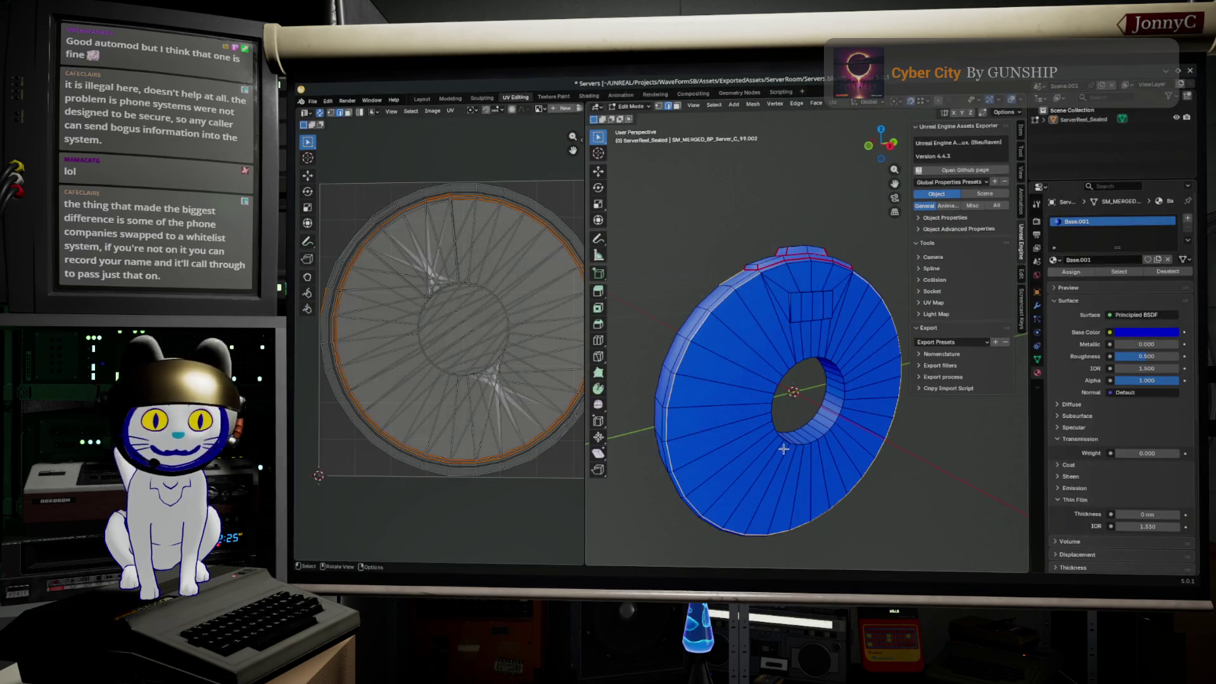
{"action": "scroll", "coordinate": [636, 347], "scroll_direction": "up", "scroll_amount": 2}
{"action": "scroll", "coordinate": [636, 348], "scroll_direction": "up", "scroll_amount": 3}
- Select the disc's outer edge loop, start a bevel on it and cancel it
{"action": "middle_click_drag", "start_coordinate": [635, 346], "coordinate": [699, 301]}
{"action": "key", "text": "alt+a"}
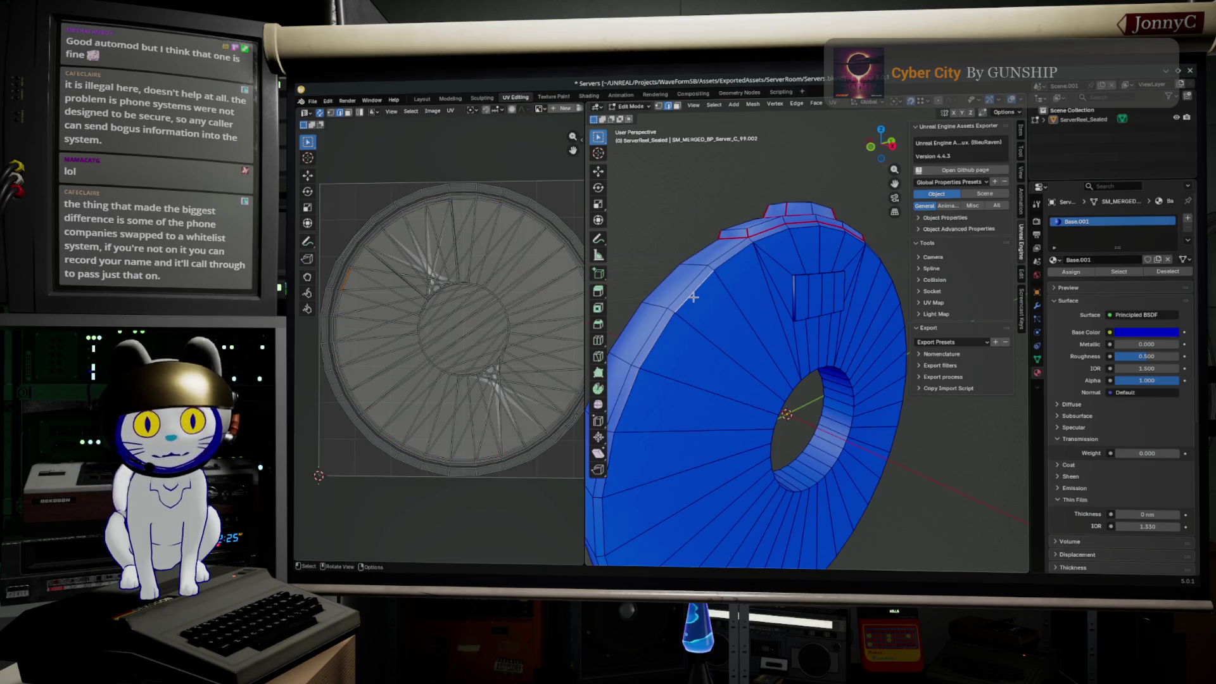
{"action": "left_click", "coordinate": [694, 298], "text": "alt"}
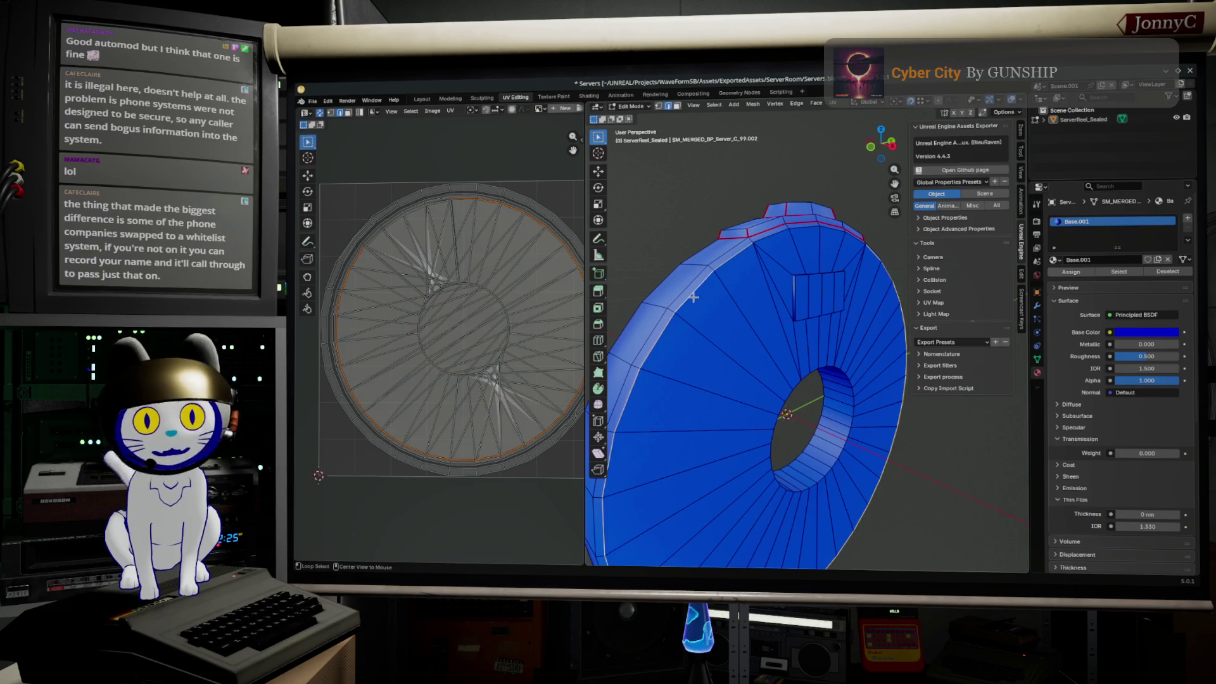
{"action": "mouse_move", "coordinate": [775, 236]}
{"action": "middle_mouse_down"}
{"action": "mouse_move", "coordinate": [855, 269]}
{"action": "mouse_move", "coordinate": [787, 282]}
{"action": "middle_mouse_up"}
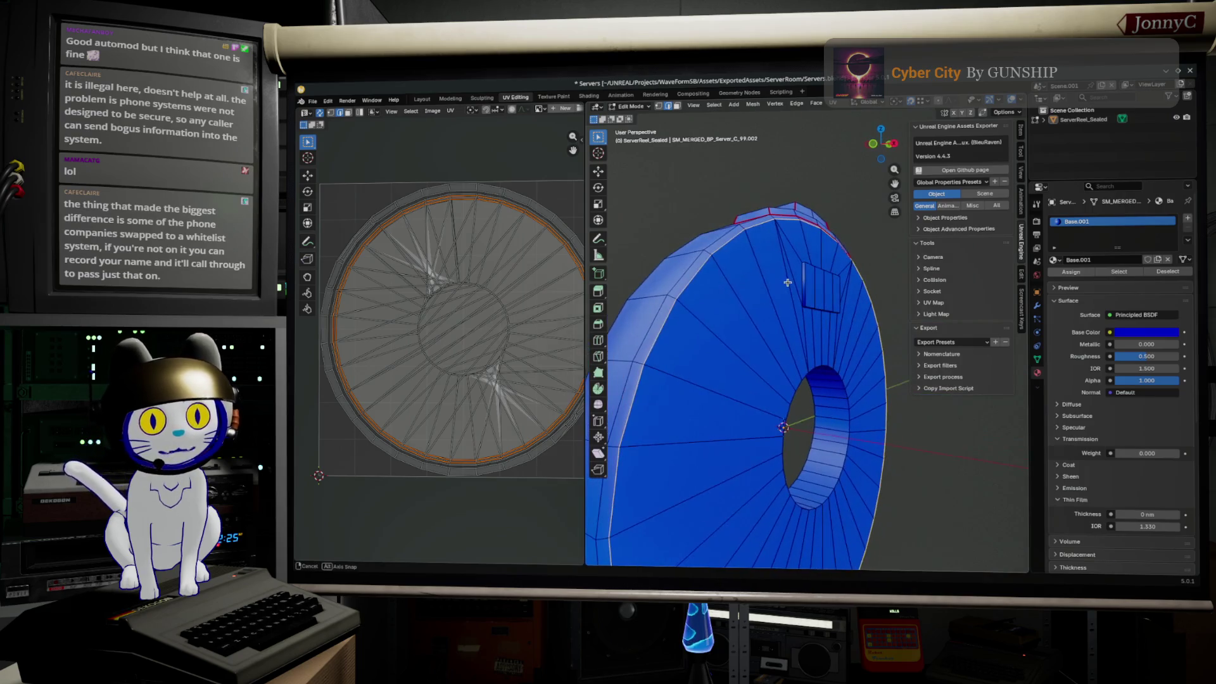
{"action": "key", "text": "ctrl+b"}
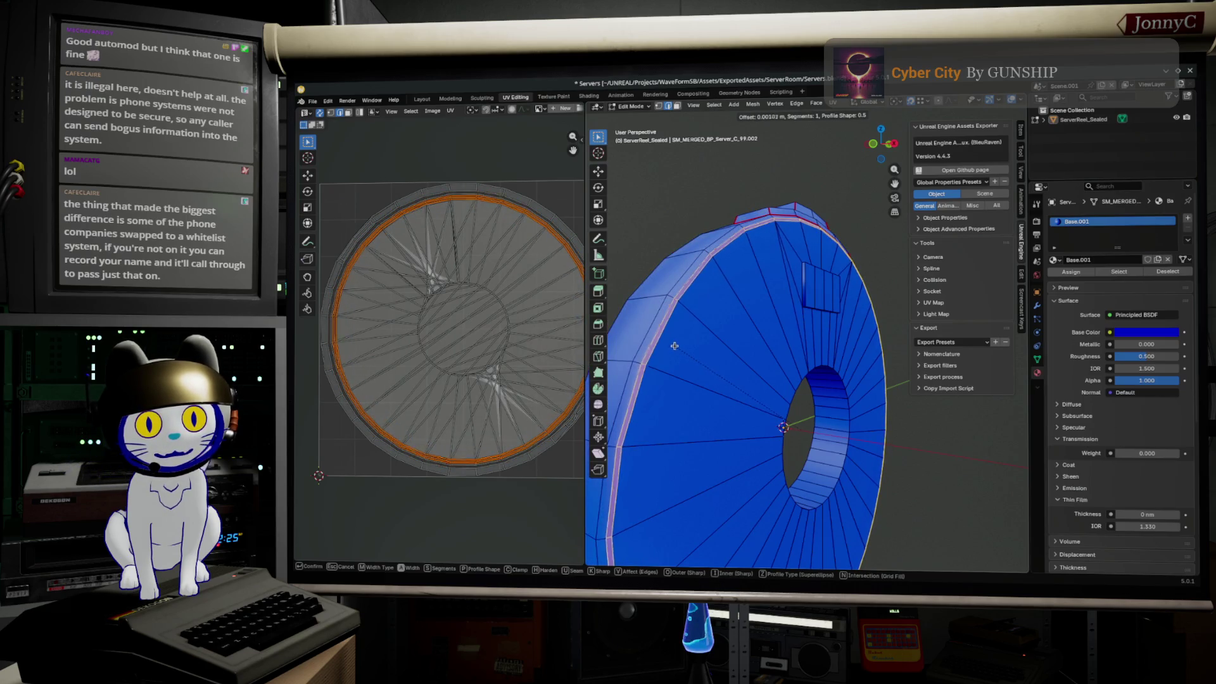
{"action": "right_click", "coordinate": [673, 347]}
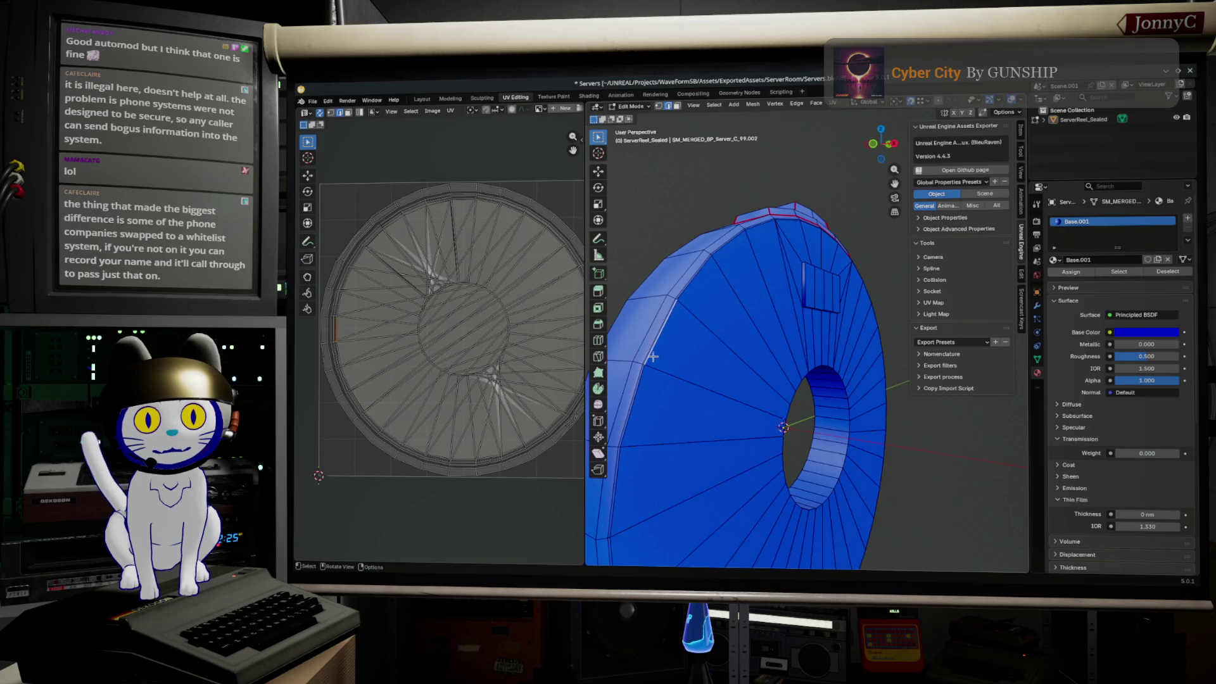
- Select the outer rim edge loops and begin scaling them inward
{"action": "middle_click_drag", "start_coordinate": [729, 340], "coordinate": [881, 215]}
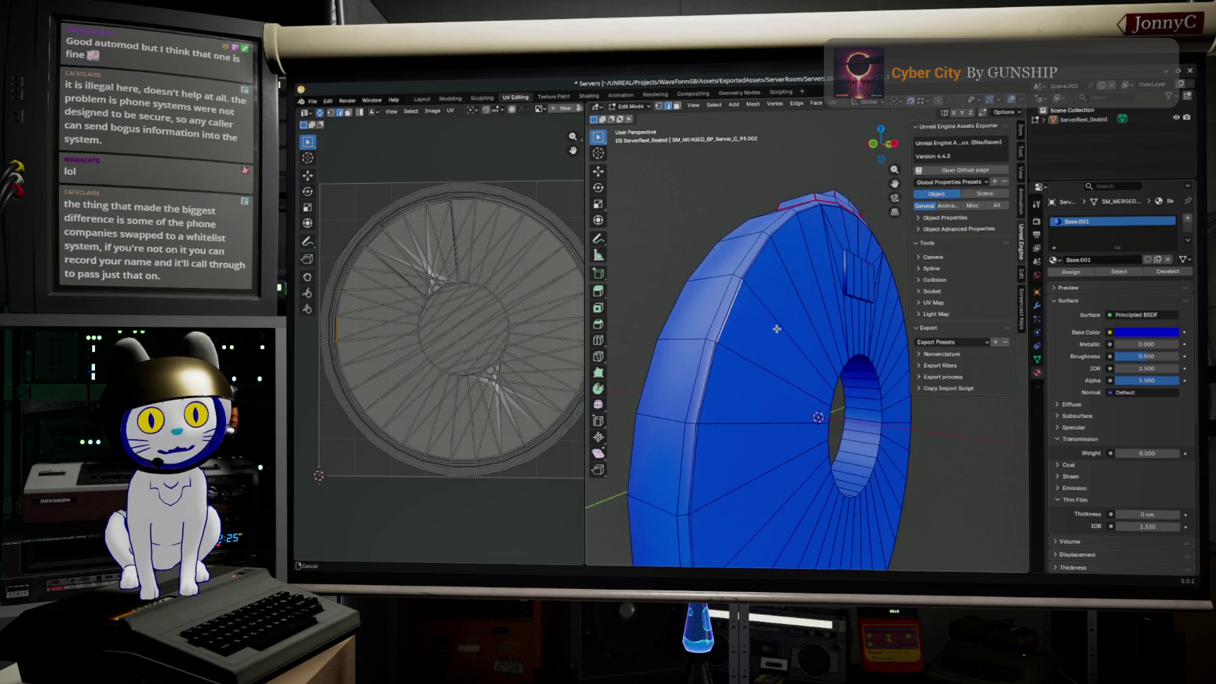
{"action": "left_click", "coordinate": [894, 143]}
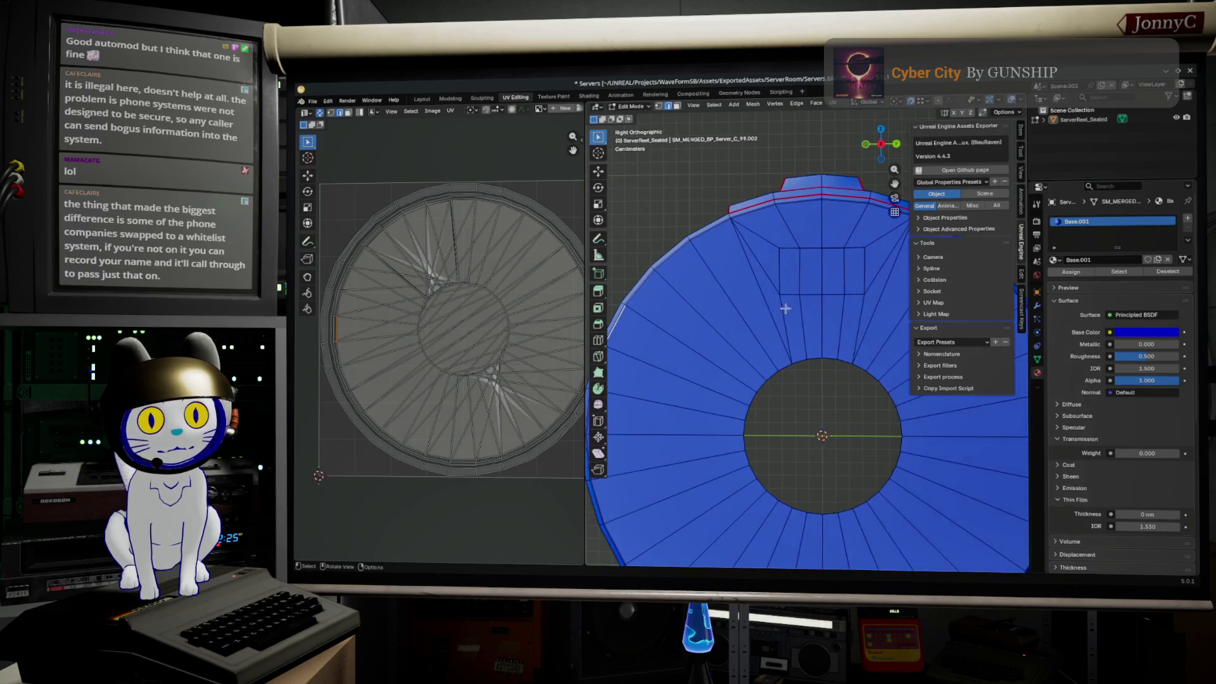
{"action": "mouse_move", "coordinate": [671, 334]}
{"action": "middle_mouse_down"}
{"action": "mouse_move", "coordinate": [675, 368]}
{"action": "mouse_move", "coordinate": [710, 375]}
{"action": "mouse_move", "coordinate": [751, 329]}
{"action": "mouse_move", "coordinate": [826, 369]}
{"action": "mouse_move", "coordinate": [894, 357]}
{"action": "middle_mouse_up"}
{"action": "left_click", "coordinate": [684, 379], "text": "alt"}
{"action": "left_click", "coordinate": [948, 465], "text": "alt"}
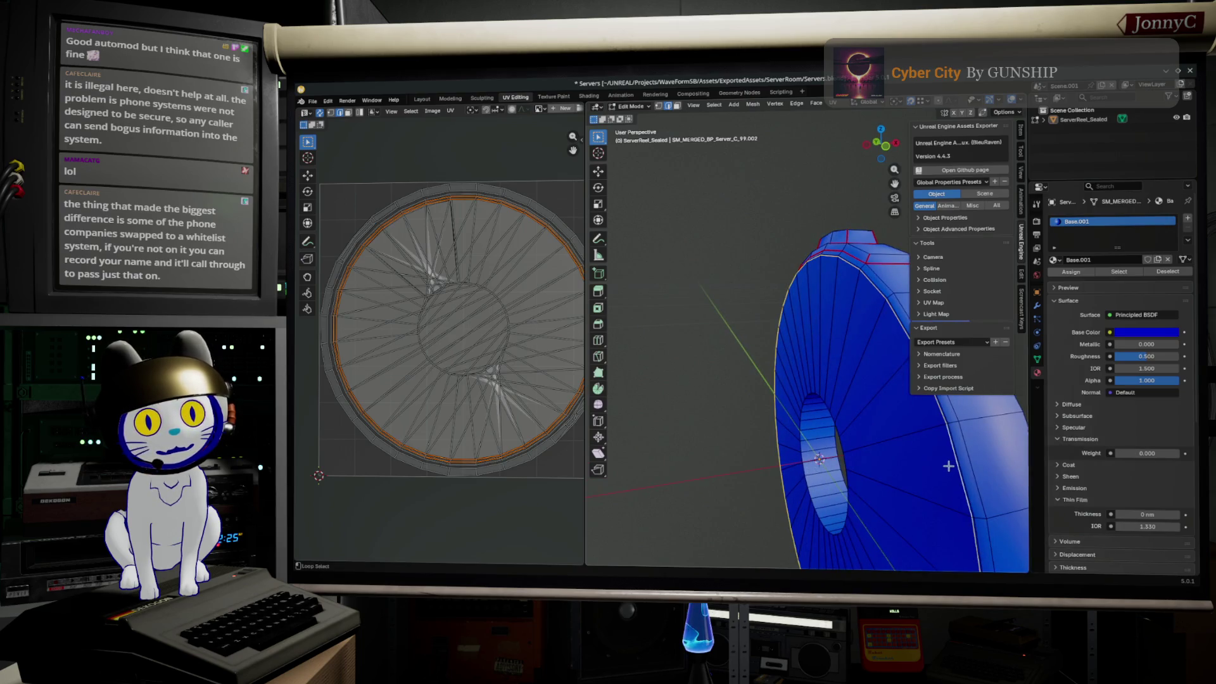
{"action": "mouse_move", "coordinate": [939, 468]}
{"action": "middle_mouse_down"}
{"action": "mouse_move", "coordinate": [782, 437]}
{"action": "mouse_move", "coordinate": [834, 448]}
{"action": "middle_mouse_up"}
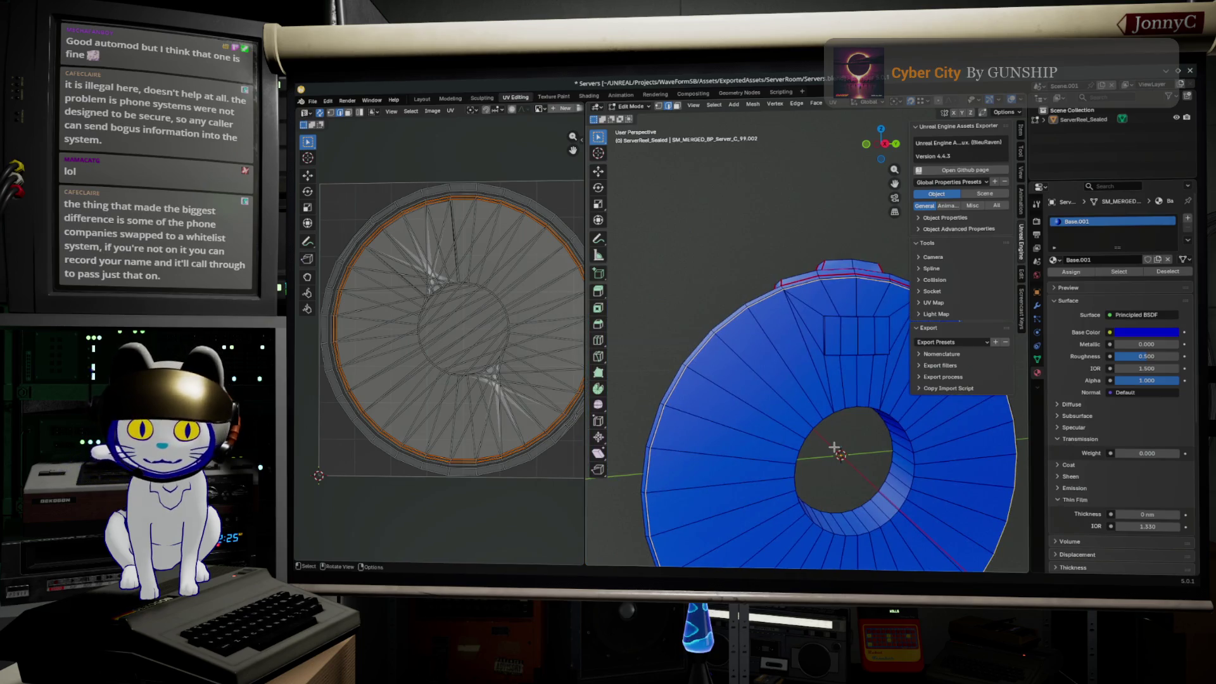
{"action": "key", "text": "s"}
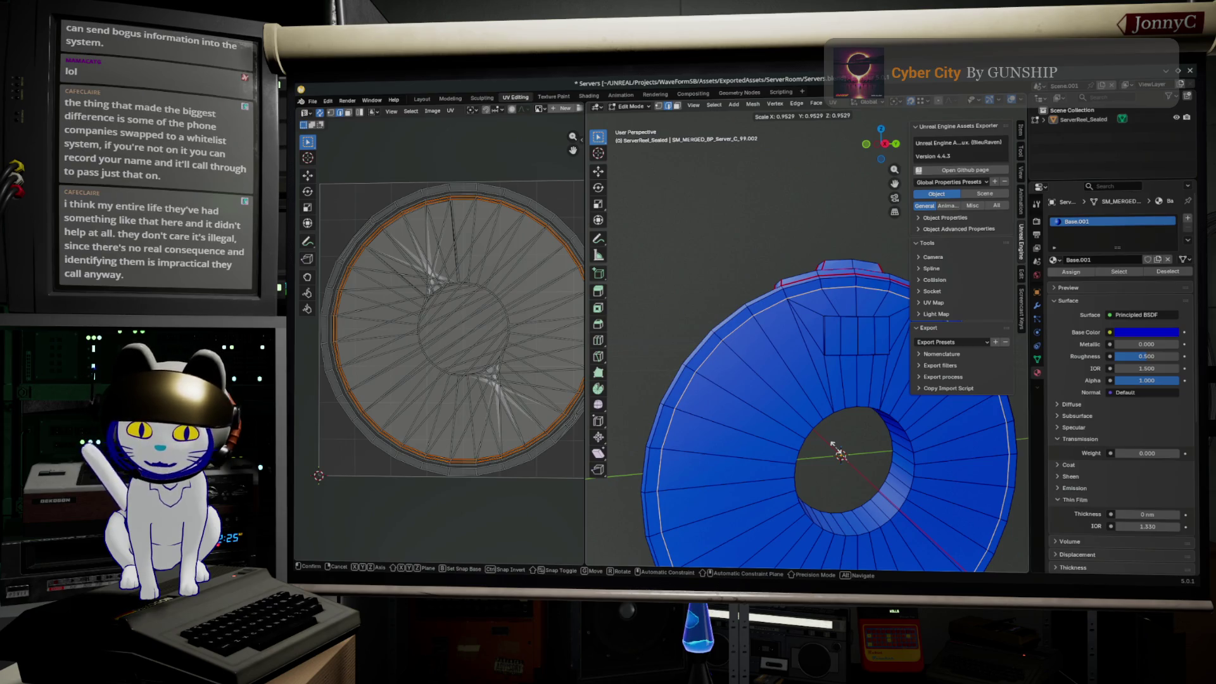
- Finish shrinking the rim loops to about 0.95, excluding the X axis
{"action": "key", "text": "shift+x"}
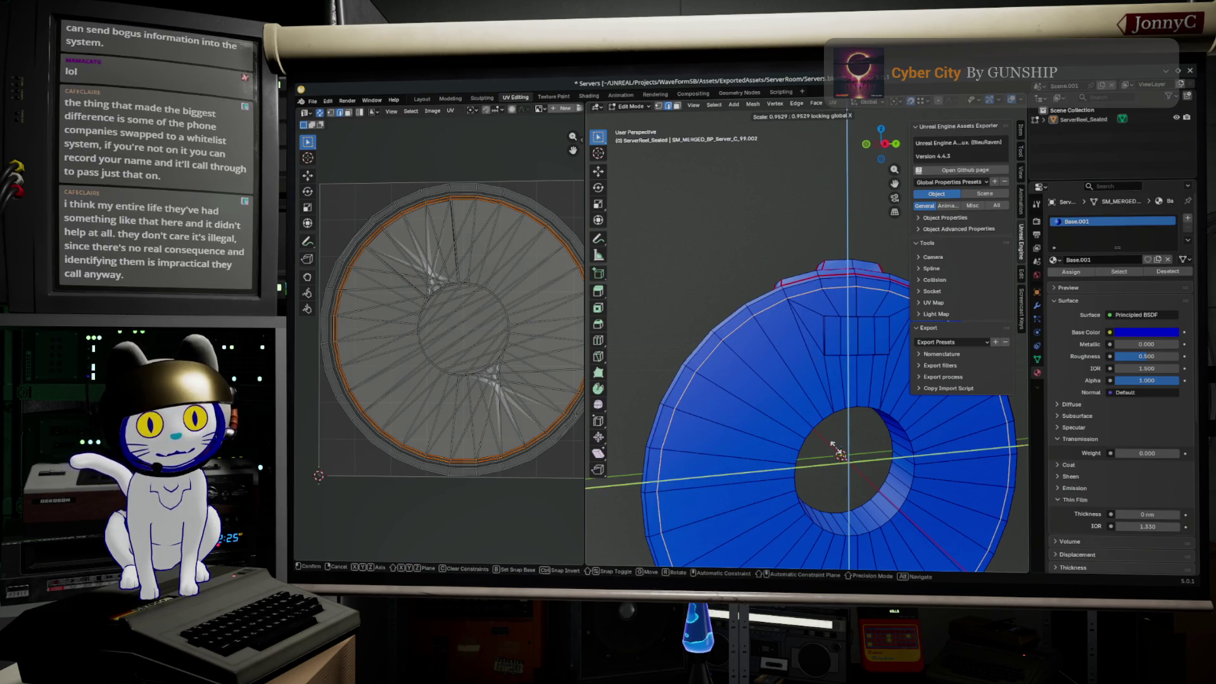
{"action": "left_click", "coordinate": [834, 448]}
{"action": "middle_click_drag", "start_coordinate": [833, 448], "coordinate": [782, 425]}
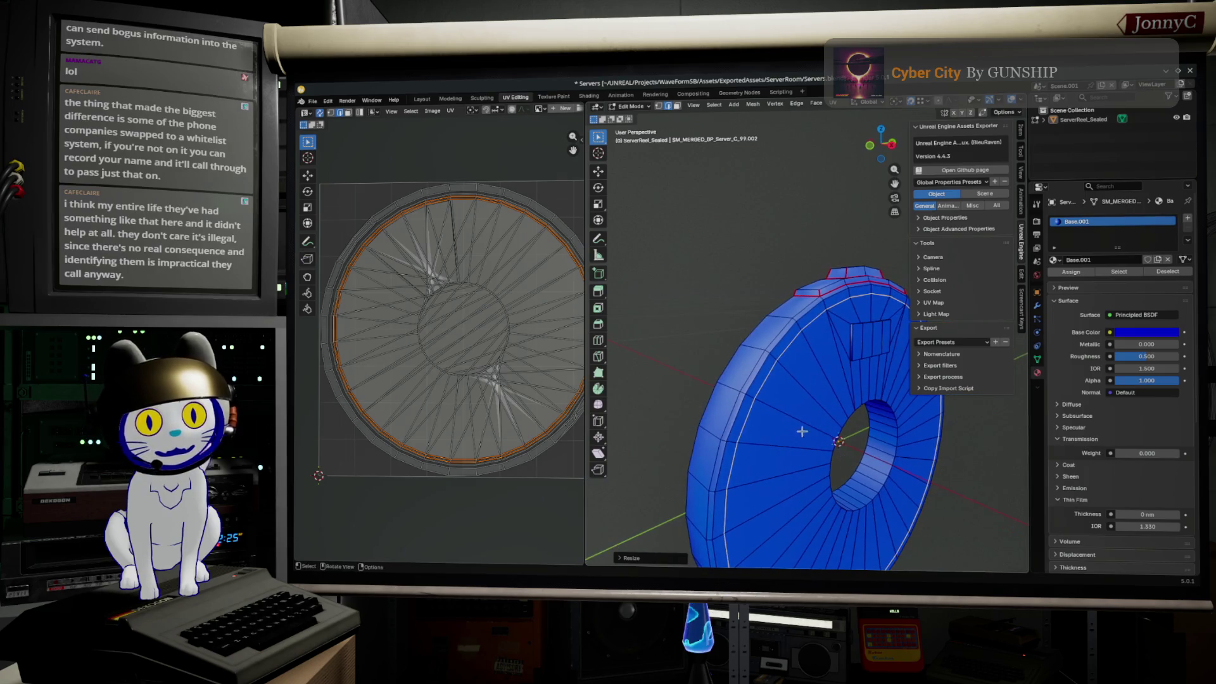
- Add two loop cuts around the ring and slide each into place along the X axis
{"action": "key", "text": "ctrl+r"}
{"action": "left_click", "coordinate": [772, 363]}
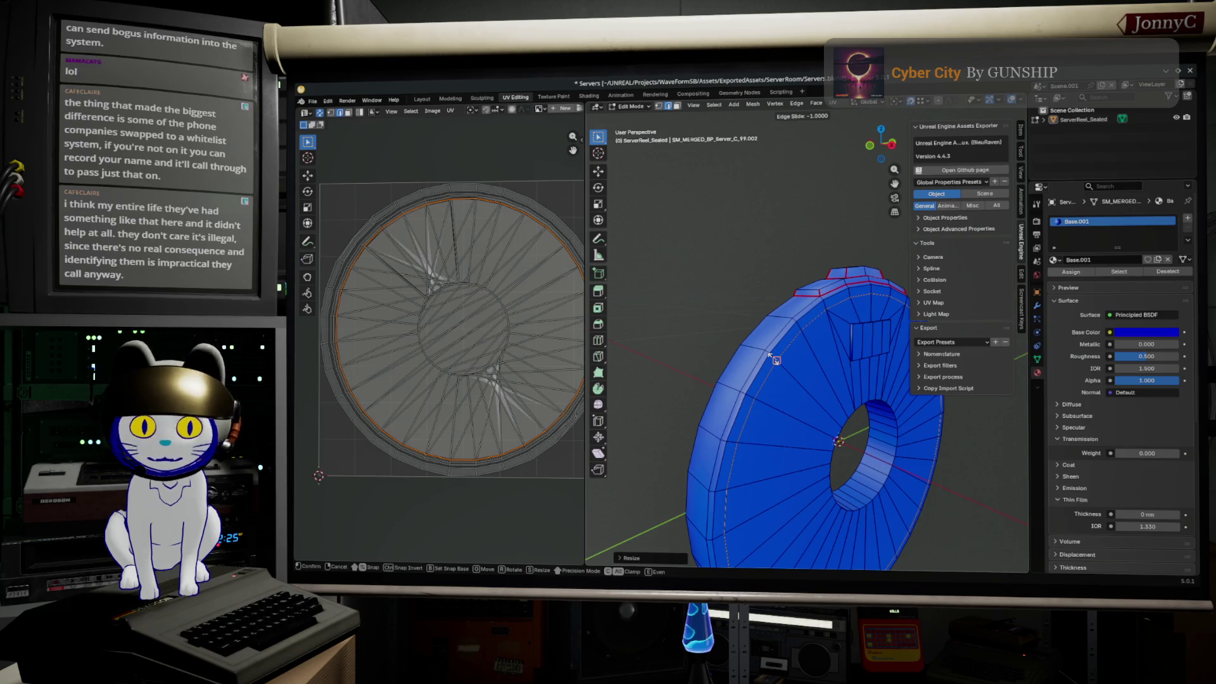
{"action": "left_click", "coordinate": [773, 358]}
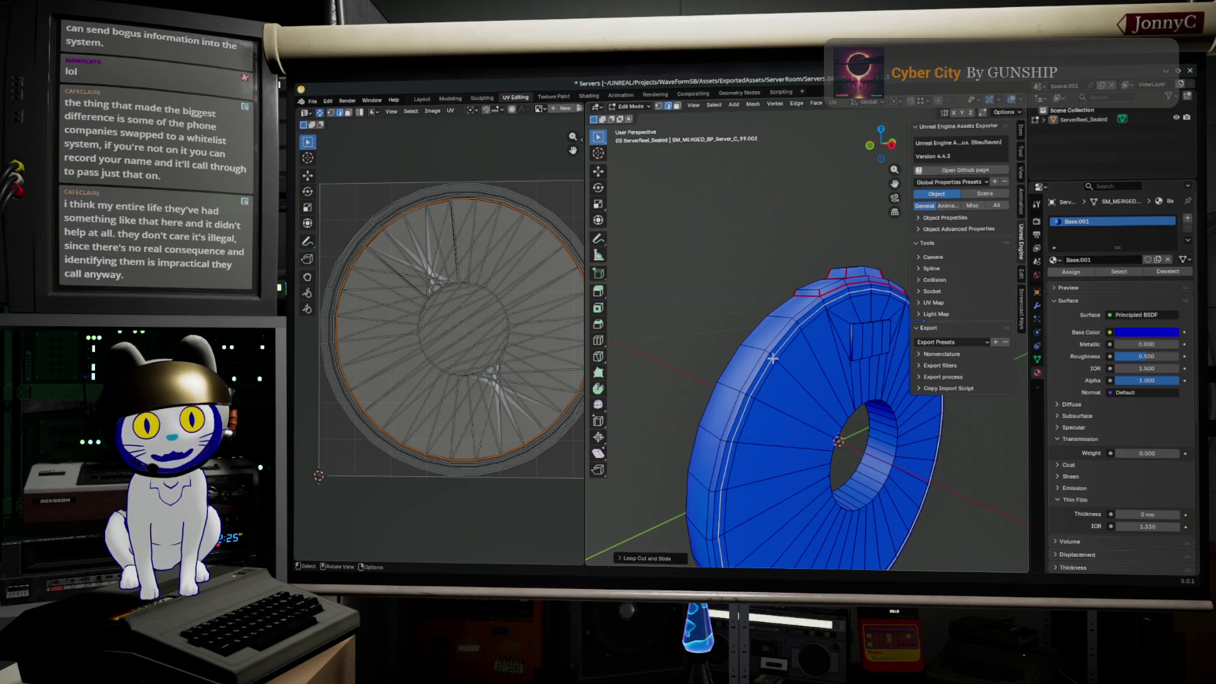
{"action": "left_click", "coordinate": [872, 149]}
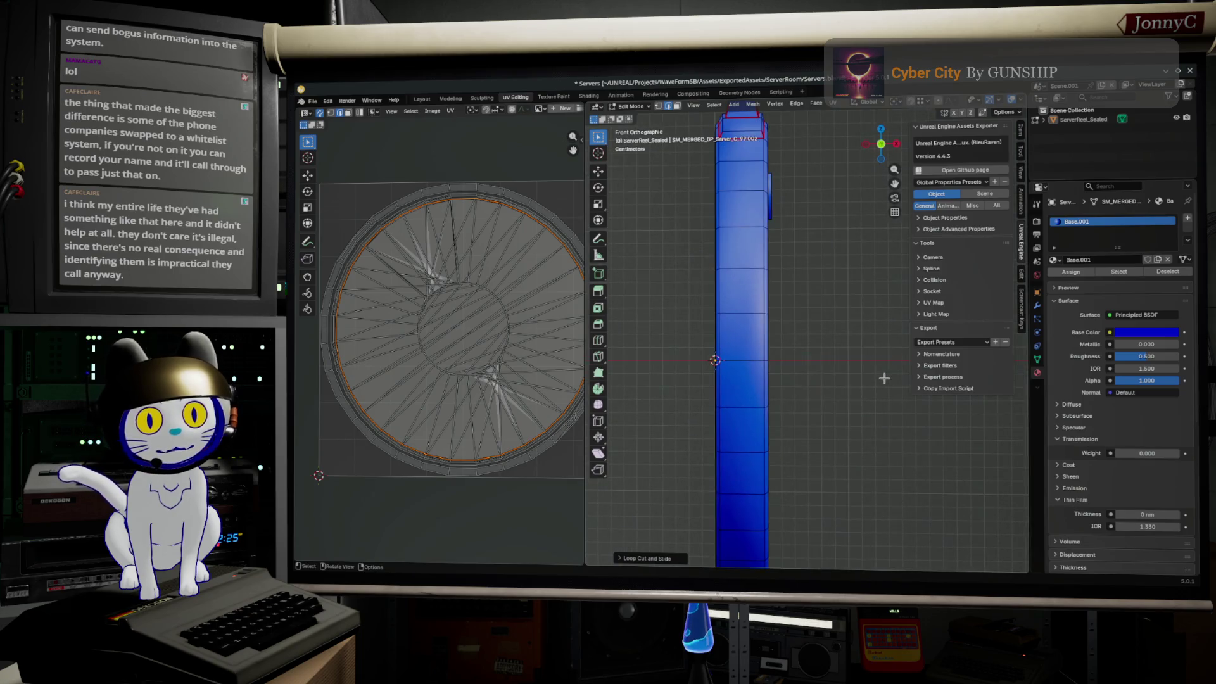
{"action": "key", "text": "g"}
{"action": "key", "text": "x"}
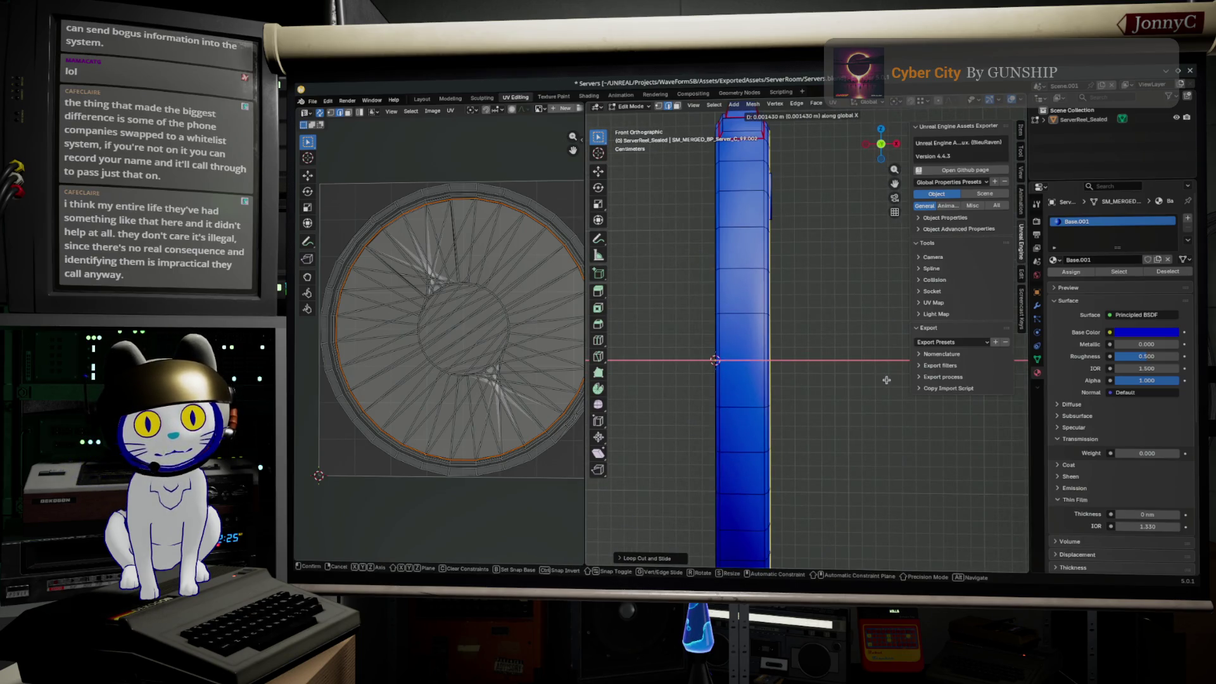
{"action": "left_click", "coordinate": [886, 380]}
{"action": "mouse_move", "coordinate": [886, 381]}
{"action": "middle_mouse_down"}
{"action": "mouse_move", "coordinate": [817, 387]}
{"action": "mouse_move", "coordinate": [884, 314]}
{"action": "middle_mouse_up"}
{"action": "key", "text": "ctrl+r"}
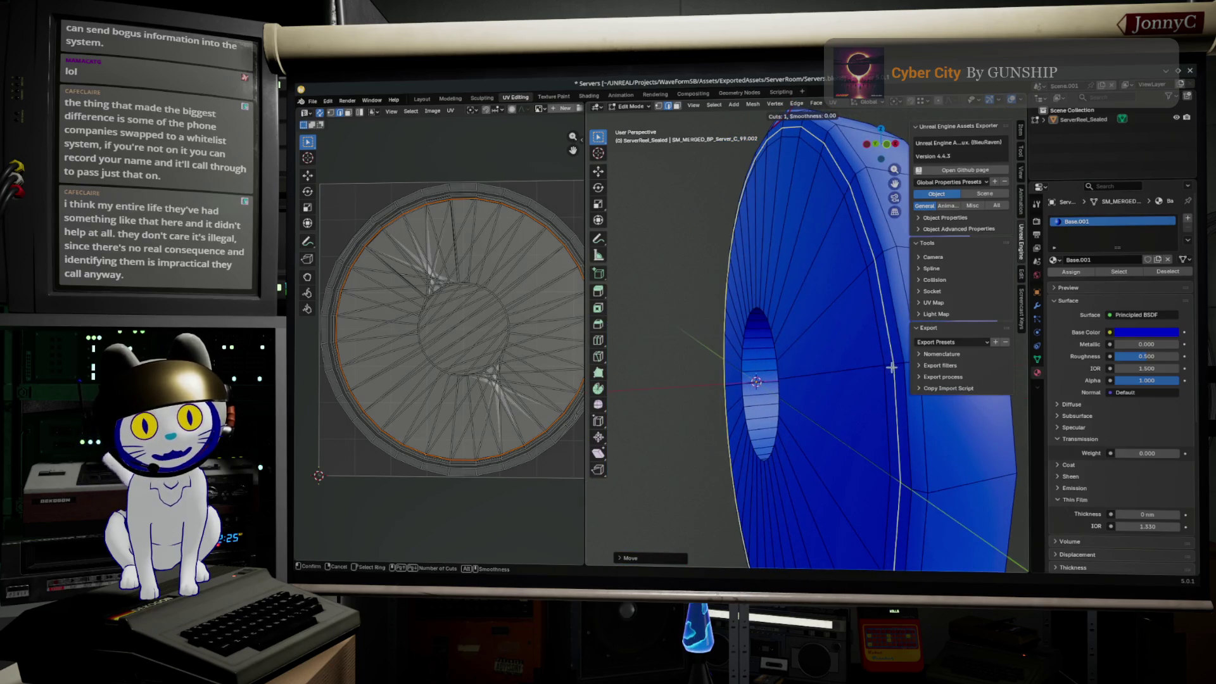
{"action": "left_click", "coordinate": [891, 366]}
{"action": "key", "text": "g"}
{"action": "key", "text": "x"}
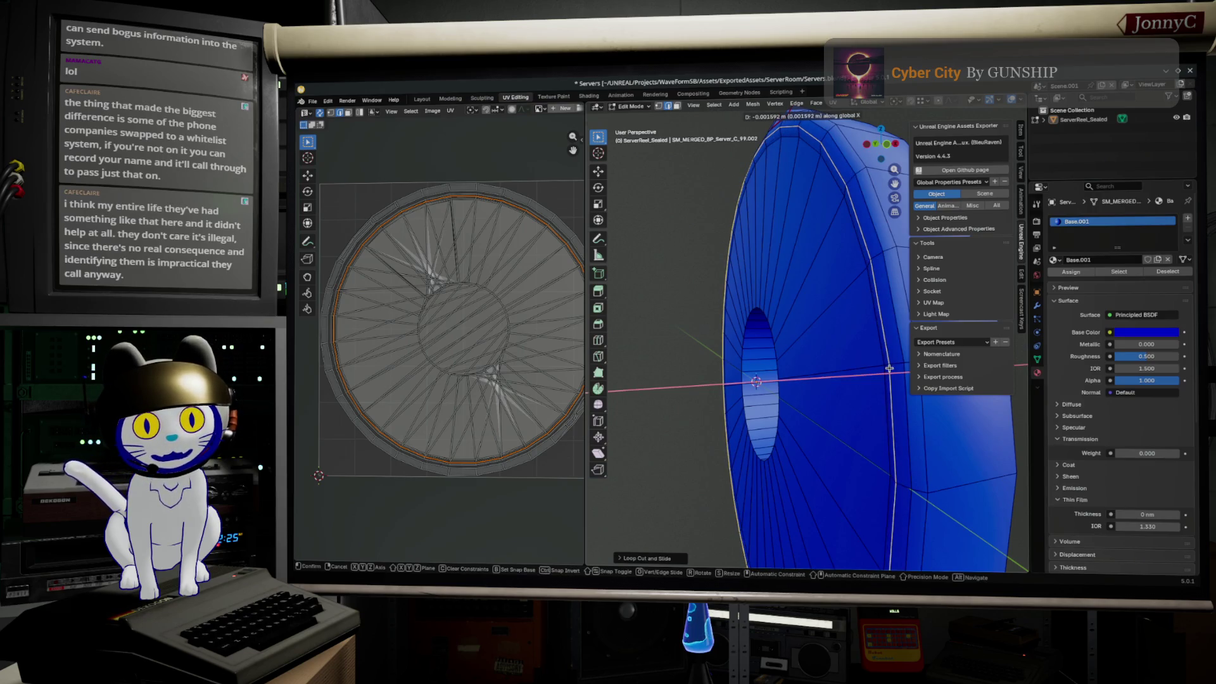
{"action": "left_click", "coordinate": [890, 368]}
- Select the edge loop around the reel's outer rim for marking
{"action": "middle_click_drag", "start_coordinate": [890, 368], "coordinate": [681, 357]}
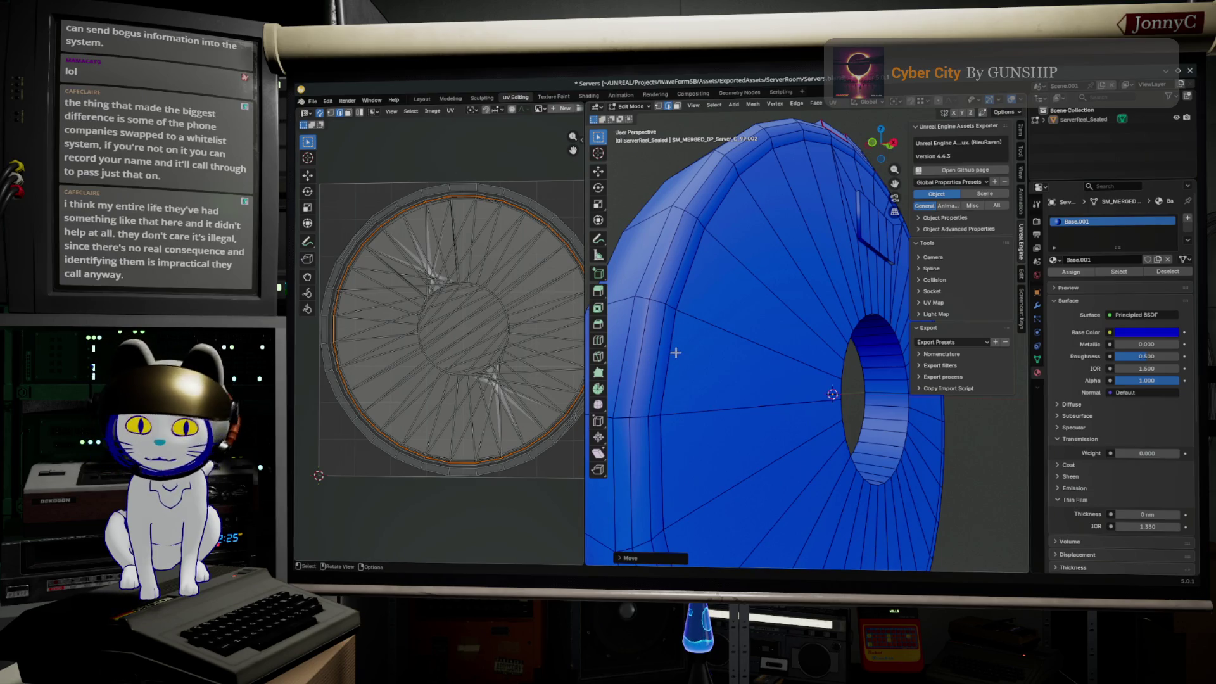
{"action": "middle_click_drag", "start_coordinate": [676, 352], "coordinate": [755, 364]}
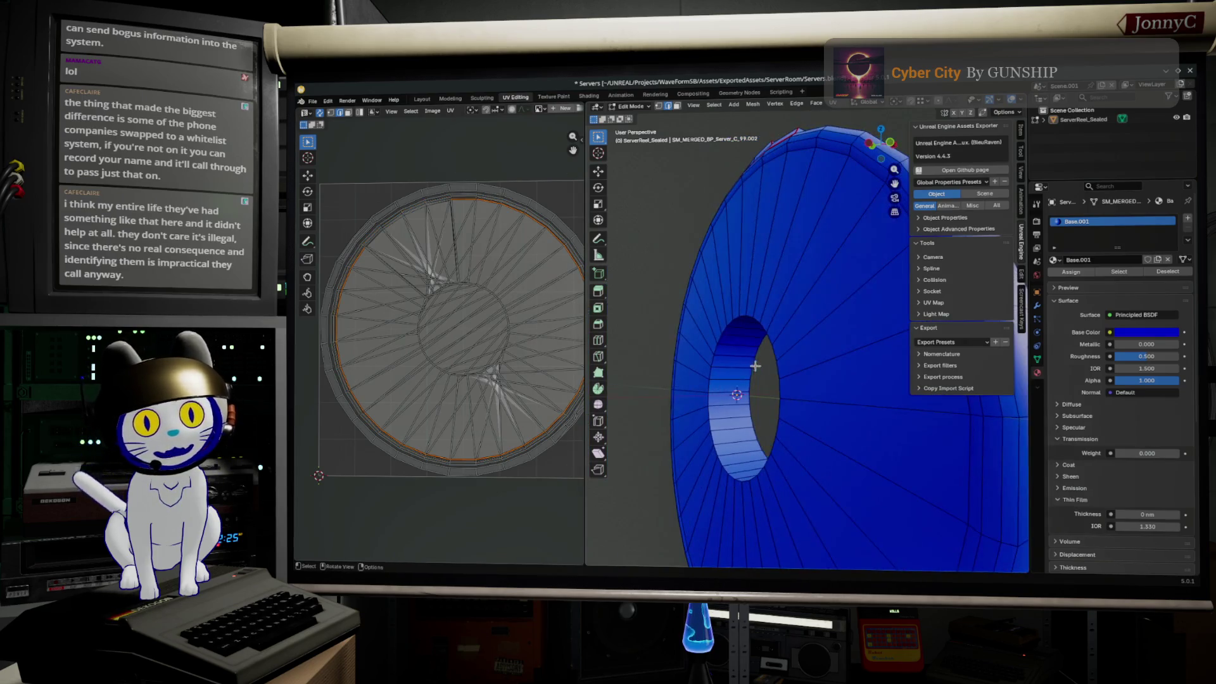
{"action": "key", "text": "alt"}
{"action": "middle_click_drag", "start_coordinate": [970, 476], "coordinate": [699, 448]}
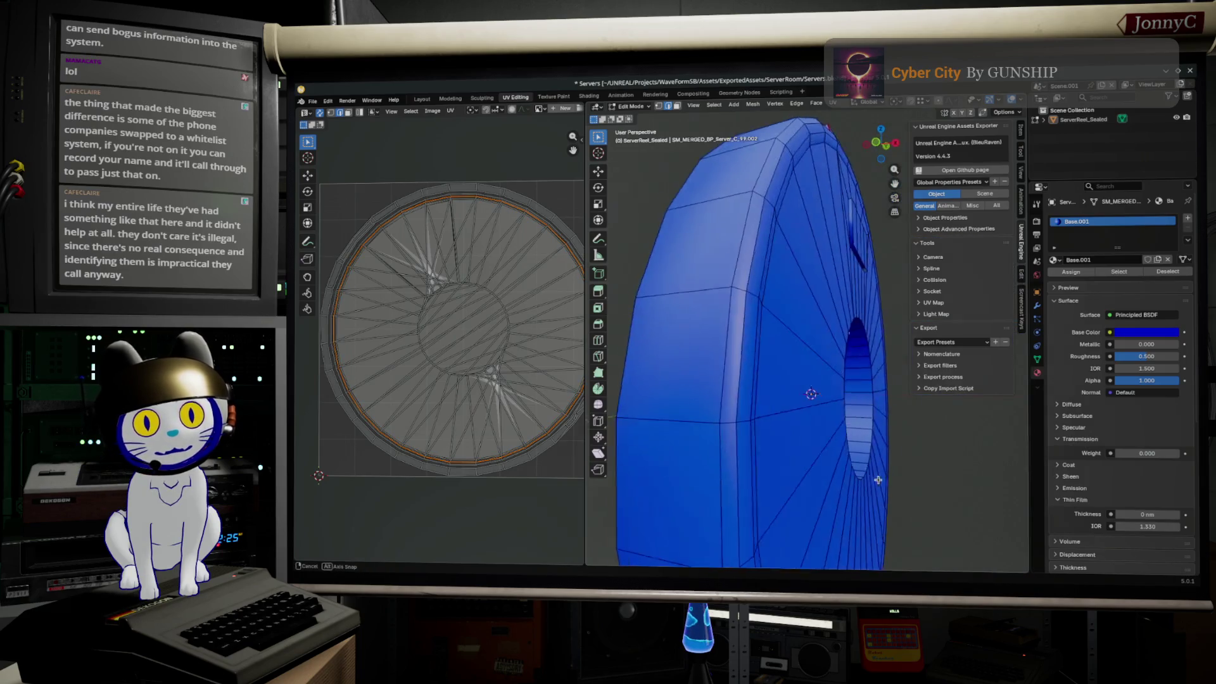
{"action": "left_click", "coordinate": [681, 415], "text": "alt"}
{"action": "key", "text": "ctrl+e"}
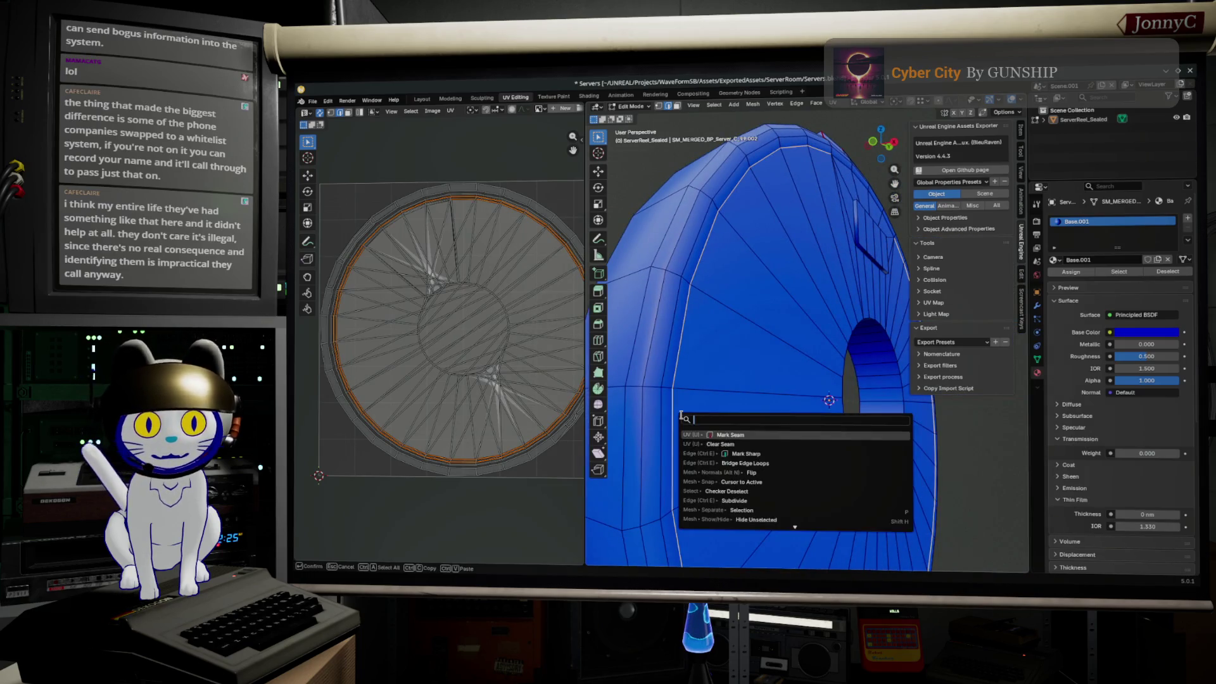
- Mark the selected rim loop sharp and return the reel to Object Mode
{"action": "left_click", "coordinate": [726, 452]}
{"action": "mouse_move", "coordinate": [727, 452]}
{"action": "middle_mouse_down"}
{"action": "mouse_move", "coordinate": [819, 404]}
{"action": "mouse_move", "coordinate": [796, 340]}
{"action": "mouse_move", "coordinate": [770, 342]}
{"action": "mouse_move", "coordinate": [794, 324]}
{"action": "middle_mouse_up"}
{"action": "key", "text": "Tab"}
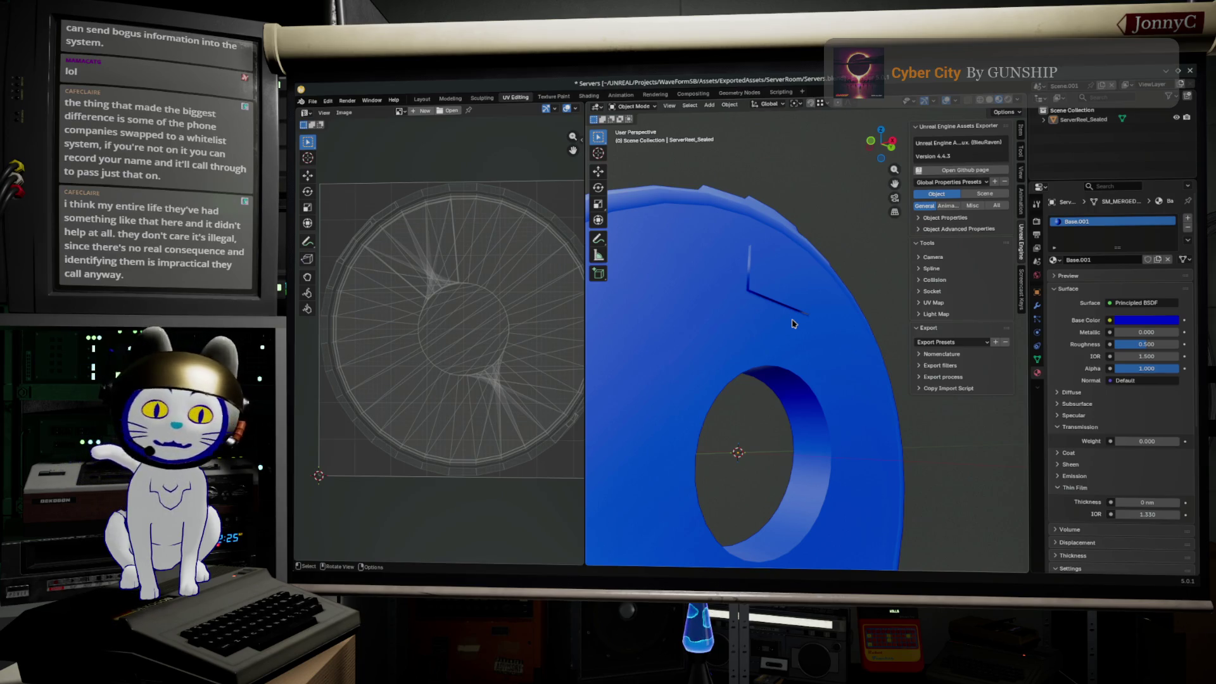
{"action": "mouse_move", "coordinate": [803, 356]}
{"action": "middle_mouse_down"}
{"action": "mouse_move", "coordinate": [841, 407]}
{"action": "mouse_move", "coordinate": [737, 369]}
{"action": "middle_mouse_up"}
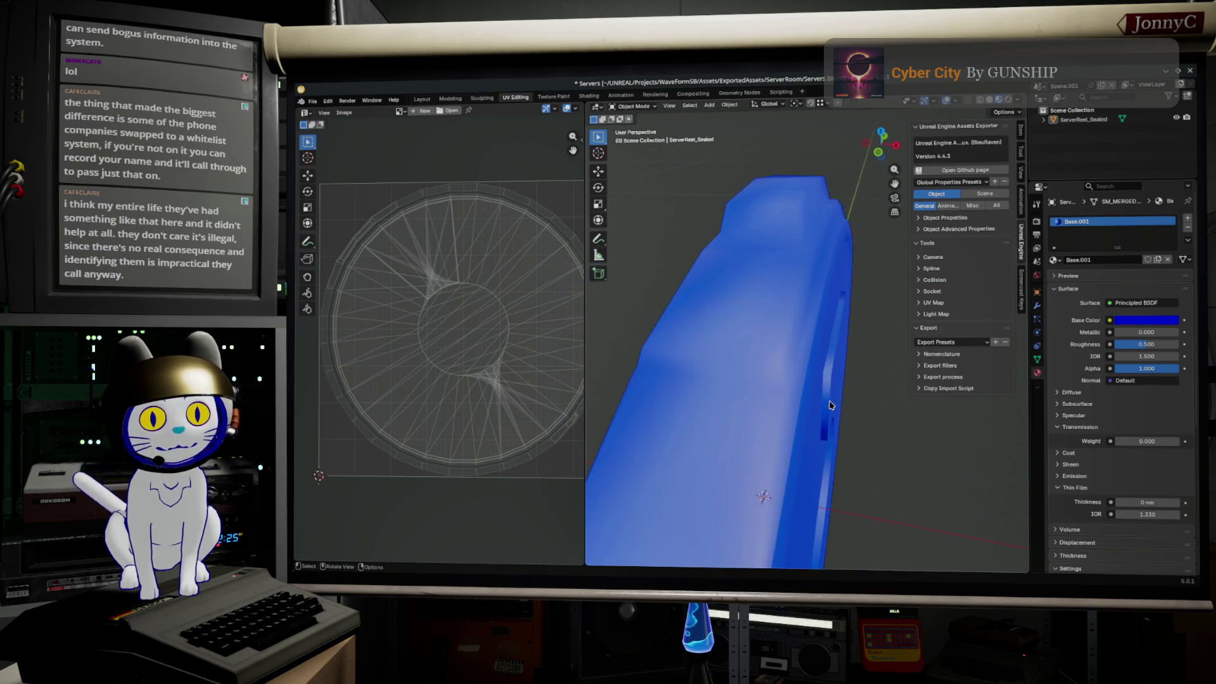
- Mark the top-block and rim edge loops as sharp, then switch to the browser
{"action": "key", "text": "Tab"}
{"action": "left_click", "coordinate": [751, 371], "text": "alt"}
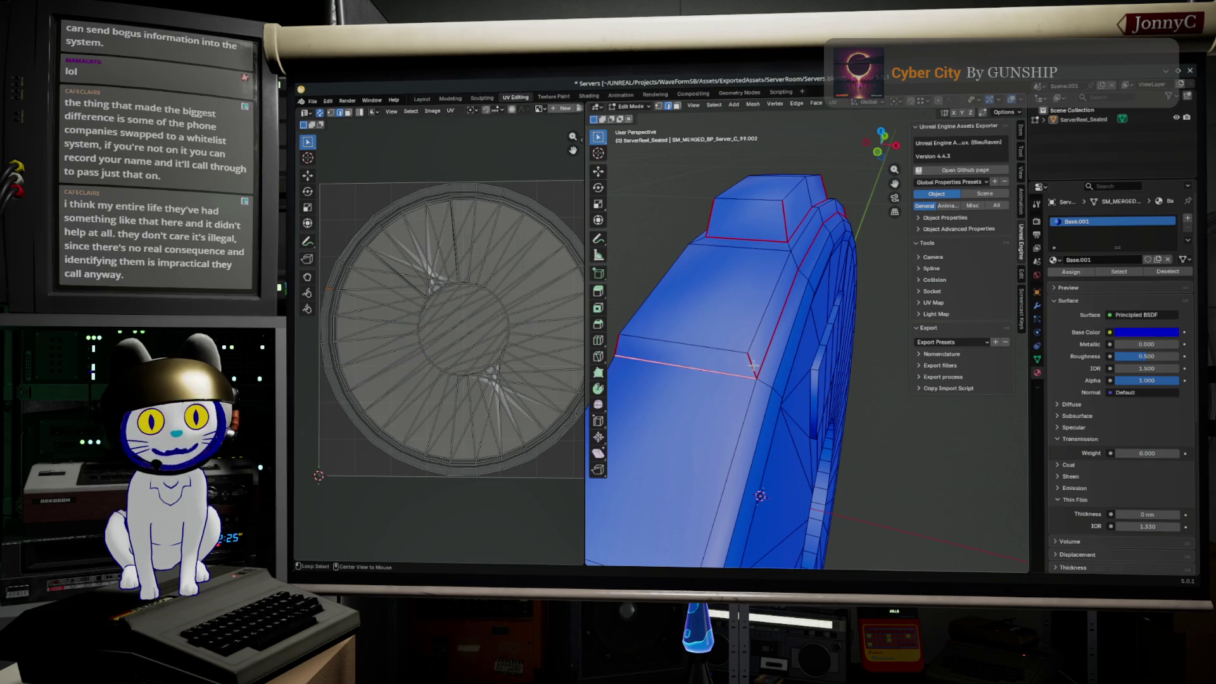
{"action": "middle_click_drag", "start_coordinate": [759, 348], "coordinate": [789, 262]}
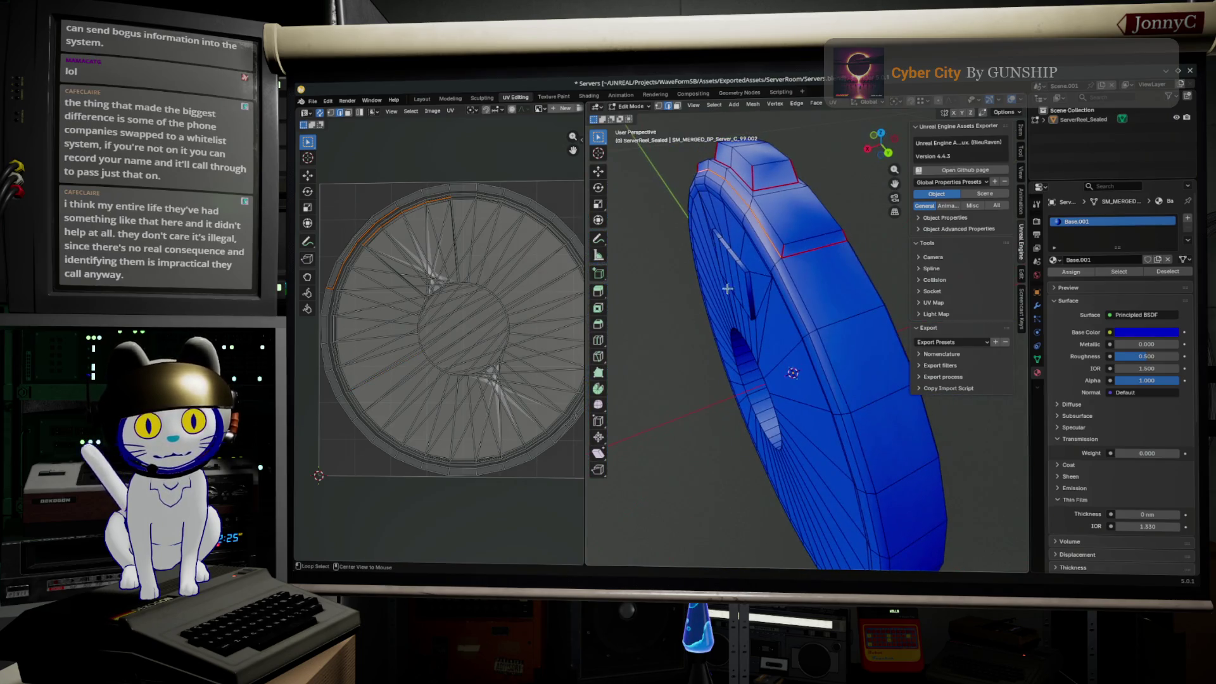
{"action": "left_click", "coordinate": [789, 260], "text": "alt"}
{"action": "mouse_move", "coordinate": [749, 280]}
{"action": "middle_mouse_down"}
{"action": "mouse_move", "coordinate": [828, 229]}
{"action": "mouse_move", "coordinate": [644, 206]}
{"action": "middle_mouse_up"}
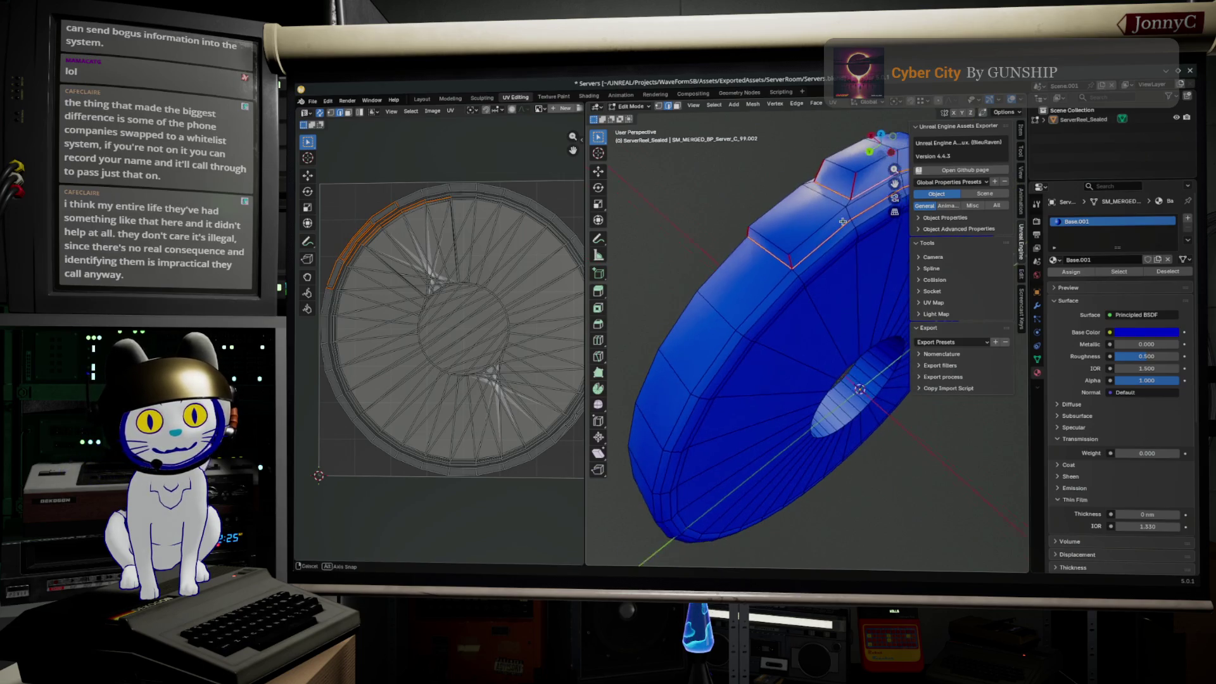
{"action": "key", "text": "F3"}
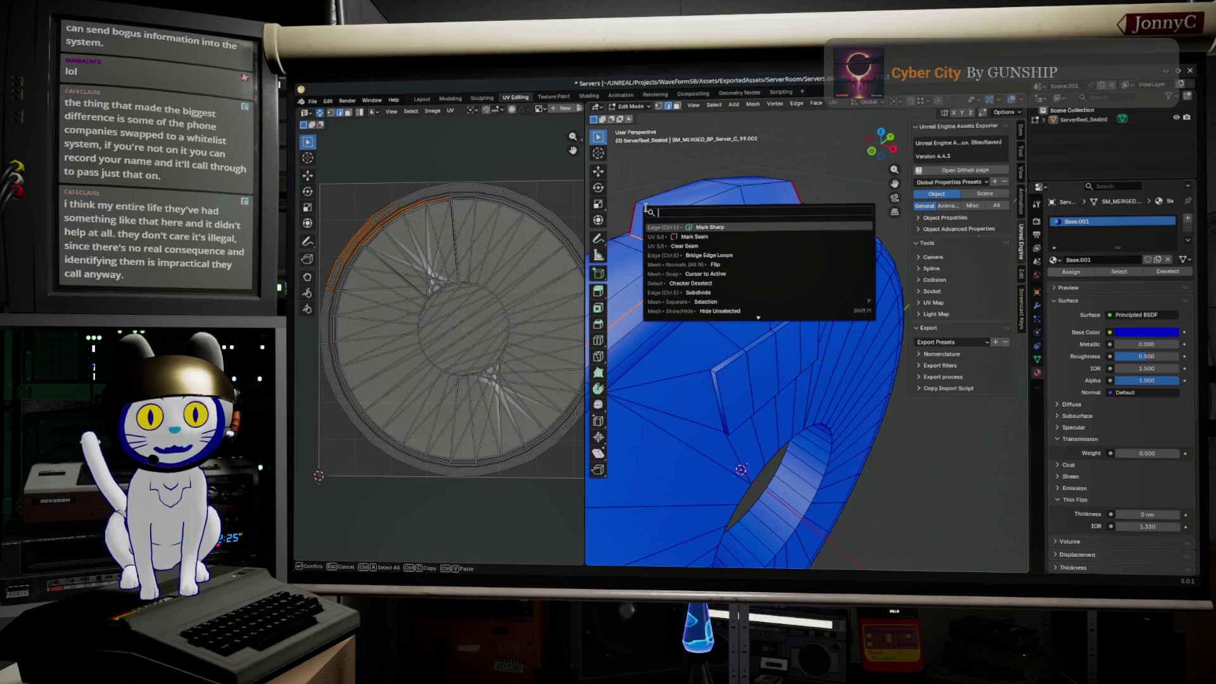
{"action": "left_click", "coordinate": [794, 226]}
{"action": "middle_click_drag", "start_coordinate": [738, 279], "coordinate": [773, 297]}
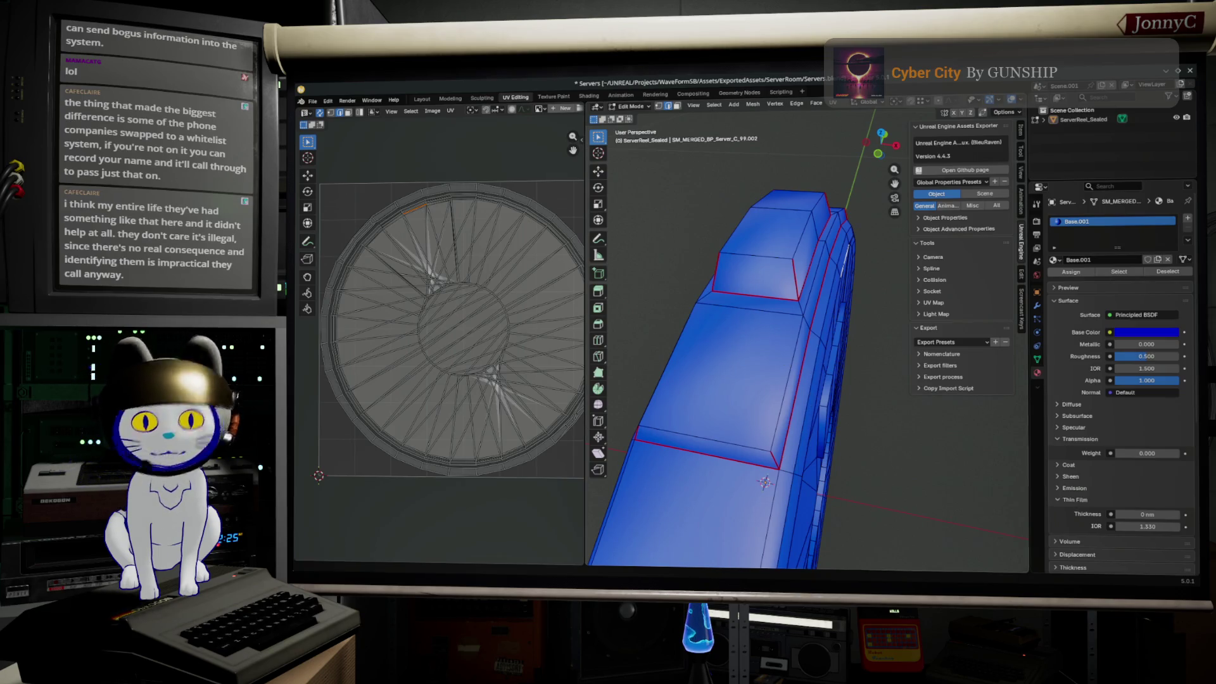
{"action": "key", "text": "alt+Tab"}
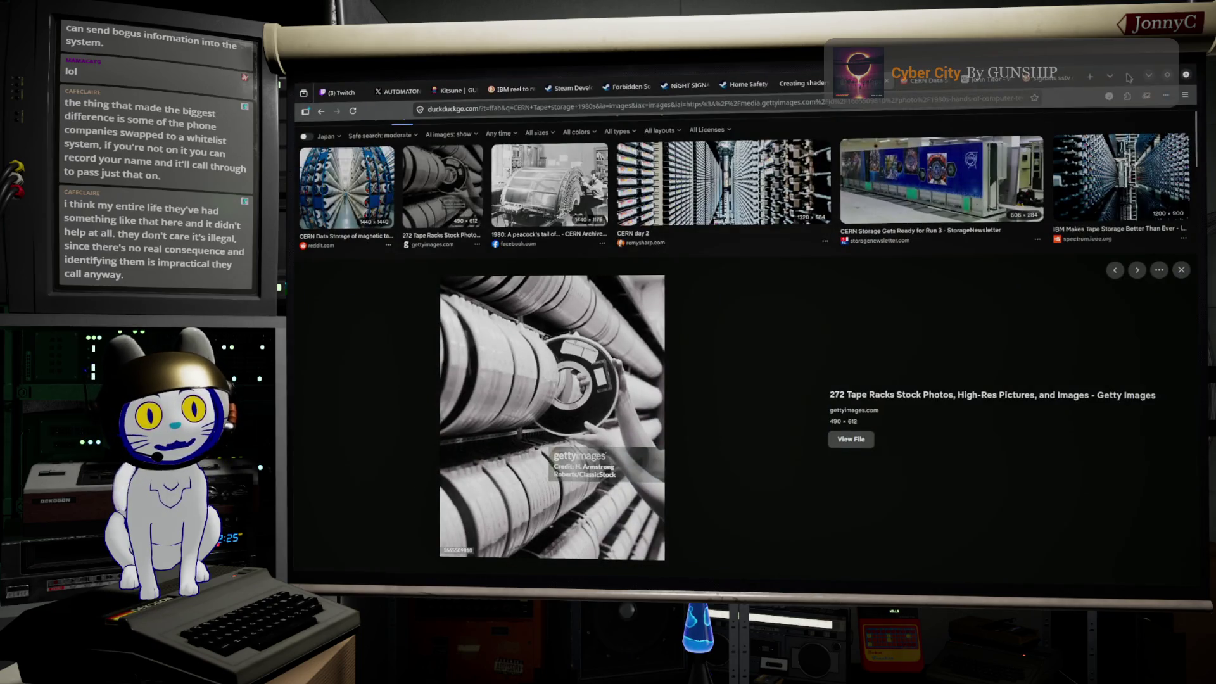
- Glance back at the reel in Blender, then bring up the Reddit search results
{"action": "key", "text": "alt+Tab"}
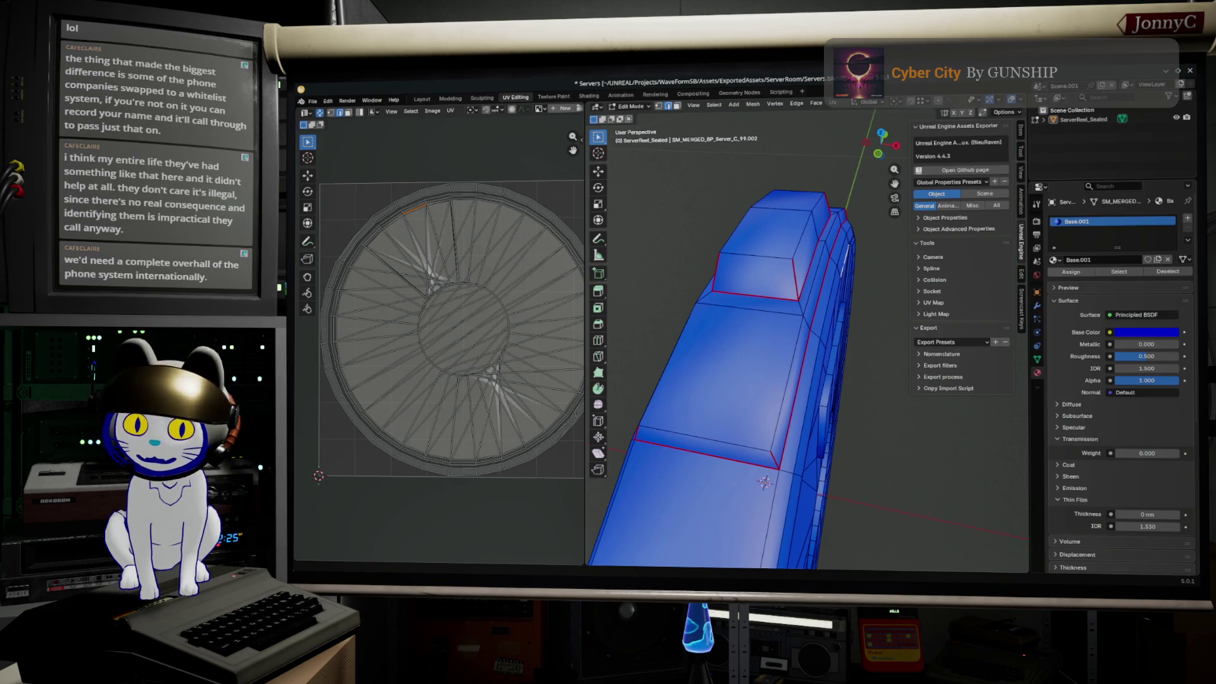
{"action": "key", "text": "alt+Tab"}
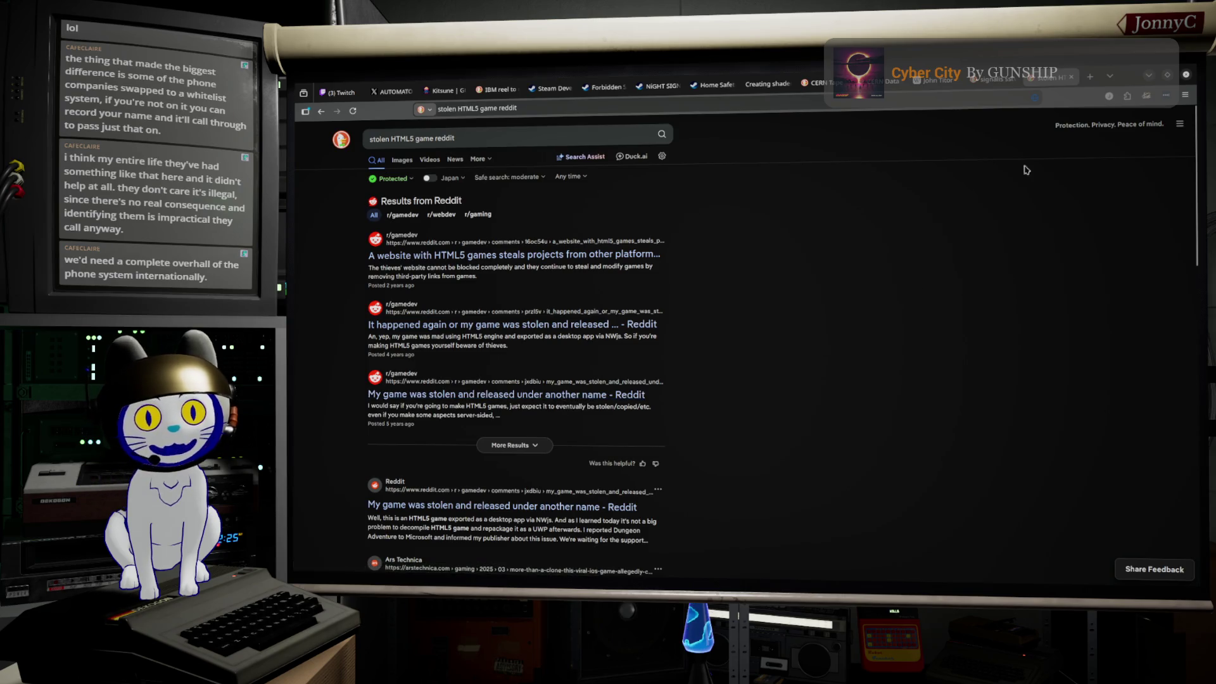
{"action": "scroll", "coordinate": [704, 389], "scroll_direction": "down", "scroll_amount": 1}
{"action": "scroll", "coordinate": [676, 438], "scroll_direction": "down", "scroll_amount": 1}
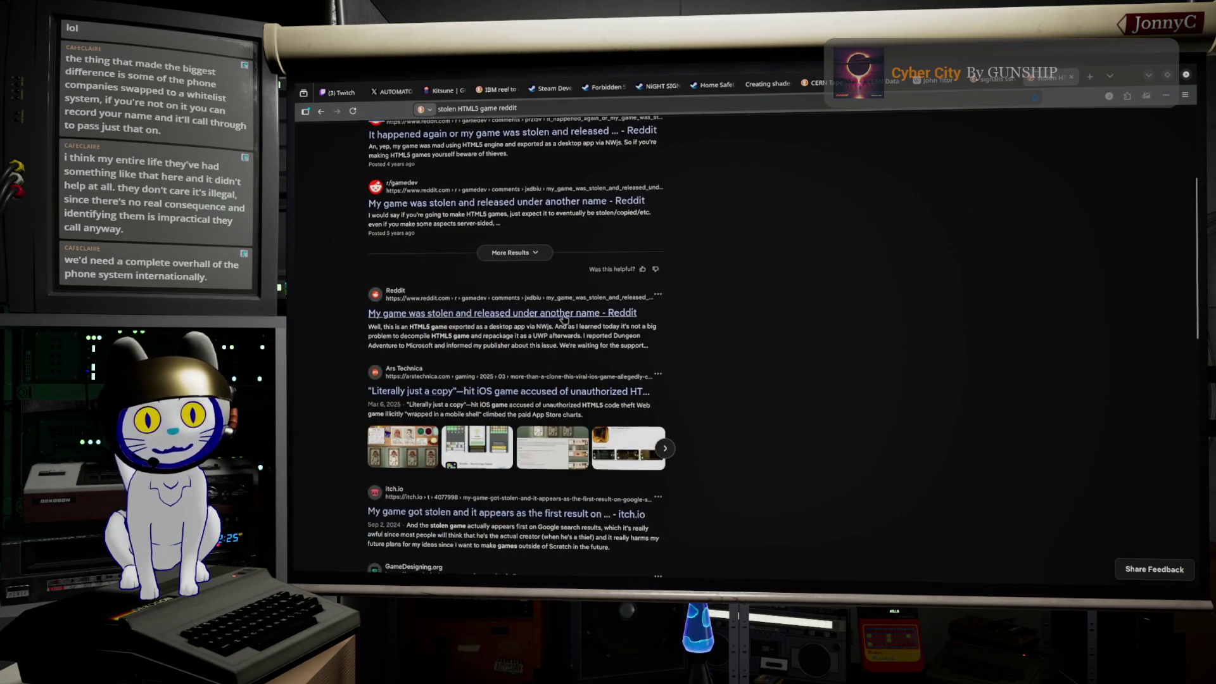
{"action": "scroll", "coordinate": [651, 480], "scroll_direction": "down", "scroll_amount": 2}
{"action": "scroll", "coordinate": [743, 426], "scroll_direction": "up", "scroll_amount": 5}
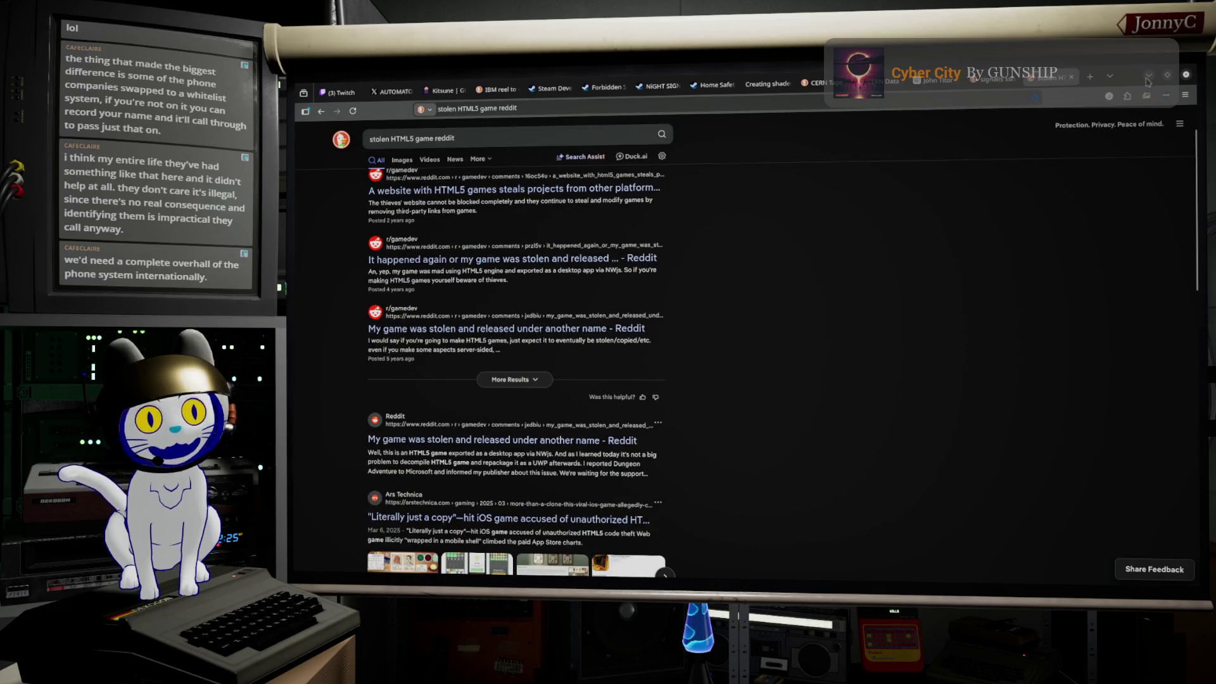
- Return to the reel model in Blender and view its curved side and hole
{"action": "left_click", "coordinate": [1148, 76]}
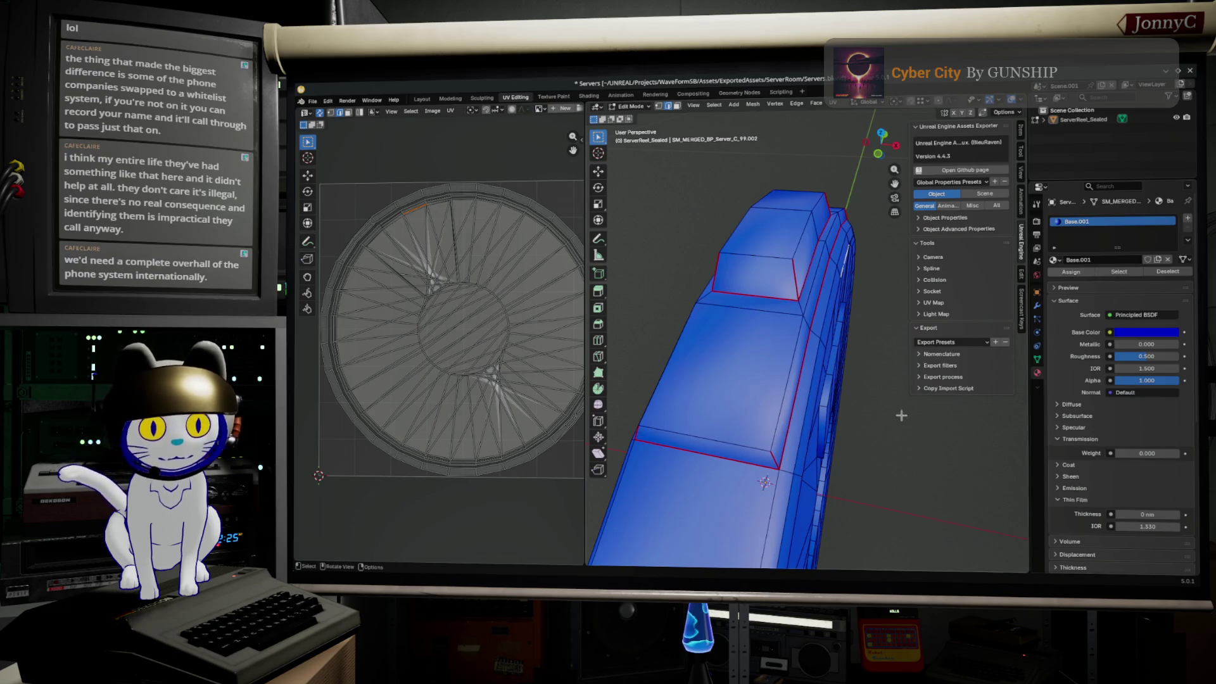
{"action": "middle_click_drag", "start_coordinate": [866, 411], "coordinate": [830, 395]}
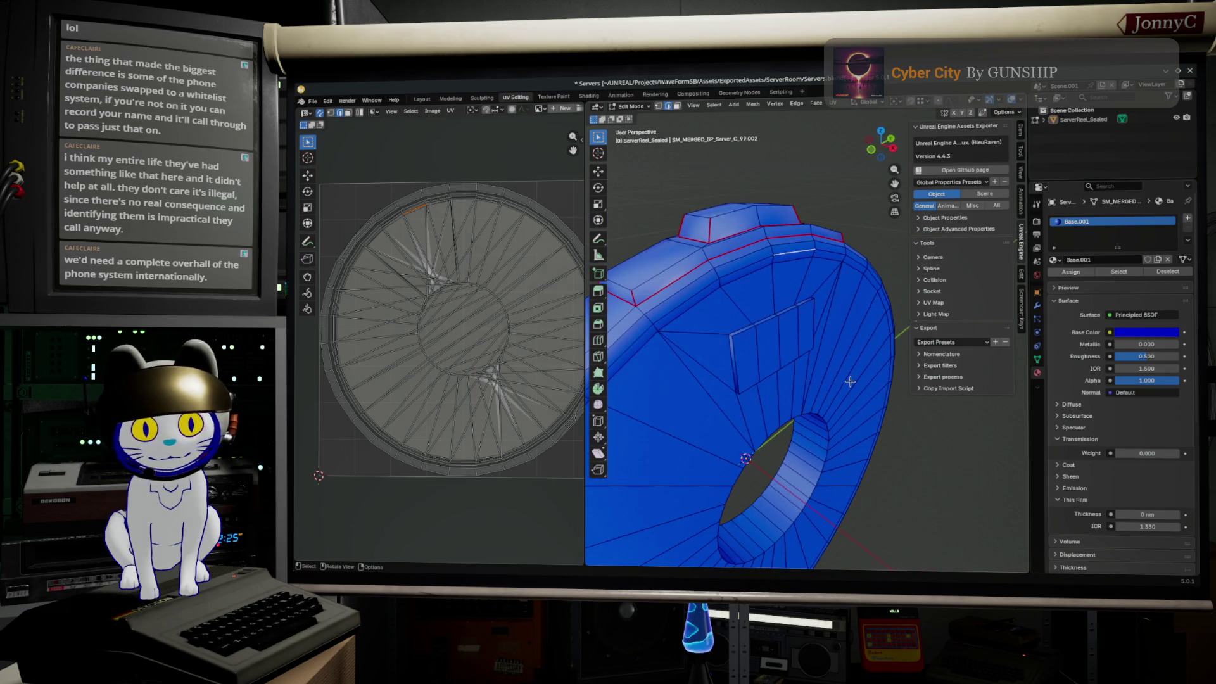
{"action": "left_click", "coordinate": [652, 357], "text": "alt"}
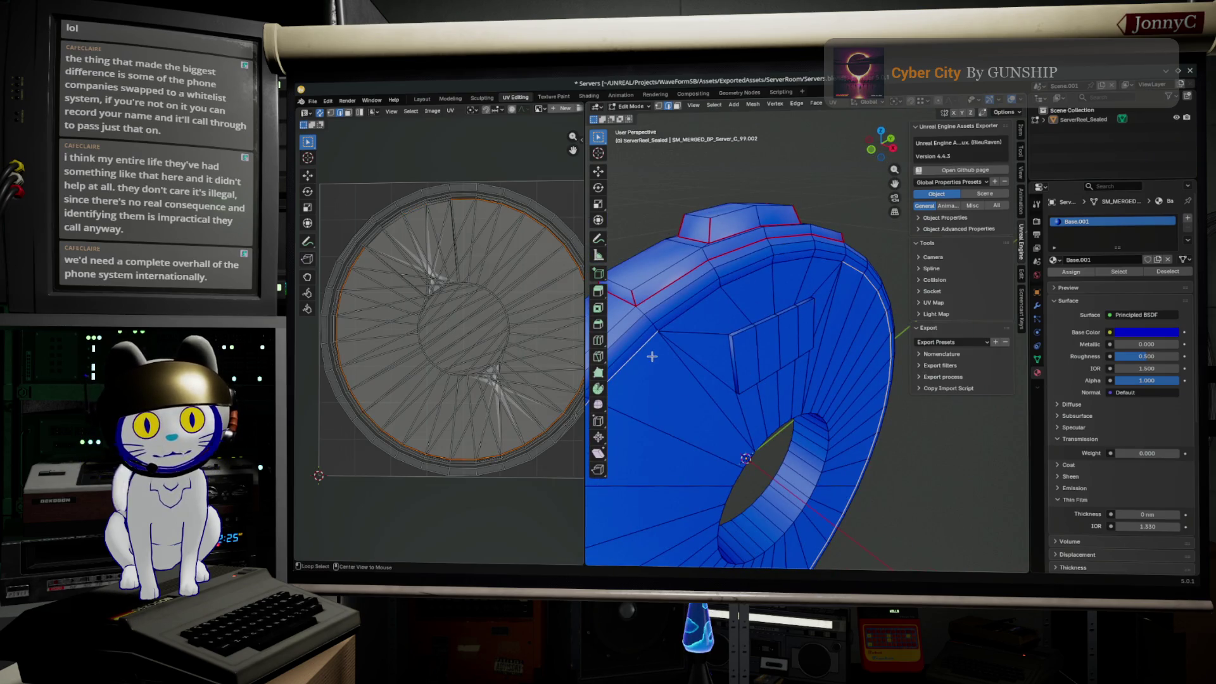
{"action": "mouse_move", "coordinate": [692, 307]}
{"action": "middle_mouse_down"}
{"action": "mouse_move", "coordinate": [784, 324]}
{"action": "mouse_move", "coordinate": [874, 295]}
{"action": "mouse_move", "coordinate": [774, 309]}
{"action": "middle_mouse_up"}
{"action": "left_click", "coordinate": [877, 299], "text": "alt+shift"}
{"action": "key", "text": "F3"}
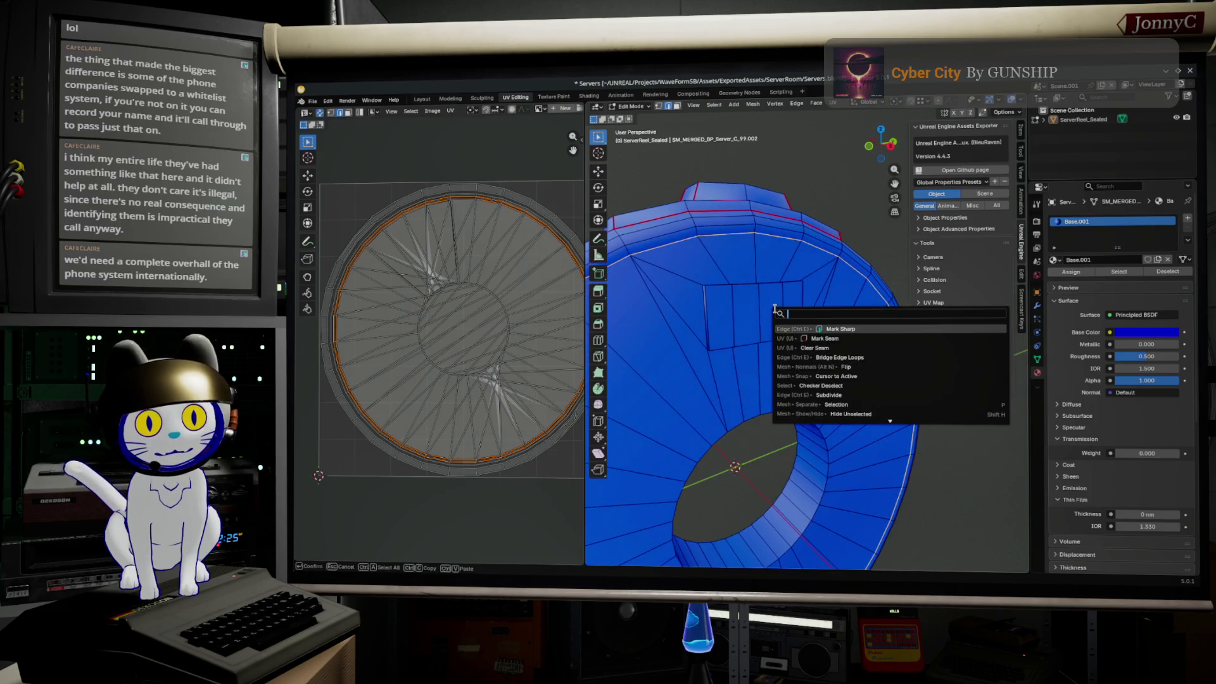
{"action": "left_click", "coordinate": [822, 338]}
{"action": "middle_click_drag", "start_coordinate": [822, 338], "coordinate": [765, 367]}
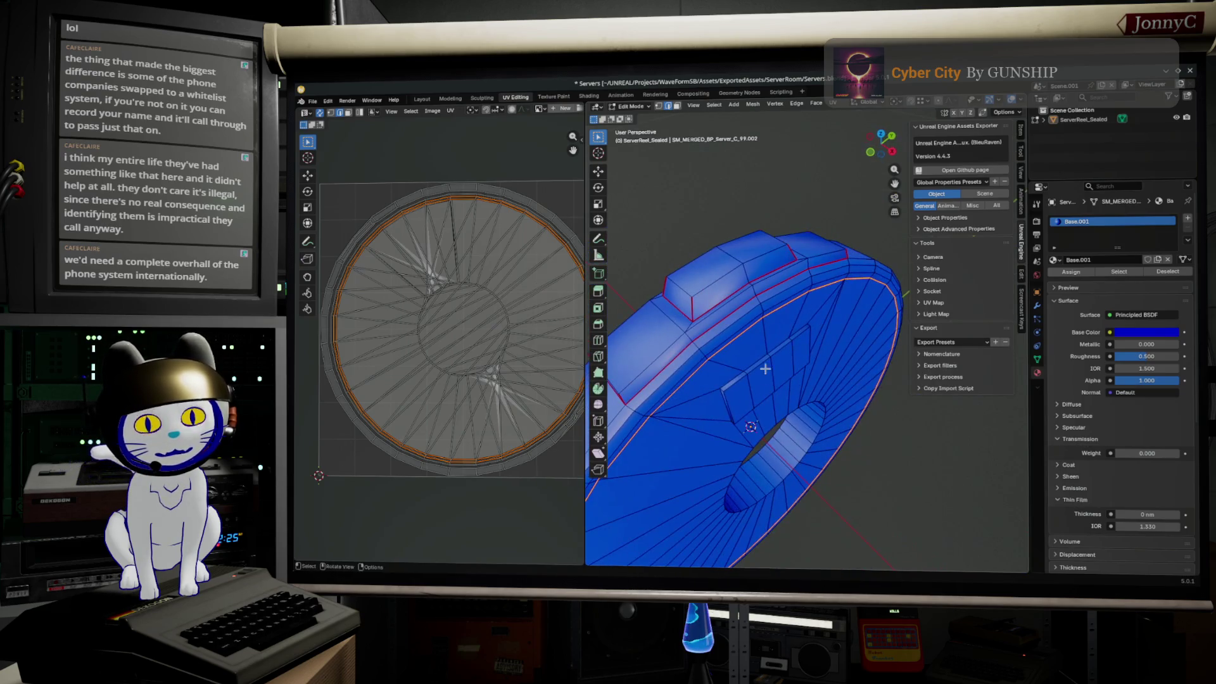
{"action": "key", "text": "alt+a"}
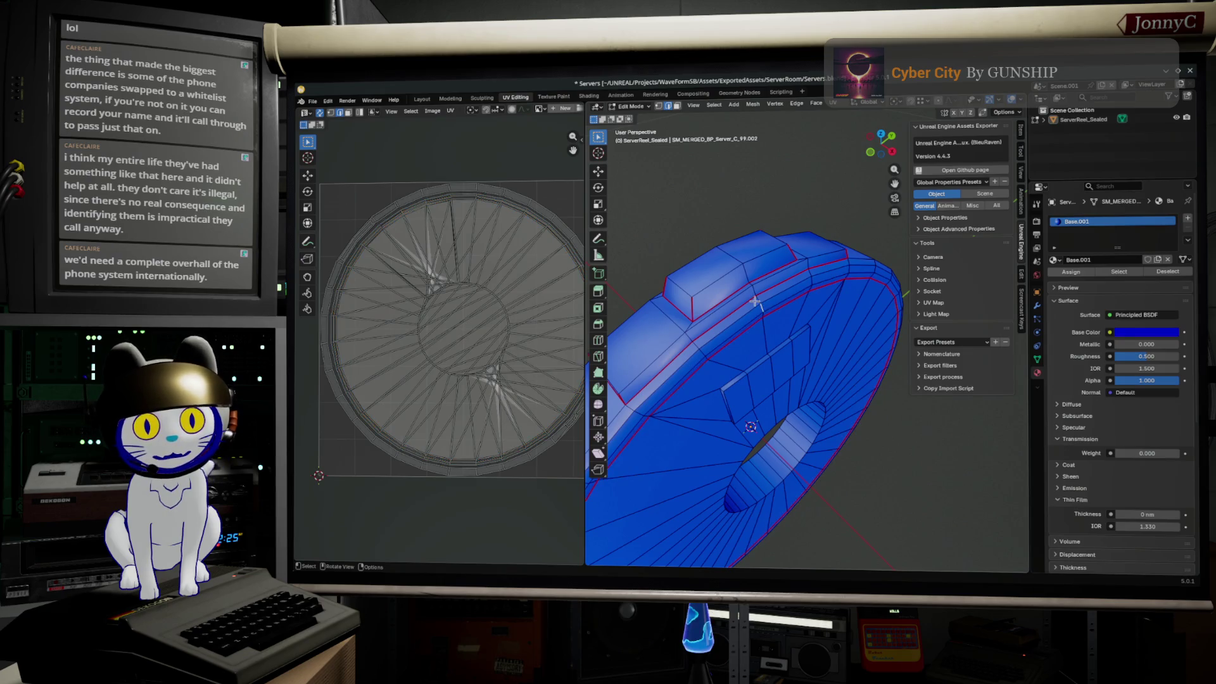
{"action": "left_click", "coordinate": [760, 303], "text": "alt"}
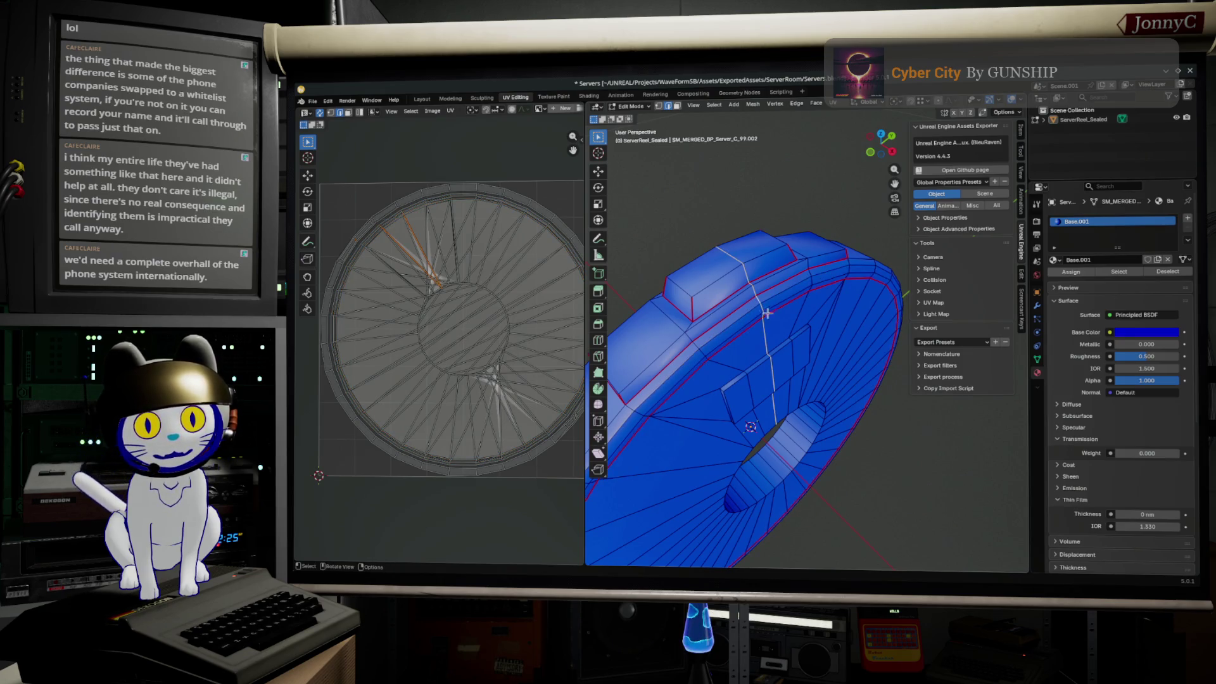
{"action": "key", "text": "alt+a"}
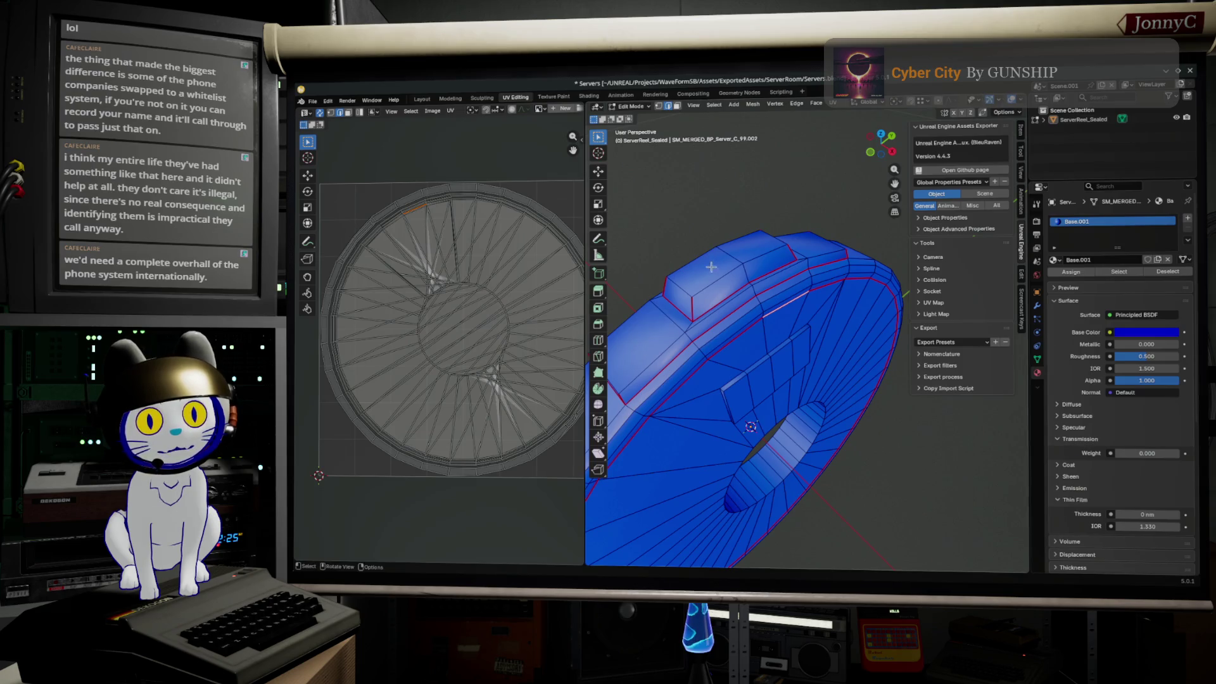
{"action": "middle_click_drag", "start_coordinate": [768, 317], "coordinate": [816, 328]}
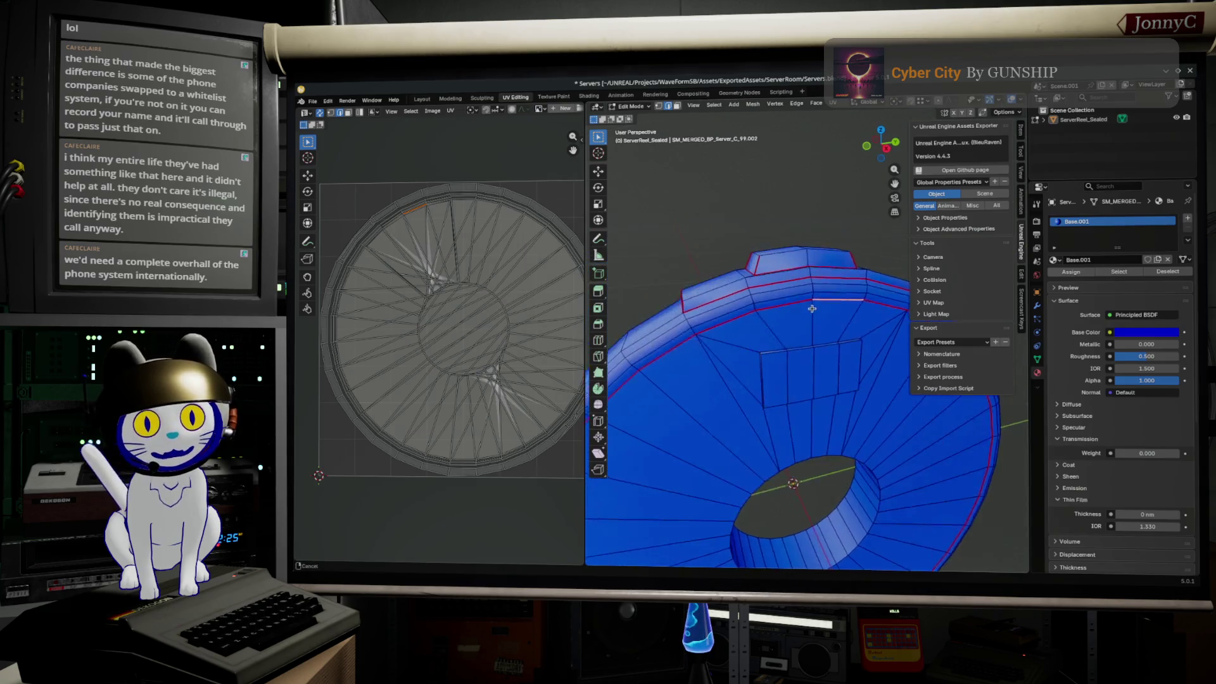
{"action": "left_click", "coordinate": [823, 319], "text": "shift"}
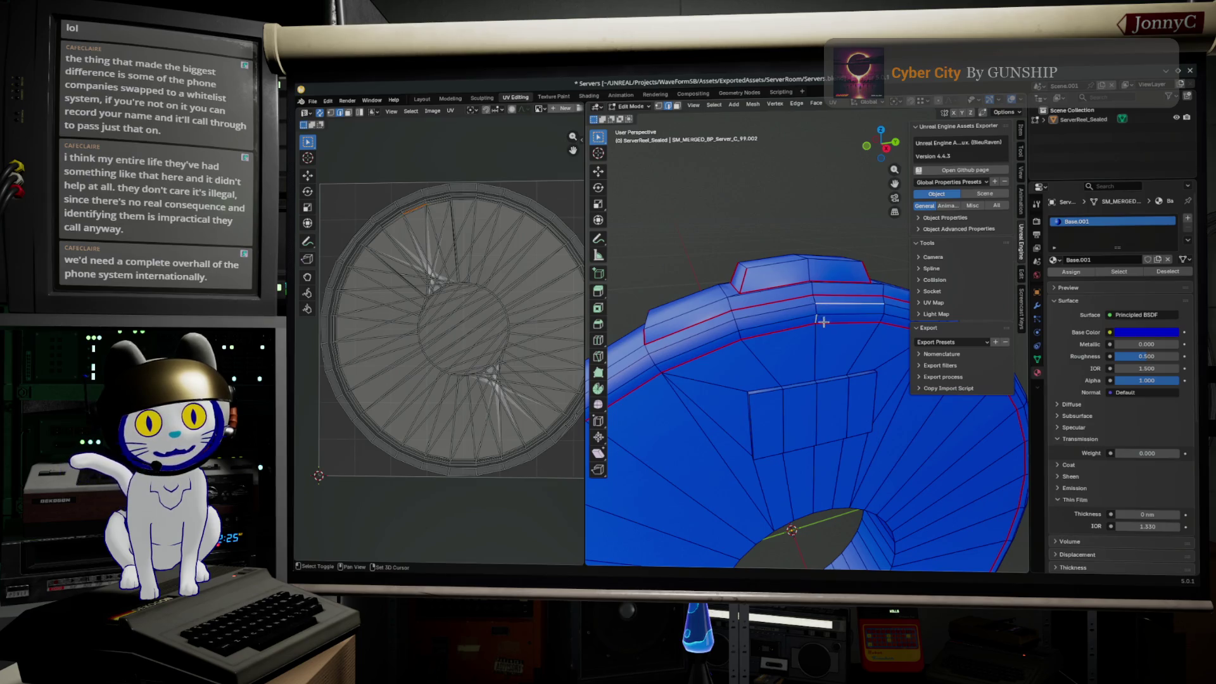
{"action": "left_click", "coordinate": [814, 306], "text": "shift"}
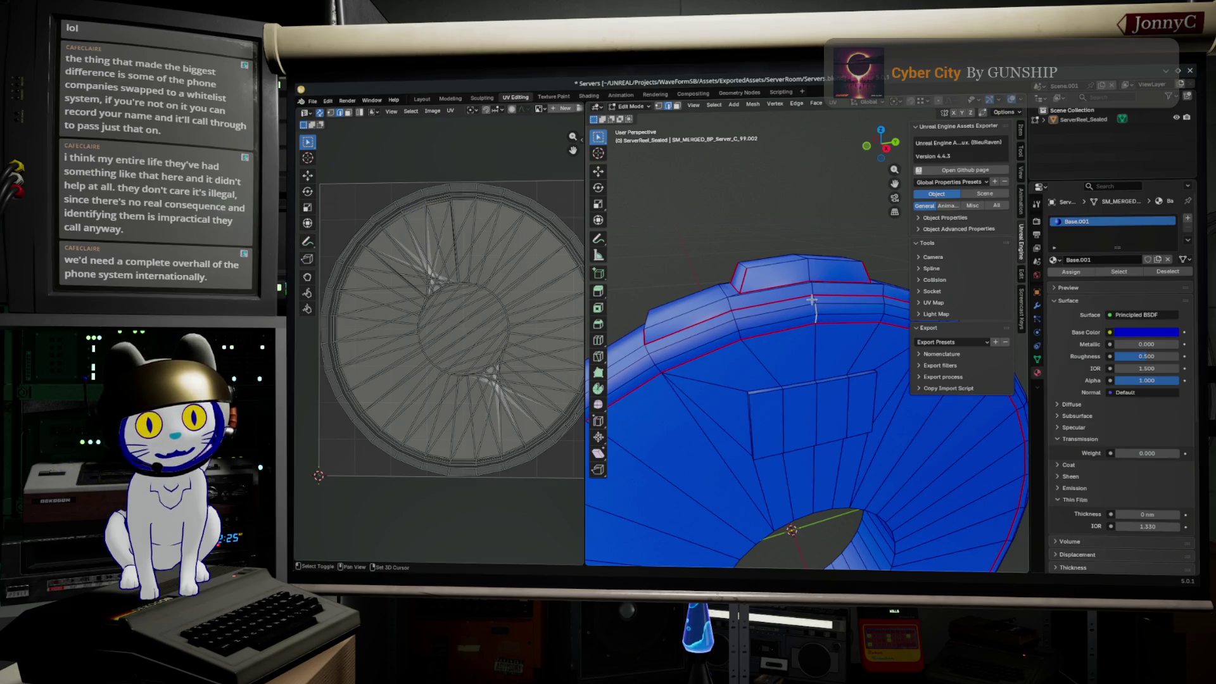
{"action": "middle_click_drag", "start_coordinate": [812, 311], "coordinate": [825, 365]}
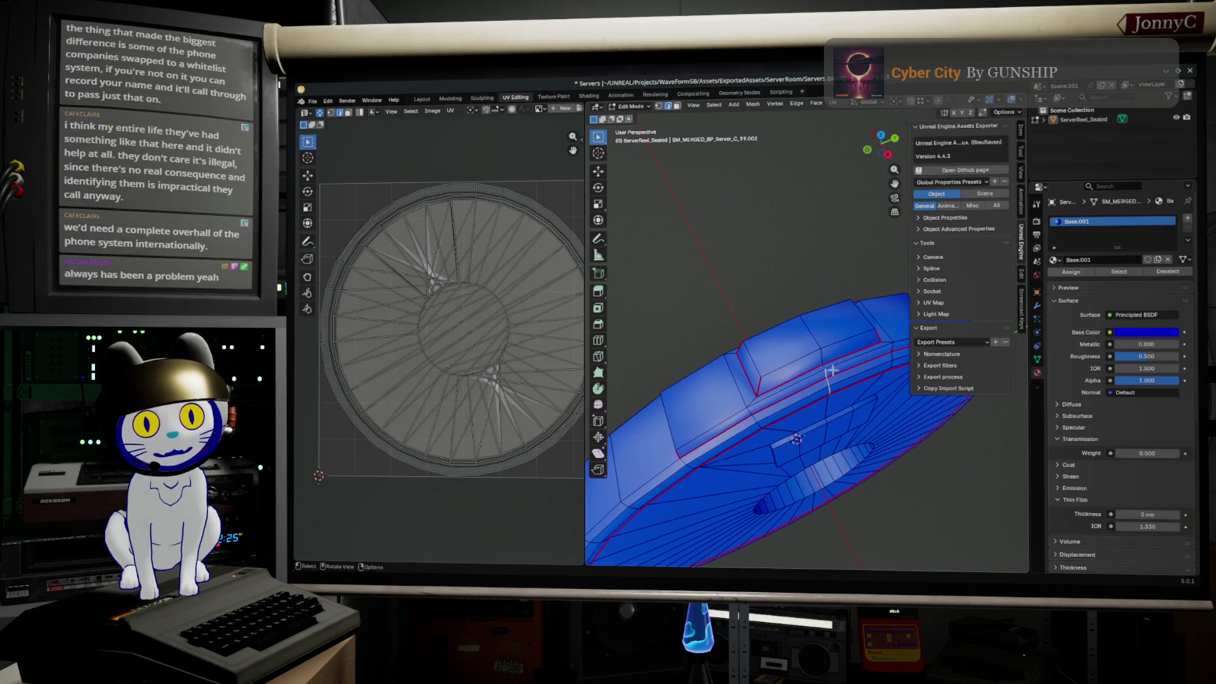
{"action": "middle_click_drag", "start_coordinate": [822, 382], "coordinate": [793, 361]}
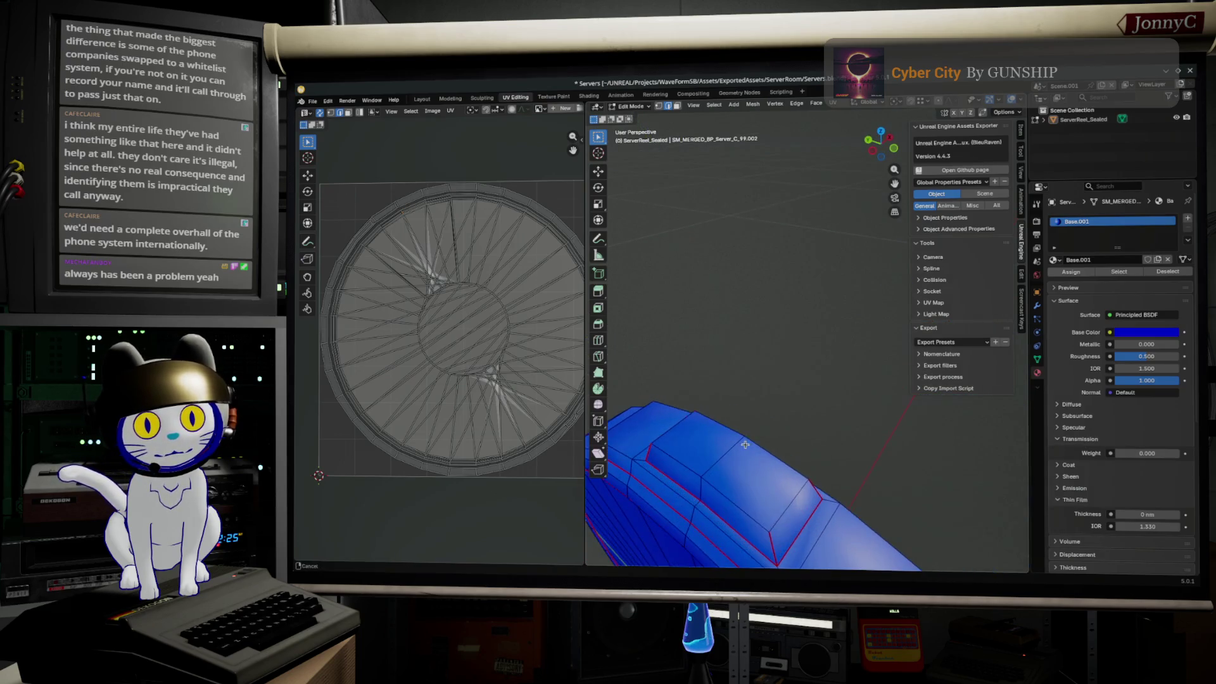
{"action": "scroll", "coordinate": [799, 342], "scroll_direction": "up", "scroll_amount": 3}
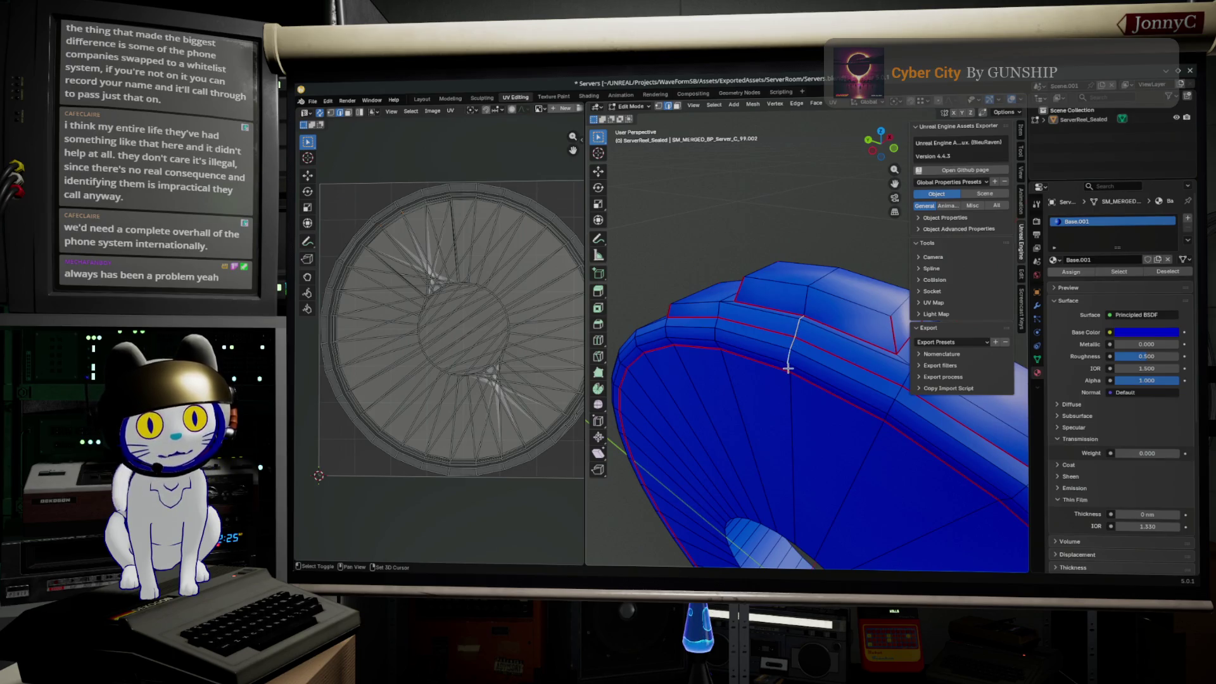
{"action": "key", "text": "F3"}
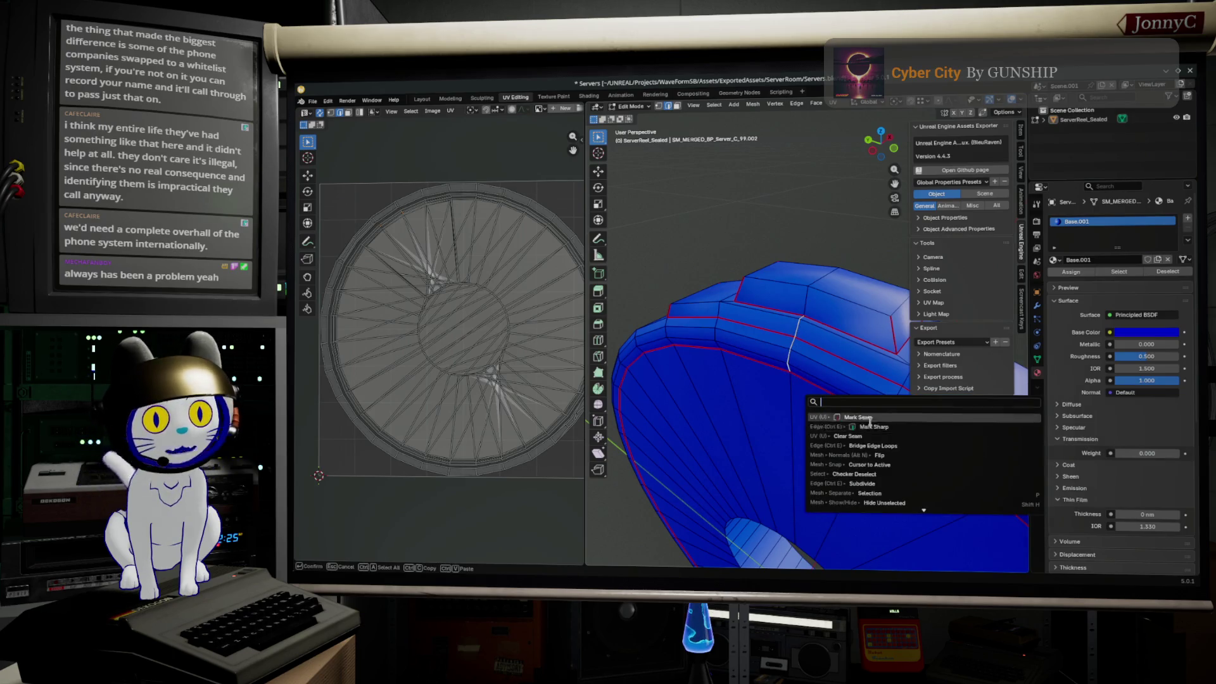
{"action": "left_click", "coordinate": [870, 418]}
{"action": "mouse_move", "coordinate": [866, 414]}
{"action": "middle_mouse_down"}
{"action": "mouse_move", "coordinate": [638, 408]}
{"action": "mouse_move", "coordinate": [767, 422]}
{"action": "middle_mouse_up"}
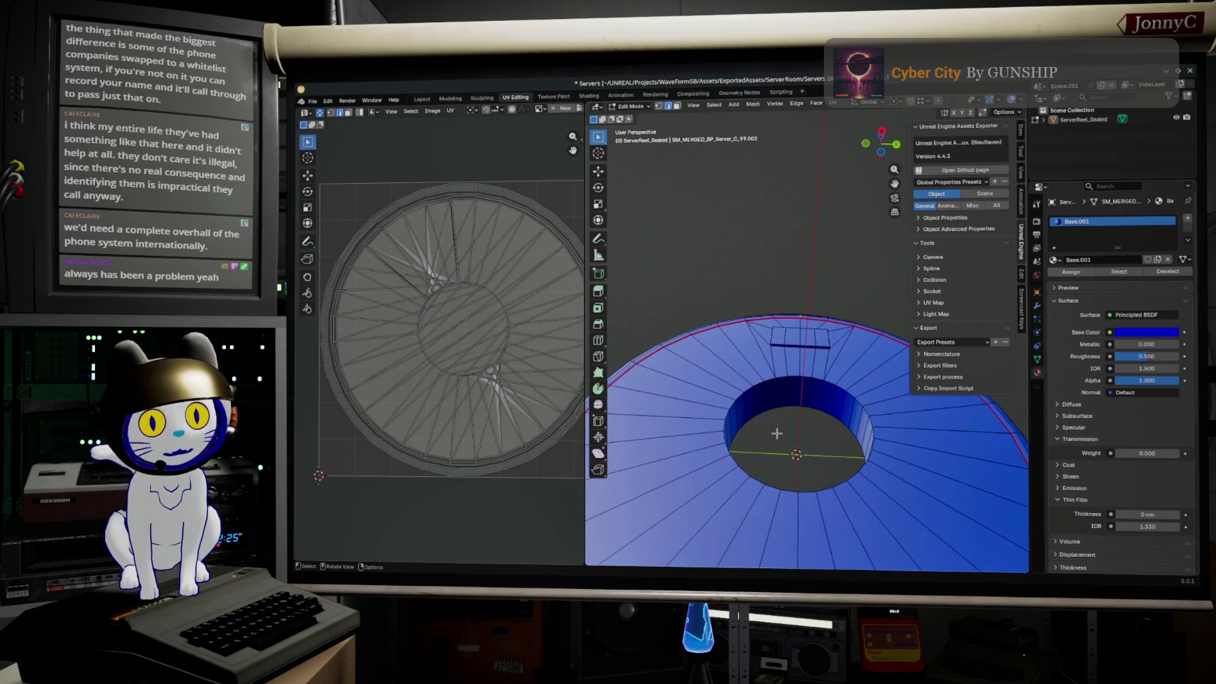
{"action": "middle_click_drag", "start_coordinate": [766, 422], "coordinate": [774, 407]}
{"action": "scroll", "coordinate": [775, 406], "scroll_direction": "up", "scroll_amount": 3}
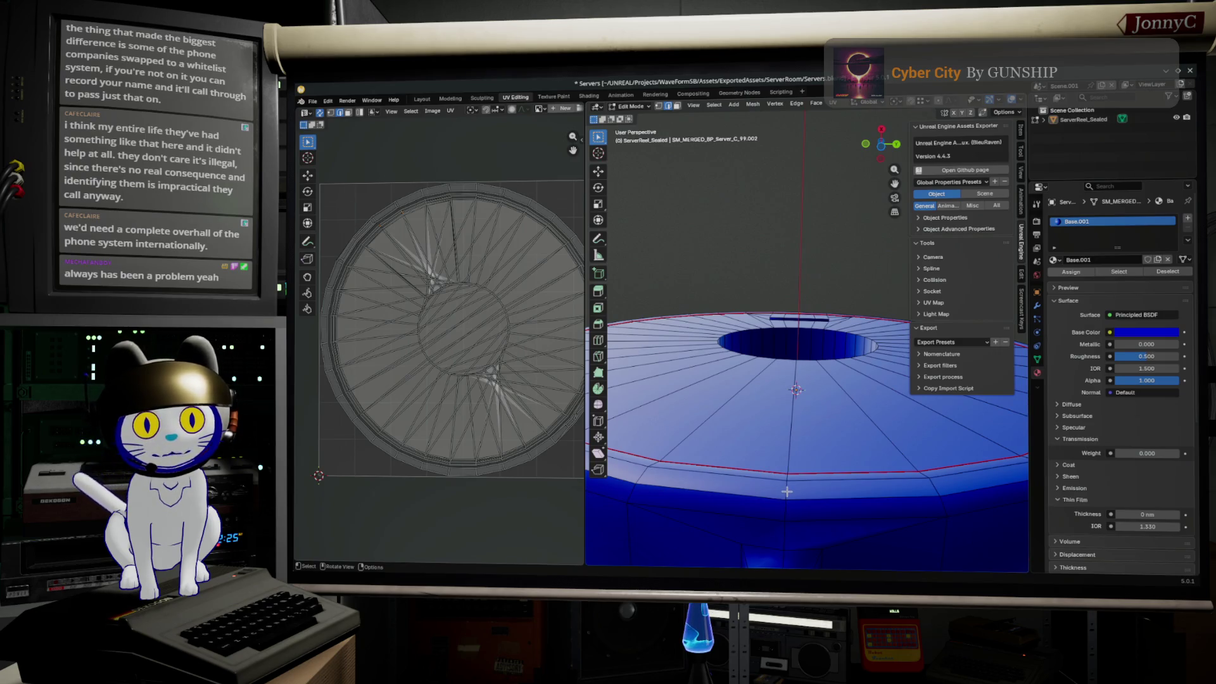
- Mark the edges of the small tab on the ring's rim as seams
{"action": "middle_click_drag", "start_coordinate": [788, 501], "coordinate": [785, 535]}
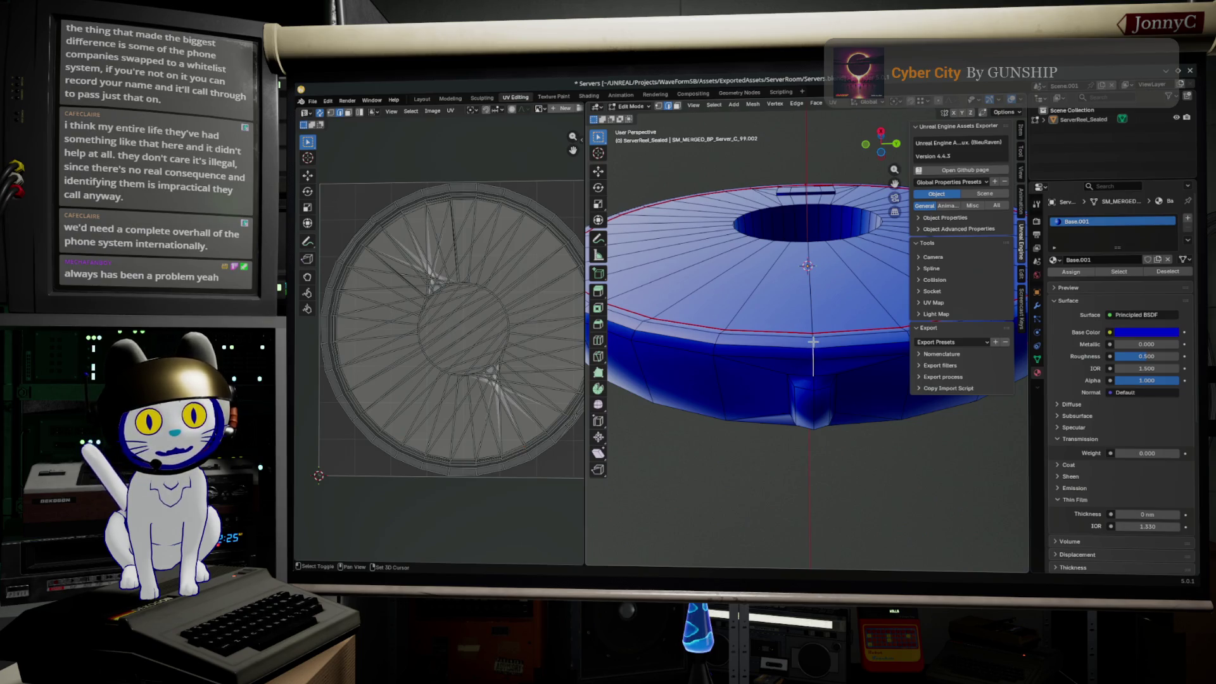
{"action": "mouse_move", "coordinate": [813, 341]}
{"action": "middle_mouse_down"}
{"action": "mouse_move", "coordinate": [806, 315]}
{"action": "mouse_move", "coordinate": [819, 443]}
{"action": "mouse_move", "coordinate": [828, 421]}
{"action": "mouse_move", "coordinate": [772, 463]}
{"action": "mouse_move", "coordinate": [774, 440]}
{"action": "middle_mouse_up"}
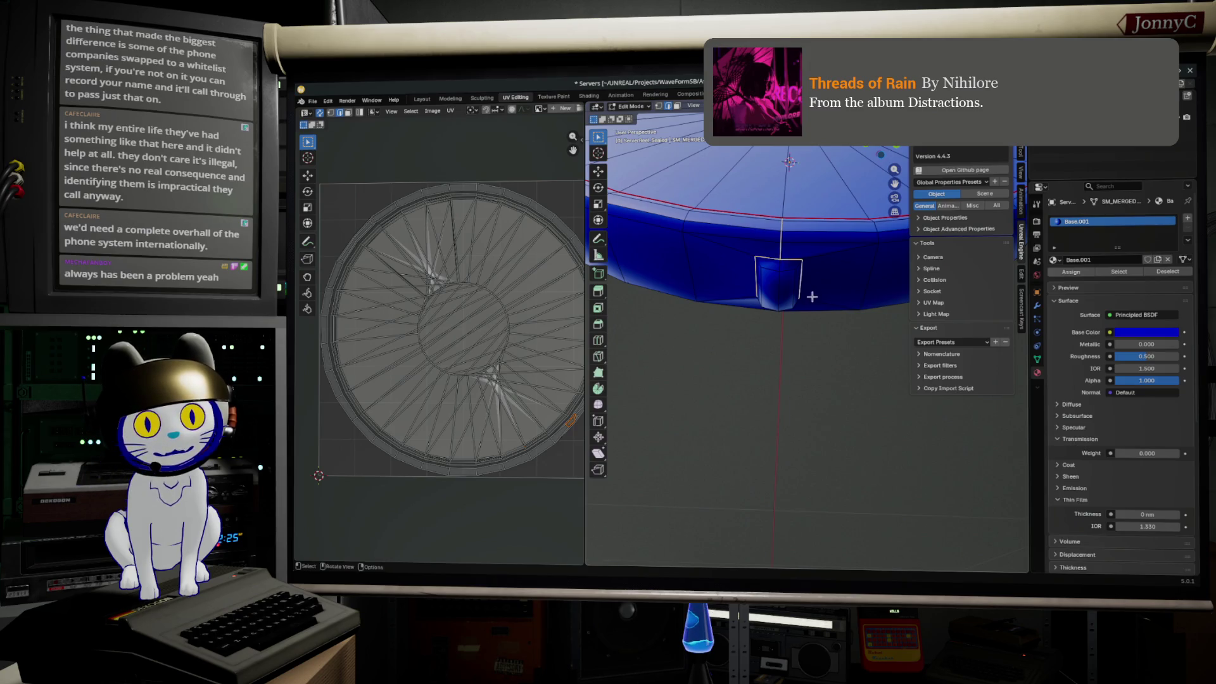
{"action": "mouse_move", "coordinate": [812, 296]}
{"action": "middle_mouse_down"}
{"action": "mouse_move", "coordinate": [814, 274]}
{"action": "mouse_move", "coordinate": [782, 412]}
{"action": "mouse_move", "coordinate": [819, 392]}
{"action": "mouse_move", "coordinate": [789, 447]}
{"action": "mouse_move", "coordinate": [748, 285]}
{"action": "mouse_move", "coordinate": [740, 176]}
{"action": "mouse_move", "coordinate": [769, 235]}
{"action": "middle_mouse_up"}
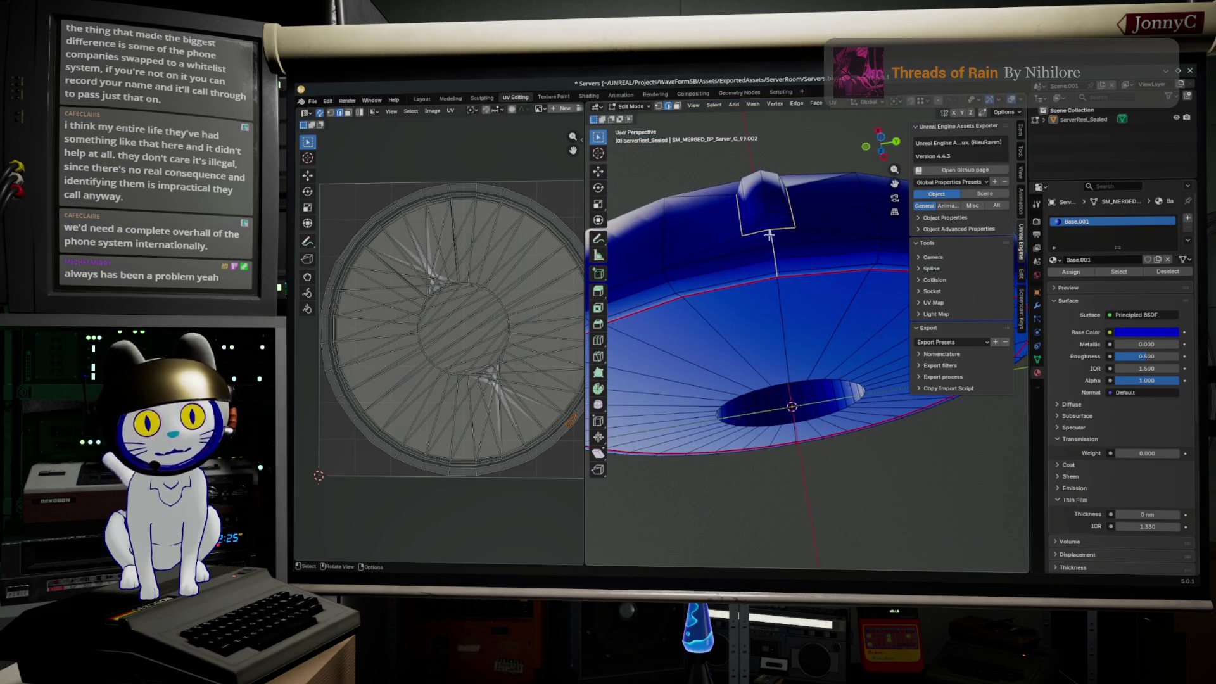
{"action": "key", "text": "F3"}
{"action": "left_click", "coordinate": [816, 255]}
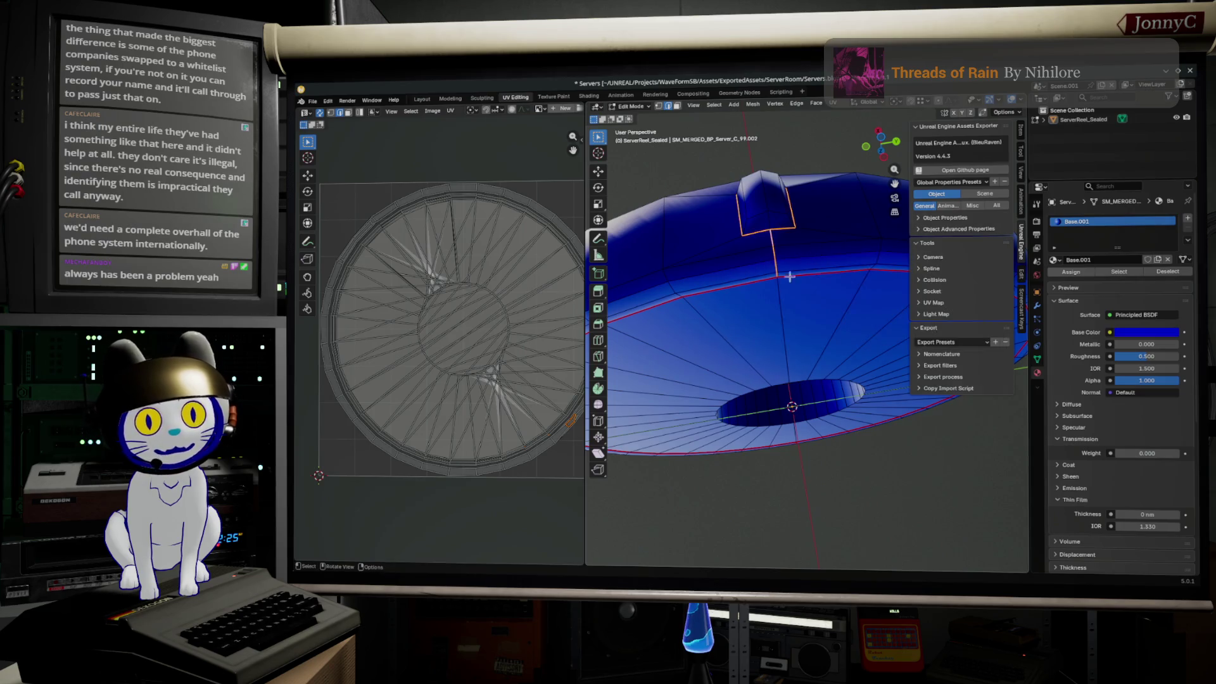
{"action": "mouse_move", "coordinate": [795, 247]}
{"action": "middle_mouse_down"}
{"action": "mouse_move", "coordinate": [774, 455]}
{"action": "mouse_move", "coordinate": [759, 221]}
{"action": "middle_mouse_up"}
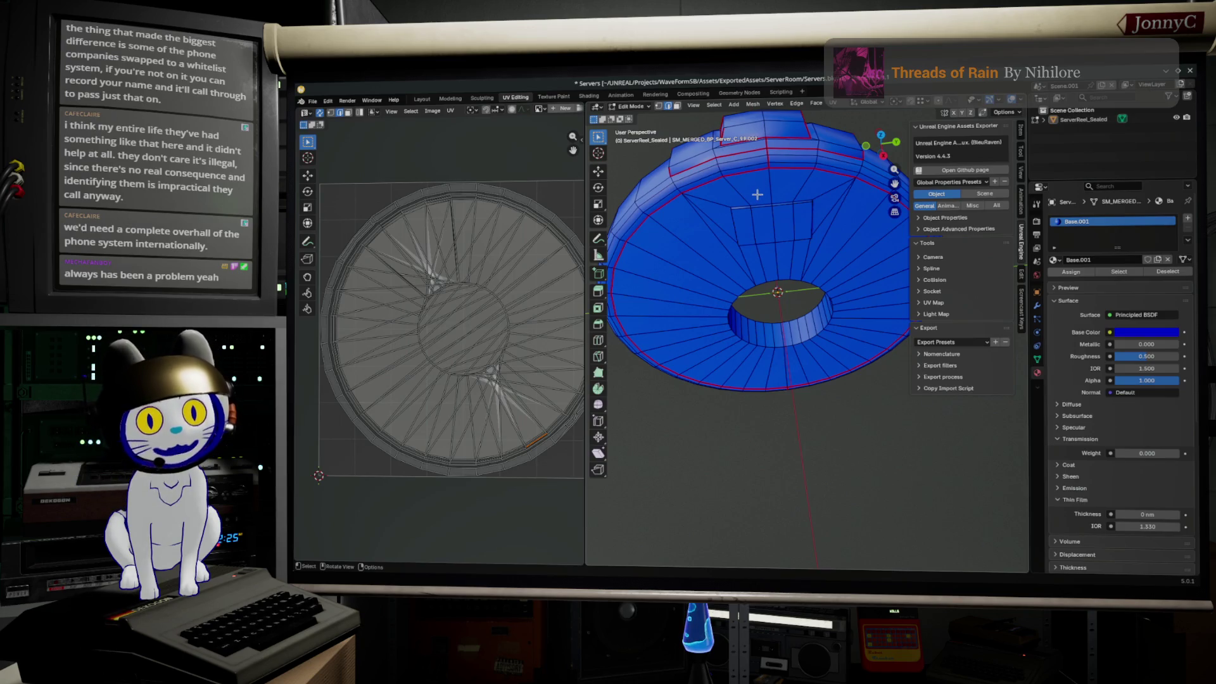
{"action": "middle_click_drag", "start_coordinate": [757, 194], "coordinate": [720, 286]}
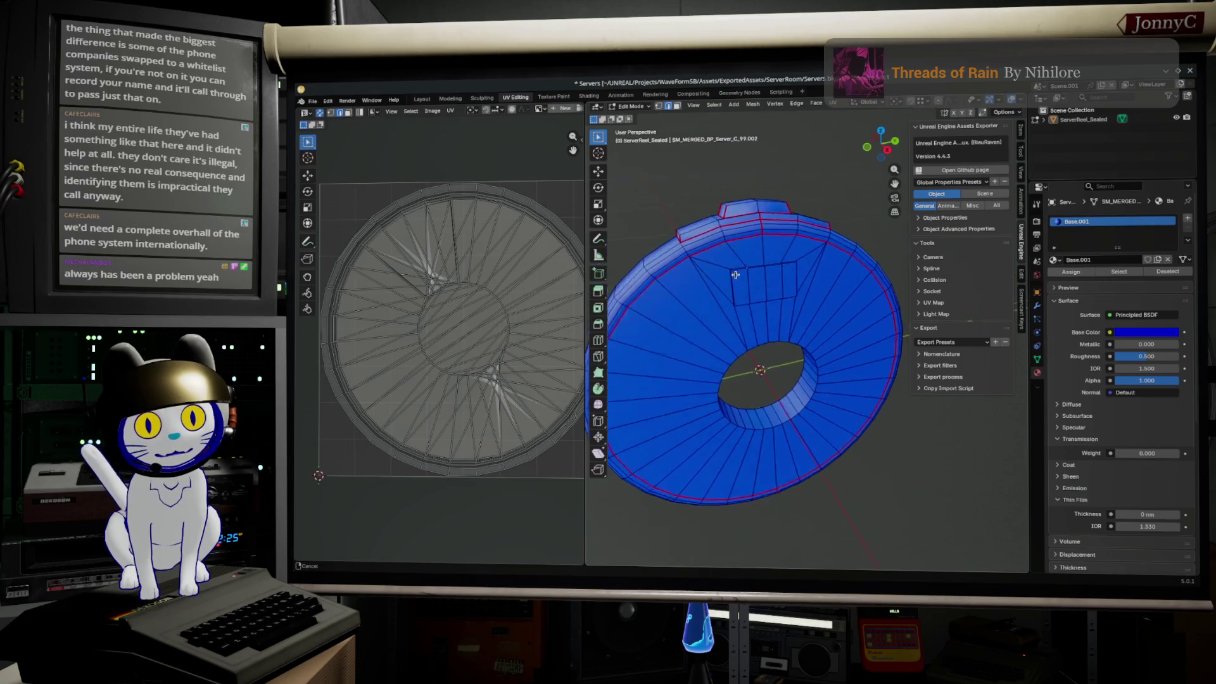
{"action": "scroll", "coordinate": [721, 285], "scroll_direction": "up", "scroll_amount": 3}
{"action": "scroll", "coordinate": [720, 286], "scroll_direction": "up", "scroll_amount": 2}
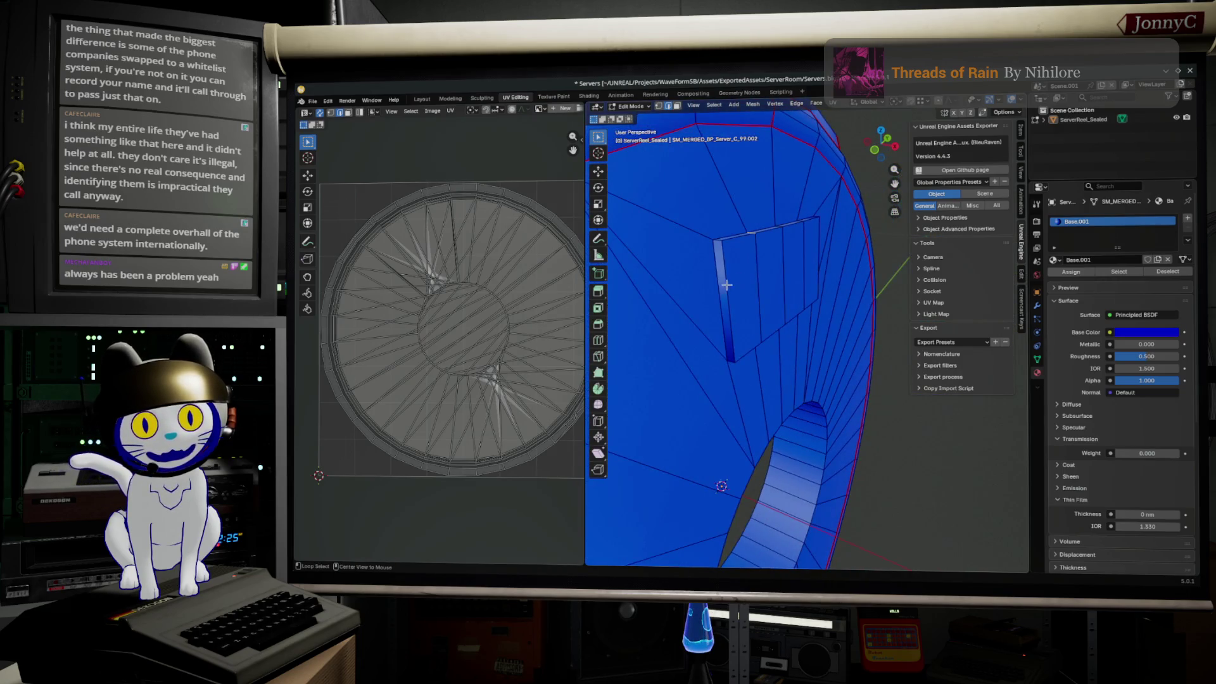
- Mark the edge loop around the rectangular recess as a seam
{"action": "left_click", "coordinate": [718, 286], "text": "alt"}
{"action": "scroll", "coordinate": [723, 272], "scroll_direction": "down", "scroll_amount": 4}
{"action": "mouse_move", "coordinate": [665, 276]}
{"action": "middle_mouse_down"}
{"action": "mouse_move", "coordinate": [704, 219]}
{"action": "mouse_move", "coordinate": [739, 228]}
{"action": "mouse_move", "coordinate": [760, 271]}
{"action": "mouse_move", "coordinate": [736, 349]}
{"action": "mouse_move", "coordinate": [731, 285]}
{"action": "mouse_move", "coordinate": [753, 315]}
{"action": "middle_mouse_up"}
{"action": "scroll", "coordinate": [703, 216], "scroll_direction": "up", "scroll_amount": 4}
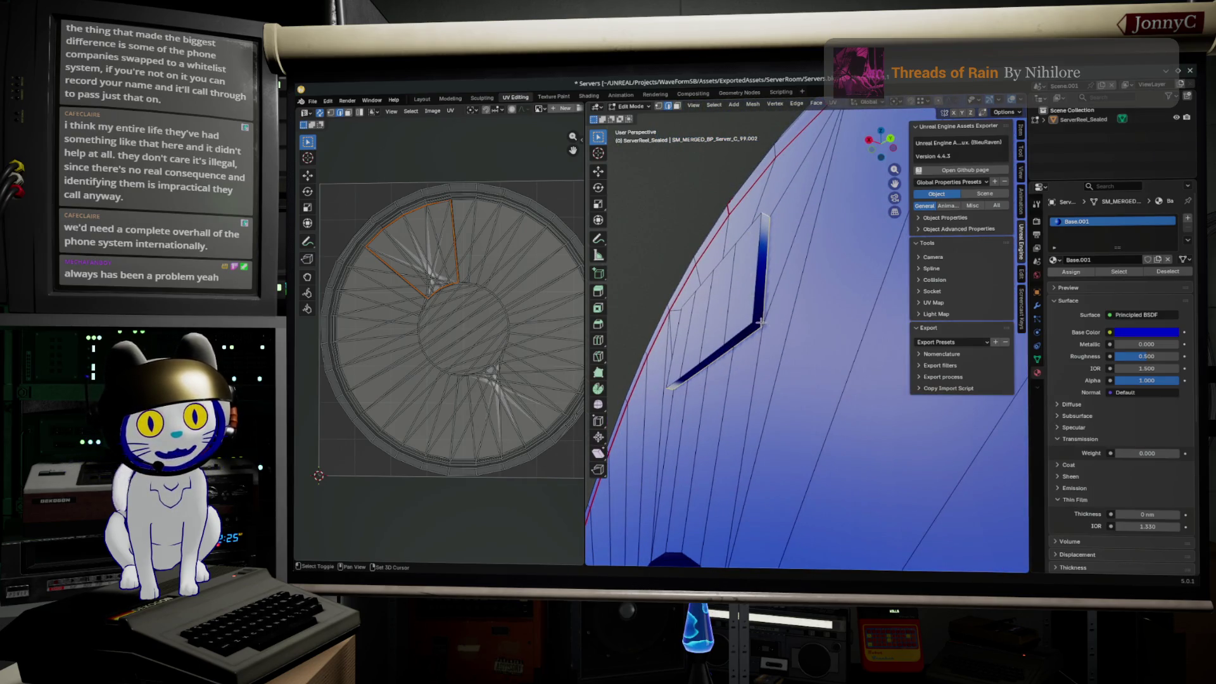
{"action": "middle_click_drag", "start_coordinate": [758, 325], "coordinate": [819, 362]}
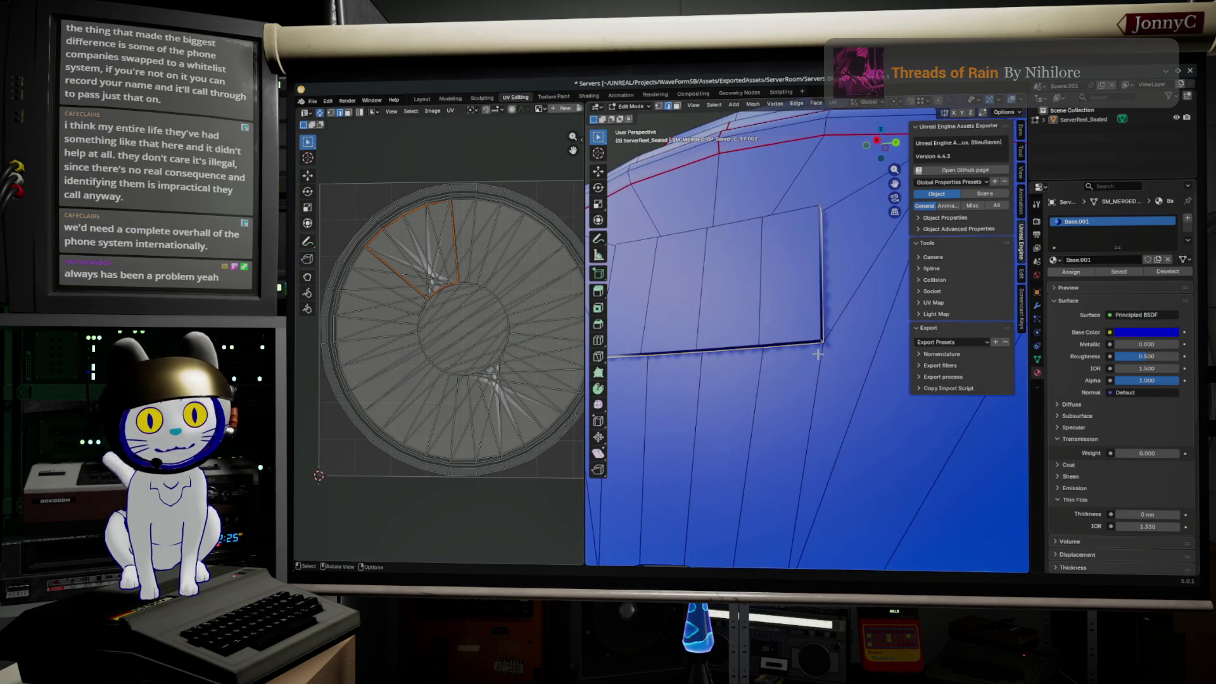
{"action": "key", "text": "F3"}
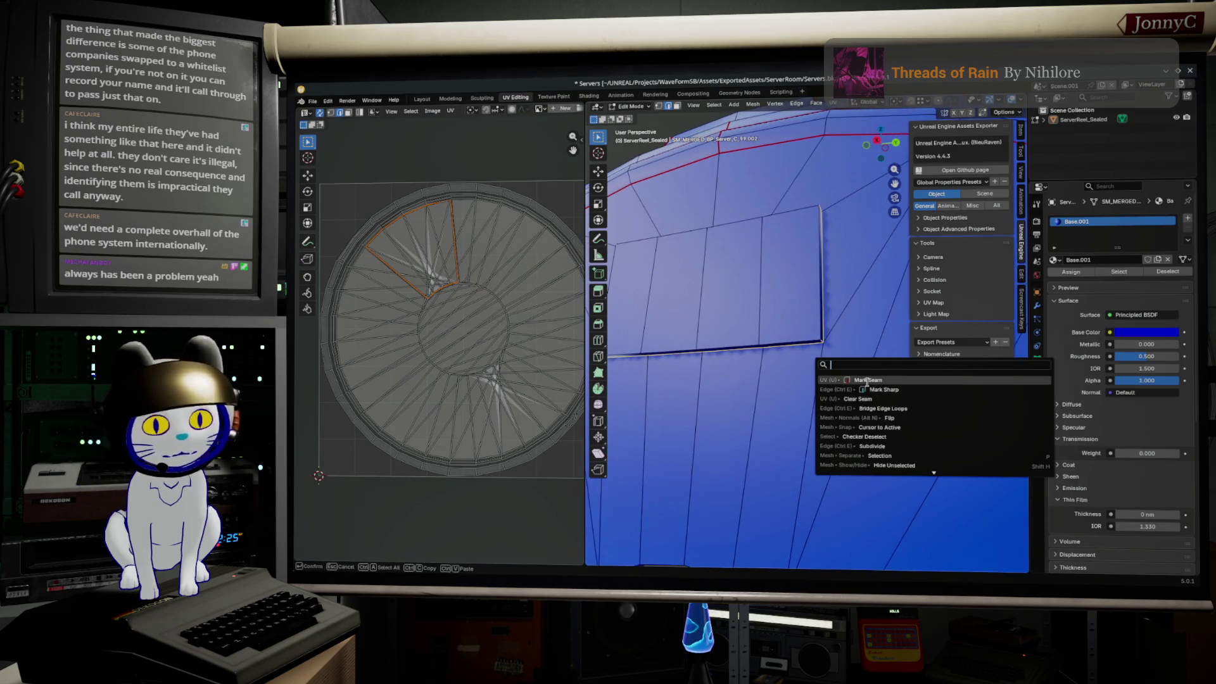
{"action": "left_click", "coordinate": [868, 381]}
{"action": "mouse_move", "coordinate": [712, 401]}
{"action": "middle_mouse_down"}
{"action": "mouse_move", "coordinate": [795, 449]}
{"action": "mouse_move", "coordinate": [736, 407]}
{"action": "middle_mouse_up"}
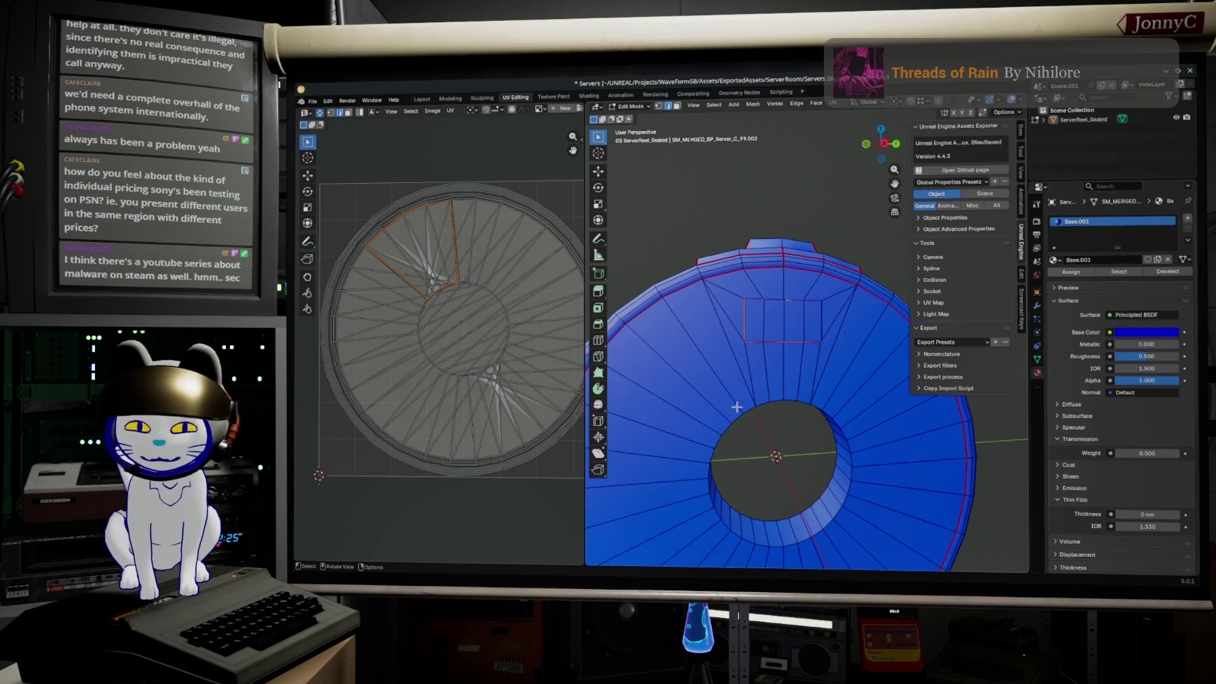
- Mark the inner hole's edge loop as a seam, frame it, then switch to the browser
{"action": "left_click", "coordinate": [803, 537], "text": "alt"}
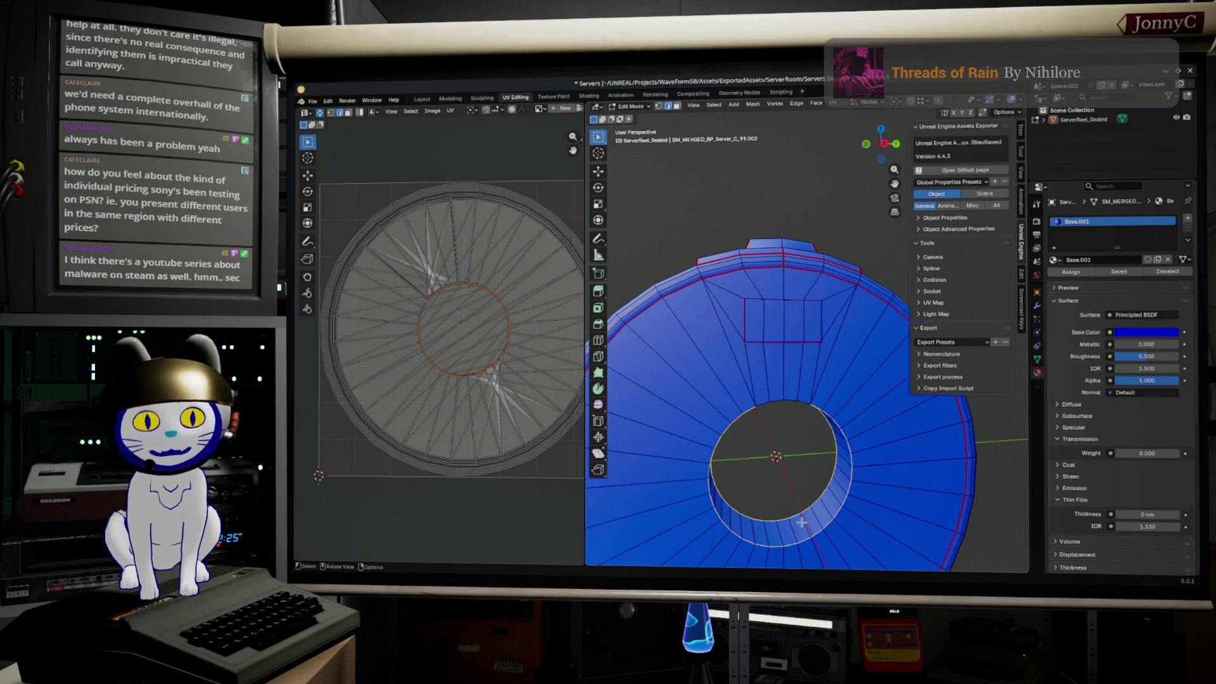
{"action": "middle_click_drag", "start_coordinate": [804, 532], "coordinate": [788, 456]}
{"action": "scroll", "coordinate": [770, 416], "scroll_direction": "up", "scroll_amount": 3}
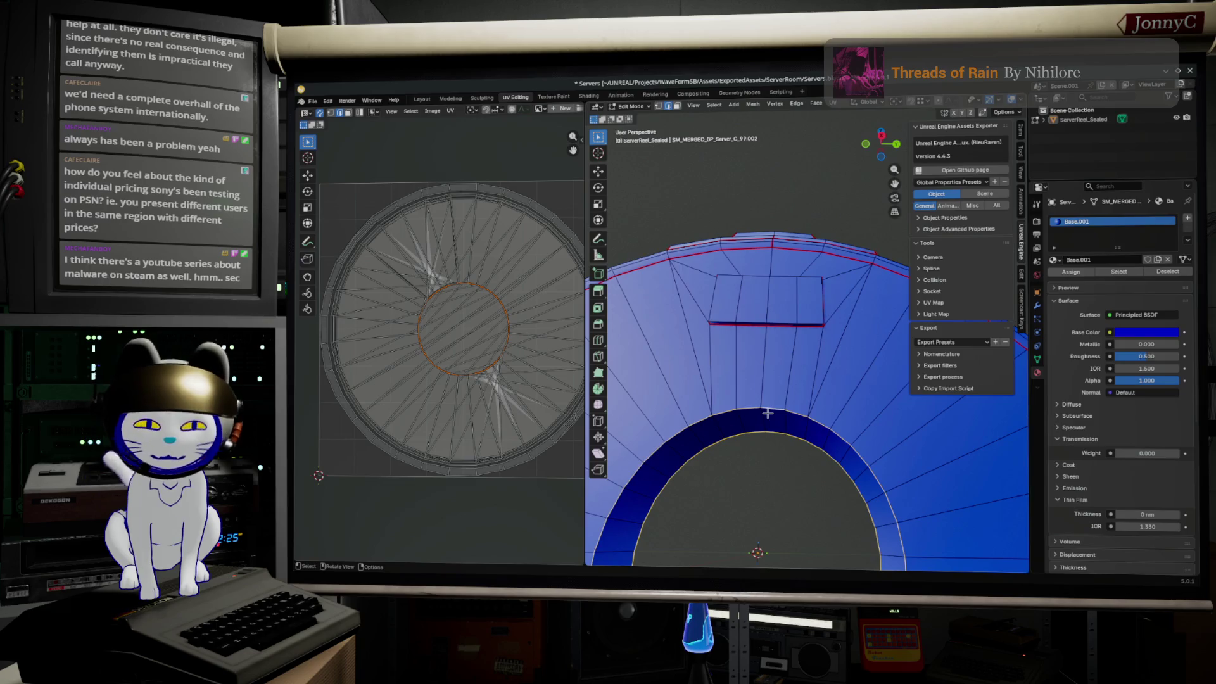
{"action": "key", "text": "F3"}
{"action": "left_click", "coordinate": [826, 433]}
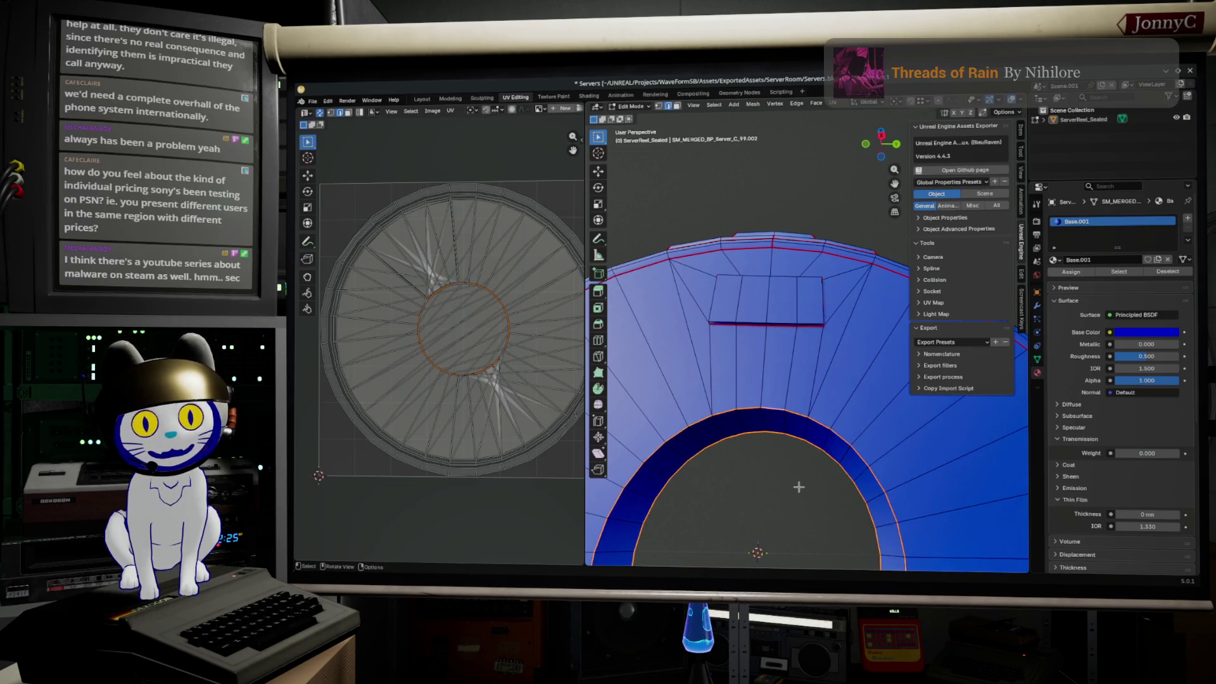
{"action": "middle_click_drag", "start_coordinate": [798, 486], "coordinate": [817, 489]}
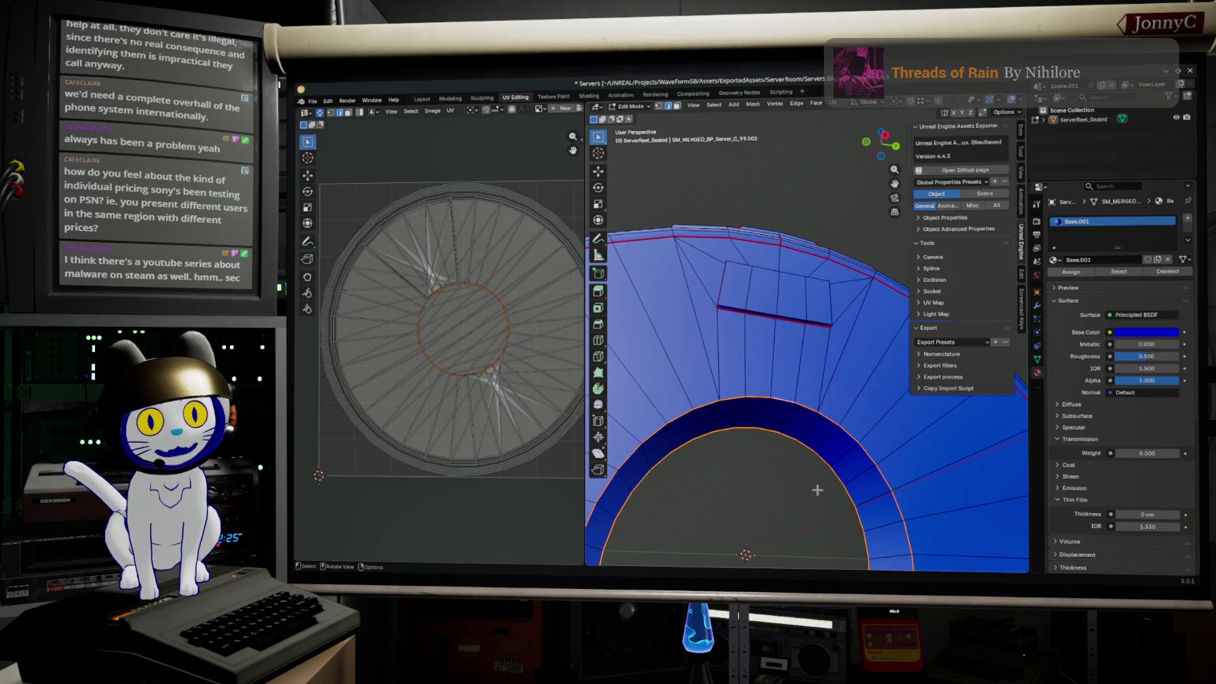
{"action": "key", "text": "KP_Decimal"}
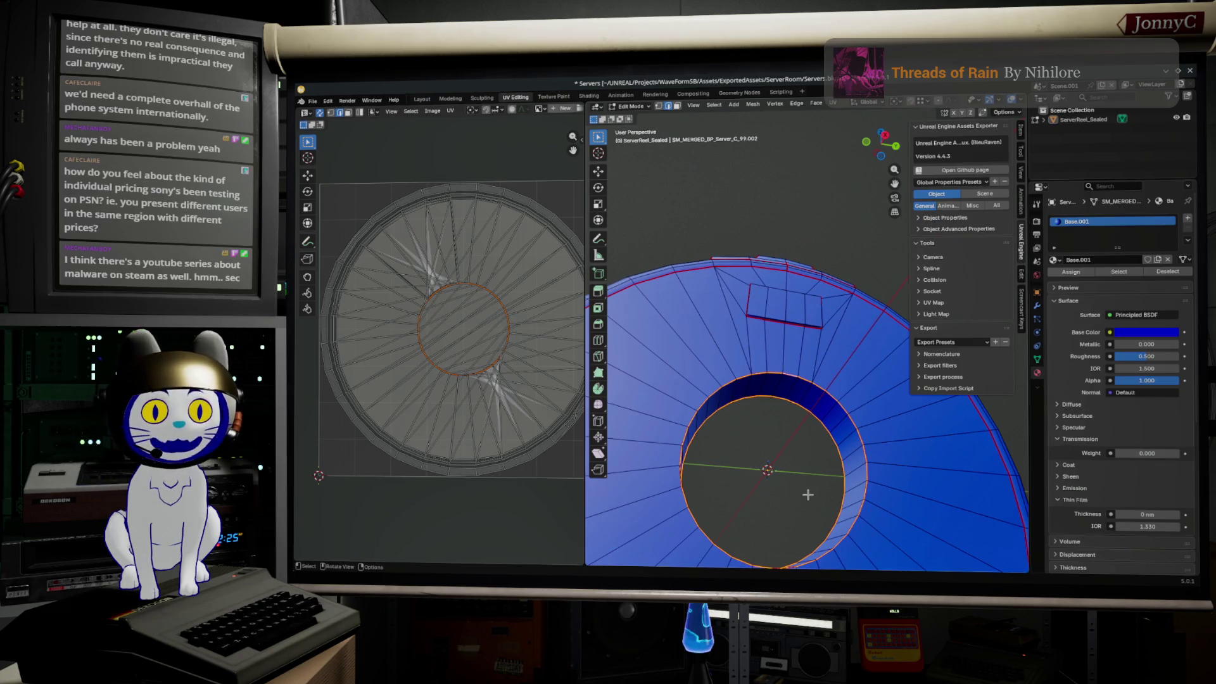
{"action": "mouse_move", "coordinate": [808, 494]}
{"action": "middle_mouse_down"}
{"action": "mouse_move", "coordinate": [678, 486]}
{"action": "mouse_move", "coordinate": [637, 504]}
{"action": "mouse_move", "coordinate": [857, 408]}
{"action": "mouse_move", "coordinate": [772, 454]}
{"action": "middle_mouse_up"}
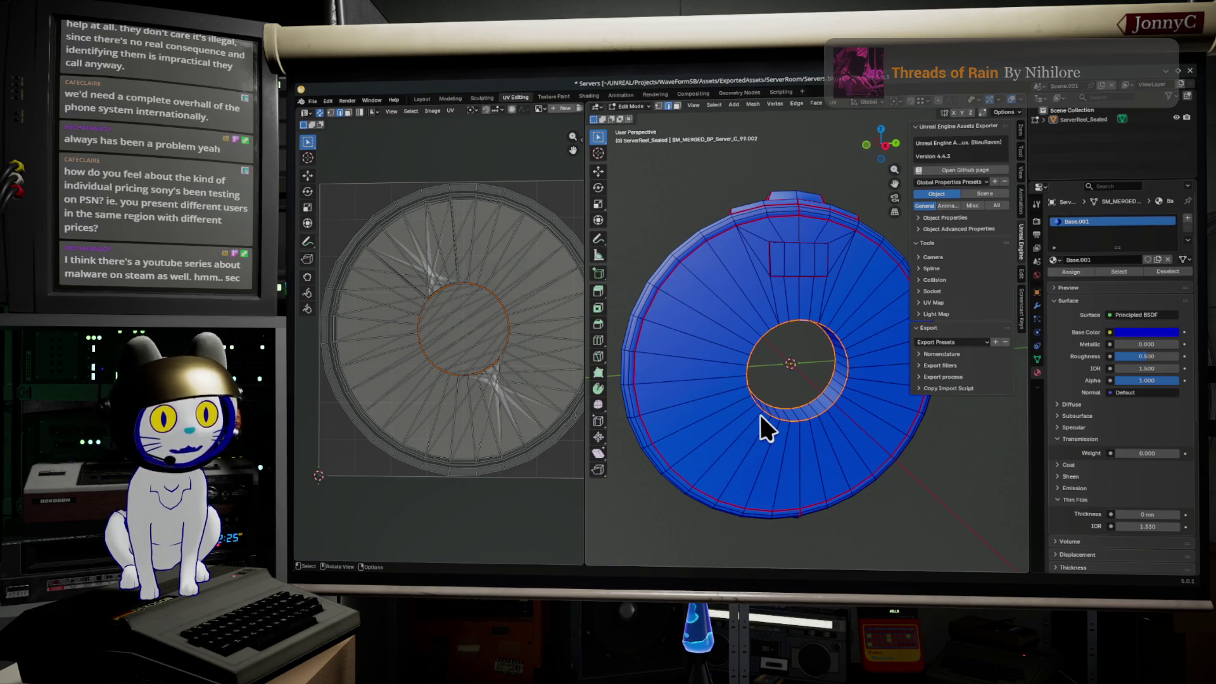
{"action": "middle_click_drag", "start_coordinate": [739, 426], "coordinate": [748, 424]}
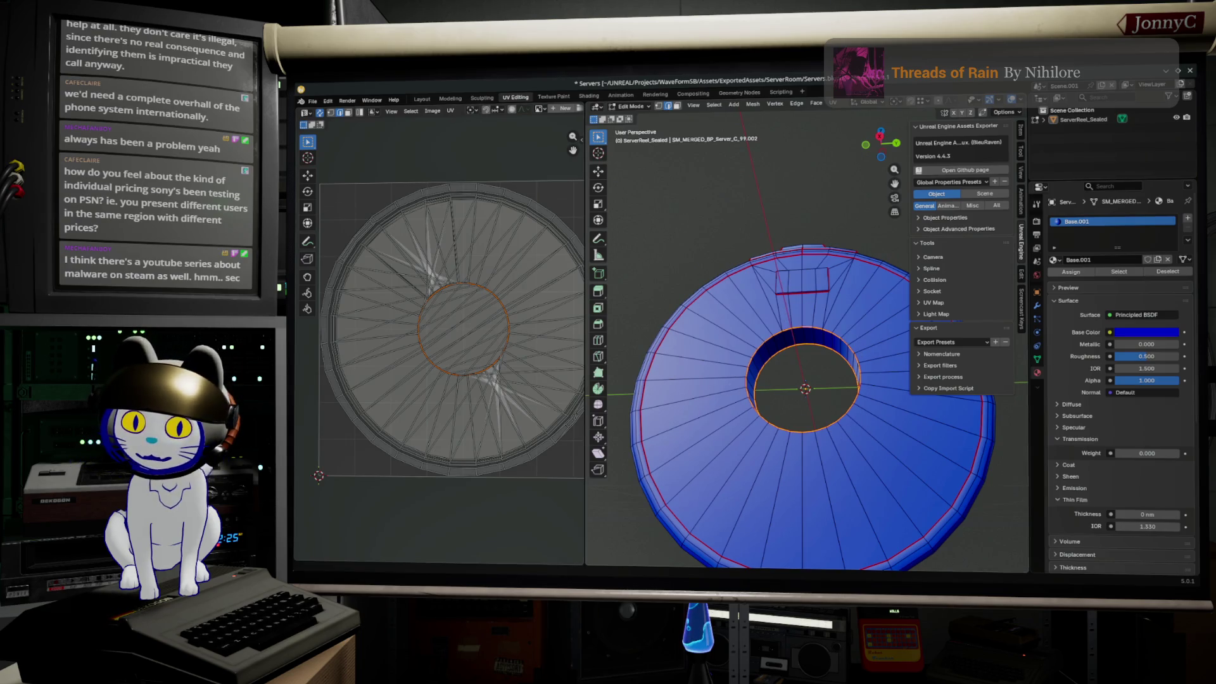
{"action": "key", "text": "alt+Tab"}
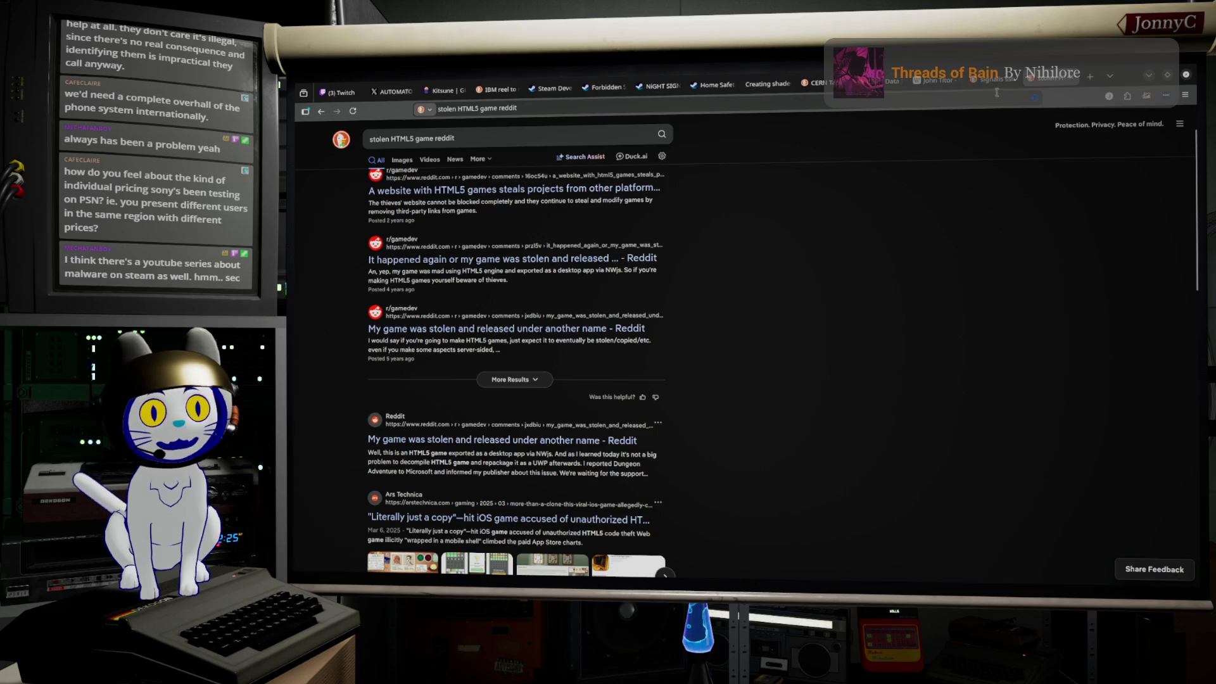
- Review the Wikipedia, Reddit and image-search tabs on CERN tape storage, then return to the ring mesh in Blender
{"action": "left_click", "coordinate": [919, 84]}
{"action": "left_click", "coordinate": [886, 85]}
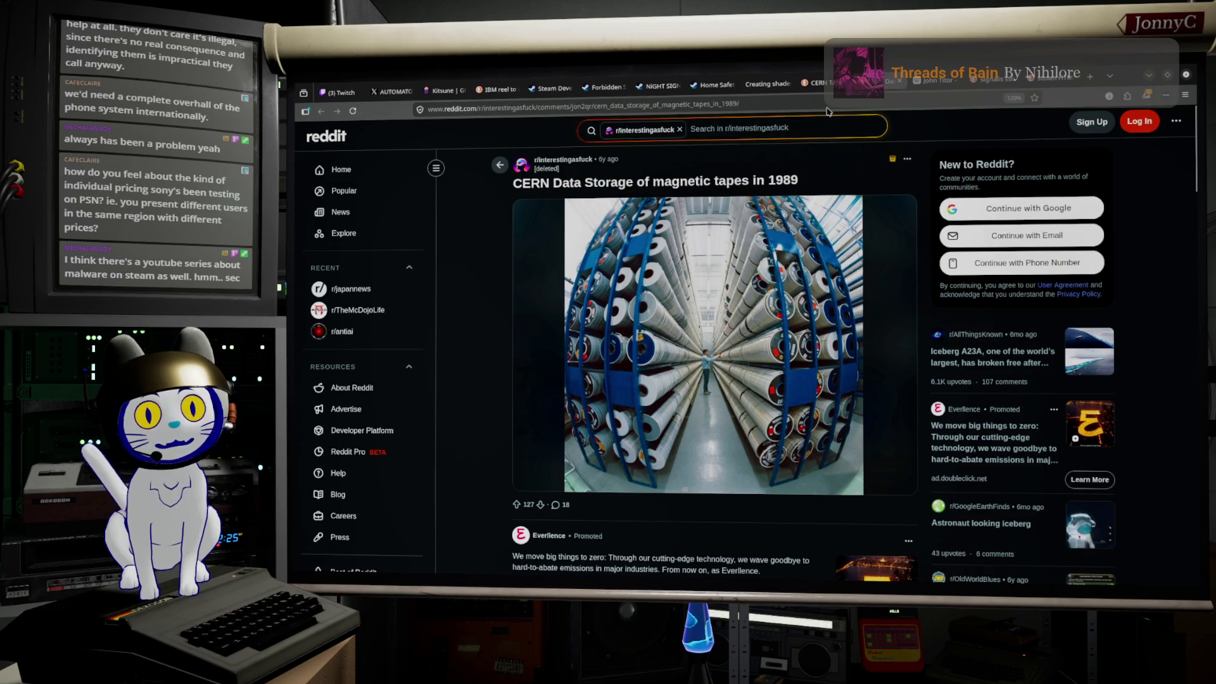
{"action": "left_click", "coordinate": [820, 85]}
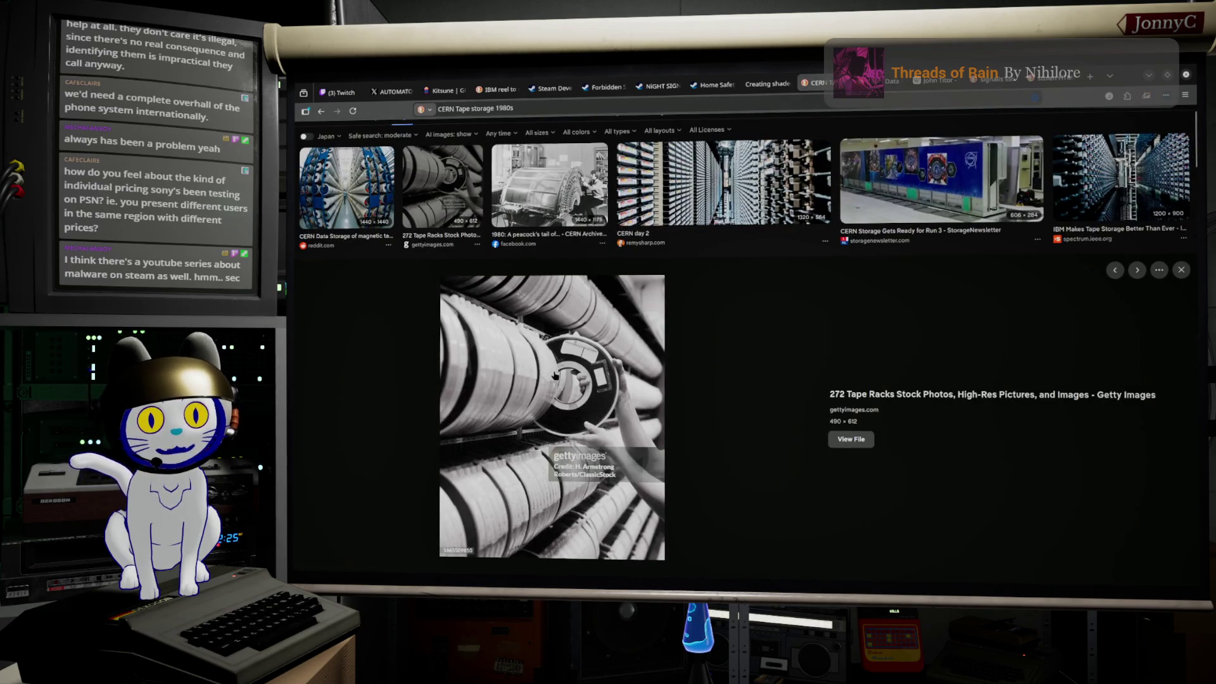
{"action": "key", "text": "Left"}
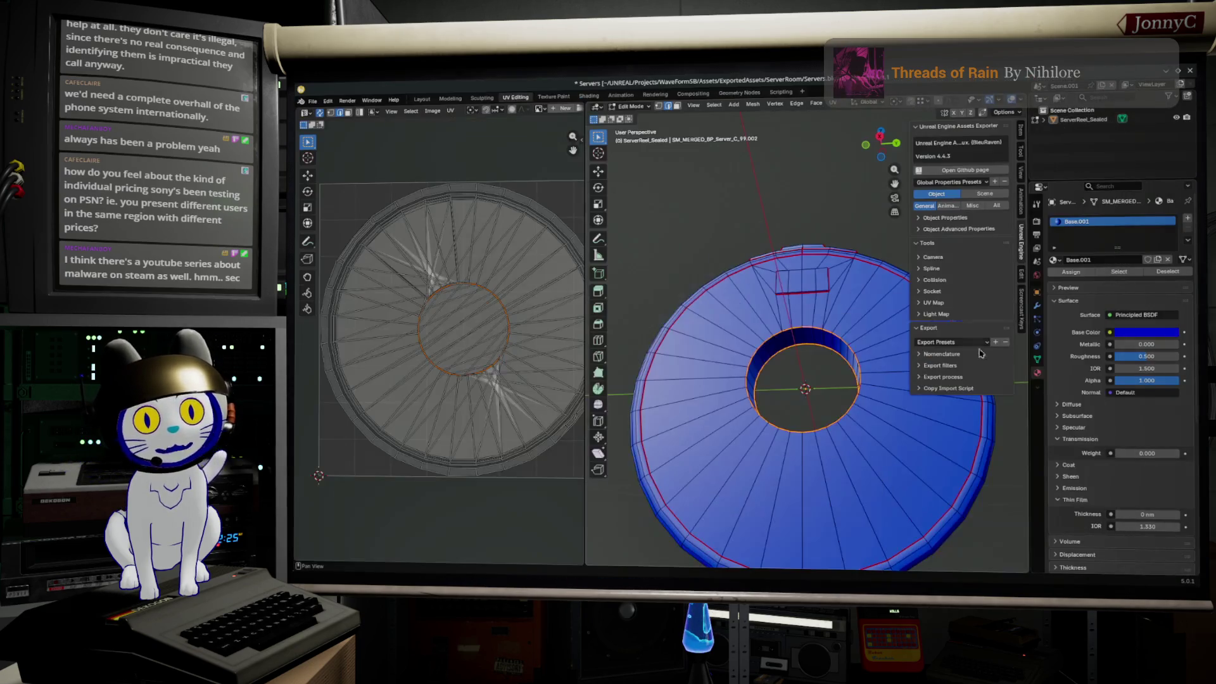
{"action": "left_click", "coordinate": [1146, 80]}
{"action": "mouse_move", "coordinate": [807, 399]}
{"action": "middle_mouse_down"}
{"action": "mouse_move", "coordinate": [820, 467]}
{"action": "mouse_move", "coordinate": [809, 392]}
{"action": "mouse_move", "coordinate": [857, 495]}
{"action": "middle_mouse_up"}
{"action": "scroll", "coordinate": [820, 468], "scroll_direction": "up", "scroll_amount": 5}
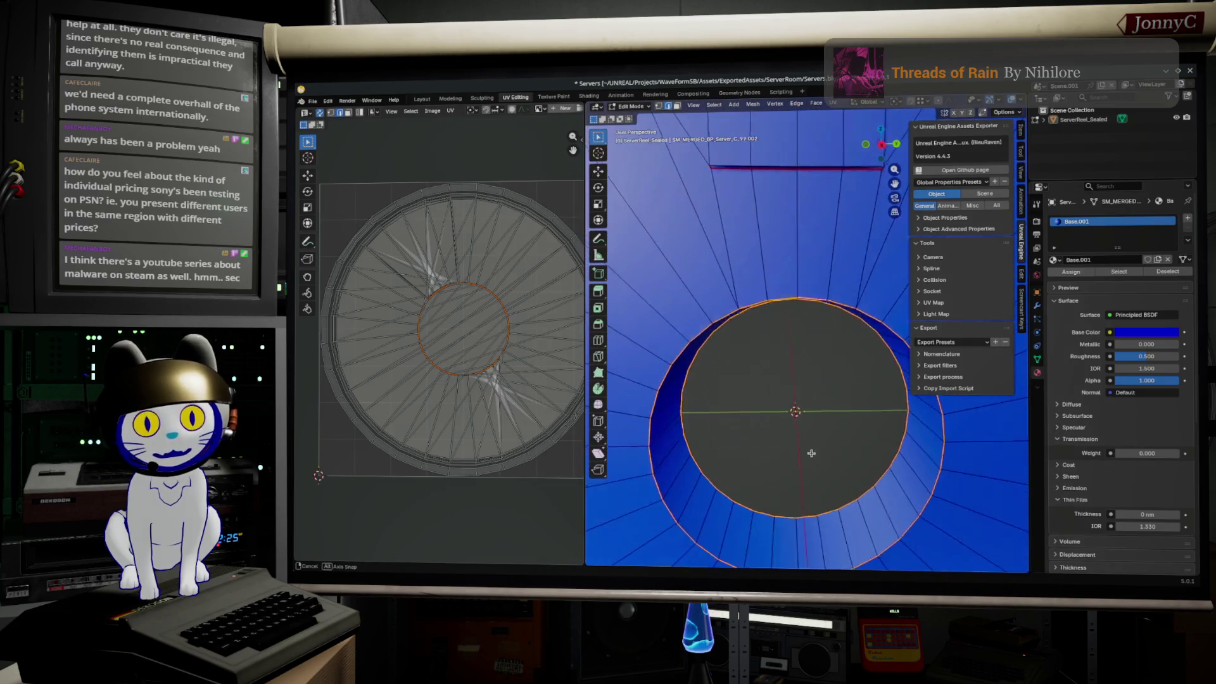
- Mark a single edge across the ring's outer wall as a UV seam
{"action": "left_click", "coordinate": [909, 457]}
{"action": "key", "text": "F3"}
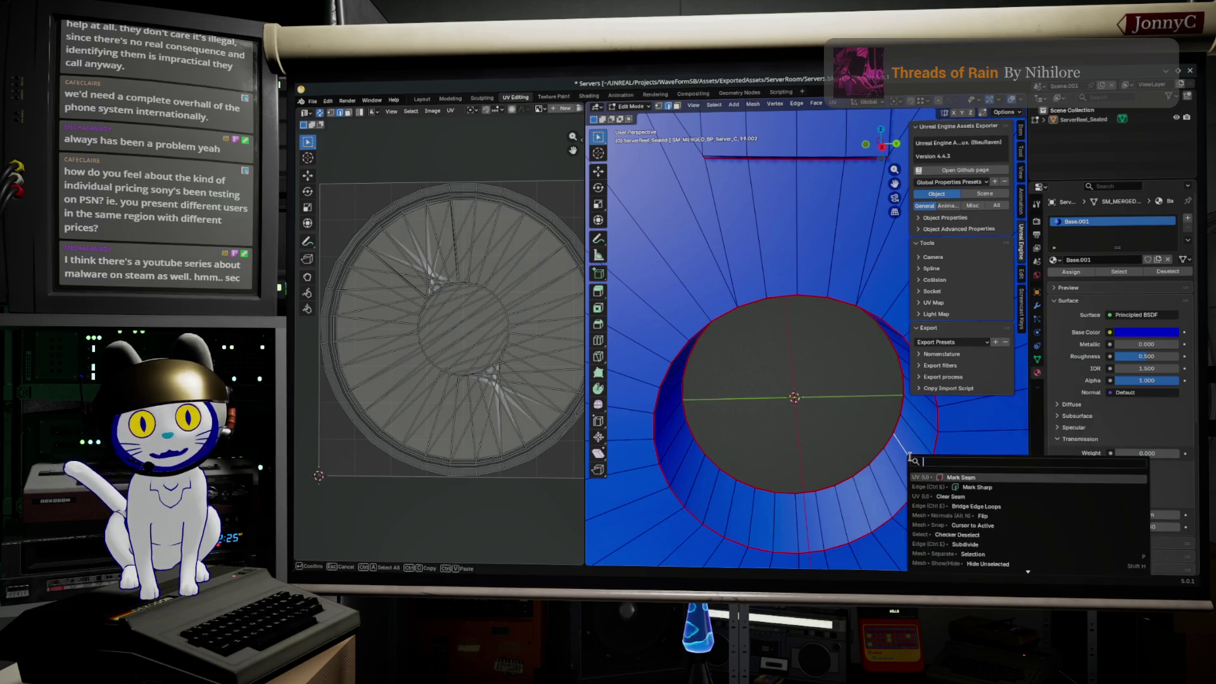
{"action": "left_click", "coordinate": [975, 477]}
{"action": "middle_click_drag", "start_coordinate": [874, 478], "coordinate": [836, 459]}
{"action": "scroll", "coordinate": [865, 482], "scroll_direction": "down", "scroll_amount": 3}
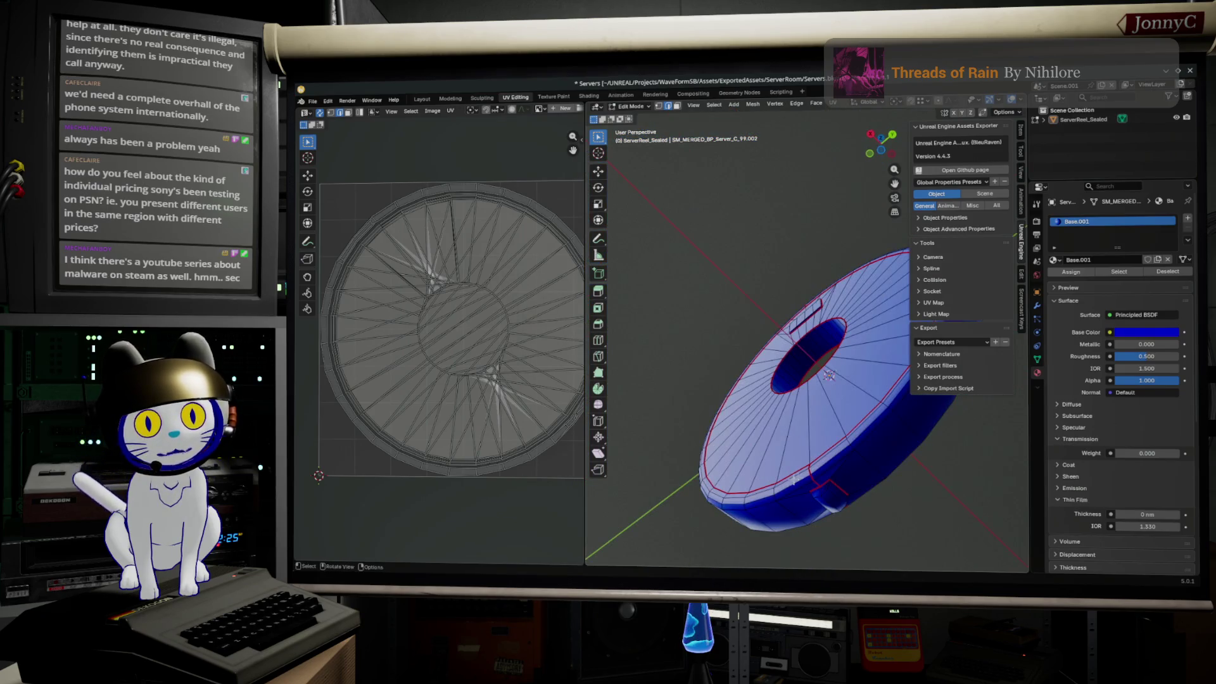
{"action": "mouse_move", "coordinate": [836, 458]}
{"action": "middle_mouse_down"}
{"action": "mouse_move", "coordinate": [748, 518]}
{"action": "mouse_move", "coordinate": [807, 508]}
{"action": "mouse_move", "coordinate": [806, 457]}
{"action": "middle_mouse_up"}
{"action": "scroll", "coordinate": [807, 508], "scroll_direction": "up", "scroll_amount": 3}
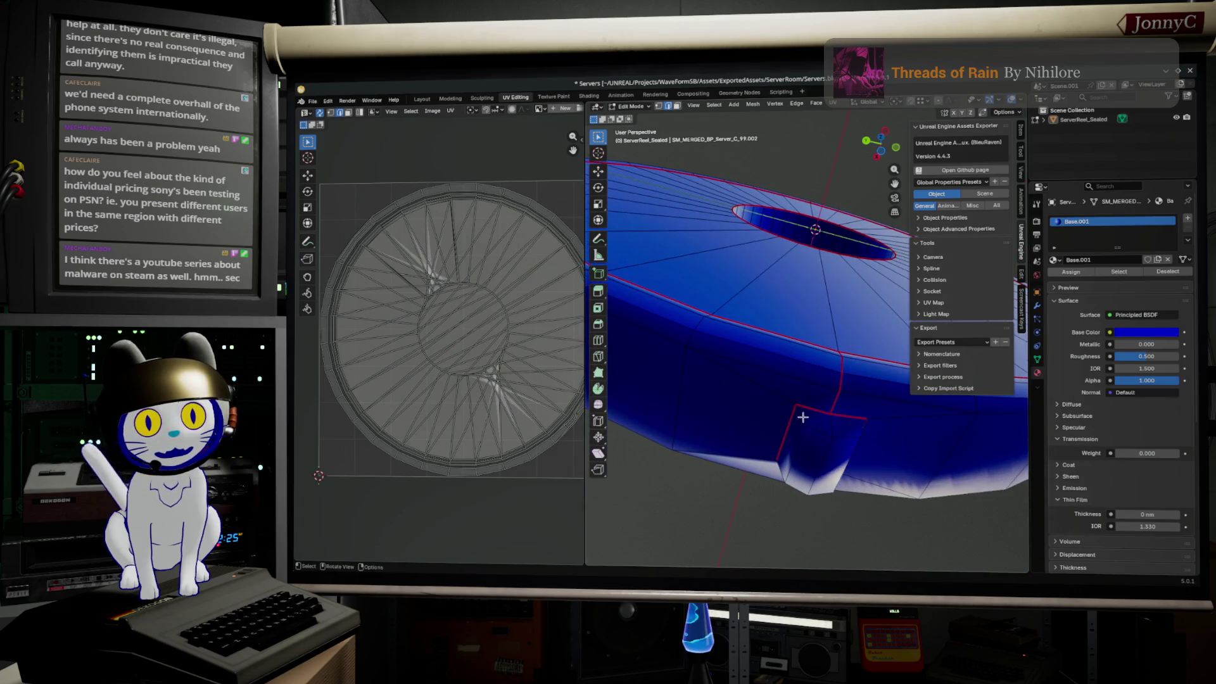
- Mark the outer tab edges as seams and select the entire mesh for unwrapping
{"action": "mouse_move", "coordinate": [863, 429]}
{"action": "middle_mouse_down"}
{"action": "mouse_move", "coordinate": [882, 446]}
{"action": "mouse_move", "coordinate": [853, 444]}
{"action": "mouse_move", "coordinate": [869, 439]}
{"action": "middle_mouse_up"}
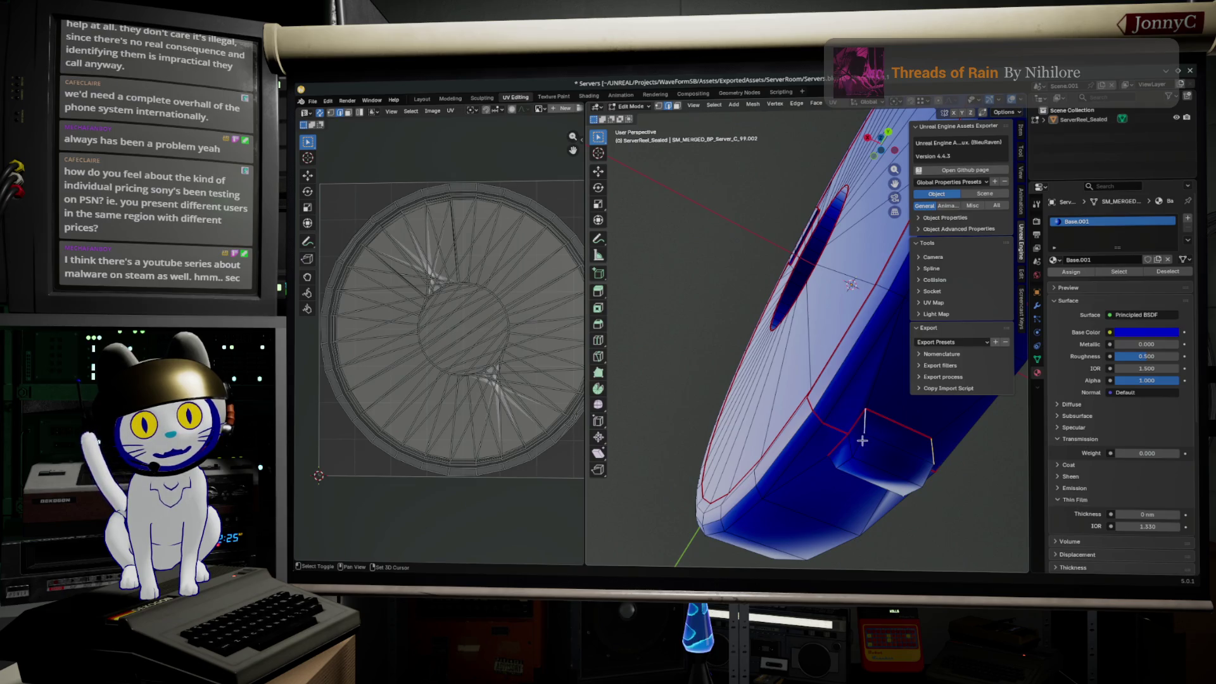
{"action": "mouse_move", "coordinate": [862, 439]}
{"action": "middle_mouse_down"}
{"action": "mouse_move", "coordinate": [773, 467]}
{"action": "mouse_move", "coordinate": [725, 229]}
{"action": "mouse_move", "coordinate": [783, 357]}
{"action": "mouse_move", "coordinate": [836, 374]}
{"action": "middle_mouse_up"}
{"action": "key", "text": "F3"}
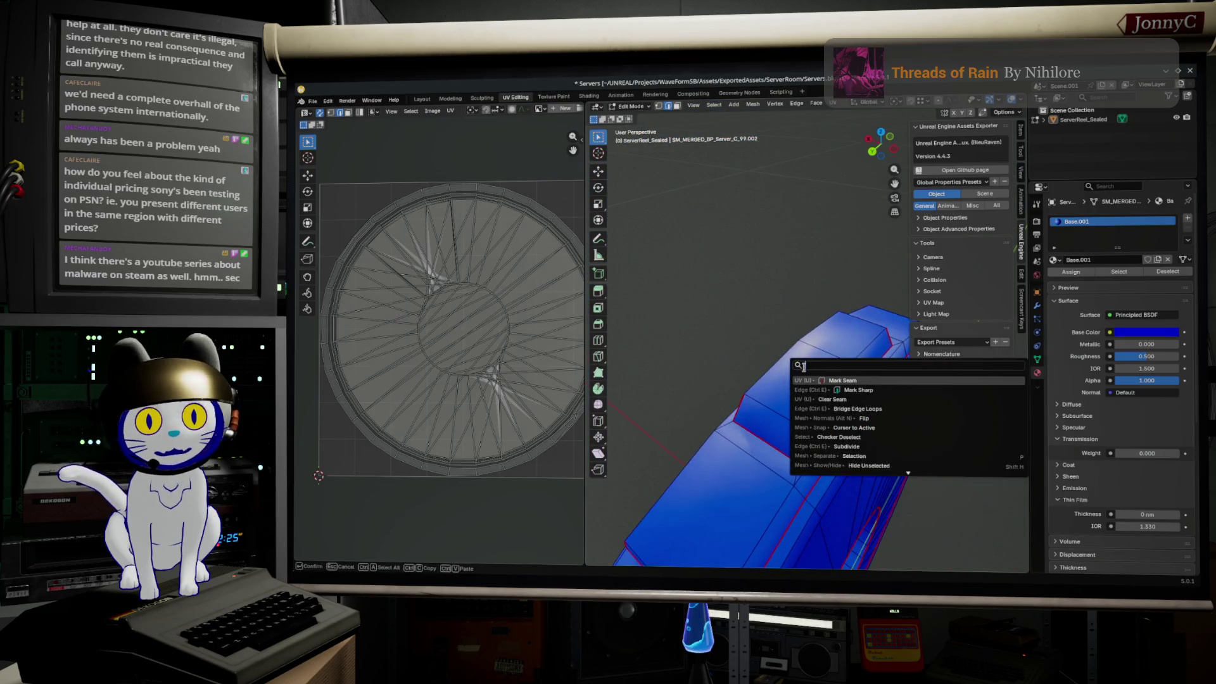
{"action": "left_click", "coordinate": [840, 381]}
{"action": "key", "text": "a"}
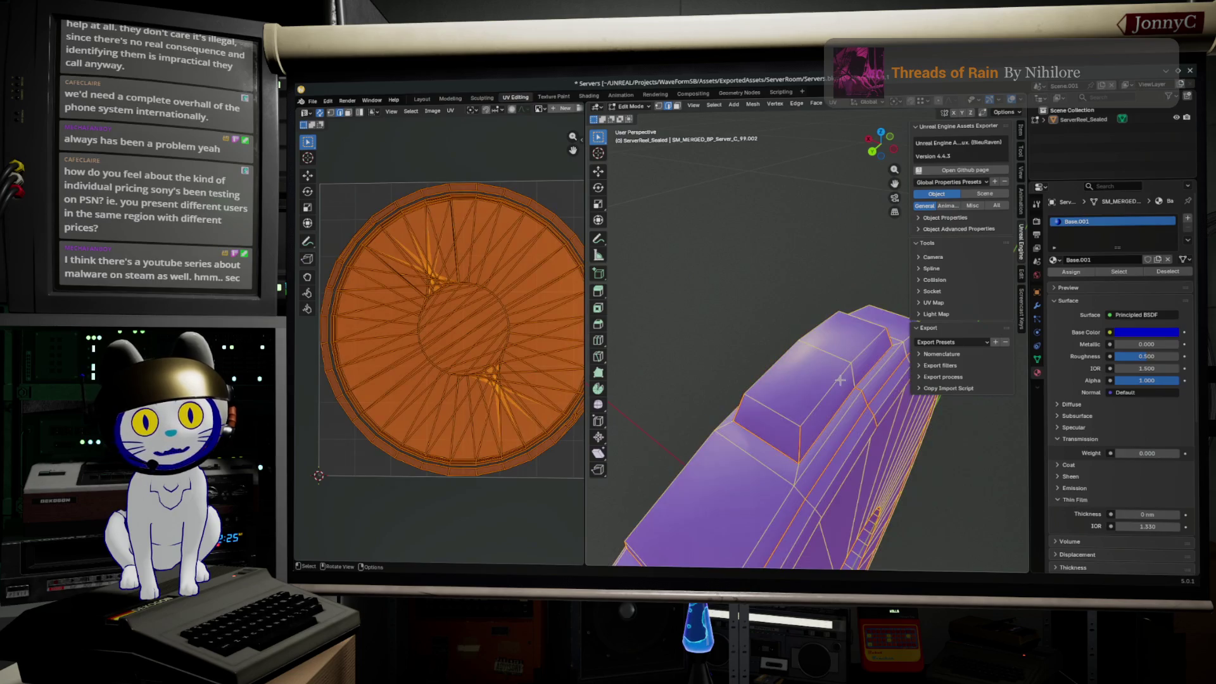
{"action": "left_click", "coordinate": [833, 104]}
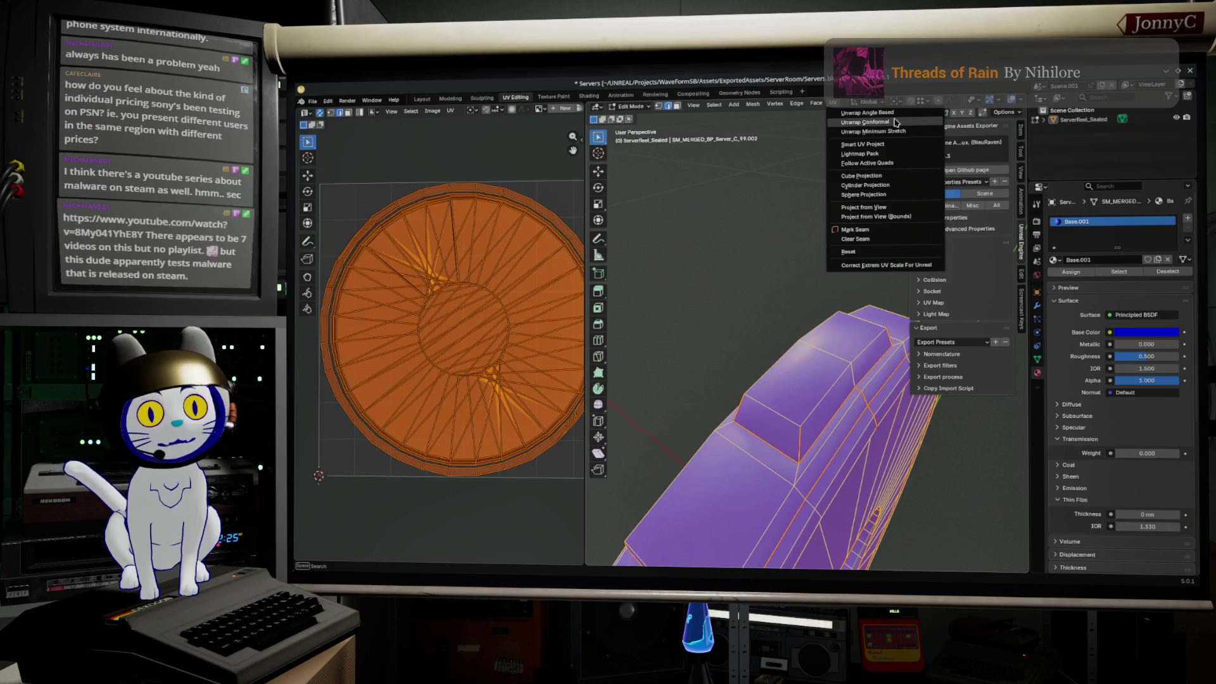
{"action": "mouse_move", "coordinate": [866, 122]}
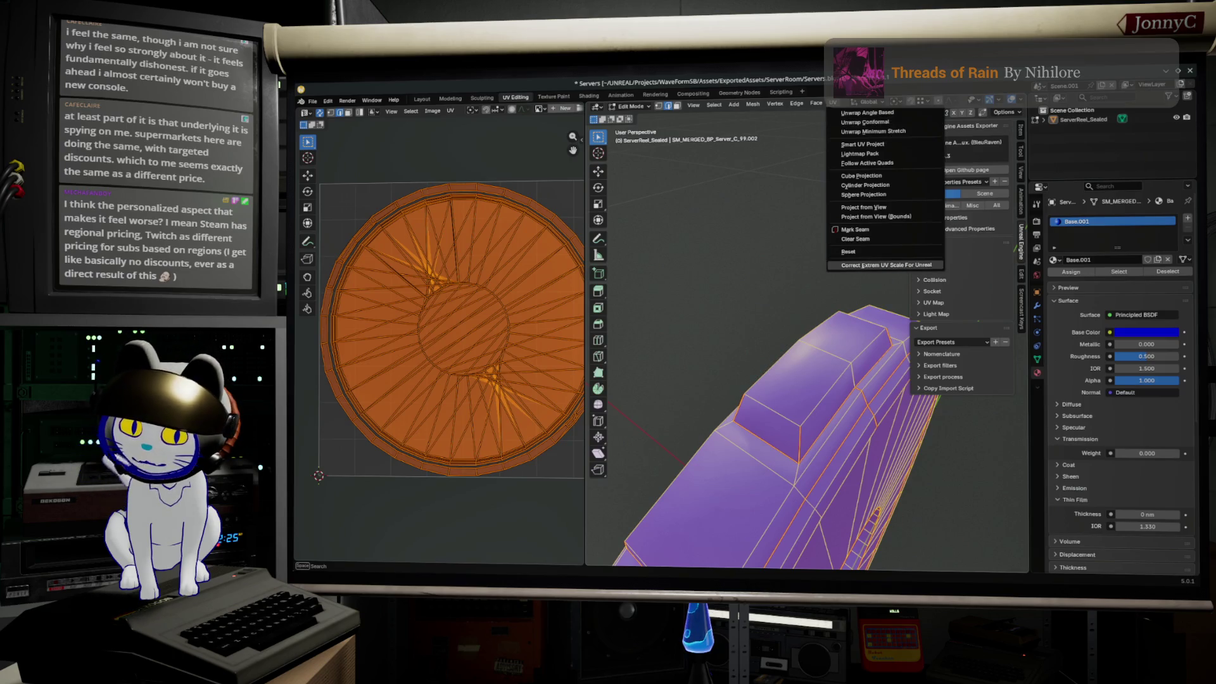
- Switch from Blender to the browser tab with the Big Mac index 2025 search results
{"action": "key", "text": "alt+Tab"}
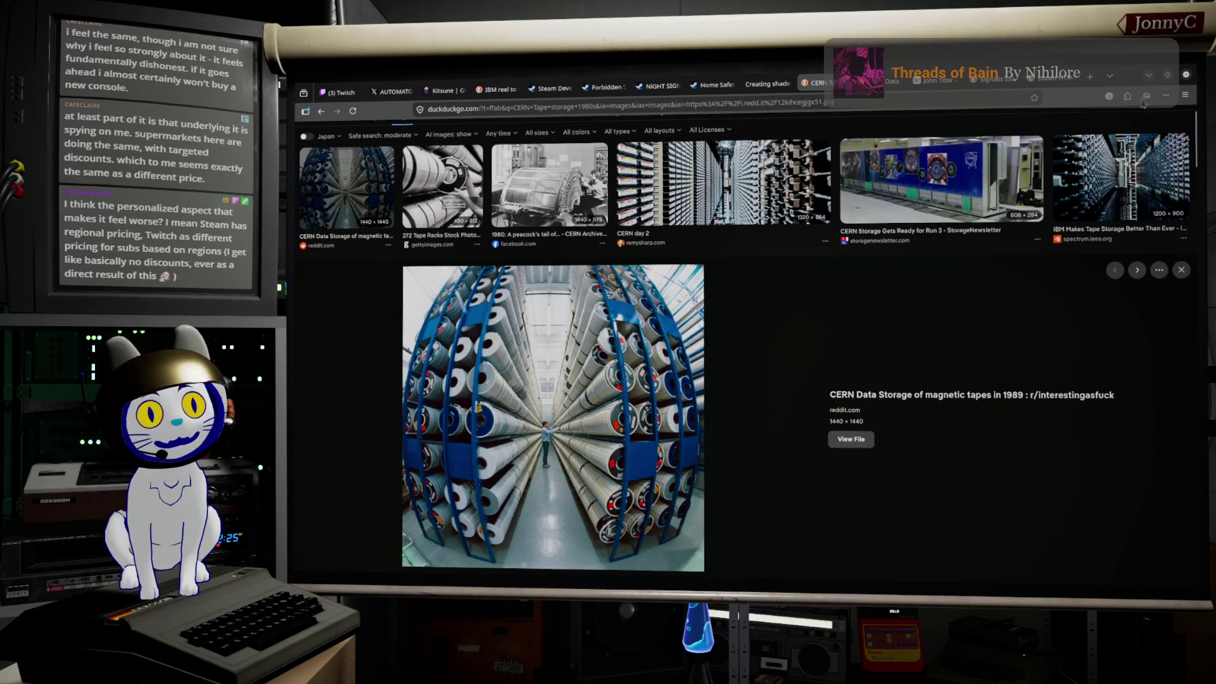
{"action": "key", "text": "alt+Tab"}
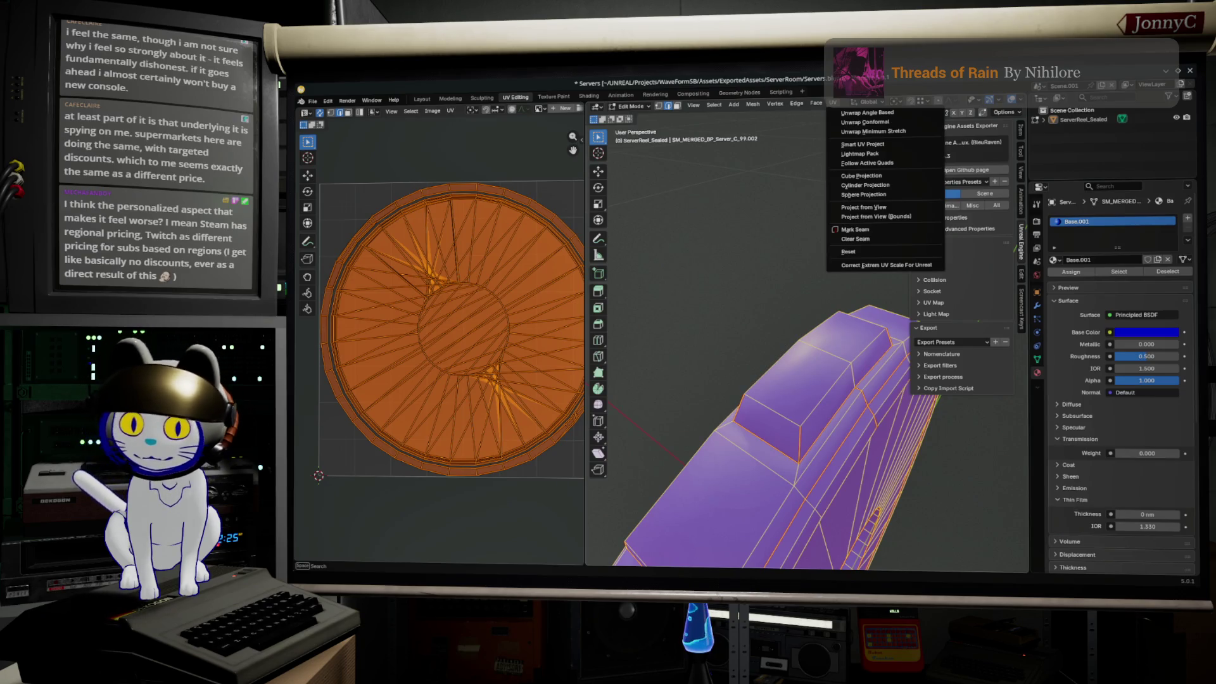
{"action": "key", "text": "alt+Tab"}
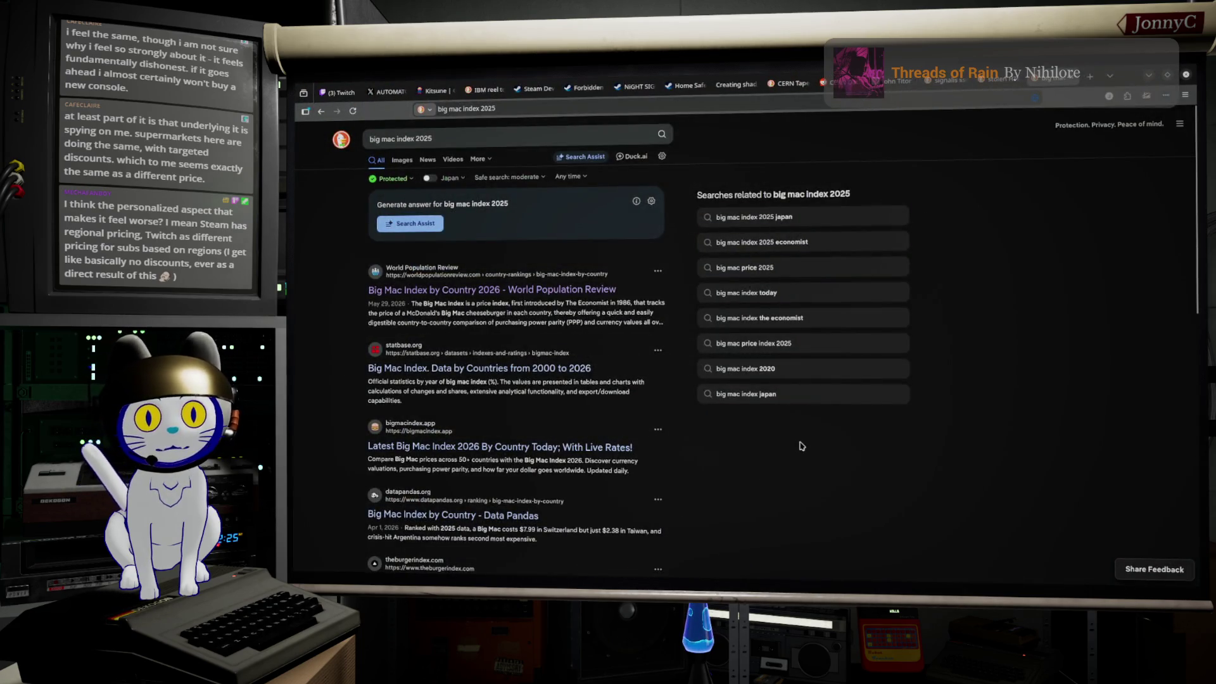
- Read the World Population Review Big Mac Index rankings, then minimize the browser back to Blender
{"action": "left_click", "coordinate": [532, 290]}
{"action": "scroll", "coordinate": [640, 422], "scroll_direction": "down", "scroll_amount": 2}
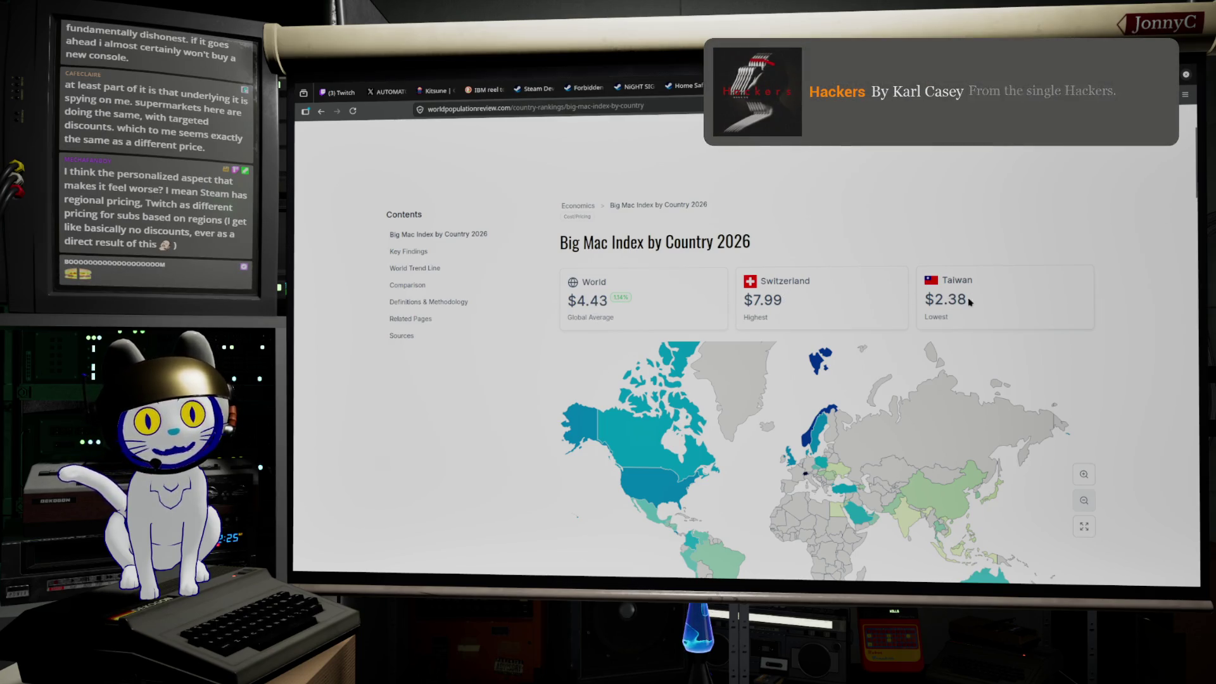
{"action": "scroll", "coordinate": [984, 342], "scroll_direction": "down", "scroll_amount": 5}
{"action": "scroll", "coordinate": [876, 494], "scroll_direction": "down", "scroll_amount": 5}
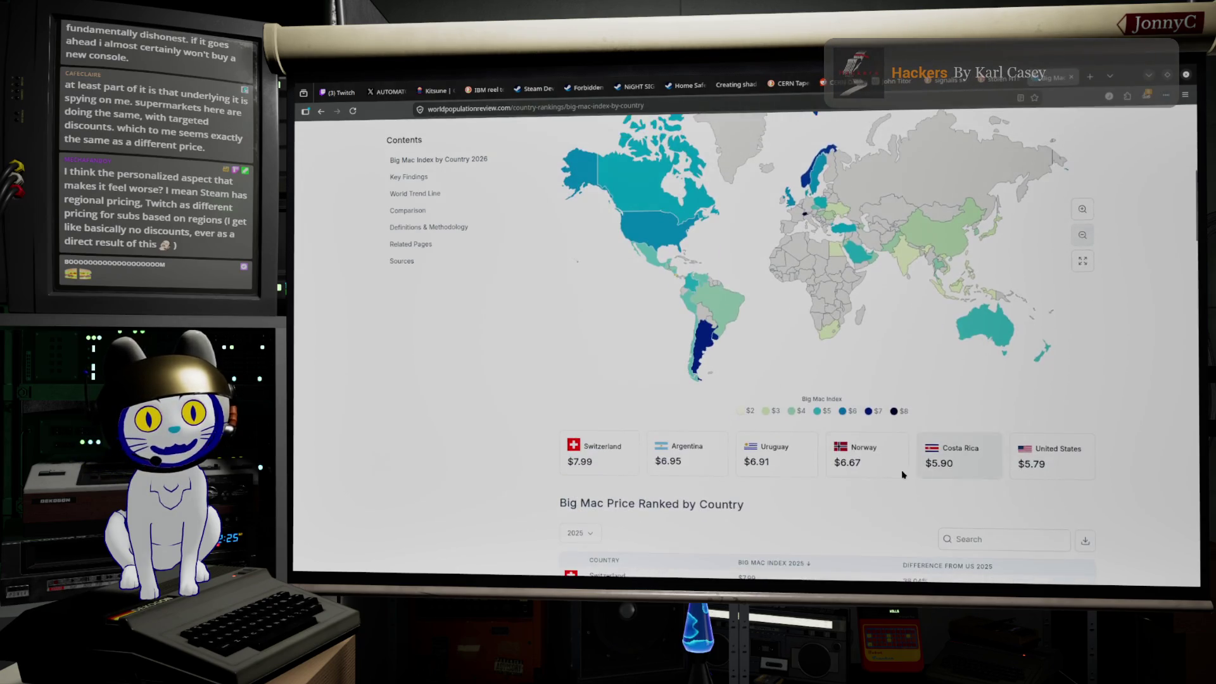
{"action": "scroll", "coordinate": [877, 494], "scroll_direction": "down", "scroll_amount": 2}
{"action": "scroll", "coordinate": [814, 480], "scroll_direction": "down", "scroll_amount": 2}
{"action": "scroll", "coordinate": [814, 480], "scroll_direction": "down", "scroll_amount": 2}
{"action": "scroll", "coordinate": [814, 480], "scroll_direction": "down", "scroll_amount": 2}
{"action": "scroll", "coordinate": [815, 479], "scroll_direction": "down", "scroll_amount": 2}
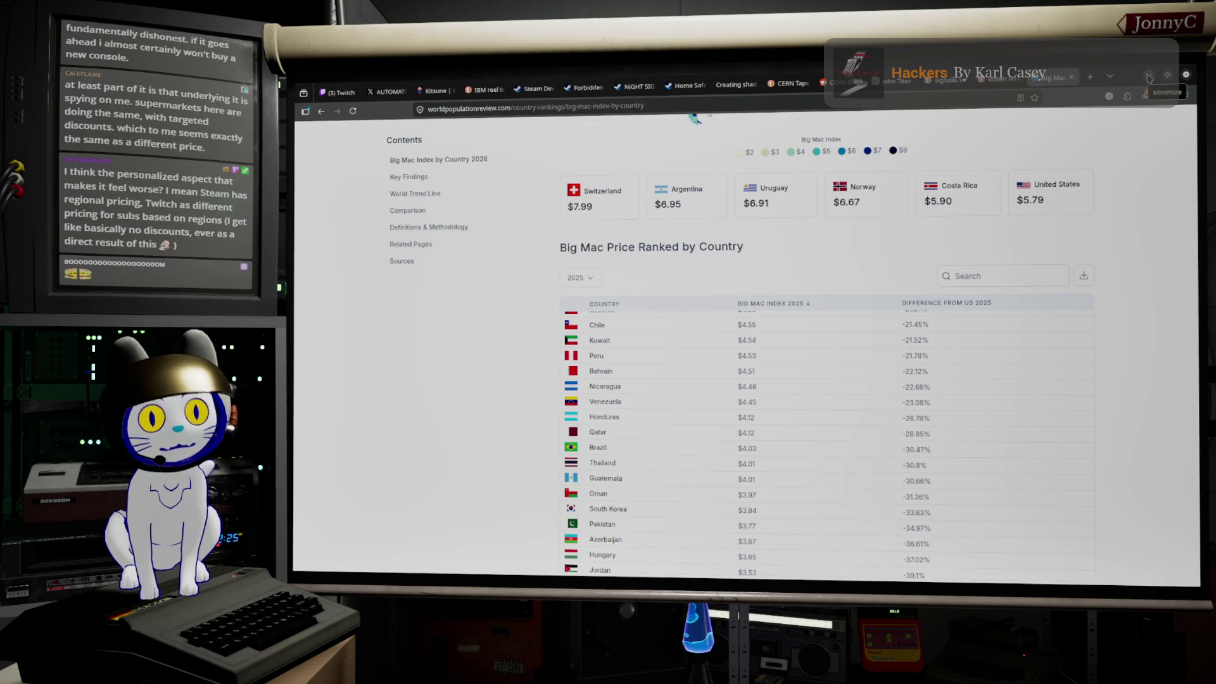
{"action": "left_click", "coordinate": [1147, 77]}
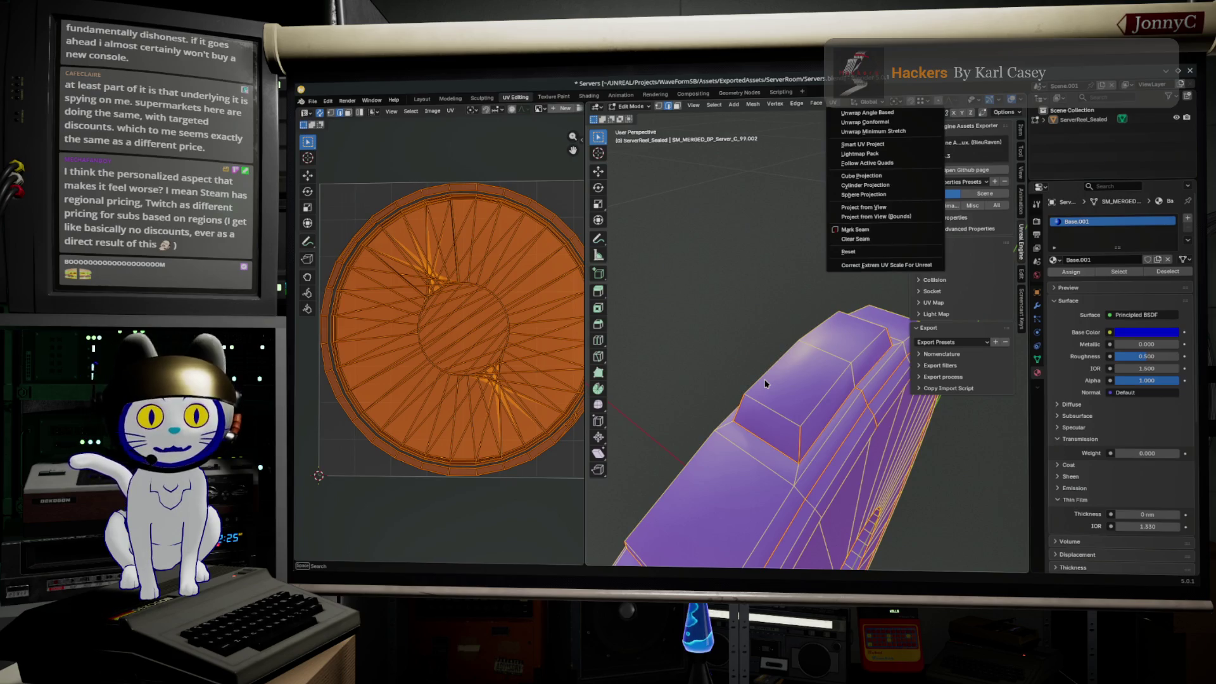
- Dismiss the unwrap menu and orbit the ring to view its disc, wall and opening from several sides
{"action": "left_click", "coordinate": [810, 426]}
{"action": "mouse_move", "coordinate": [789, 411]}
{"action": "middle_mouse_down"}
{"action": "mouse_move", "coordinate": [832, 407]}
{"action": "mouse_move", "coordinate": [788, 386]}
{"action": "mouse_move", "coordinate": [820, 391]}
{"action": "mouse_move", "coordinate": [823, 379]}
{"action": "middle_mouse_up"}
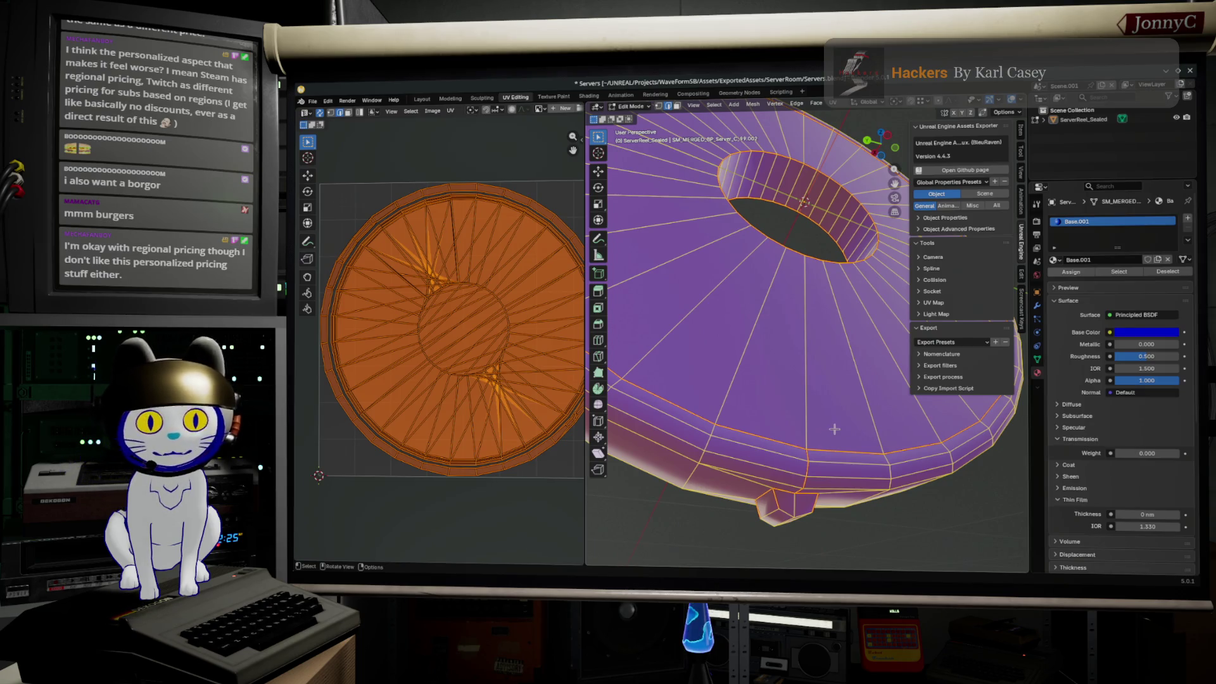
{"action": "middle_click_drag", "start_coordinate": [849, 431], "coordinate": [841, 379]}
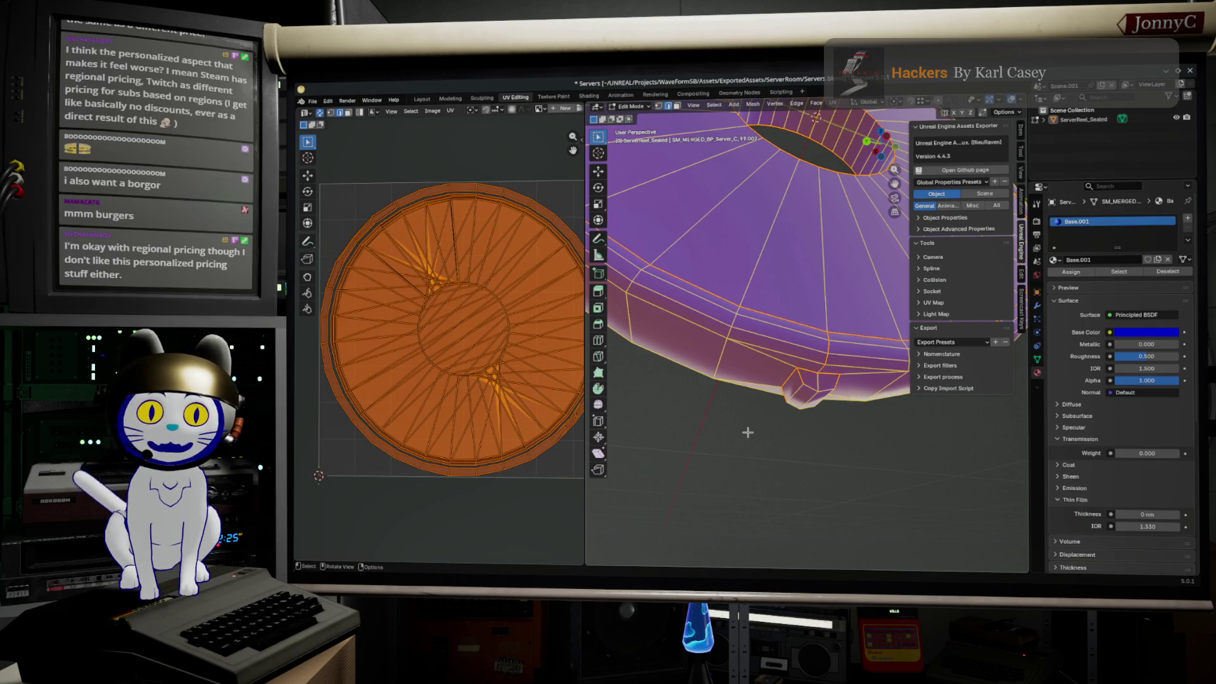
{"action": "middle_click_drag", "start_coordinate": [786, 388], "coordinate": [780, 456]}
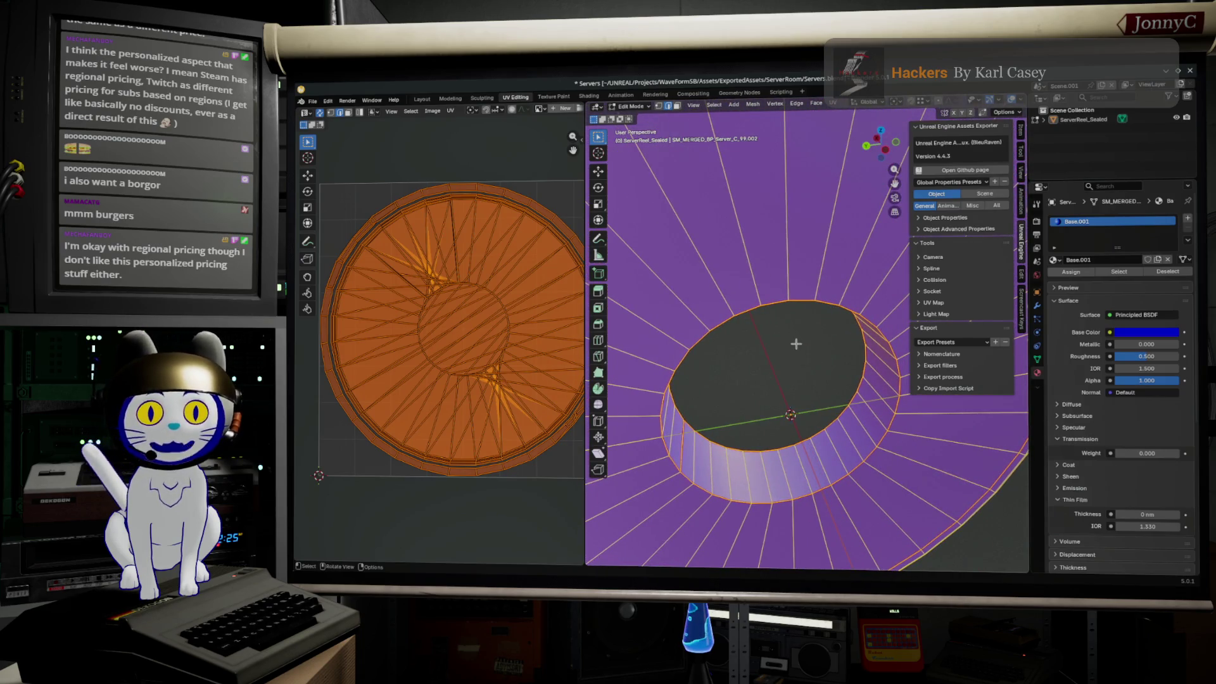
{"action": "left_click", "coordinate": [835, 105]}
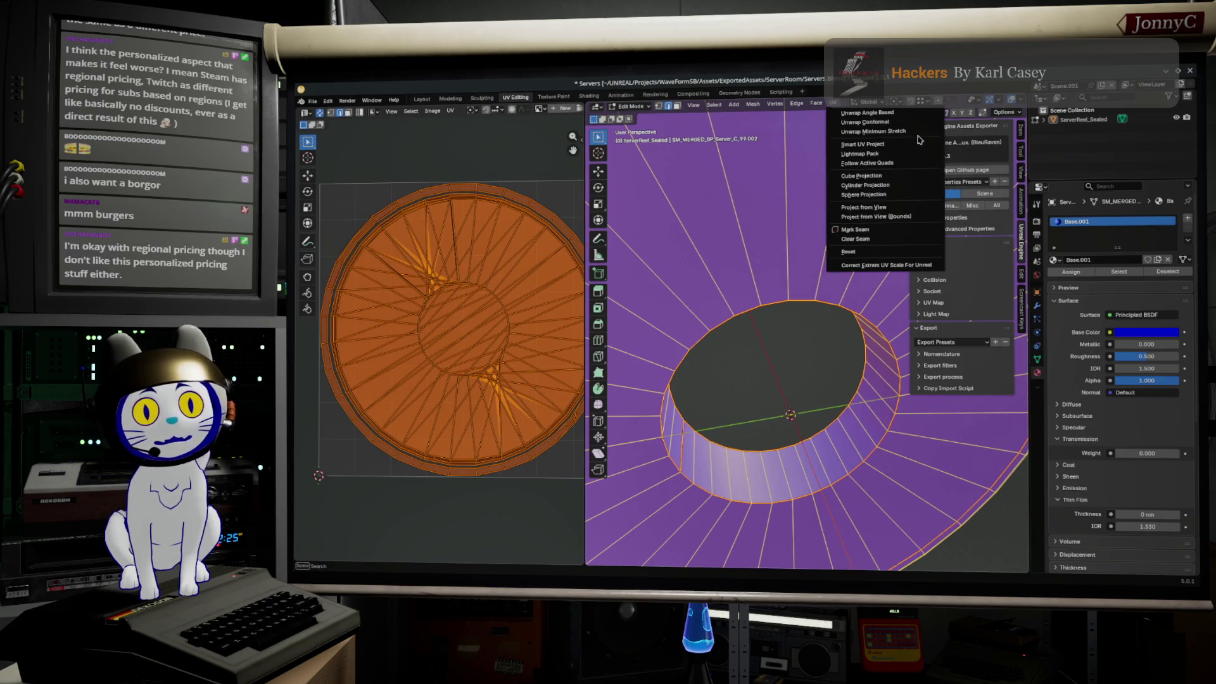
- Unwrap the mesh, try a conformal unwrap with nothing selected, then select the whole mesh again
{"action": "left_click", "coordinate": [901, 137]}
{"action": "key", "text": "alt+a"}
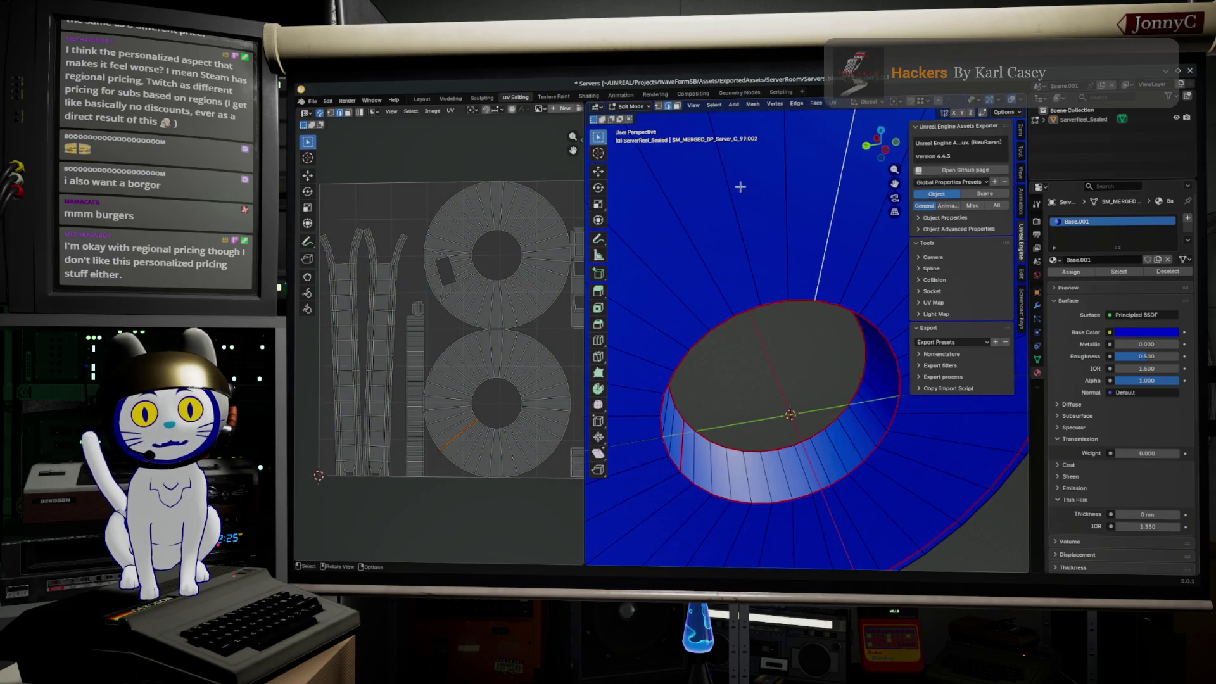
{"action": "left_click", "coordinate": [831, 102]}
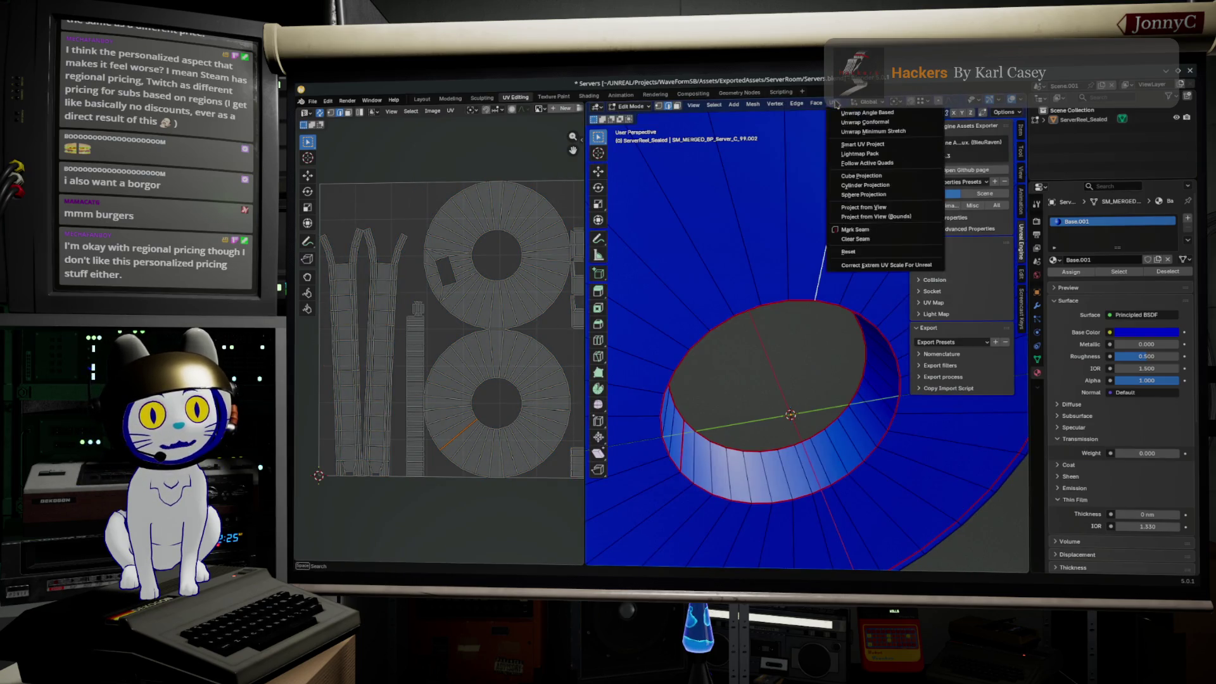
{"action": "left_click", "coordinate": [871, 124]}
{"action": "key", "text": "a"}
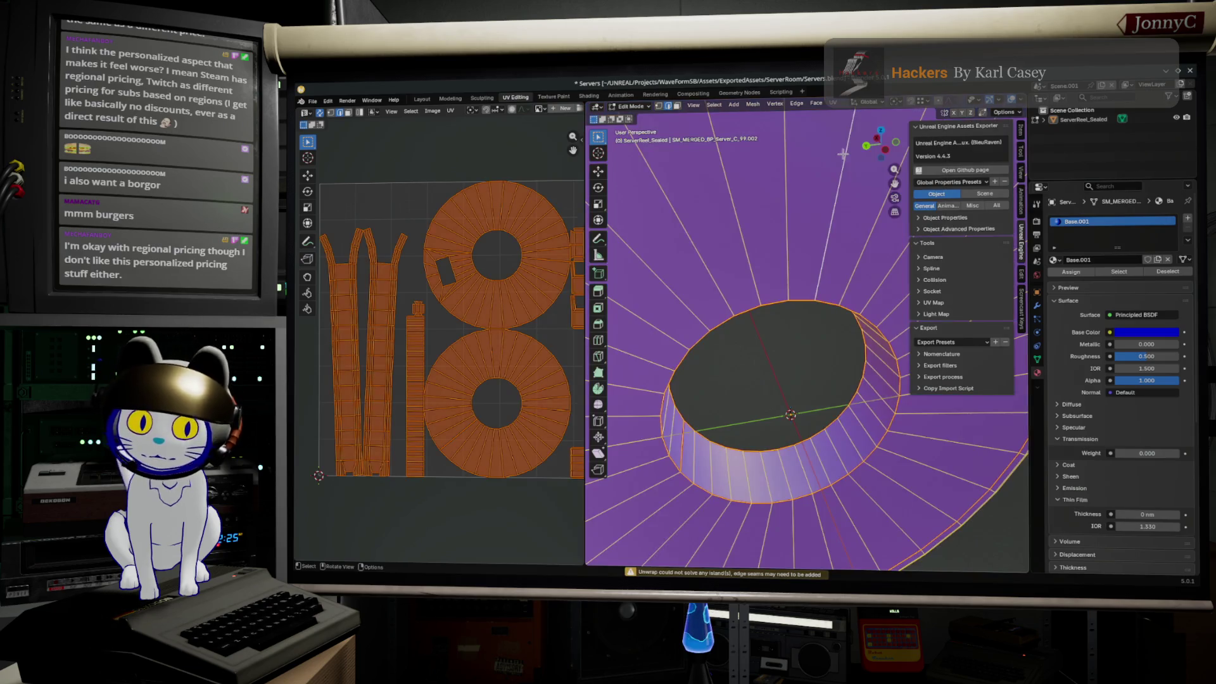
- Unwrap the fully selected ring along its seams into two cap discs and several strip islands
{"action": "left_click", "coordinate": [820, 103]}
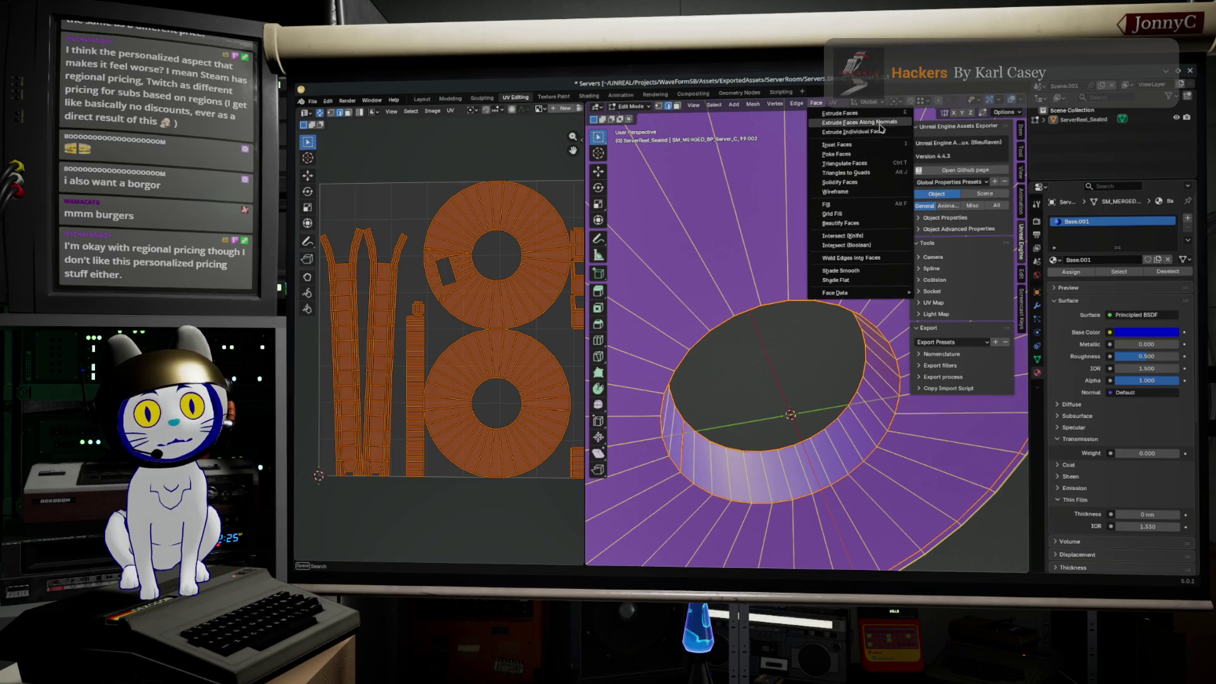
{"action": "left_click", "coordinate": [833, 101]}
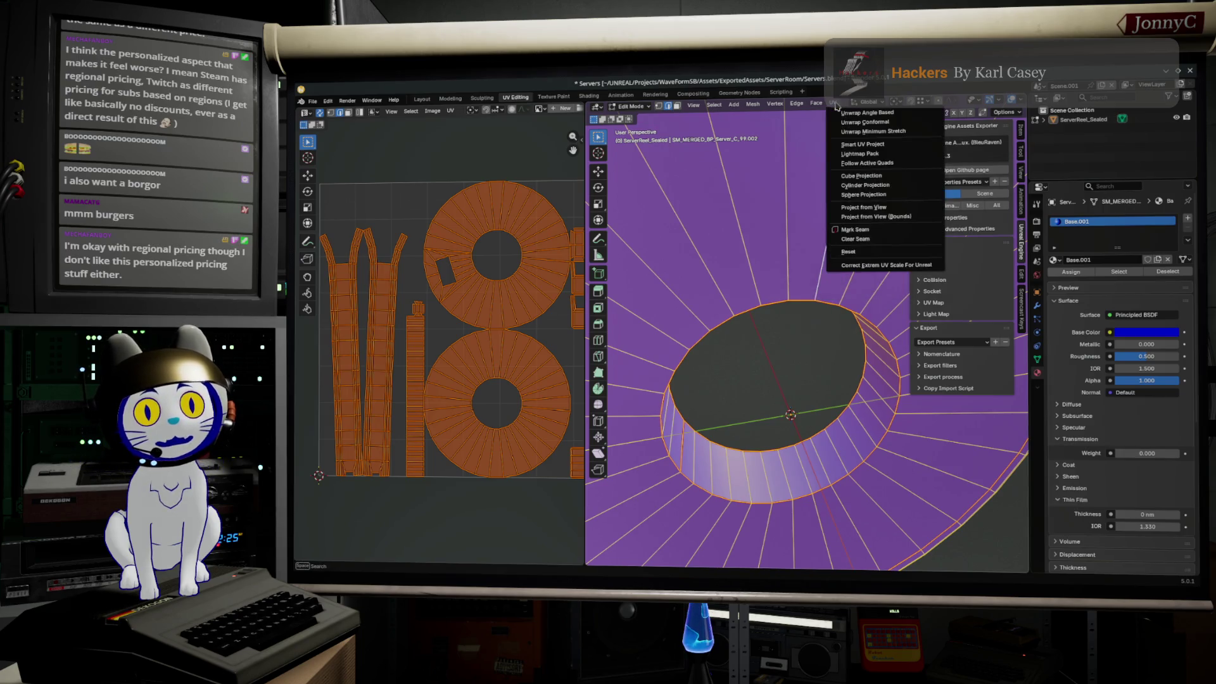
{"action": "left_click", "coordinate": [874, 125]}
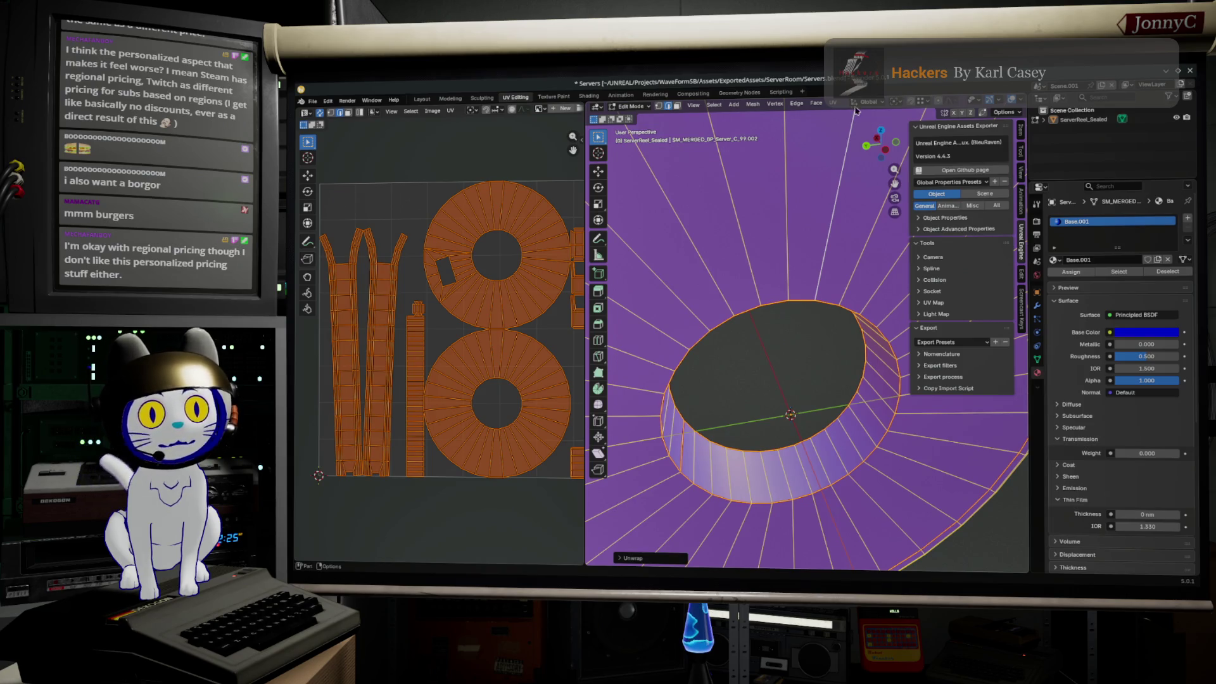
{"action": "left_click", "coordinate": [834, 102]}
{"action": "left_click", "coordinate": [870, 136]}
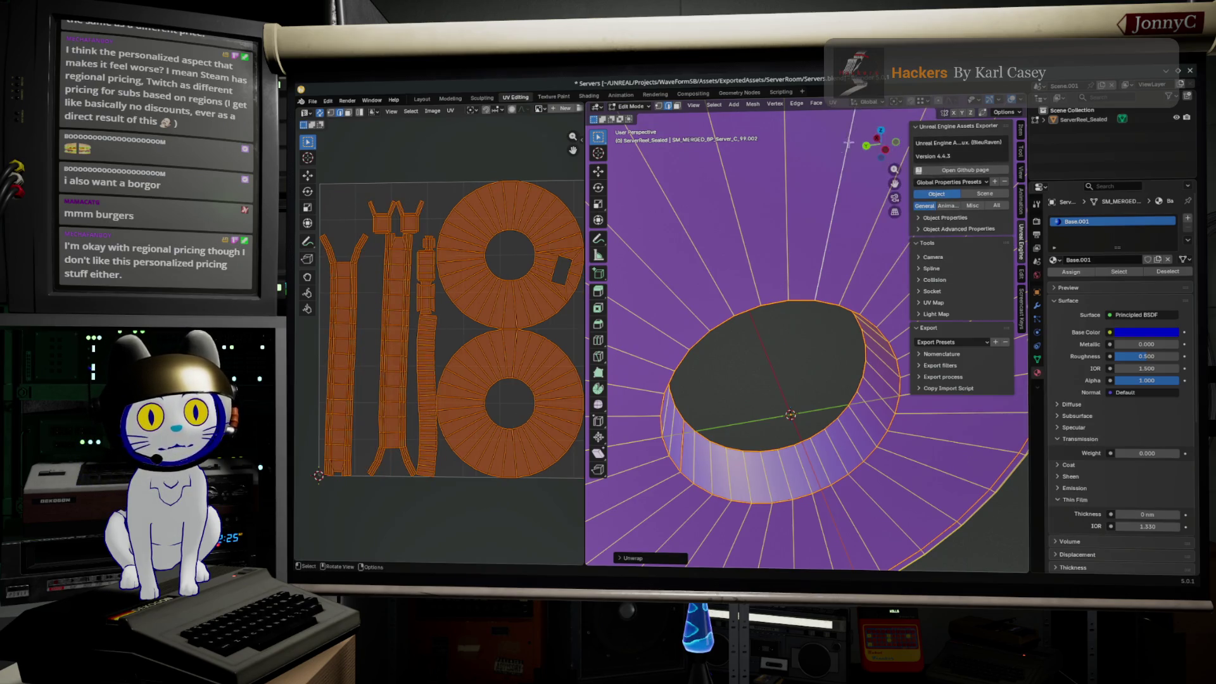
{"action": "scroll", "coordinate": [467, 351], "scroll_direction": "up", "scroll_amount": 2}
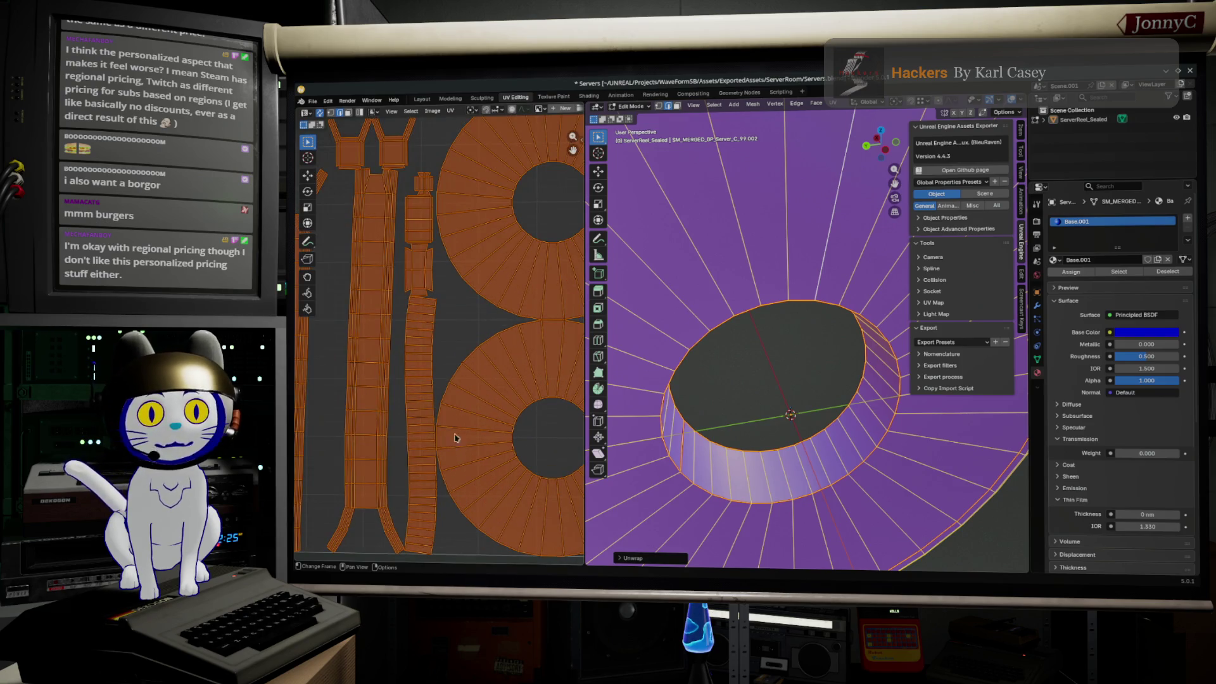
{"action": "scroll", "coordinate": [468, 361], "scroll_direction": "down", "scroll_amount": 2}
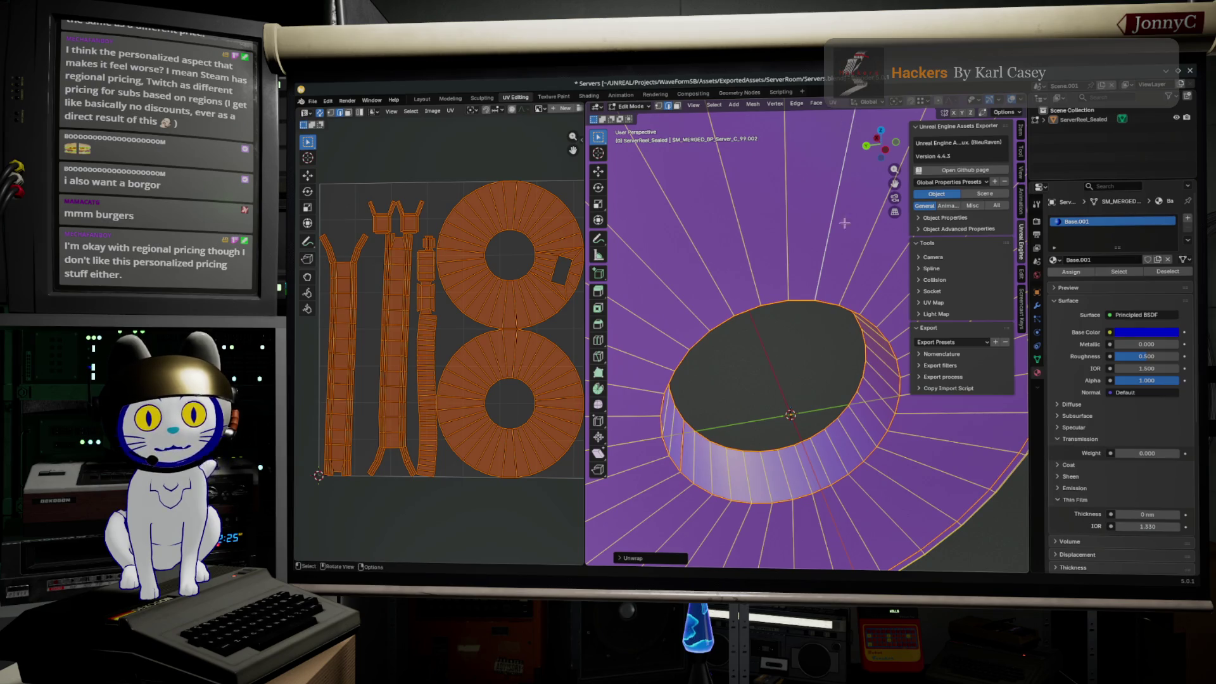
- Orbit the ring and pan the UV editor to examine the cap and strip islands up close
{"action": "middle_click_drag", "start_coordinate": [869, 399], "coordinate": [860, 314]}
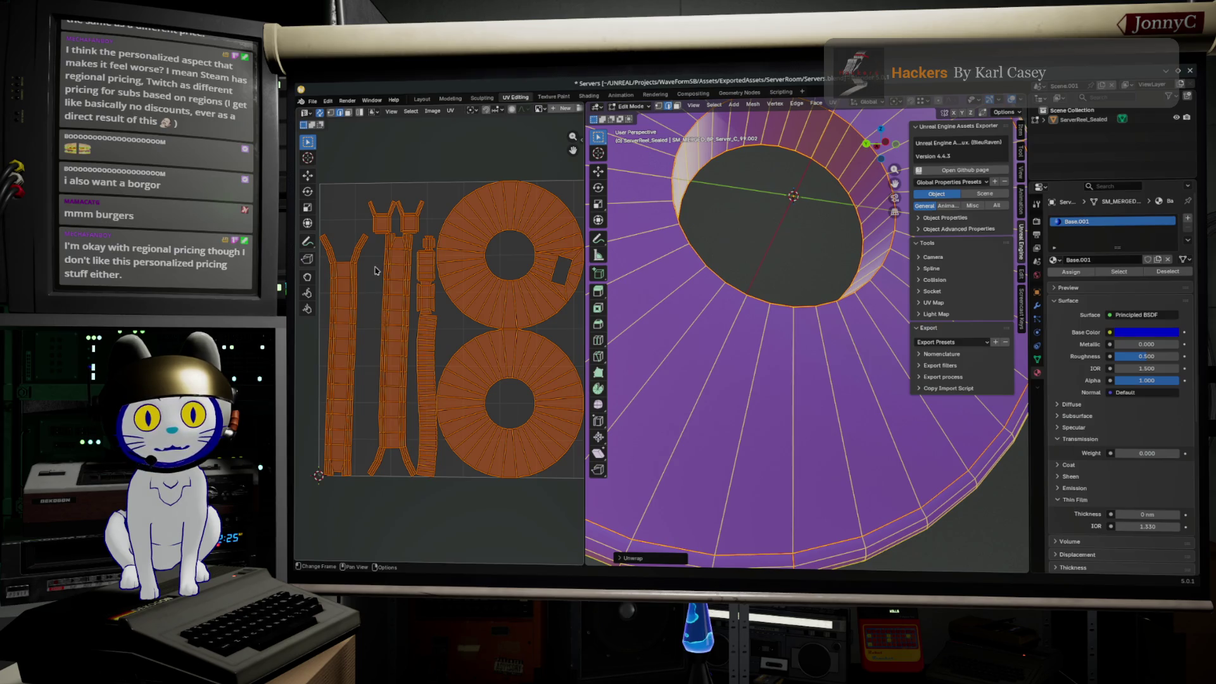
{"action": "scroll", "coordinate": [378, 467], "scroll_direction": "up", "scroll_amount": 3}
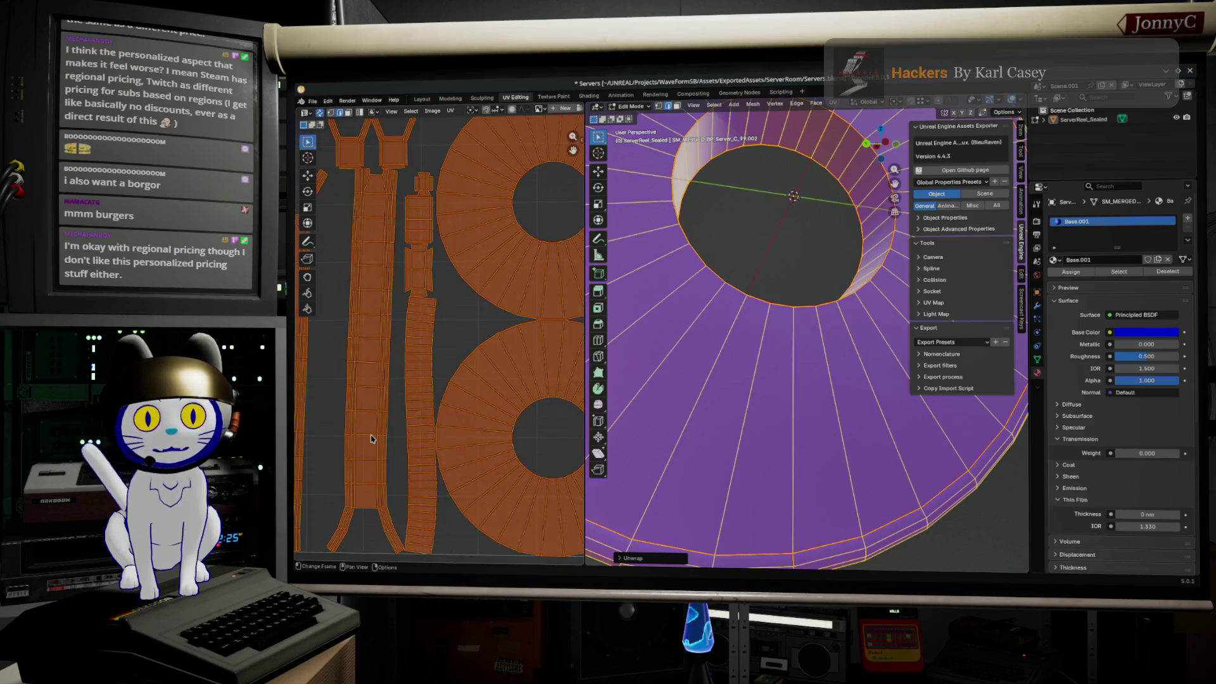
{"action": "scroll", "coordinate": [501, 409], "scroll_direction": "up", "scroll_amount": 1}
{"action": "middle_click_drag", "start_coordinate": [501, 409], "coordinate": [557, 471]}
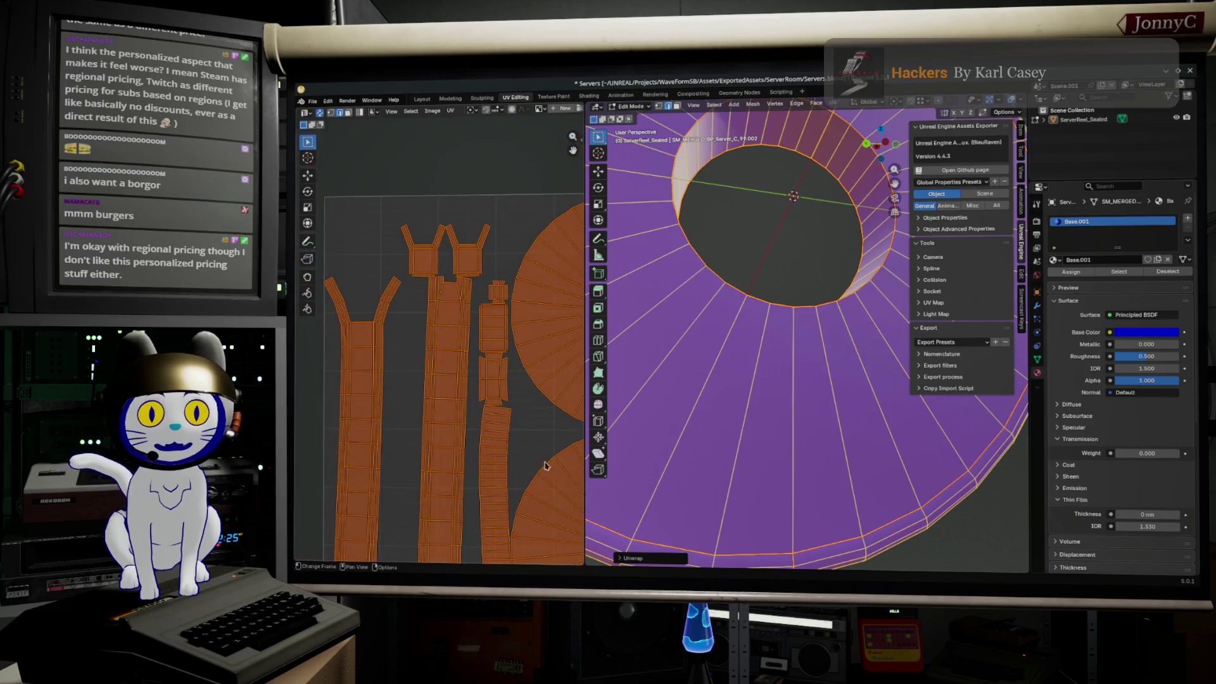
{"action": "scroll", "coordinate": [346, 380], "scroll_direction": "down", "scroll_amount": 1}
{"action": "scroll", "coordinate": [364, 388], "scroll_direction": "down", "scroll_amount": 1}
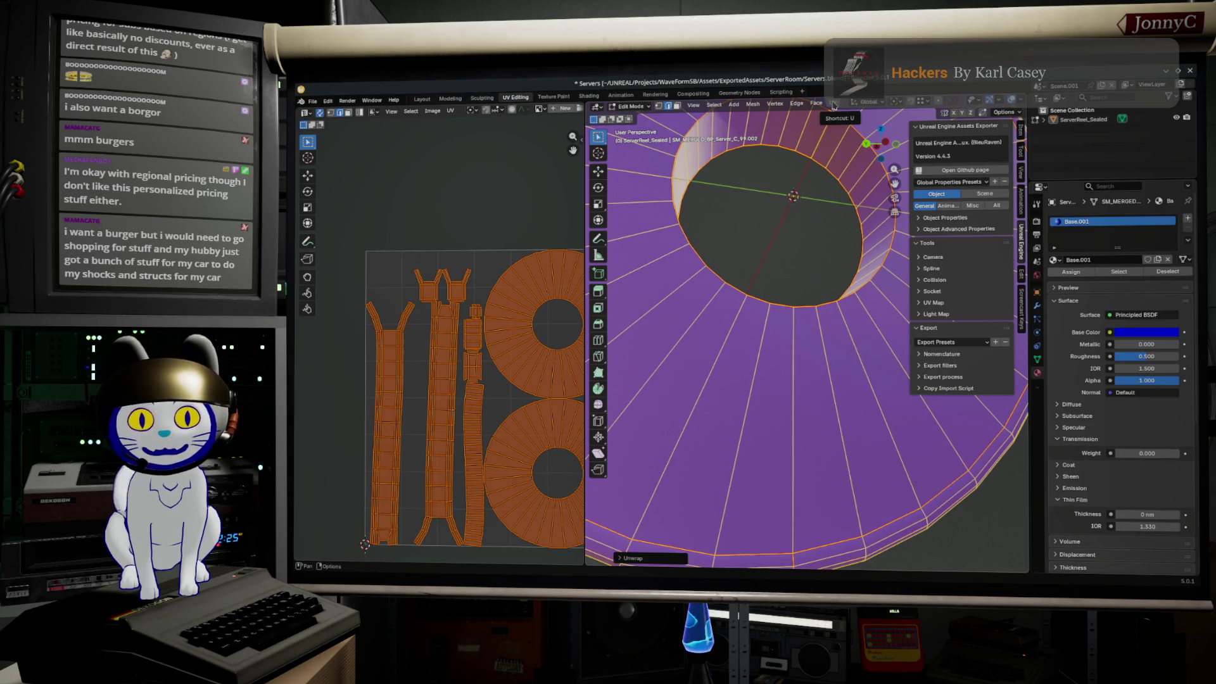
{"action": "left_click", "coordinate": [834, 105]}
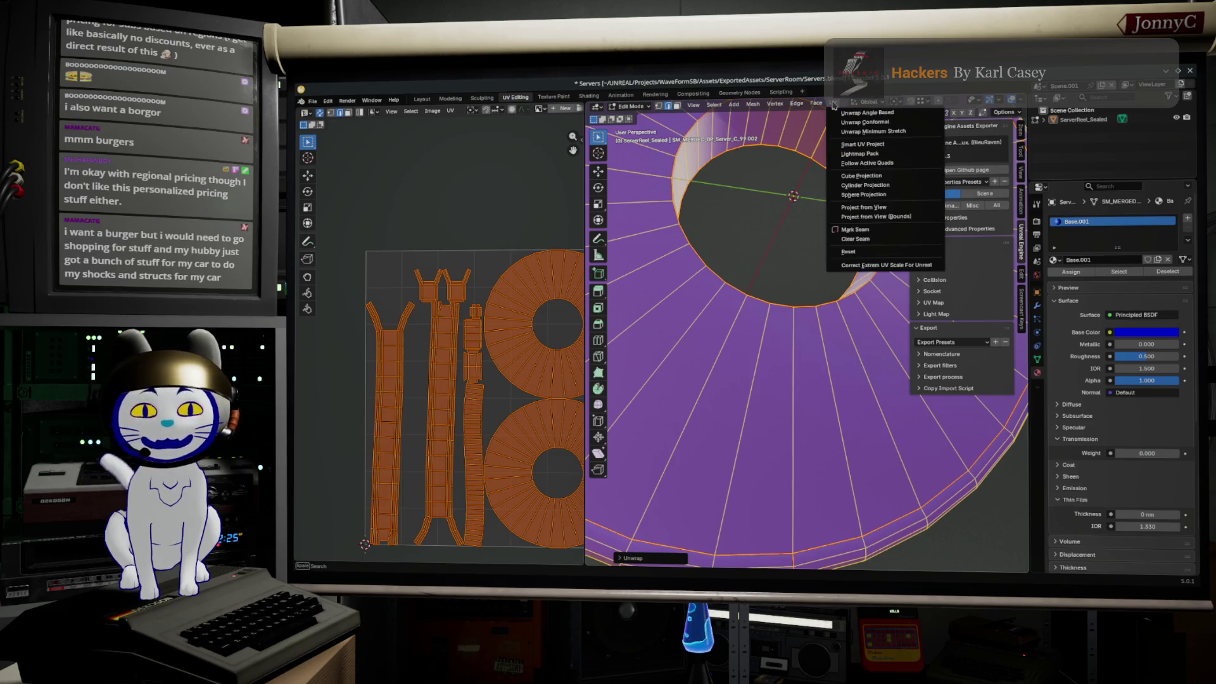
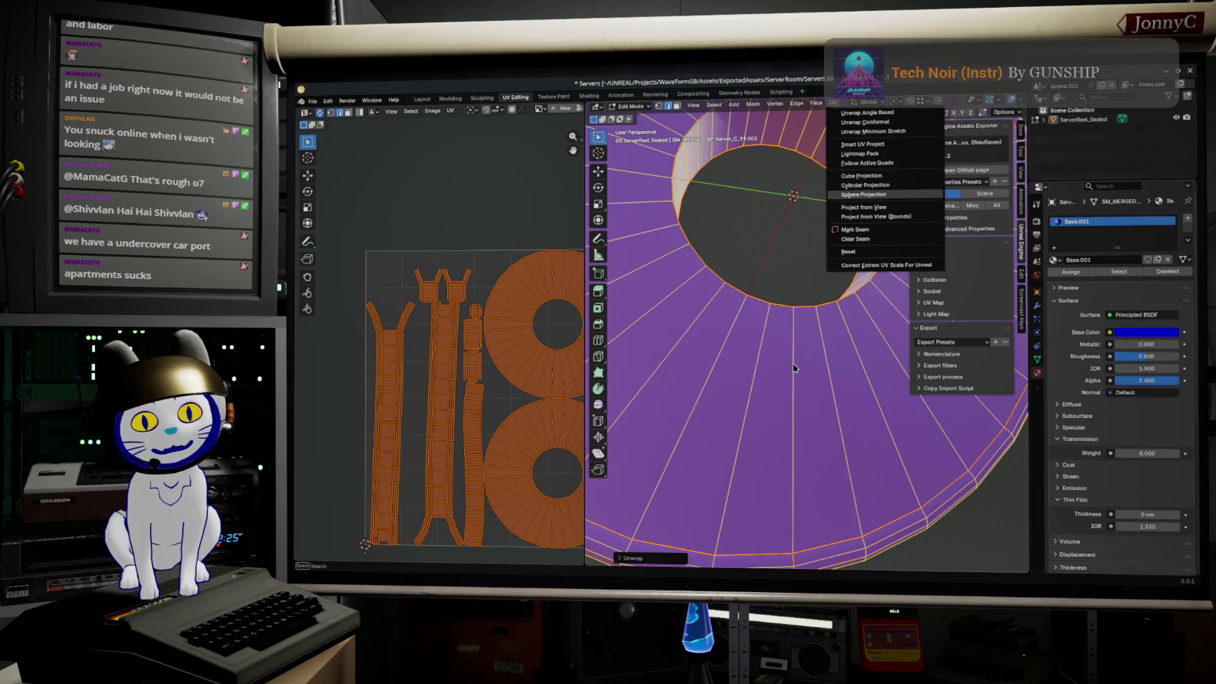
- Dismiss the unwrap options, orbit around the reel's centre hole, then switch to the browser window
{"action": "key", "text": "Escape"}
{"action": "mouse_move", "coordinate": [795, 368]}
{"action": "middle_mouse_down"}
{"action": "mouse_move", "coordinate": [762, 370]}
{"action": "mouse_move", "coordinate": [733, 396]}
{"action": "middle_mouse_up"}
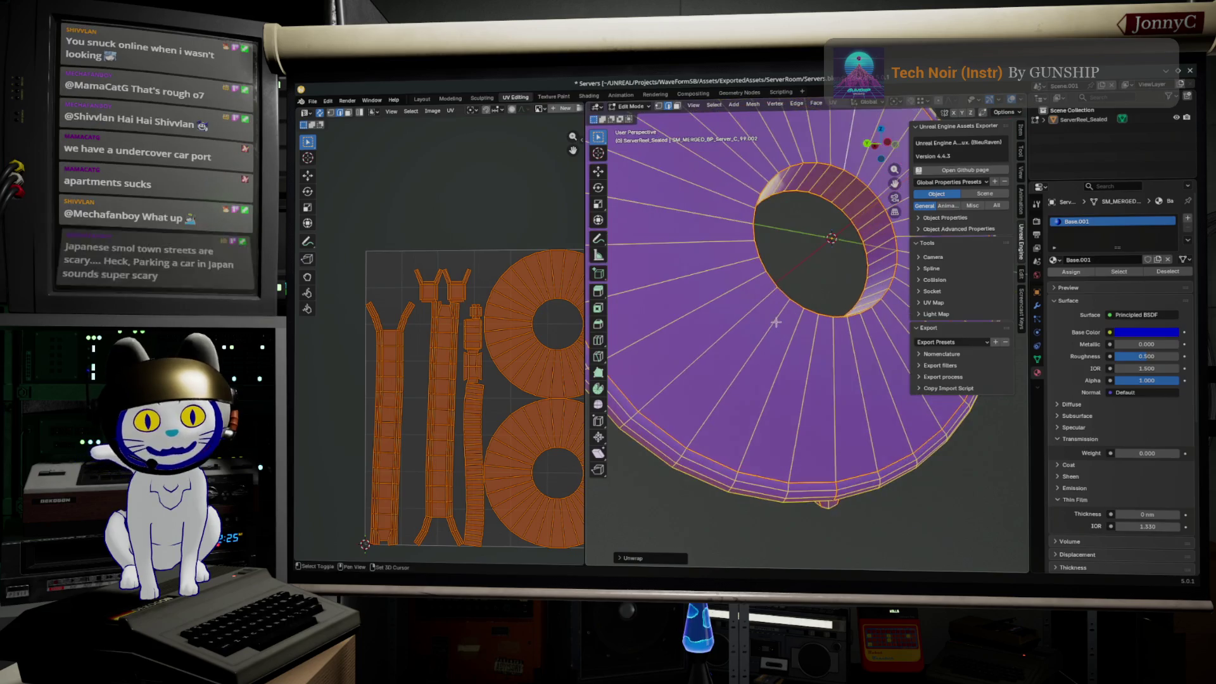
{"action": "scroll", "coordinate": [733, 396], "scroll_direction": "up", "scroll_amount": 3}
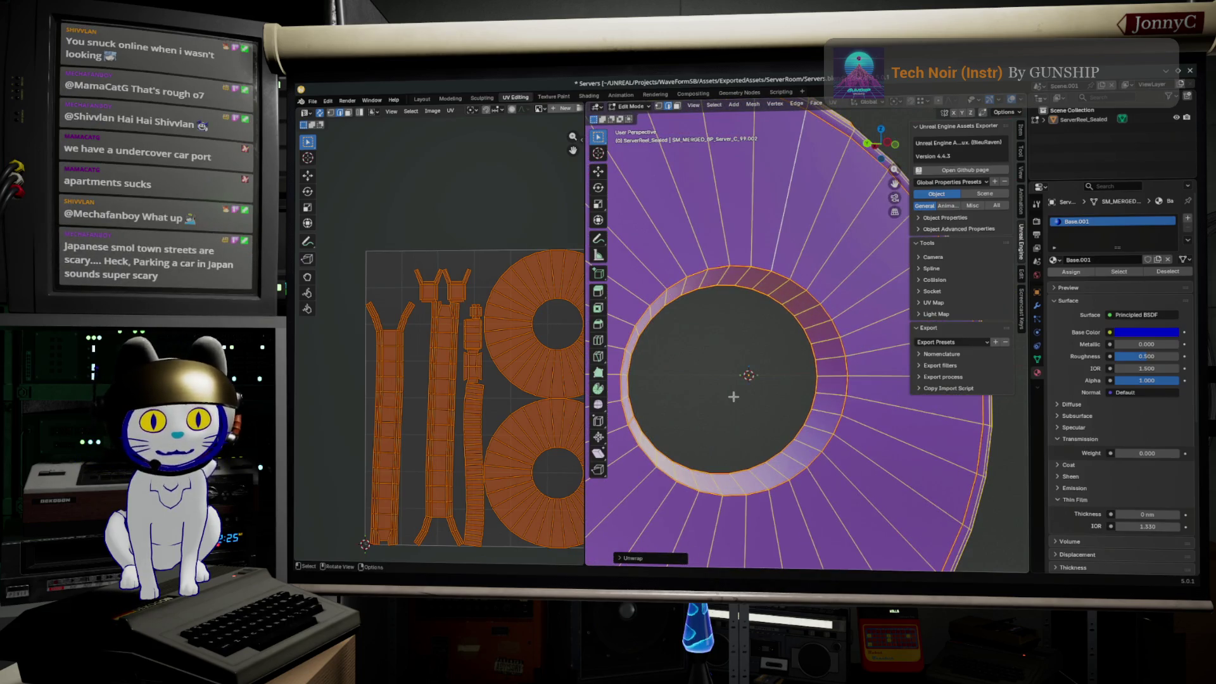
{"action": "middle_click_drag", "start_coordinate": [737, 384], "coordinate": [723, 388]}
{"action": "scroll", "coordinate": [733, 387], "scroll_direction": "down", "scroll_amount": 4}
{"action": "scroll", "coordinate": [733, 387], "scroll_direction": "up", "scroll_amount": 4}
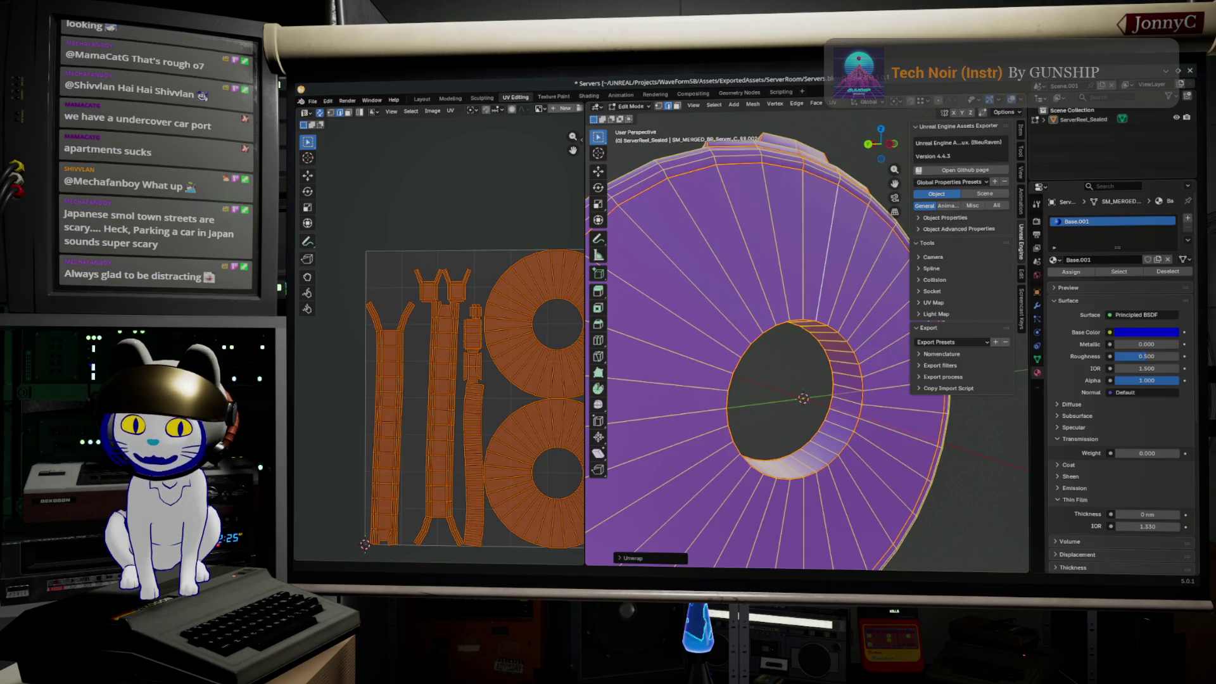
{"action": "key", "text": "alt+Tab"}
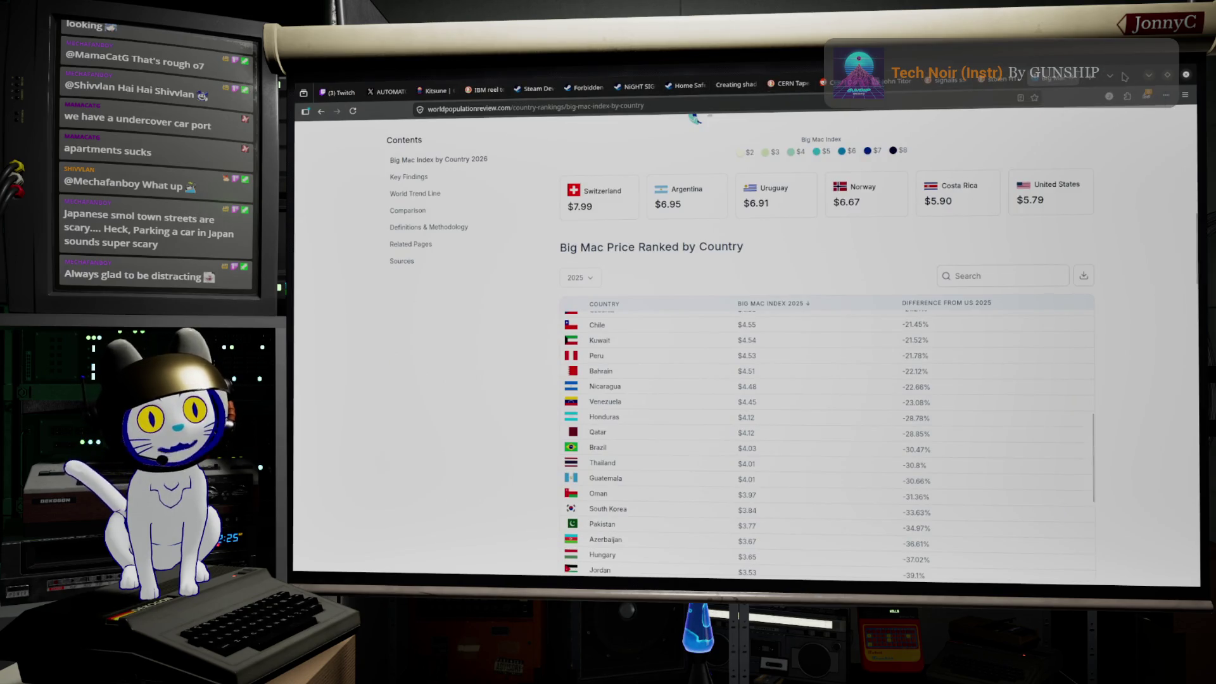
- Switch from the Big Mac price page back to the Blender window
{"action": "key", "text": "alt+Tab"}
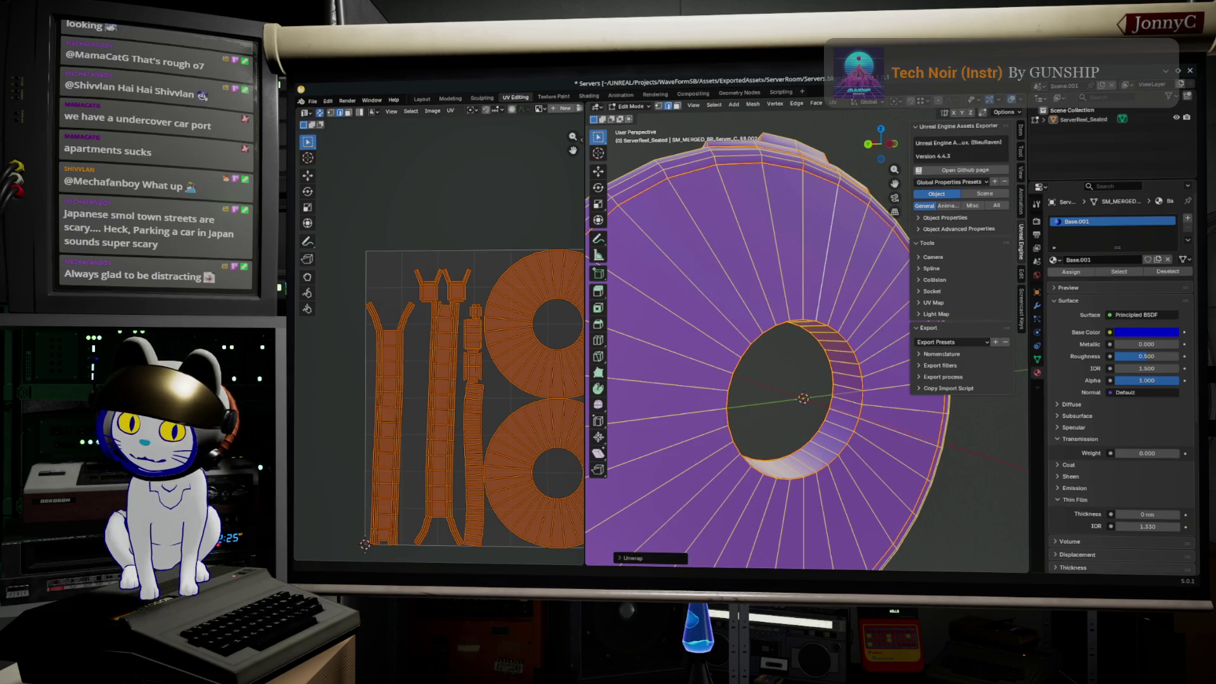
- Switch to the Tokyo street image results, preview the rainy Tokyo alley, then minimise the browser
{"action": "key", "text": "alt+Tab"}
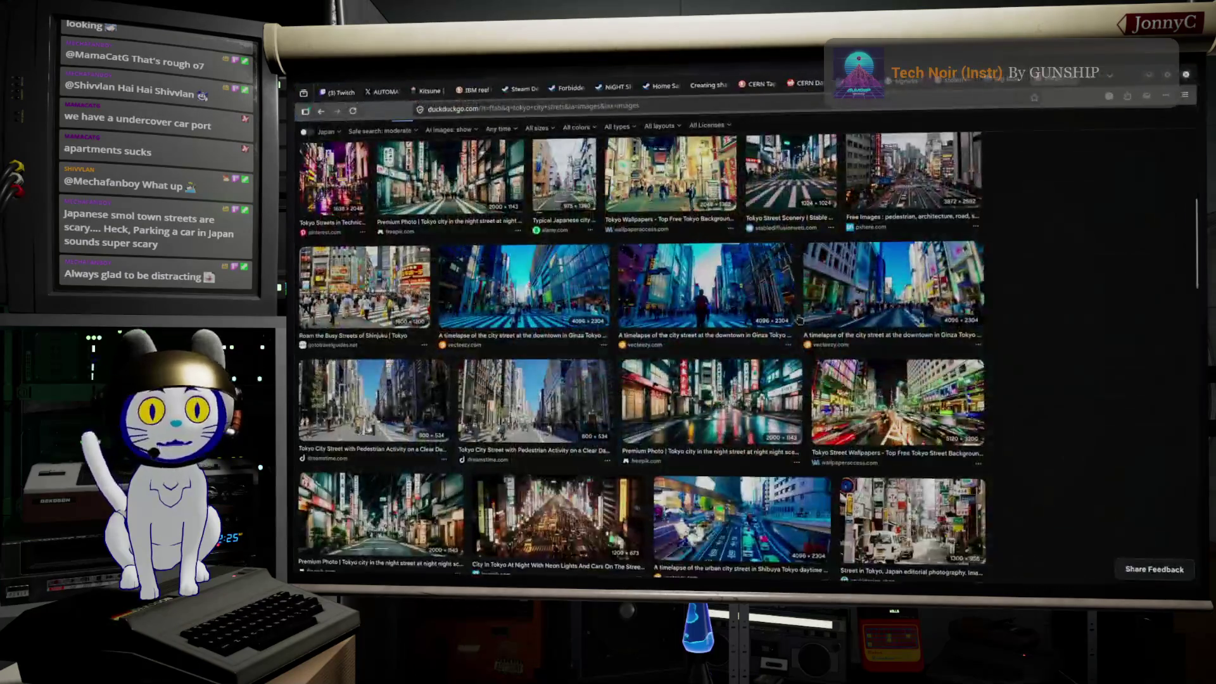
{"action": "scroll", "coordinate": [623, 389], "scroll_direction": "down", "scroll_amount": 3}
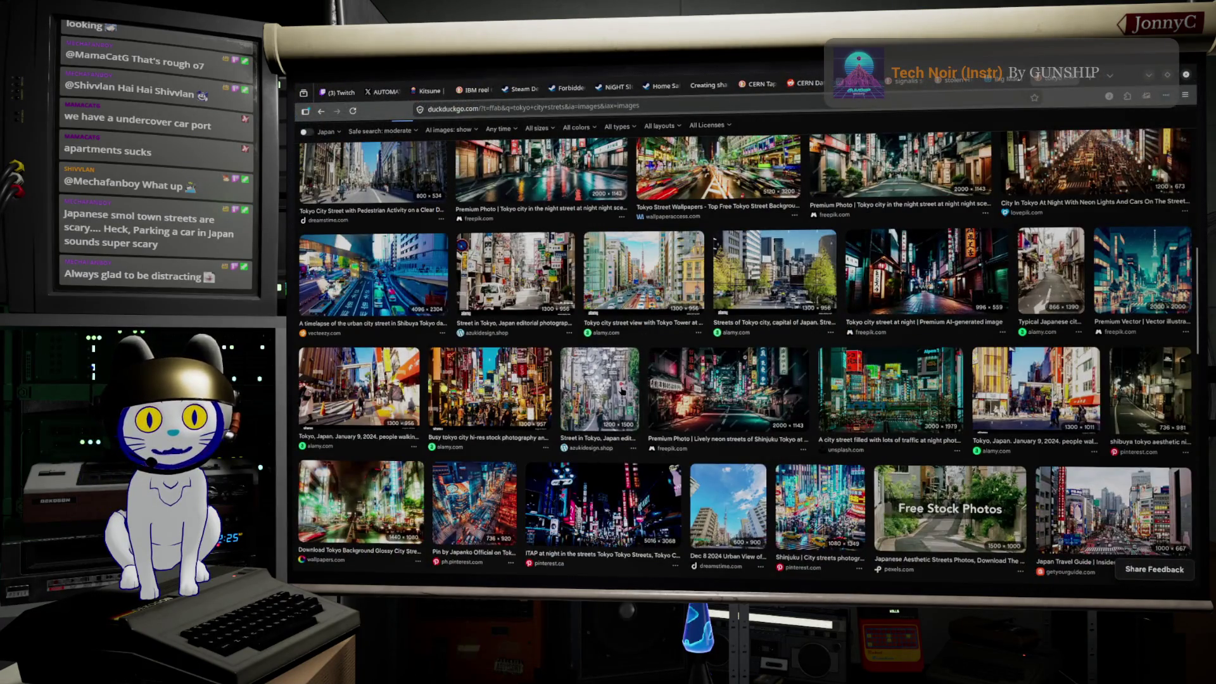
{"action": "scroll", "coordinate": [623, 391], "scroll_direction": "down", "scroll_amount": 3}
{"action": "scroll", "coordinate": [621, 407], "scroll_direction": "down", "scroll_amount": 2}
{"action": "scroll", "coordinate": [620, 409], "scroll_direction": "down", "scroll_amount": 2}
{"action": "scroll", "coordinate": [620, 408], "scroll_direction": "down", "scroll_amount": 1}
{"action": "scroll", "coordinate": [620, 410], "scroll_direction": "down", "scroll_amount": 2}
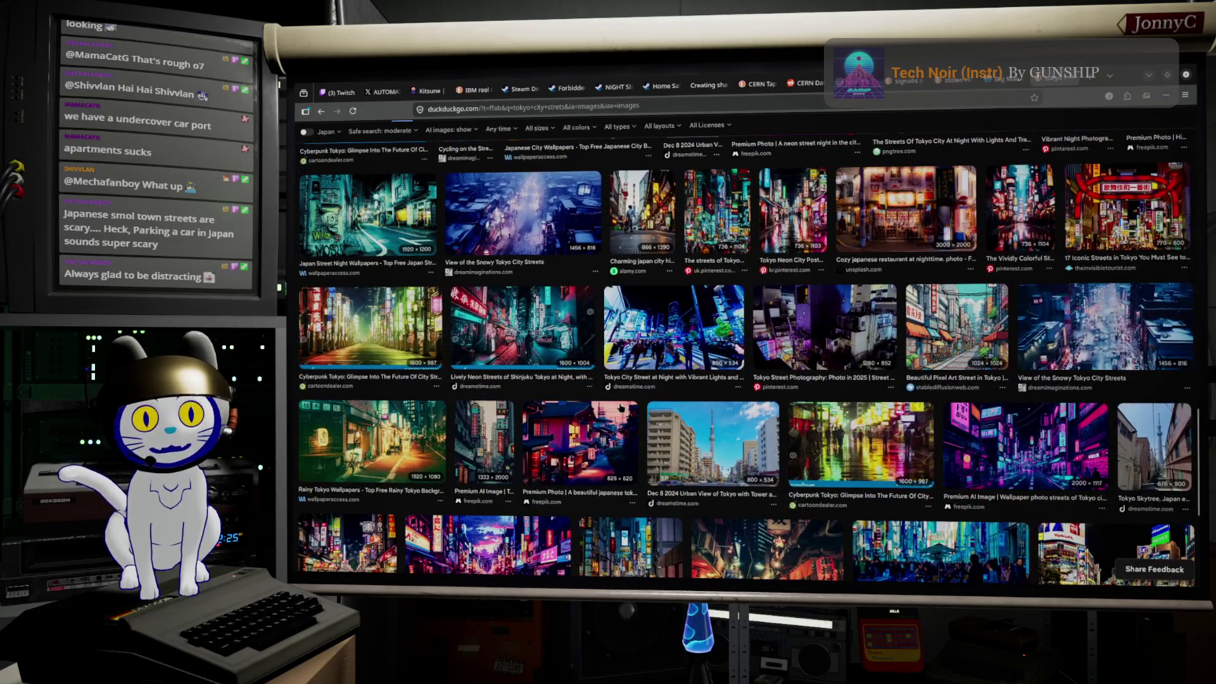
{"action": "scroll", "coordinate": [619, 408], "scroll_direction": "down", "scroll_amount": 1}
{"action": "left_click", "coordinate": [429, 389]}
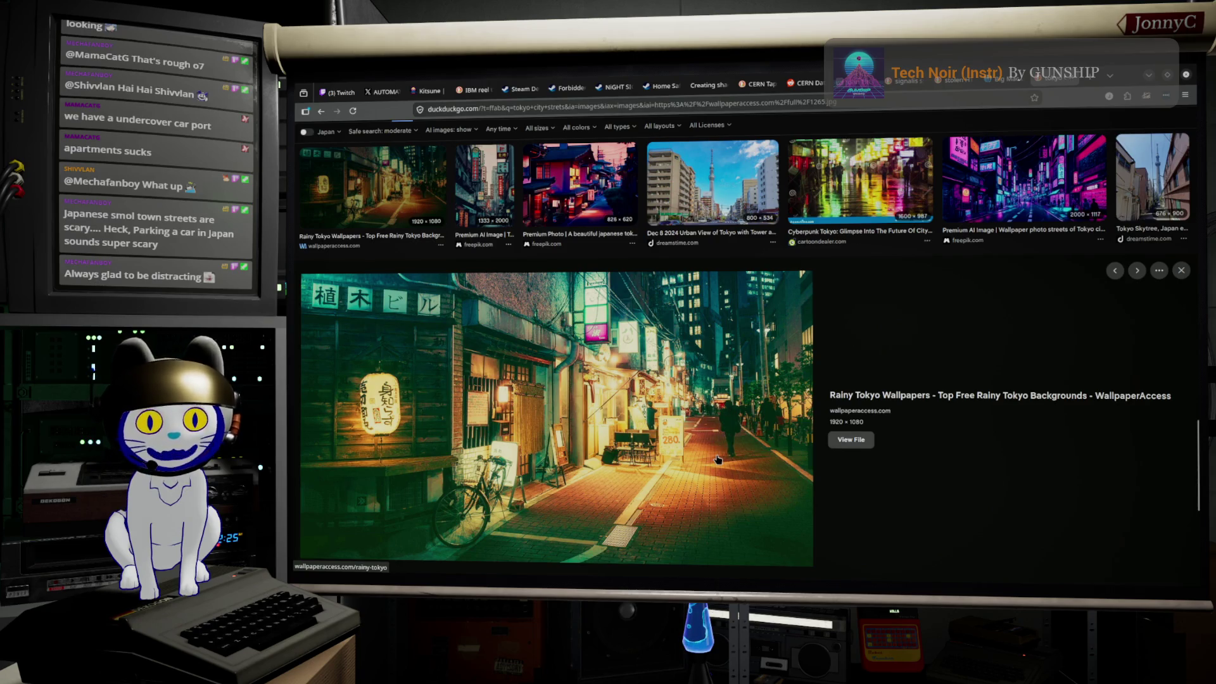
{"action": "scroll", "coordinate": [717, 460], "scroll_direction": "down", "scroll_amount": 1}
{"action": "scroll", "coordinate": [718, 460], "scroll_direction": "down", "scroll_amount": 3}
{"action": "scroll", "coordinate": [717, 460], "scroll_direction": "down", "scroll_amount": 1}
{"action": "scroll", "coordinate": [717, 460], "scroll_direction": "down", "scroll_amount": 1}
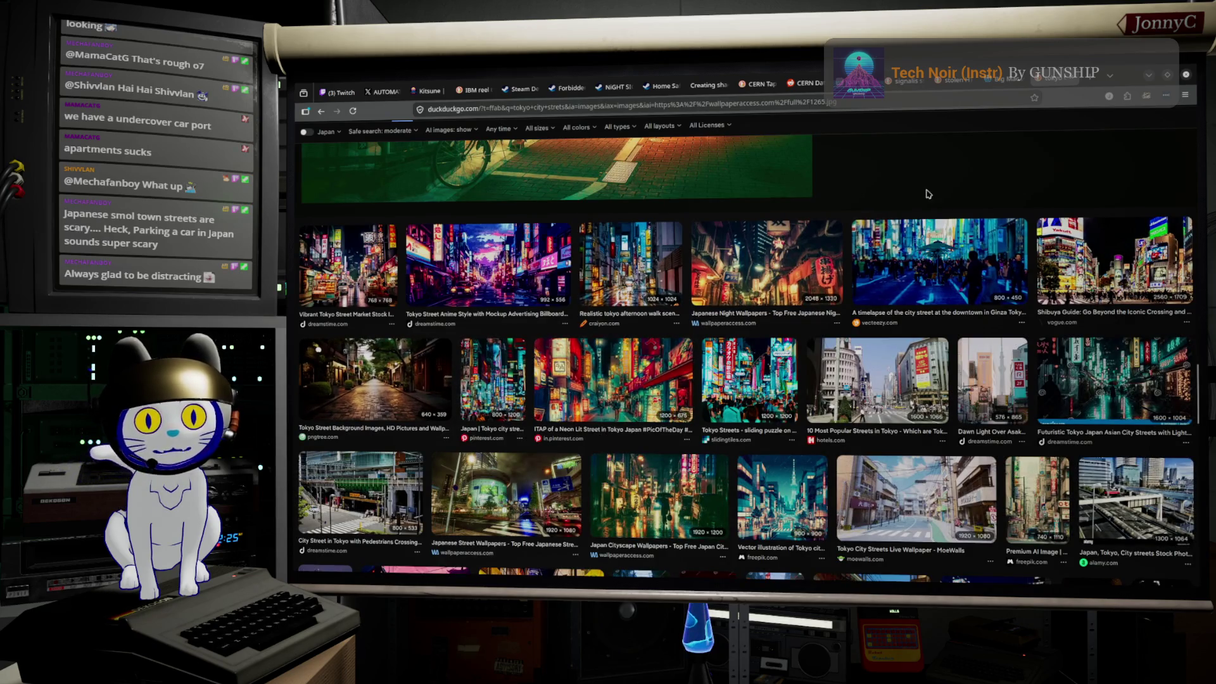
{"action": "left_click", "coordinate": [1148, 75]}
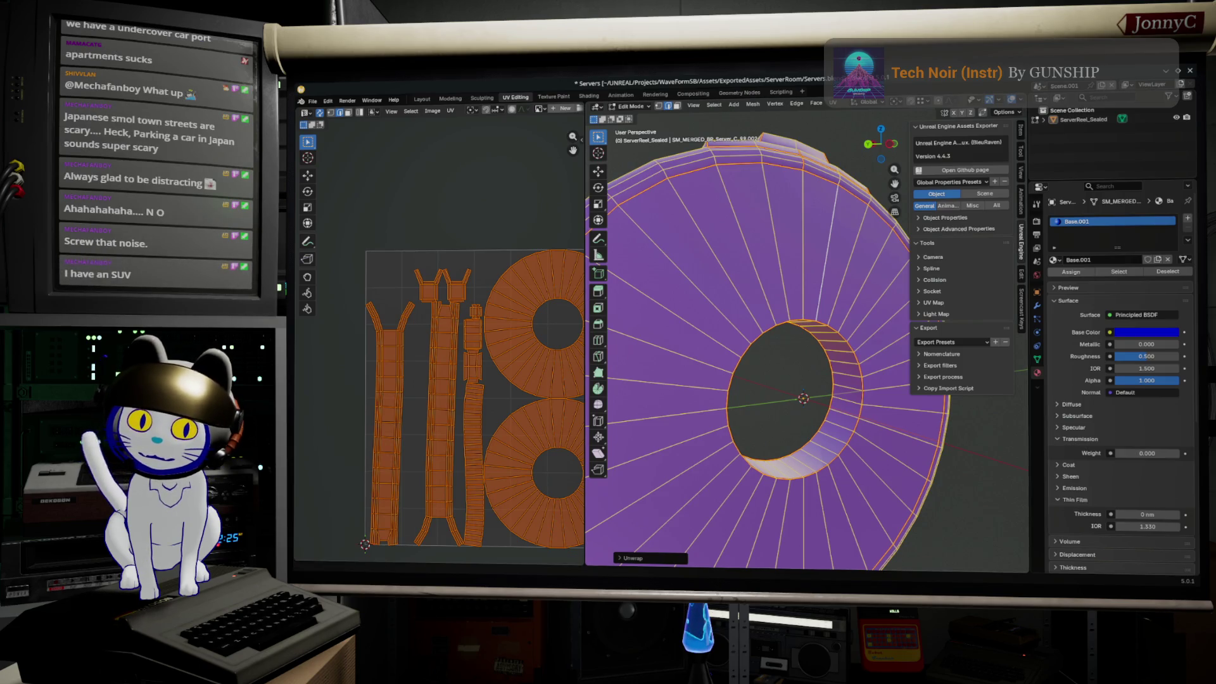
- Switch to the Japanese rural road results and preview the canal road, Hokkaido road and yellow-car photos
{"action": "key", "text": "alt+Tab"}
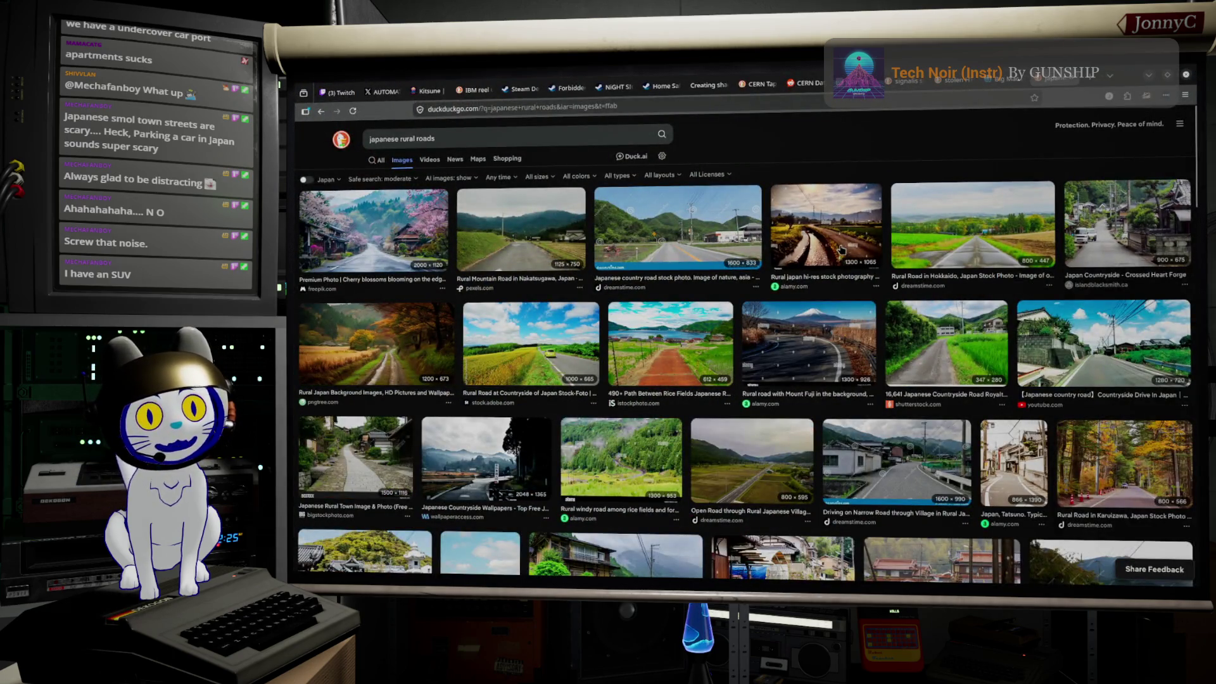
{"action": "left_click", "coordinate": [841, 249]}
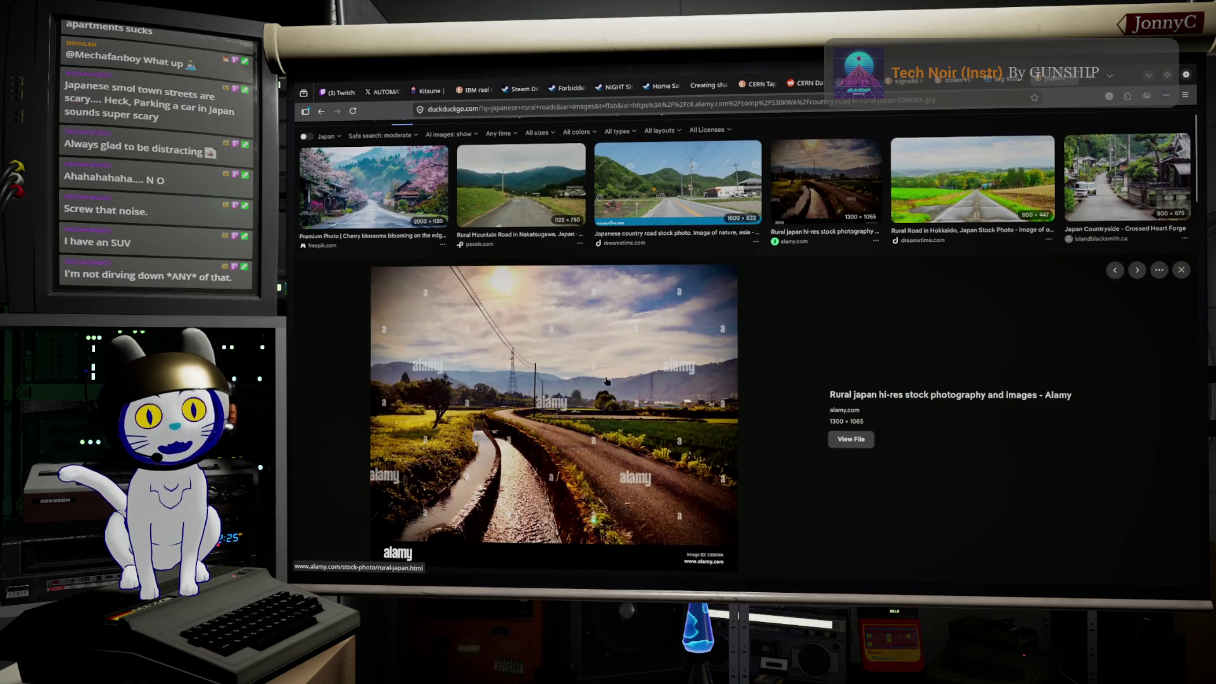
{"action": "left_click", "coordinate": [969, 216]}
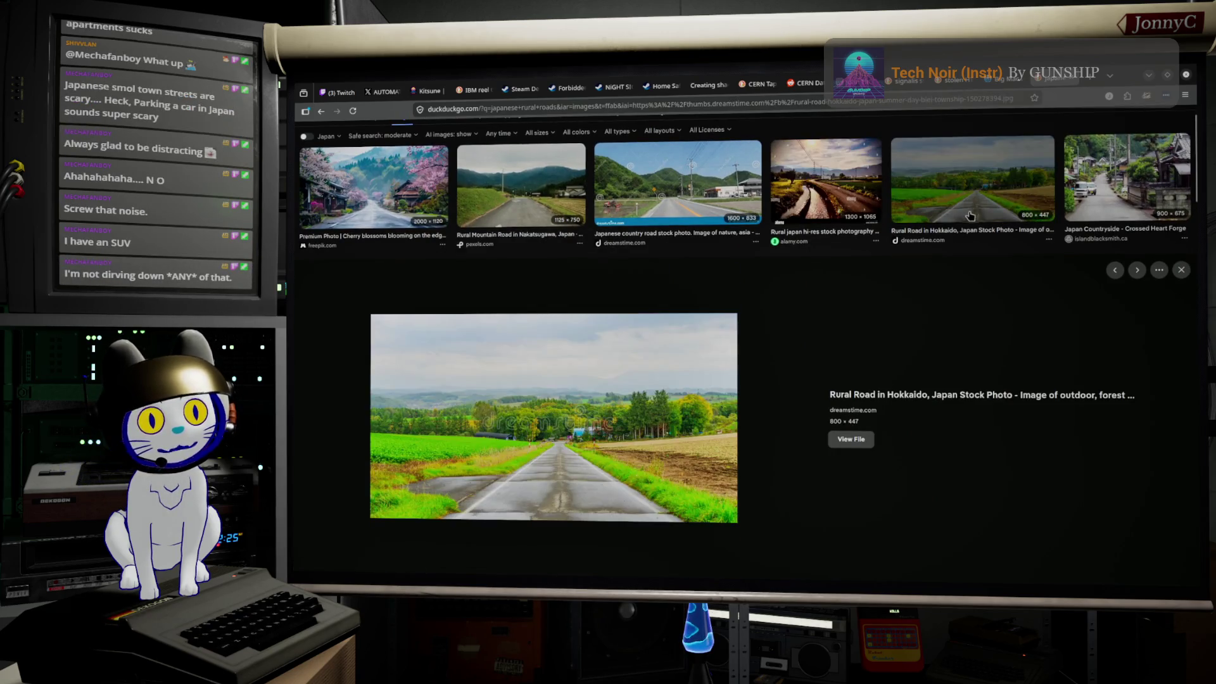
{"action": "scroll", "coordinate": [671, 372], "scroll_direction": "down", "scroll_amount": 3}
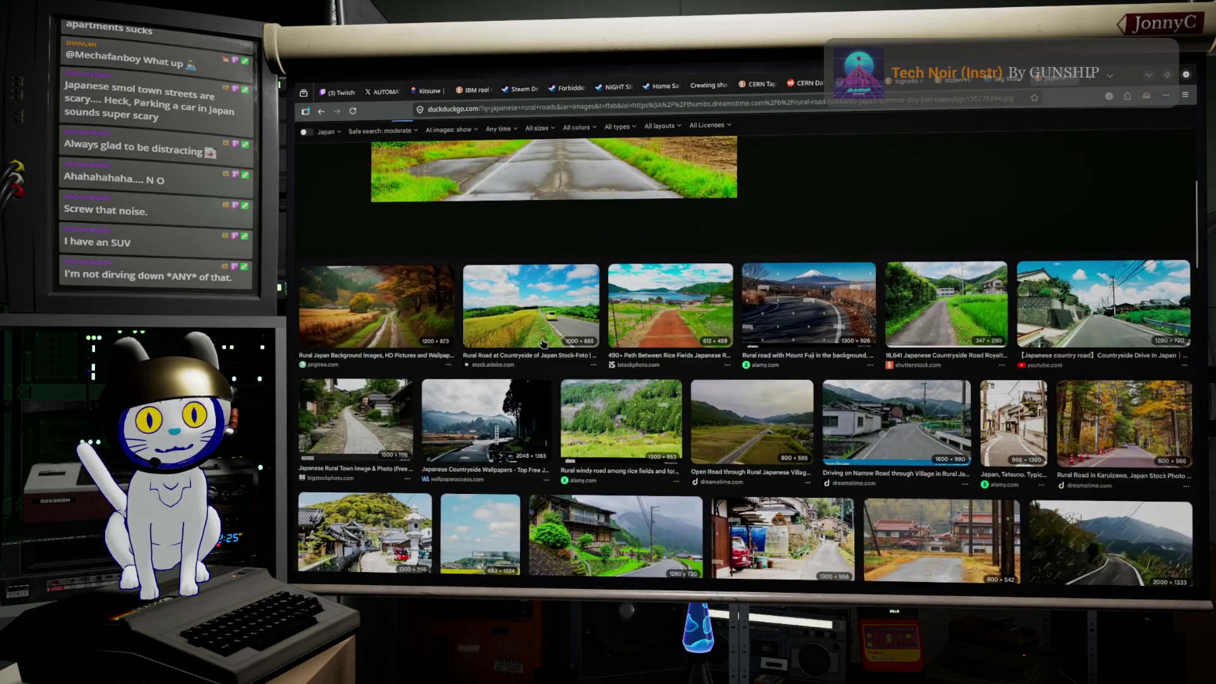
{"action": "left_click", "coordinate": [578, 337]}
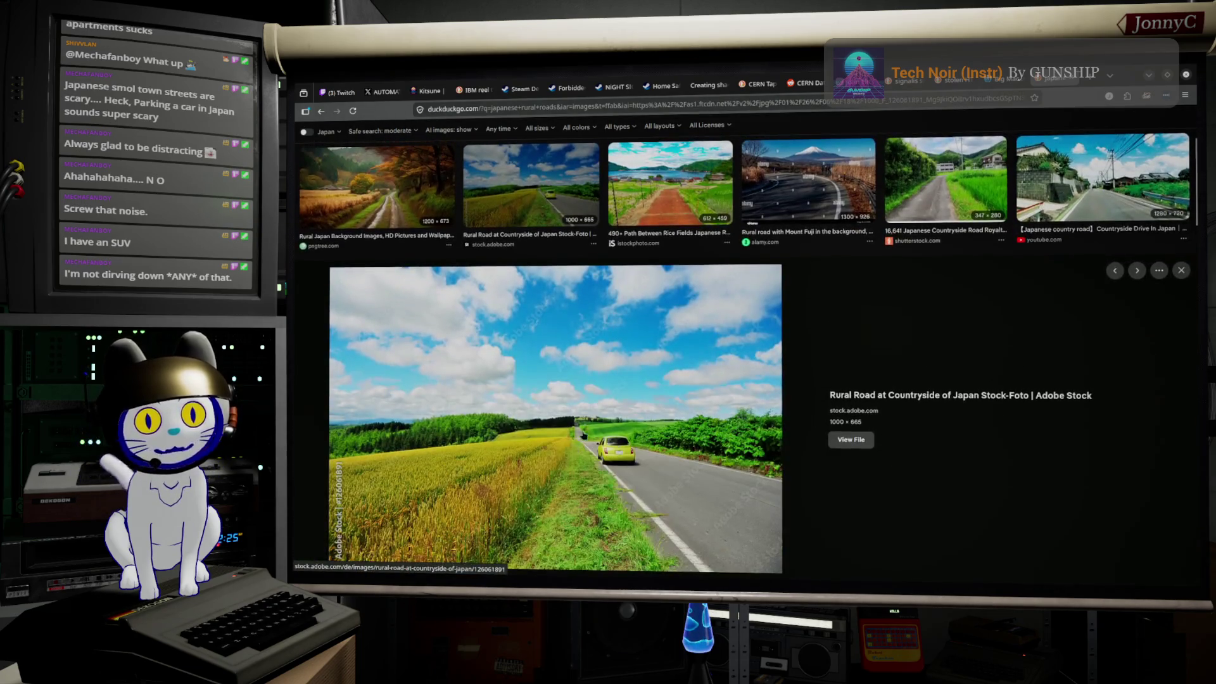
{"action": "scroll", "coordinate": [593, 219], "scroll_direction": "down", "scroll_amount": 3}
{"action": "scroll", "coordinate": [592, 220], "scroll_direction": "down", "scroll_amount": 1}
{"action": "scroll", "coordinate": [597, 220], "scroll_direction": "down", "scroll_amount": 2}
{"action": "scroll", "coordinate": [594, 221], "scroll_direction": "down", "scroll_amount": 2}
{"action": "scroll", "coordinate": [593, 220], "scroll_direction": "down", "scroll_amount": 2}
{"action": "scroll", "coordinate": [596, 221], "scroll_direction": "down", "scroll_amount": 1}
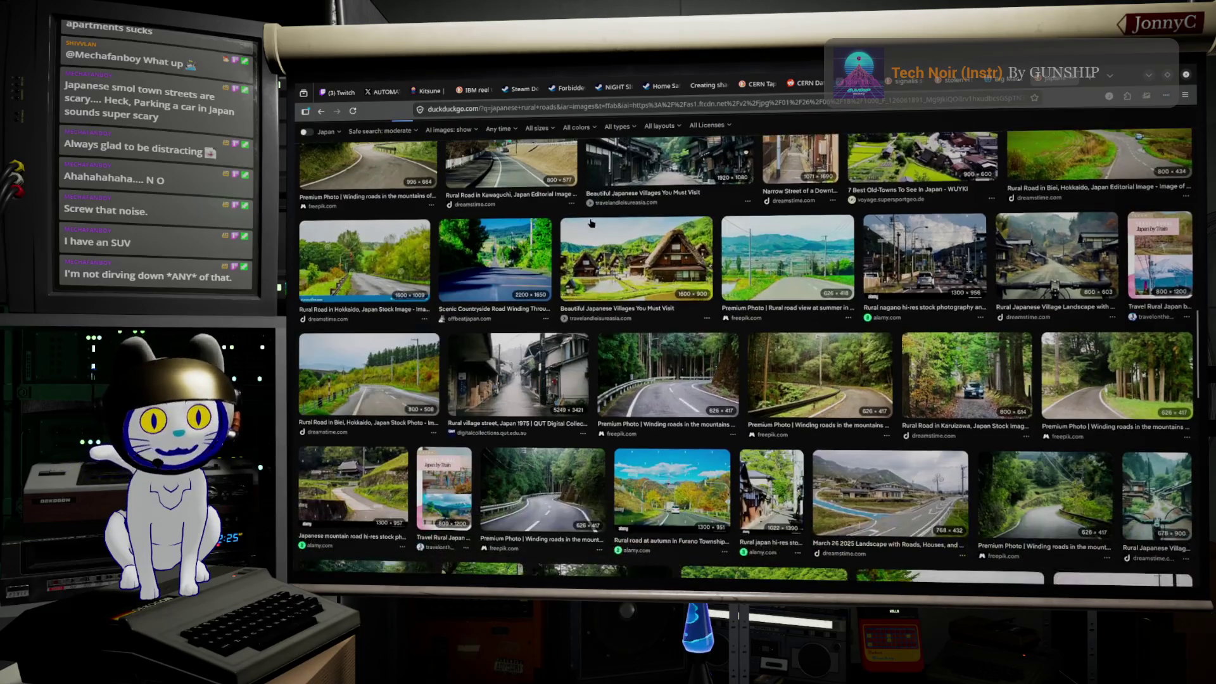
{"action": "scroll", "coordinate": [584, 247], "scroll_direction": "down", "scroll_amount": 2}
{"action": "scroll", "coordinate": [574, 272], "scroll_direction": "down", "scroll_amount": 1}
{"action": "scroll", "coordinate": [574, 272], "scroll_direction": "down", "scroll_amount": 2}
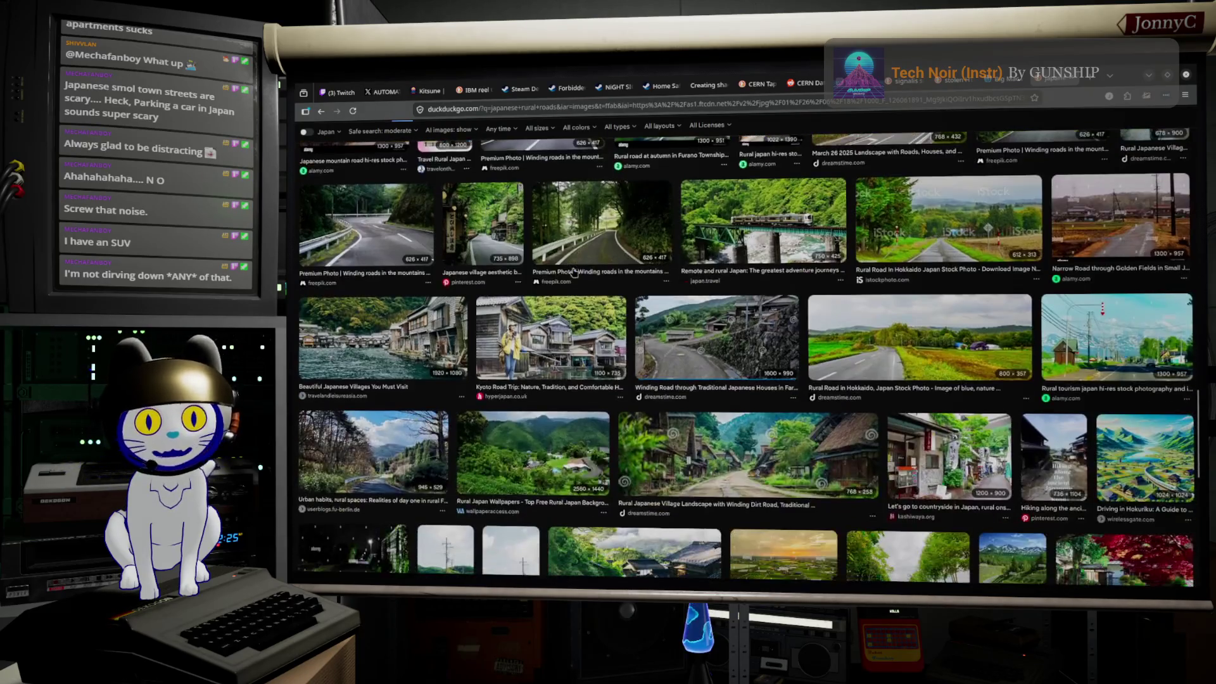
{"action": "scroll", "coordinate": [544, 330], "scroll_direction": "down", "scroll_amount": 1}
{"action": "scroll", "coordinate": [545, 330], "scroll_direction": "down", "scroll_amount": 1}
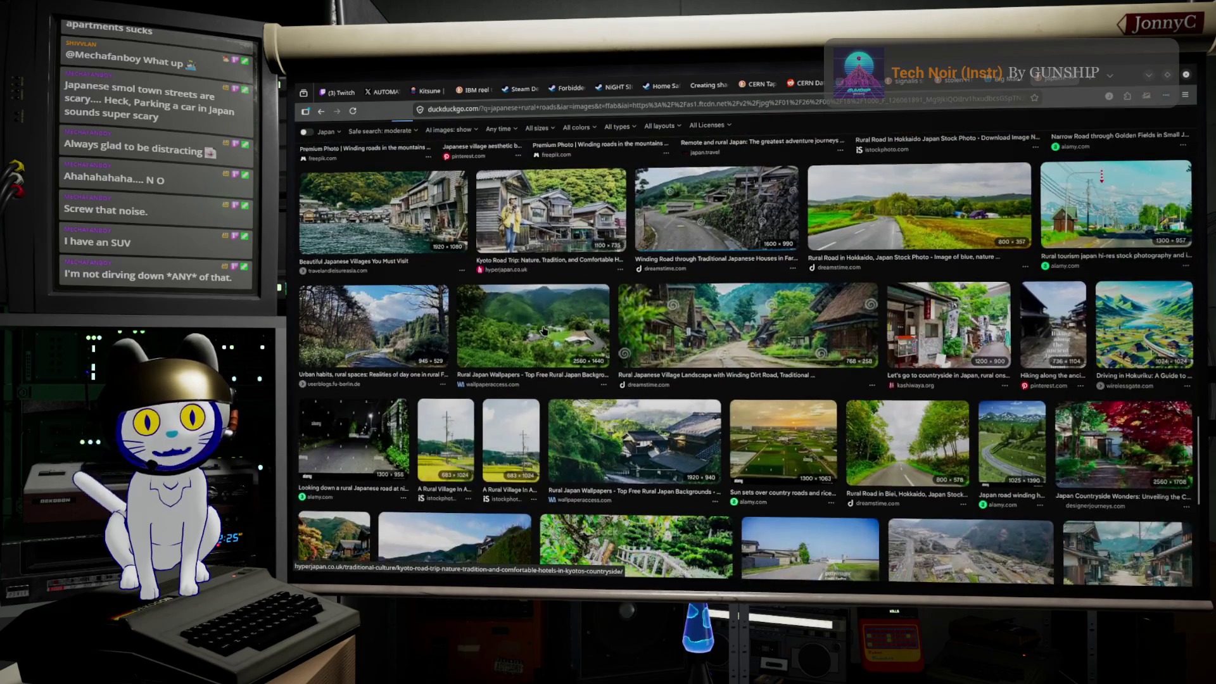
{"action": "scroll", "coordinate": [543, 330], "scroll_direction": "down", "scroll_amount": 3}
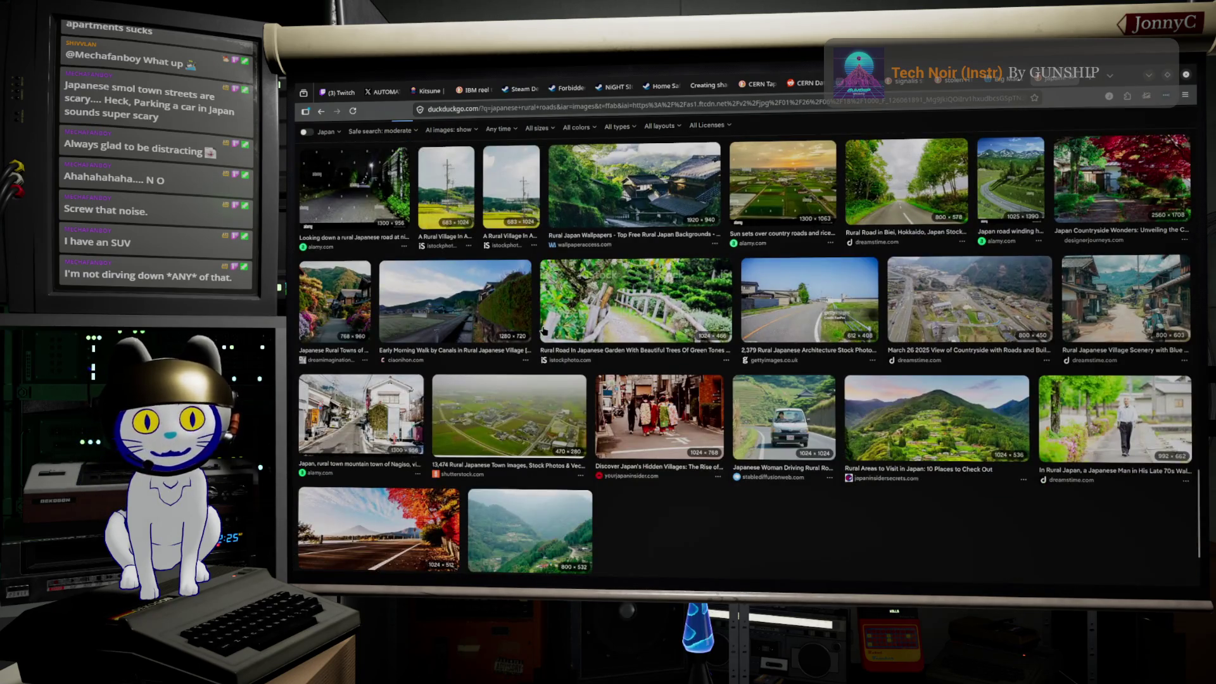
{"action": "scroll", "coordinate": [545, 329], "scroll_direction": "up", "scroll_amount": 3}
{"action": "scroll", "coordinate": [544, 331], "scroll_direction": "down", "scroll_amount": 5}
{"action": "scroll", "coordinate": [544, 332], "scroll_direction": "down", "scroll_amount": 5}
{"action": "scroll", "coordinate": [544, 332], "scroll_direction": "down", "scroll_amount": 5}
- Preview more village and road photos, ending on Early Morning Walk by Canals, then return to Blender
{"action": "left_click", "coordinate": [543, 331]}
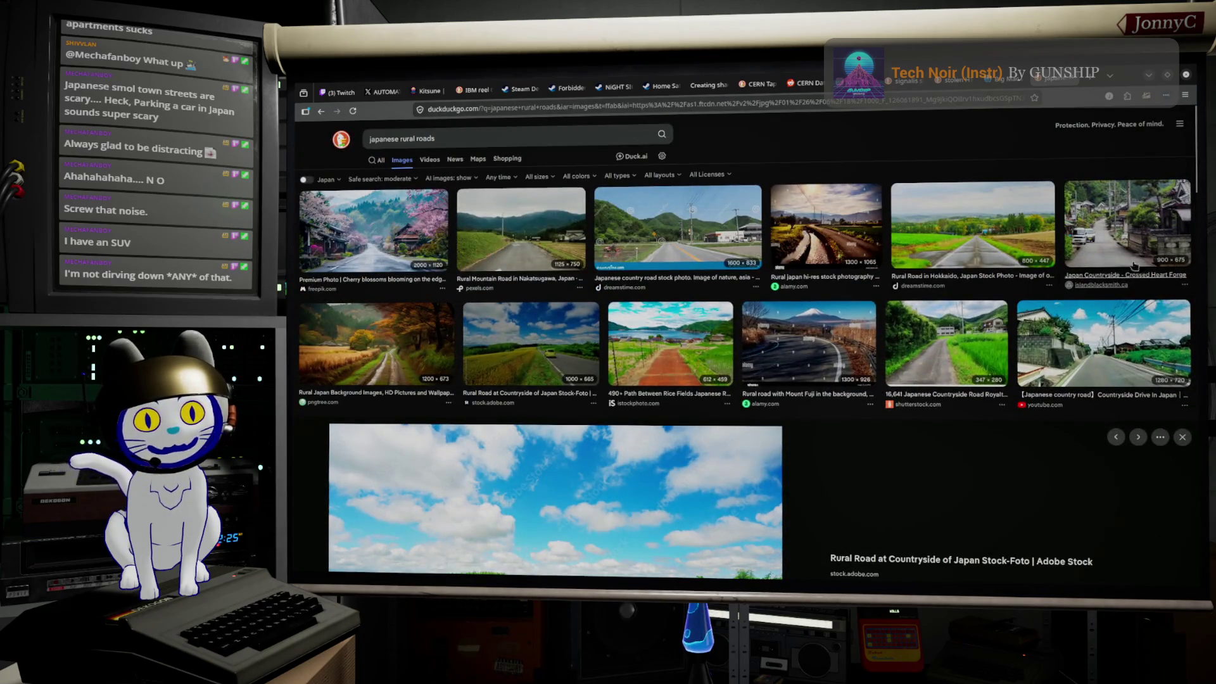
{"action": "left_click", "coordinate": [1123, 211]}
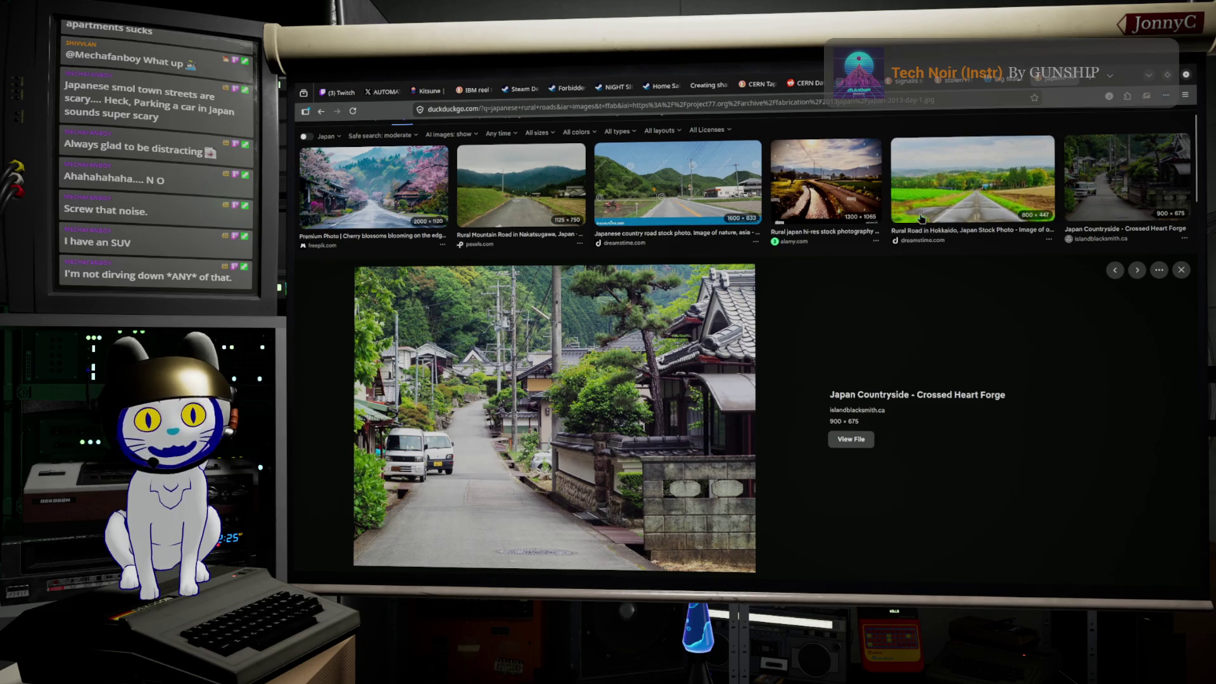
{"action": "left_click", "coordinate": [941, 203]}
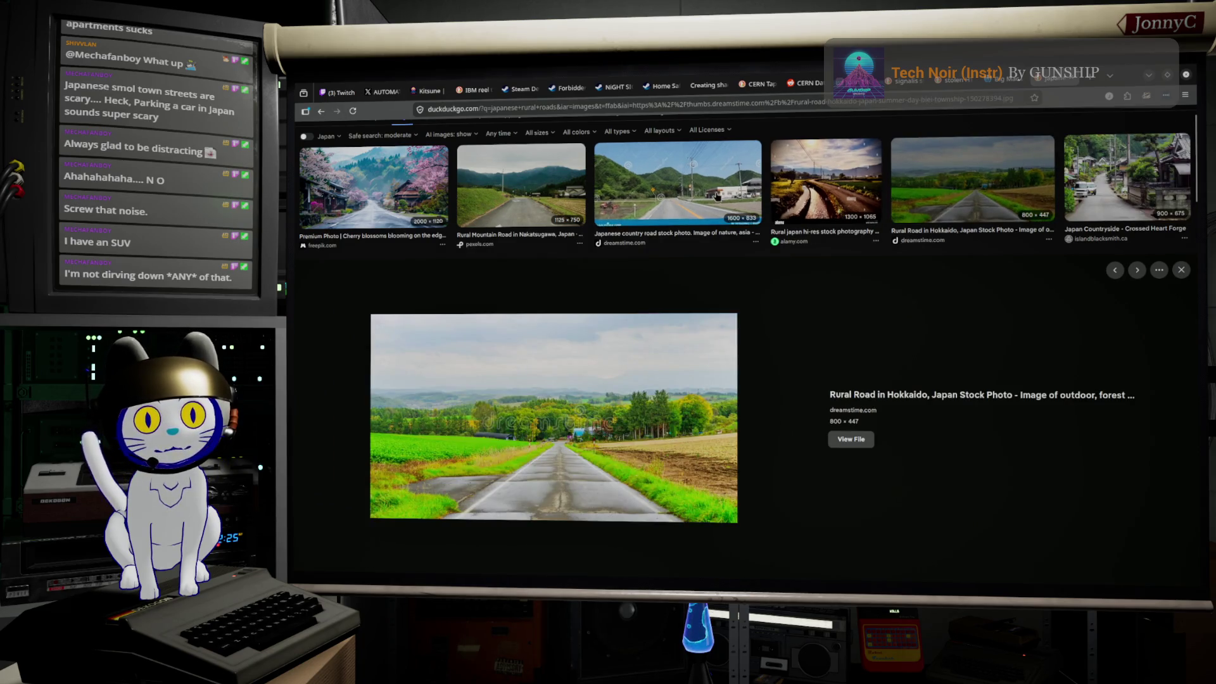
{"action": "left_click", "coordinate": [790, 178]}
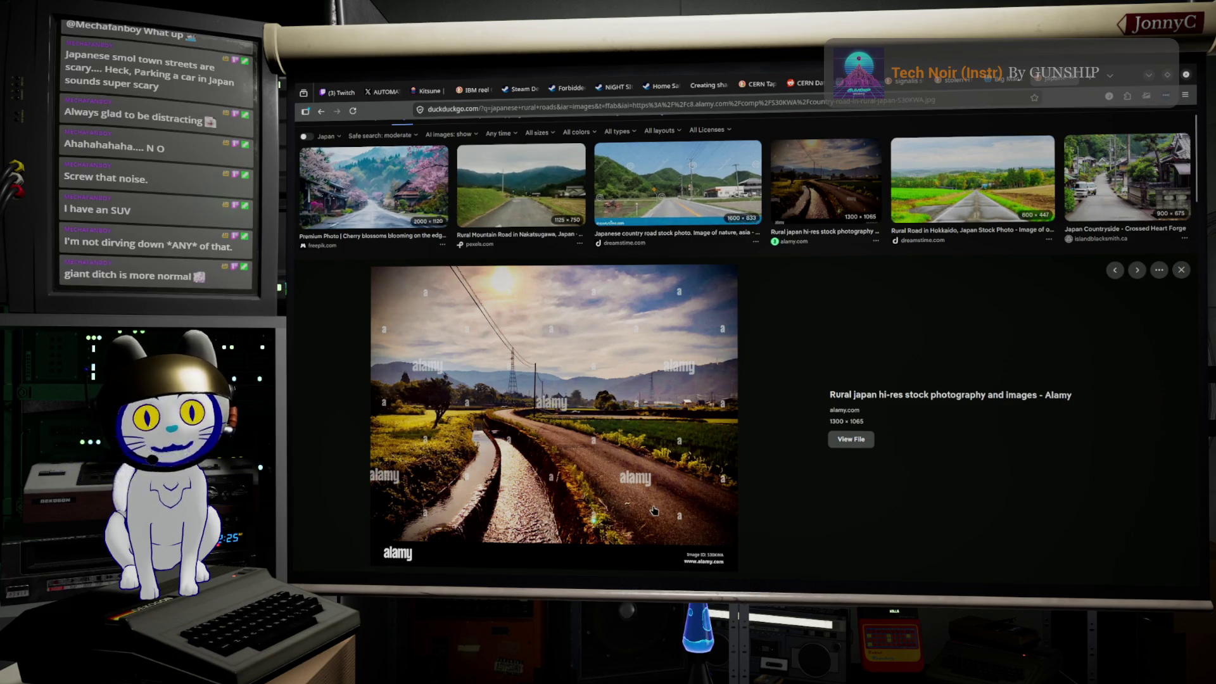
{"action": "scroll", "coordinate": [618, 380], "scroll_direction": "down", "scroll_amount": 5}
{"action": "scroll", "coordinate": [584, 482], "scroll_direction": "down", "scroll_amount": 1}
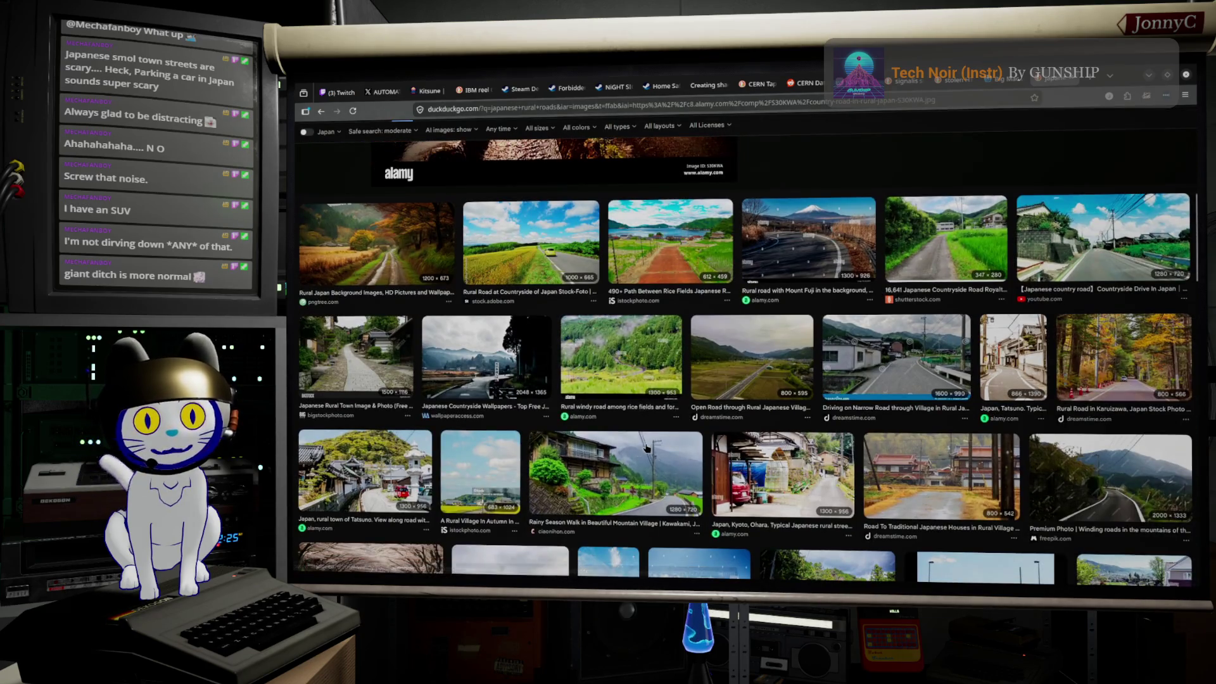
{"action": "scroll", "coordinate": [618, 380], "scroll_direction": "down", "scroll_amount": 2}
{"action": "left_click", "coordinate": [366, 343]}
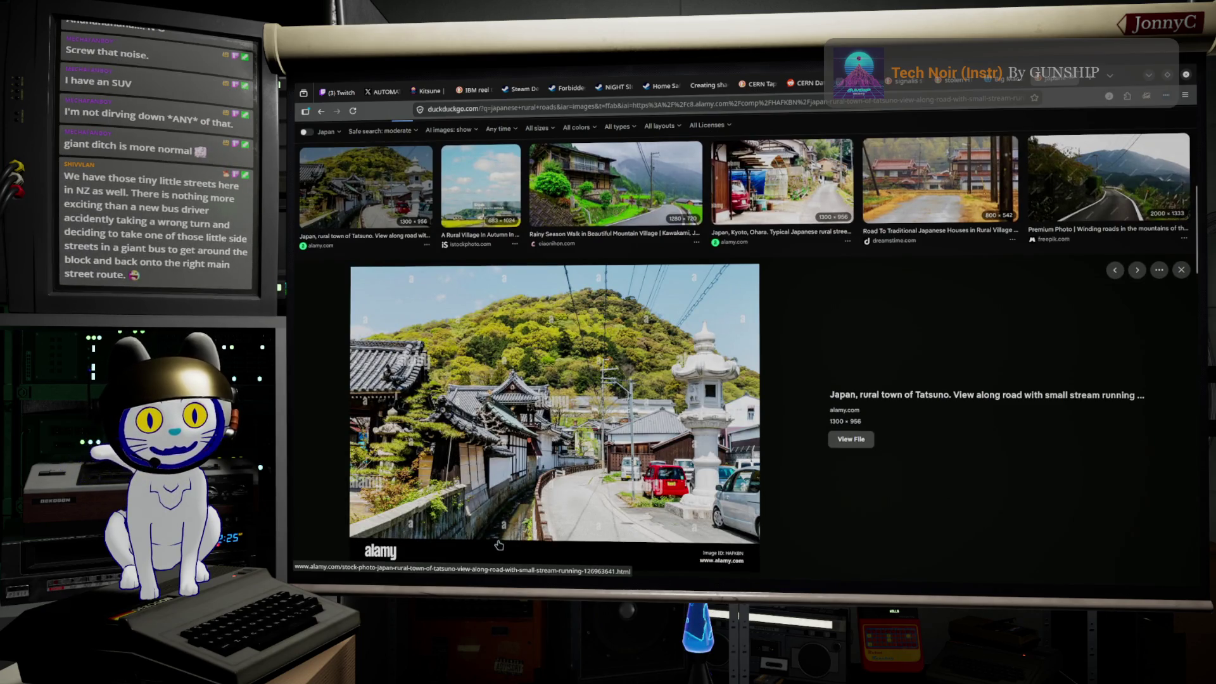
{"action": "scroll", "coordinate": [623, 483], "scroll_direction": "down", "scroll_amount": 5}
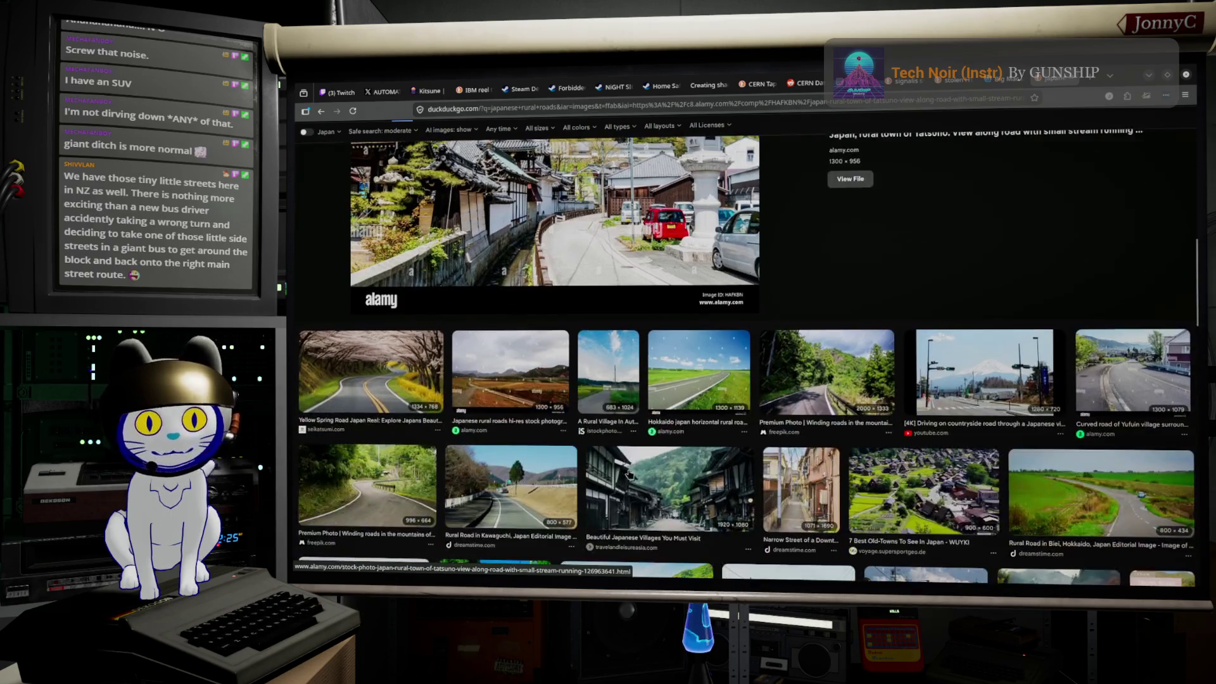
{"action": "scroll", "coordinate": [653, 434], "scroll_direction": "down", "scroll_amount": 3}
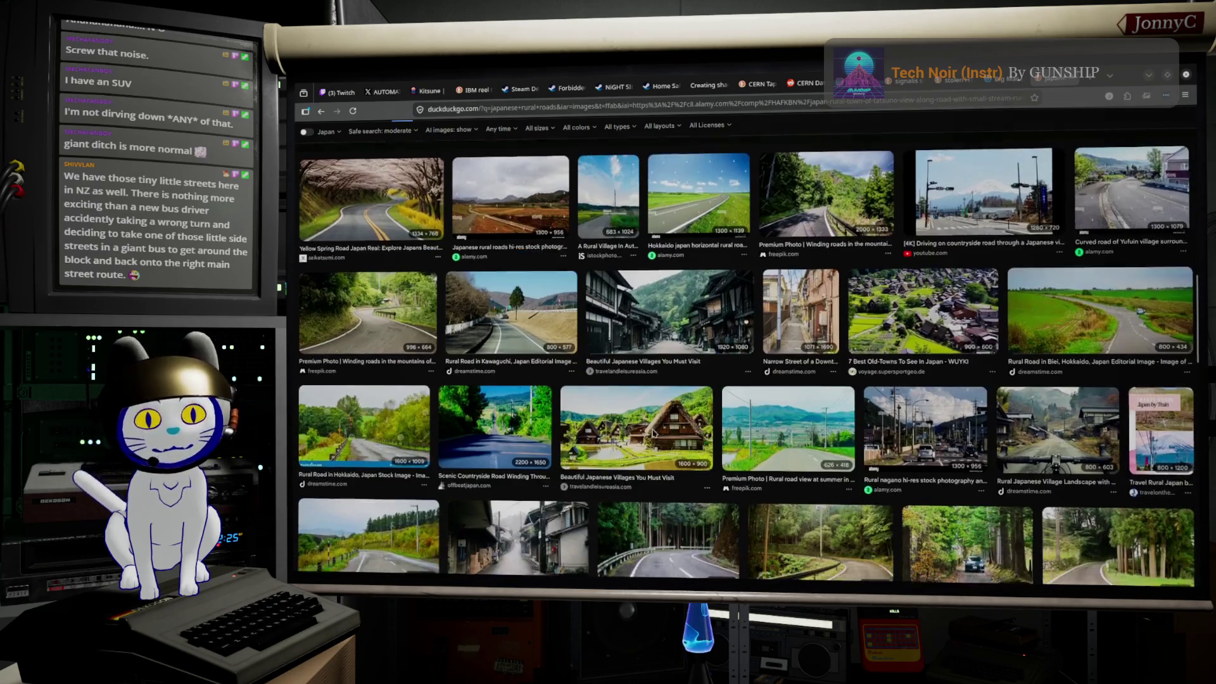
{"action": "scroll", "coordinate": [653, 432], "scroll_direction": "down", "scroll_amount": 2}
{"action": "scroll", "coordinate": [651, 434], "scroll_direction": "down", "scroll_amount": 4}
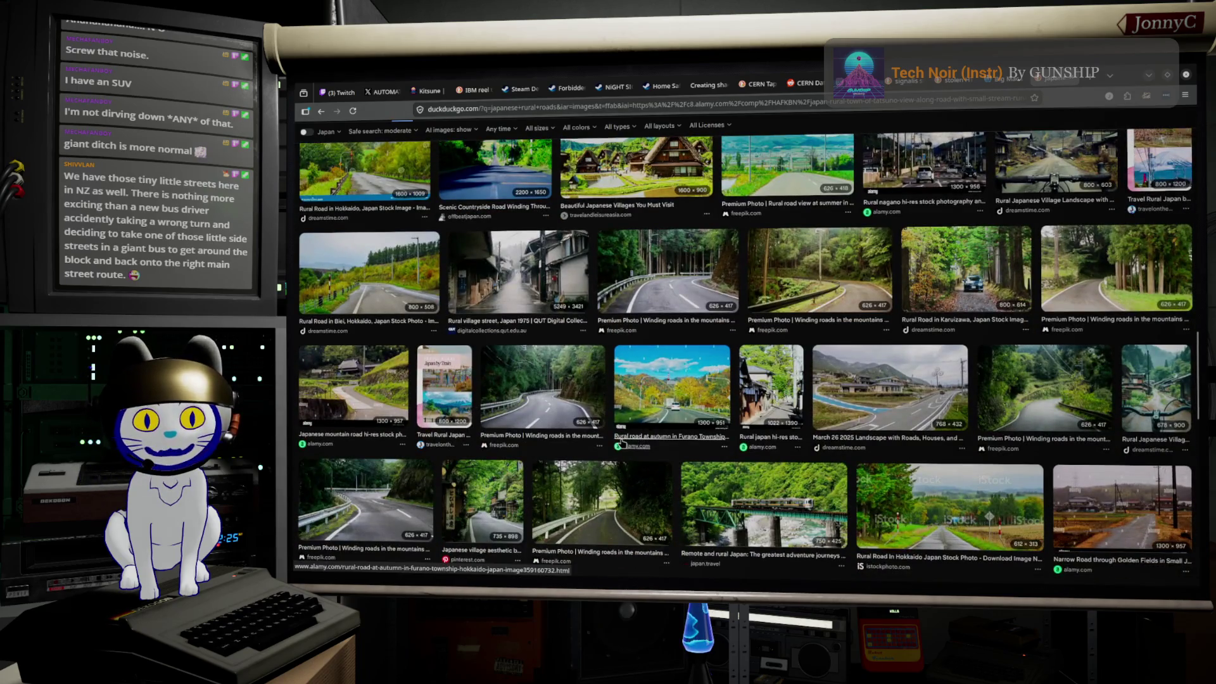
{"action": "scroll", "coordinate": [622, 444], "scroll_direction": "down", "scroll_amount": 2}
{"action": "scroll", "coordinate": [761, 380], "scroll_direction": "down", "scroll_amount": 2}
{"action": "scroll", "coordinate": [939, 306], "scroll_direction": "down", "scroll_amount": 1}
{"action": "scroll", "coordinate": [938, 305], "scroll_direction": "down", "scroll_amount": 3}
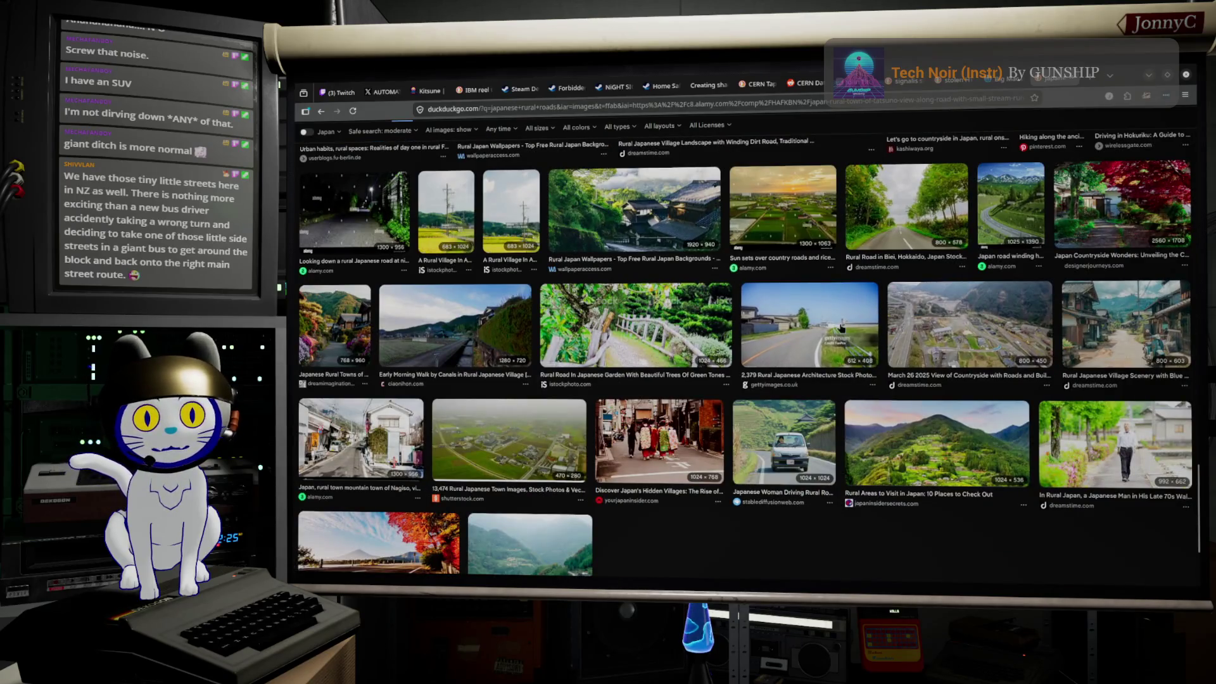
{"action": "left_click", "coordinate": [489, 362]}
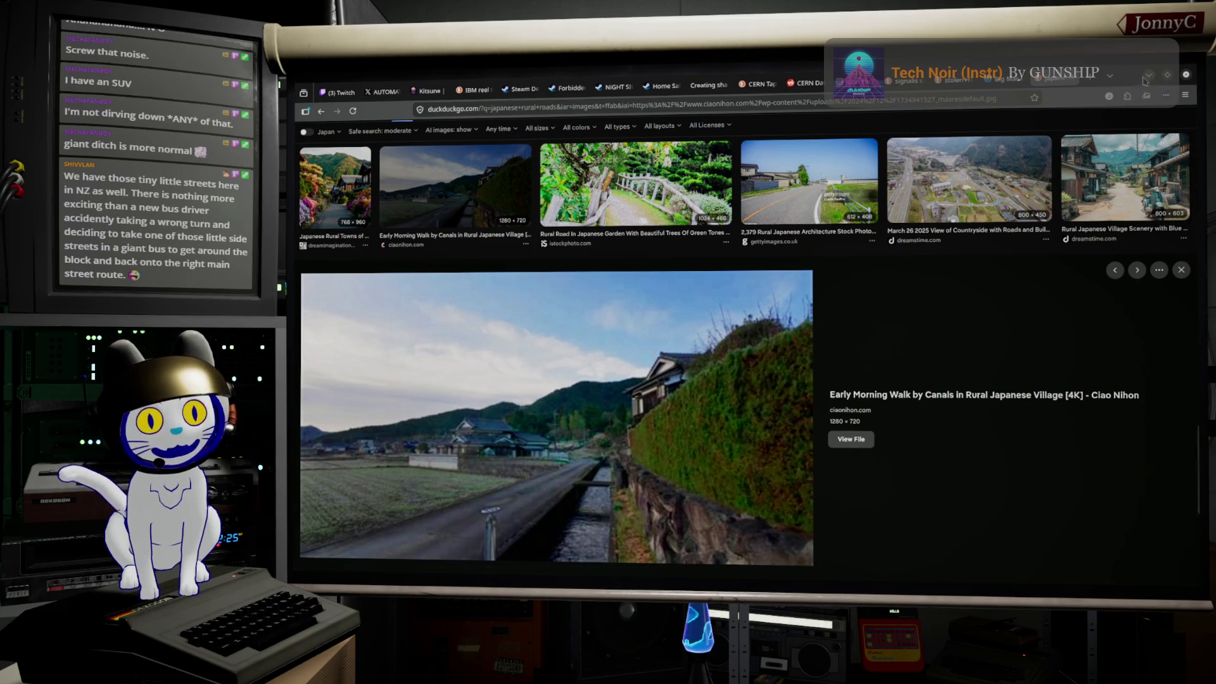
{"action": "key", "text": "alt+Tab"}
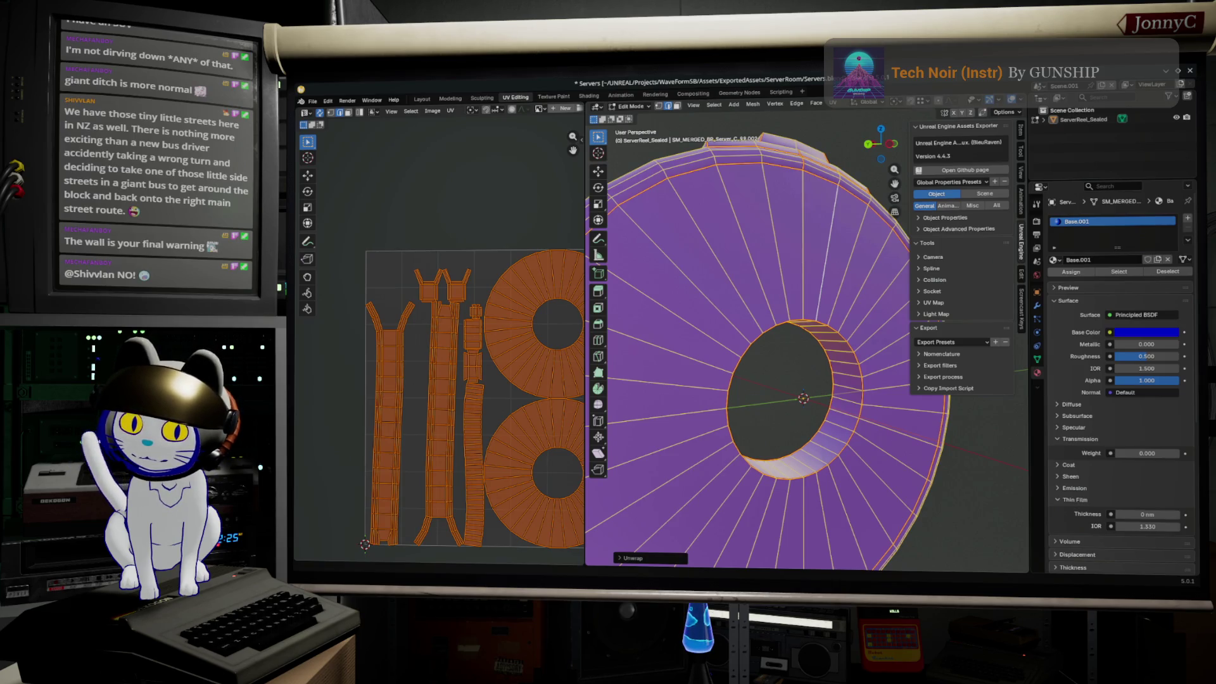
- Switch from Blender to the browser's highway 63 image results
{"action": "key", "text": "alt+Tab"}
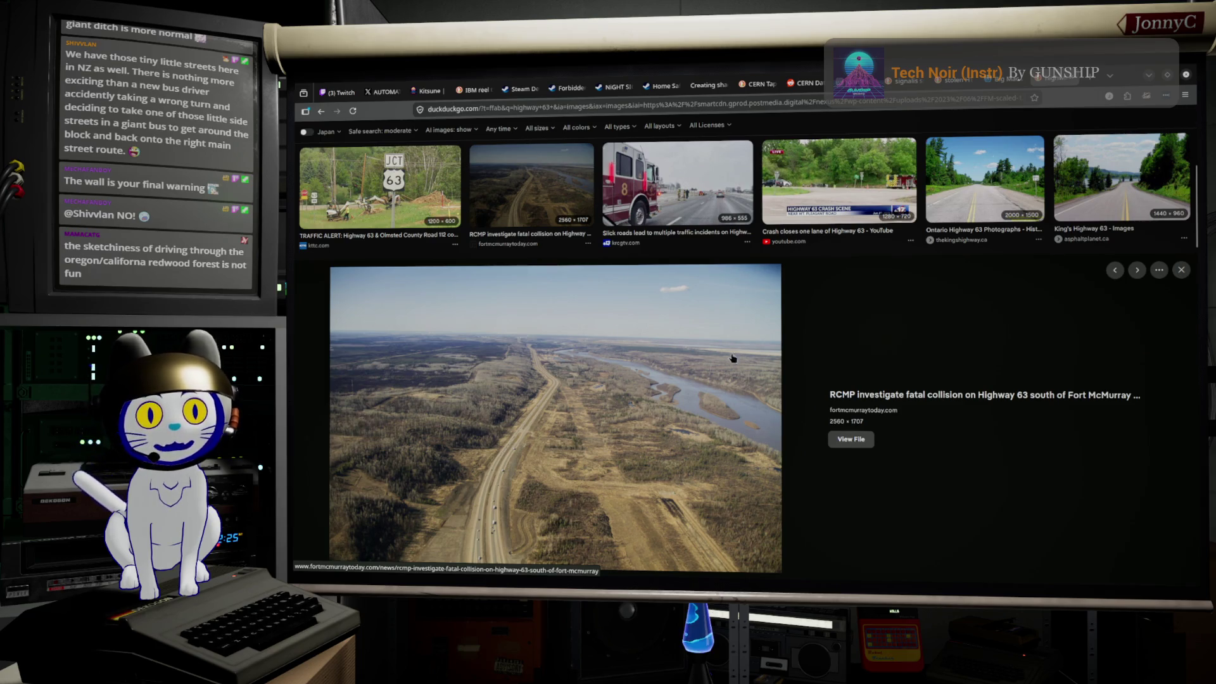
- Preview the Ontario, New Zealand, Fort McMurray, Thickwood Boulevard and Twinning highway 63 photos, then hide the browser
{"action": "left_click", "coordinate": [984, 197]}
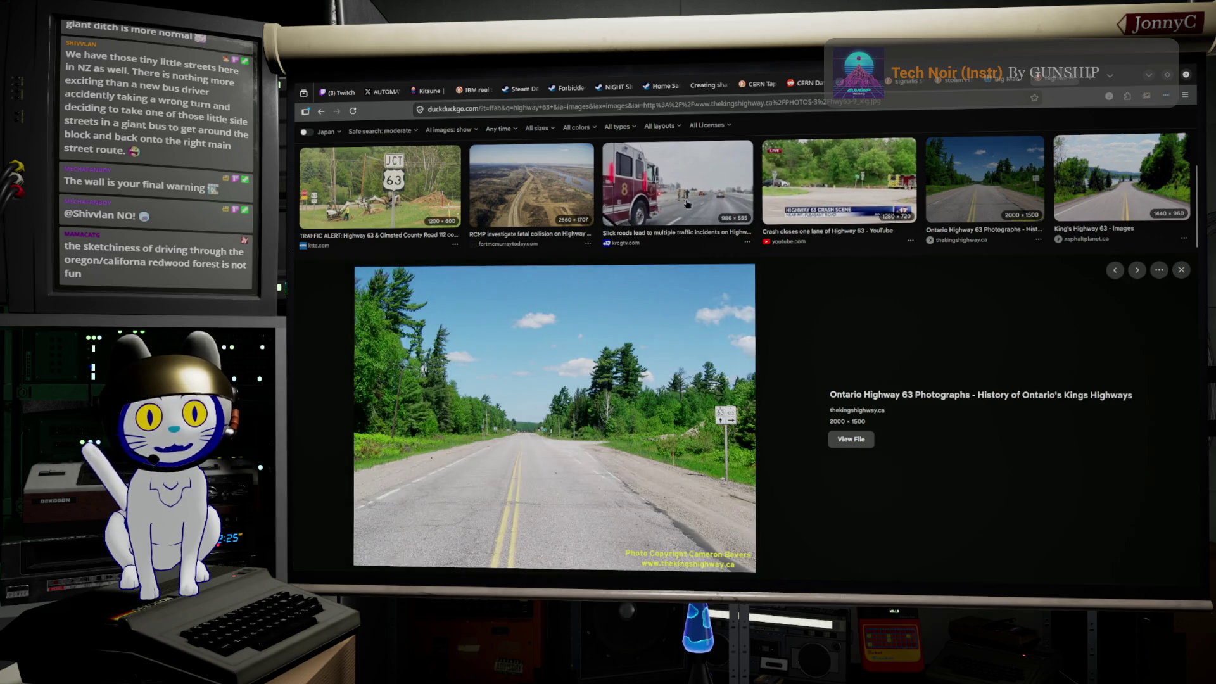
{"action": "scroll", "coordinate": [510, 370], "scroll_direction": "down", "scroll_amount": 3}
{"action": "scroll", "coordinate": [532, 314], "scroll_direction": "down", "scroll_amount": 1}
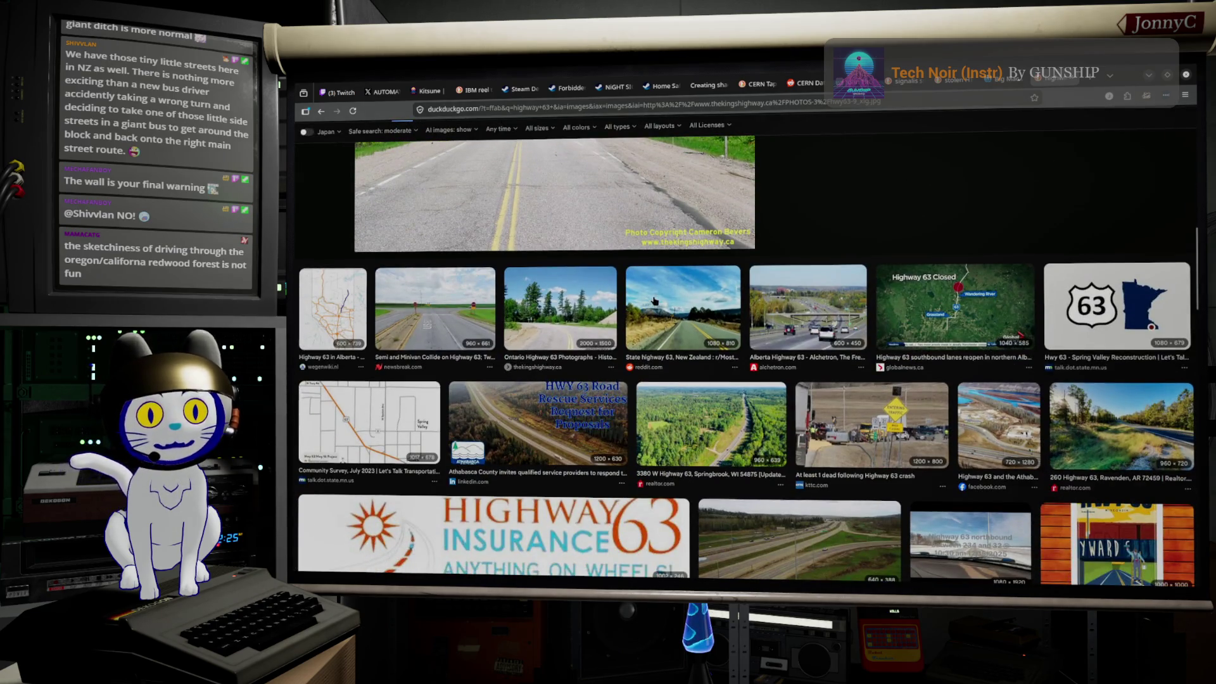
{"action": "left_click", "coordinate": [656, 302]}
{"action": "scroll", "coordinate": [657, 303], "scroll_direction": "up", "scroll_amount": 2}
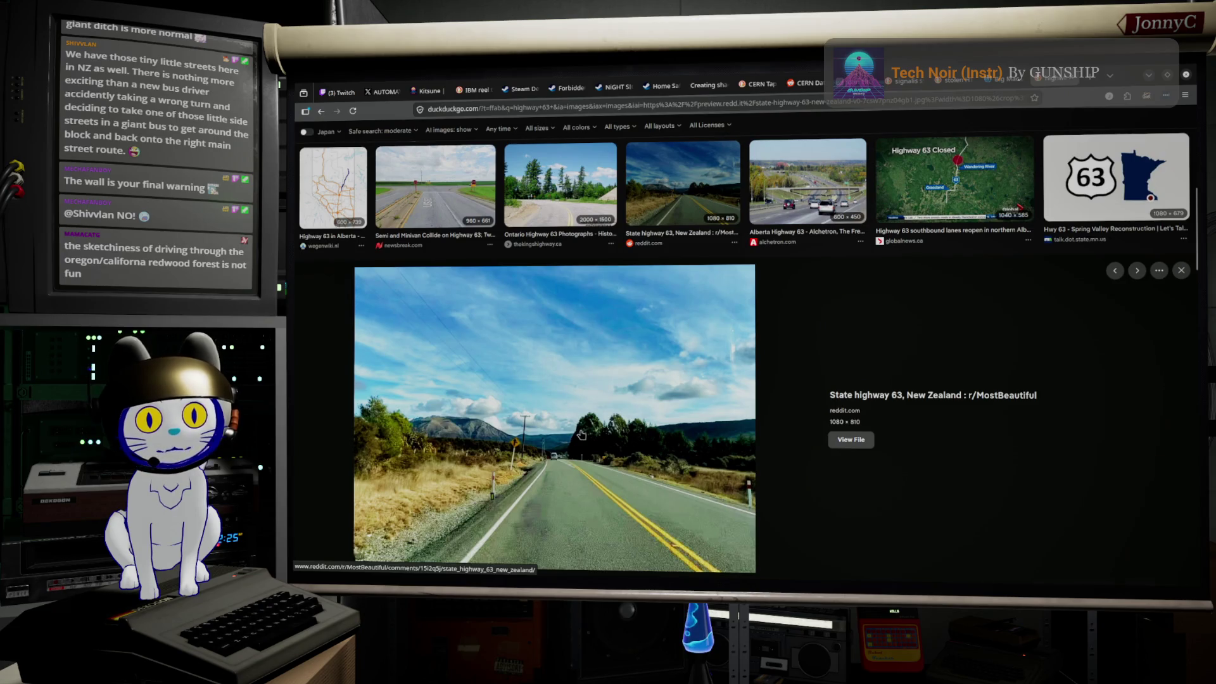
{"action": "scroll", "coordinate": [582, 435], "scroll_direction": "down", "scroll_amount": 2}
{"action": "scroll", "coordinate": [582, 434], "scroll_direction": "down", "scroll_amount": 2}
{"action": "scroll", "coordinate": [581, 434], "scroll_direction": "down", "scroll_amount": 1}
{"action": "scroll", "coordinate": [582, 435], "scroll_direction": "down", "scroll_amount": 1}
{"action": "scroll", "coordinate": [581, 434], "scroll_direction": "down", "scroll_amount": 1}
{"action": "scroll", "coordinate": [551, 399], "scroll_direction": "down", "scroll_amount": 3}
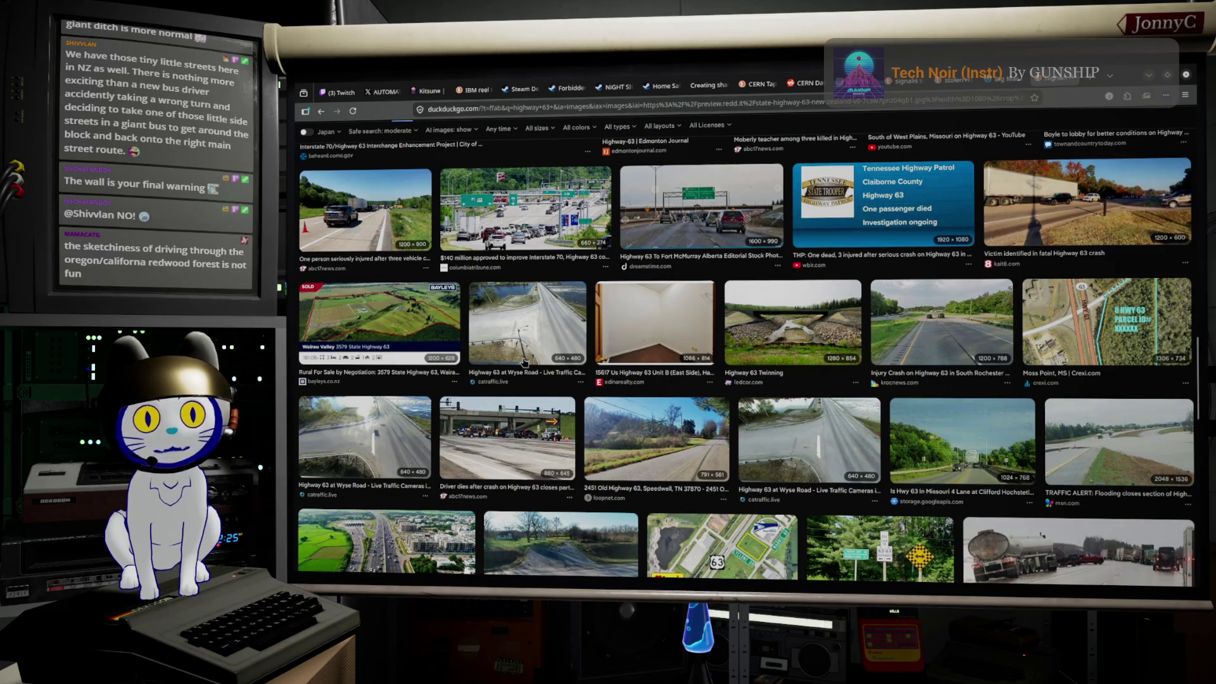
{"action": "scroll", "coordinate": [524, 362], "scroll_direction": "down", "scroll_amount": 2}
{"action": "scroll", "coordinate": [524, 362], "scroll_direction": "down", "scroll_amount": 2}
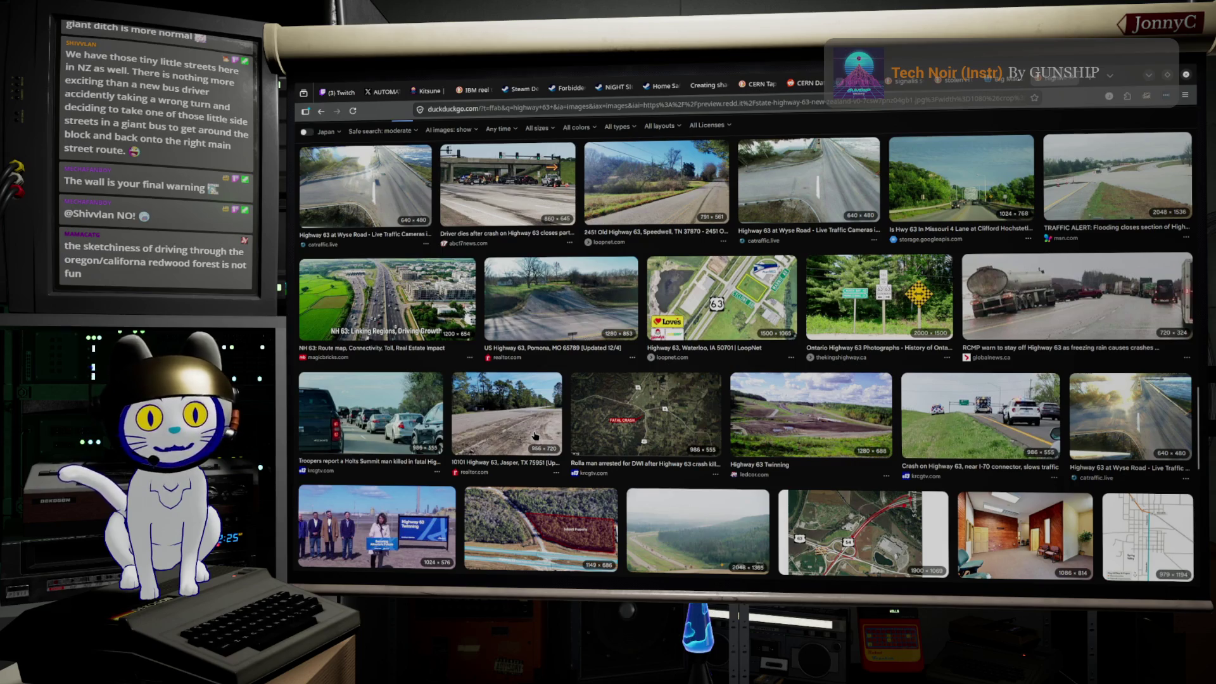
{"action": "scroll", "coordinate": [526, 448], "scroll_direction": "down", "scroll_amount": 1}
{"action": "scroll", "coordinate": [535, 436], "scroll_direction": "down", "scroll_amount": 3}
{"action": "scroll", "coordinate": [534, 436], "scroll_direction": "down", "scroll_amount": 3}
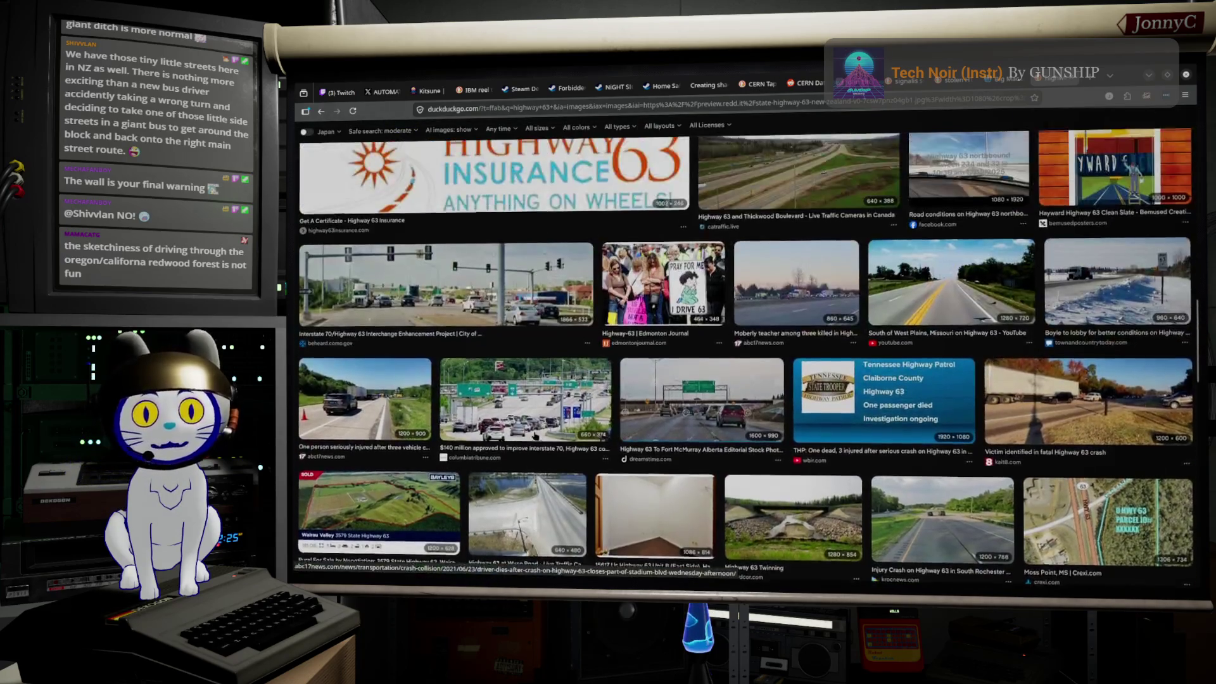
{"action": "left_click", "coordinate": [535, 436]}
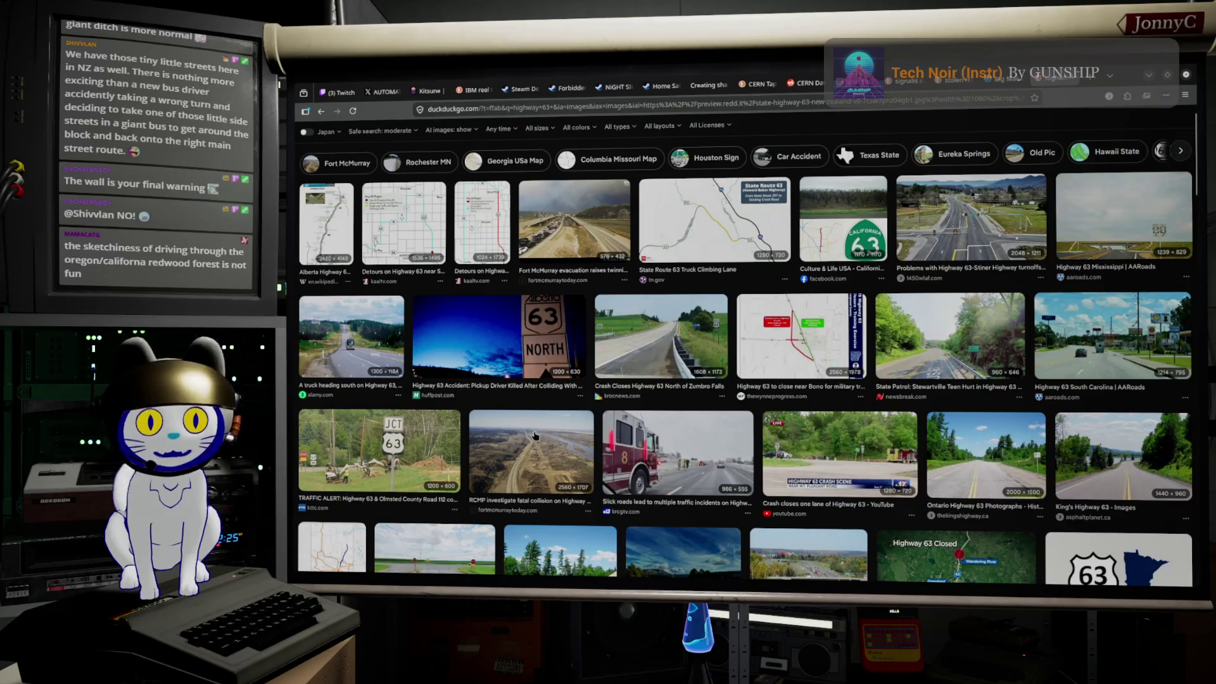
{"action": "scroll", "coordinate": [535, 436], "scroll_direction": "up", "scroll_amount": 1}
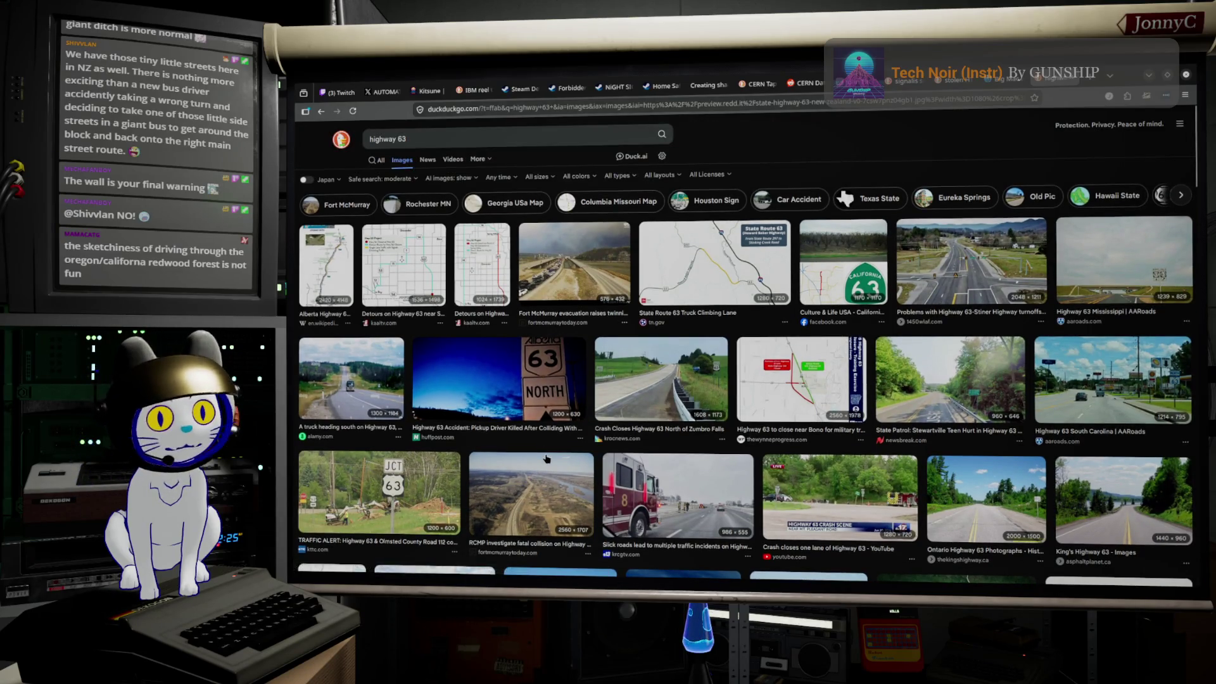
{"action": "left_click", "coordinate": [586, 274]}
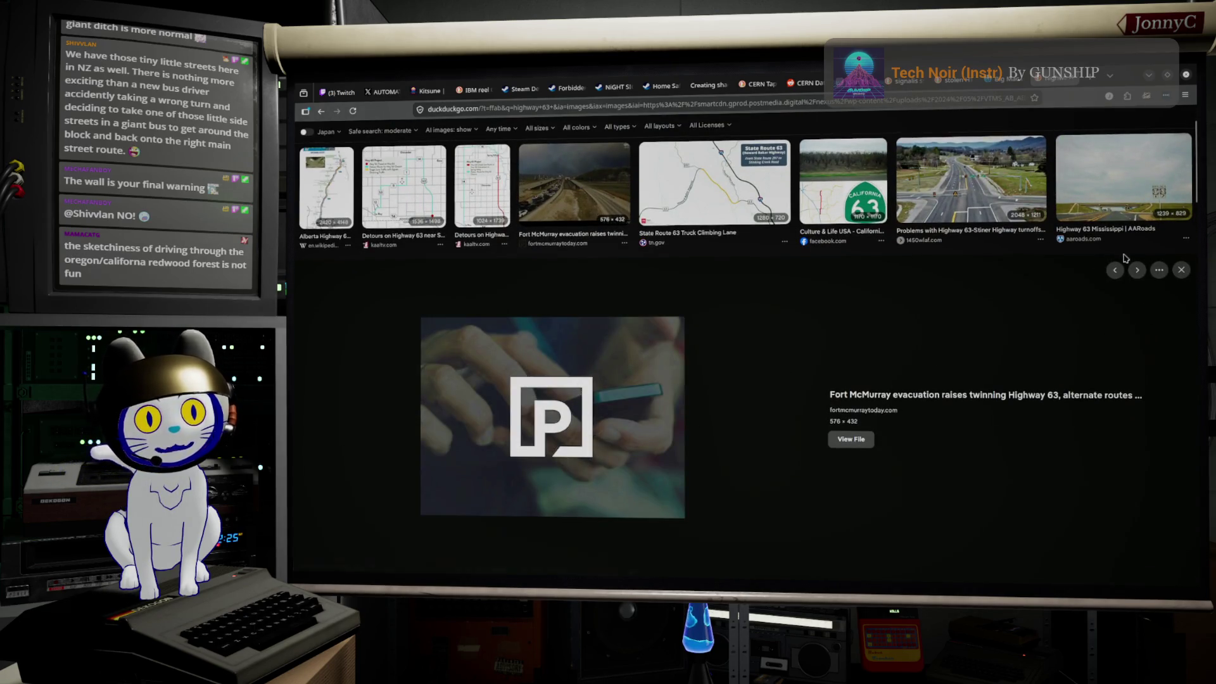
{"action": "left_click", "coordinate": [1181, 270]}
{"action": "scroll", "coordinate": [716, 343], "scroll_direction": "down", "scroll_amount": 2}
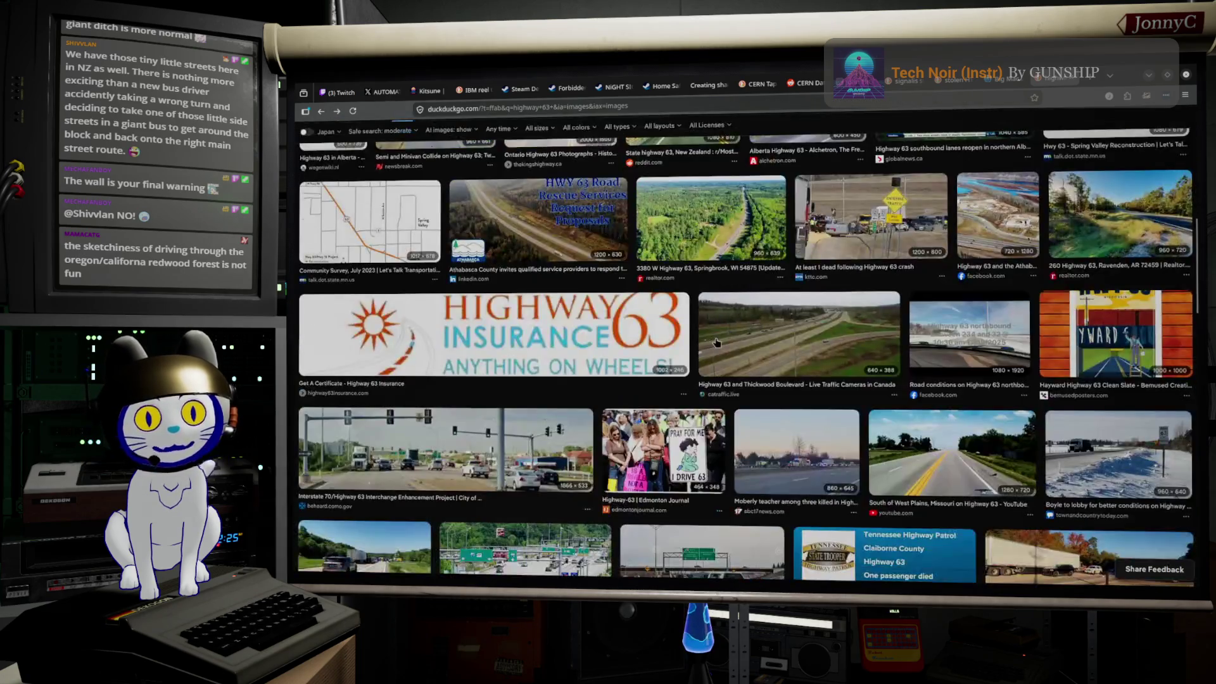
{"action": "left_click", "coordinate": [813, 336]}
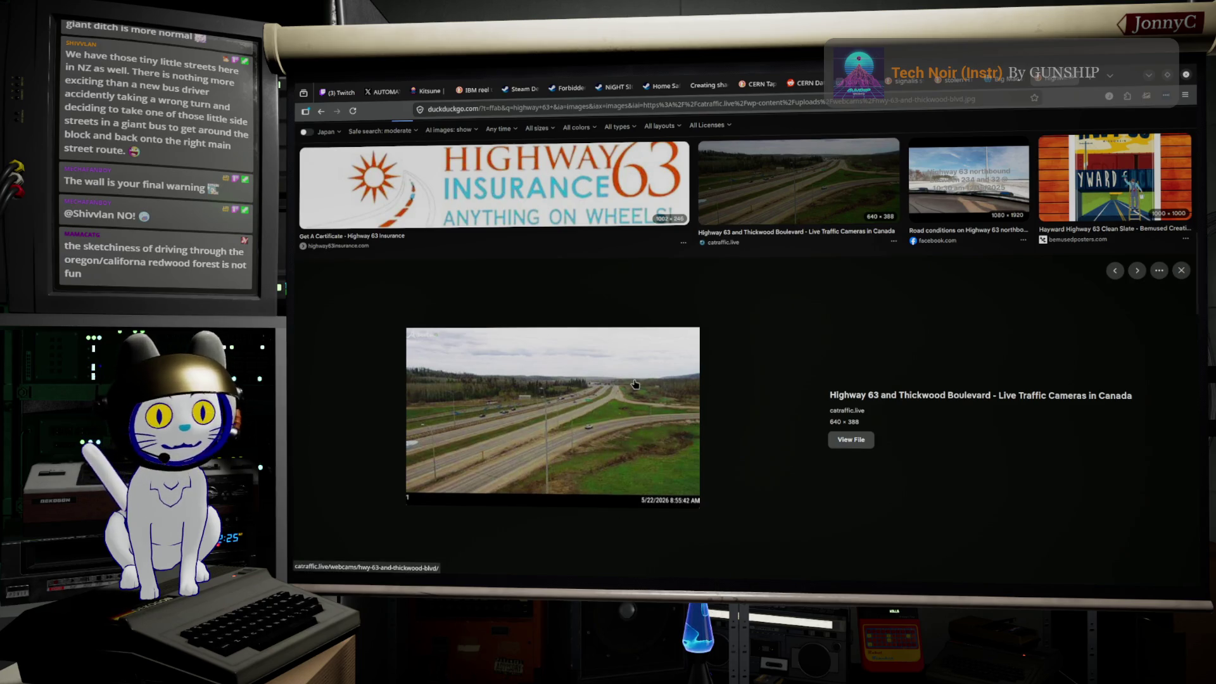
{"action": "scroll", "coordinate": [633, 382], "scroll_direction": "down", "scroll_amount": 2}
{"action": "scroll", "coordinate": [632, 382], "scroll_direction": "down", "scroll_amount": 2}
{"action": "scroll", "coordinate": [633, 382], "scroll_direction": "down", "scroll_amount": 2}
{"action": "scroll", "coordinate": [633, 383], "scroll_direction": "down", "scroll_amount": 2}
{"action": "scroll", "coordinate": [634, 383], "scroll_direction": "down", "scroll_amount": 2}
{"action": "scroll", "coordinate": [634, 384], "scroll_direction": "down", "scroll_amount": 2}
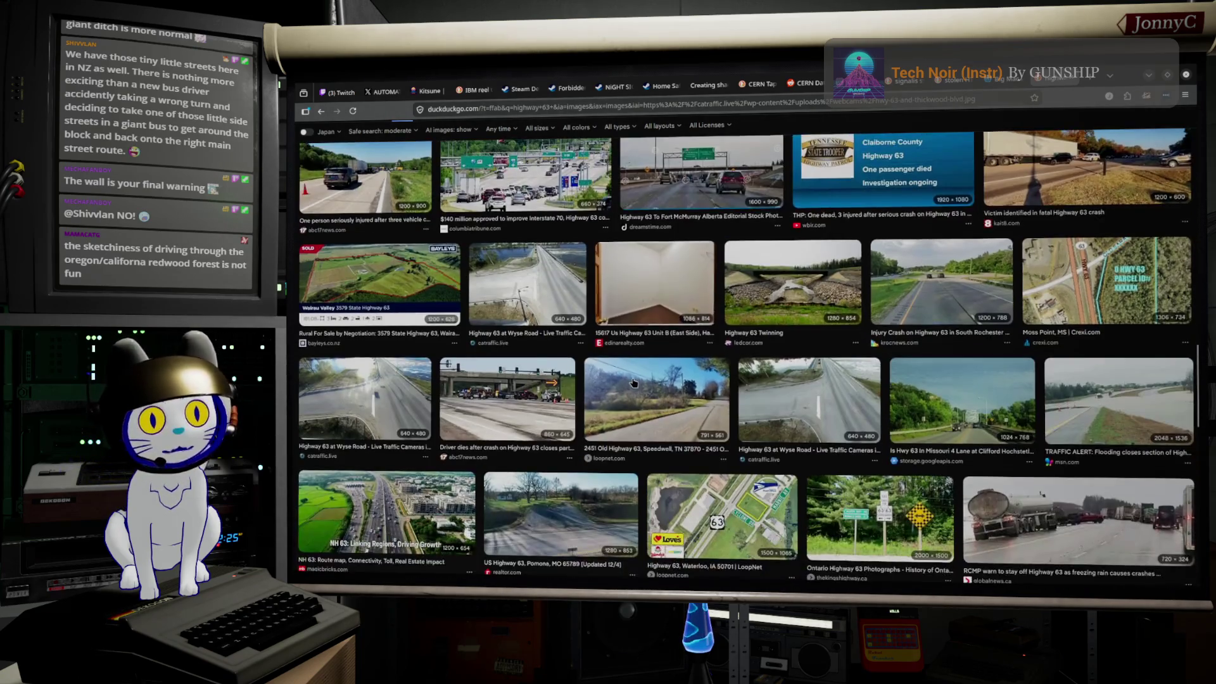
{"action": "scroll", "coordinate": [634, 383], "scroll_direction": "down", "scroll_amount": 2}
{"action": "scroll", "coordinate": [634, 382], "scroll_direction": "down", "scroll_amount": 1}
{"action": "scroll", "coordinate": [634, 382], "scroll_direction": "down", "scroll_amount": 2}
{"action": "scroll", "coordinate": [633, 382], "scroll_direction": "down", "scroll_amount": 2}
{"action": "scroll", "coordinate": [634, 382], "scroll_direction": "down", "scroll_amount": 2}
{"action": "scroll", "coordinate": [632, 381], "scroll_direction": "down", "scroll_amount": 2}
{"action": "scroll", "coordinate": [631, 381], "scroll_direction": "down", "scroll_amount": 1}
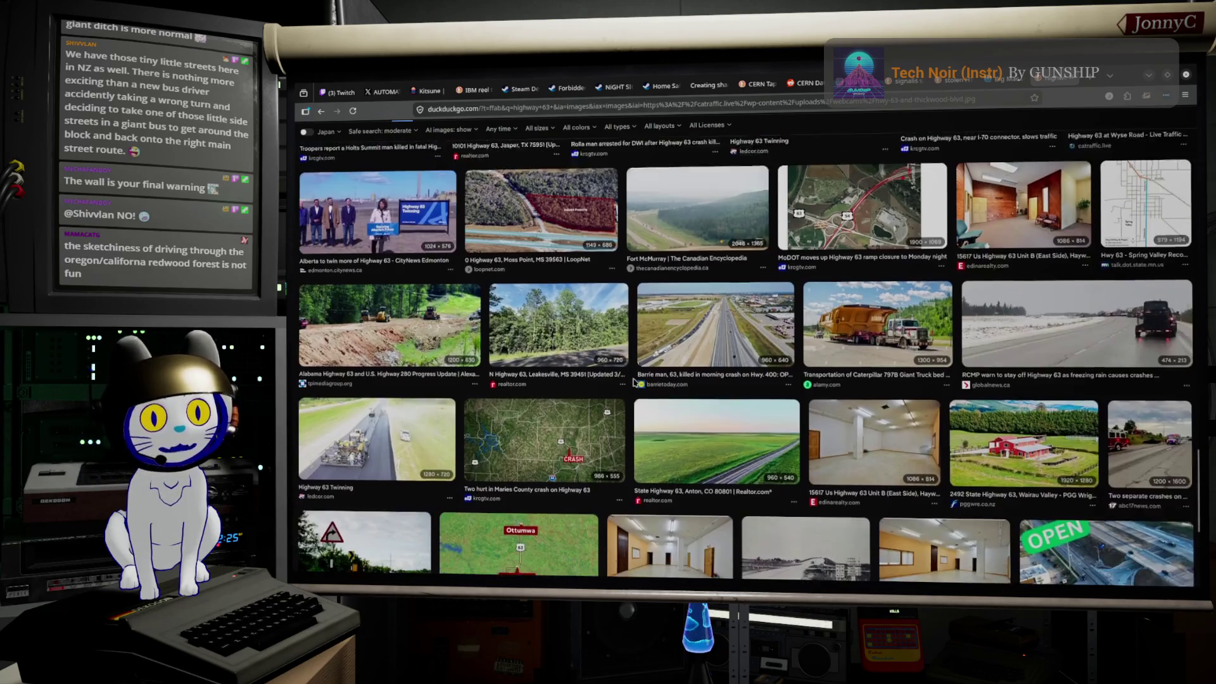
{"action": "scroll", "coordinate": [631, 381], "scroll_direction": "down", "scroll_amount": 1}
{"action": "left_click", "coordinate": [409, 409]}
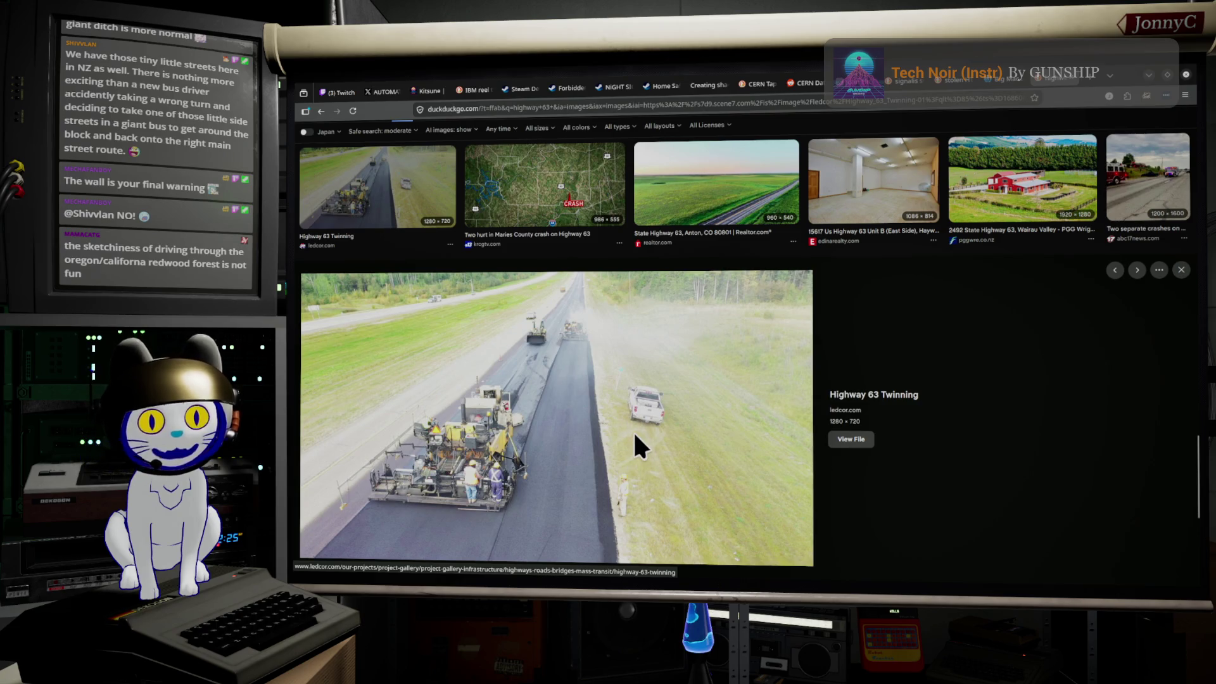
{"action": "scroll", "coordinate": [634, 435], "scroll_direction": "down", "scroll_amount": 5}
{"action": "scroll", "coordinate": [627, 437], "scroll_direction": "up", "scroll_amount": 5}
{"action": "scroll", "coordinate": [627, 438], "scroll_direction": "up", "scroll_amount": 5}
{"action": "scroll", "coordinate": [627, 438], "scroll_direction": "up", "scroll_amount": 5}
{"action": "scroll", "coordinate": [628, 437], "scroll_direction": "up", "scroll_amount": 5}
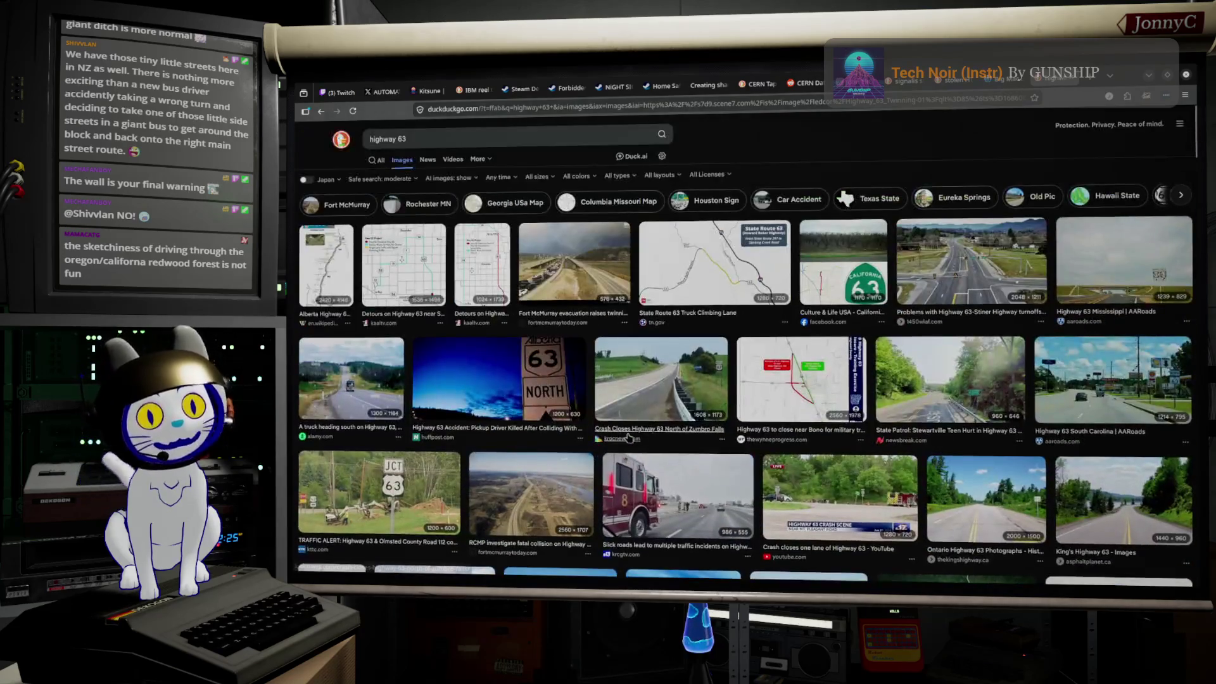
{"action": "left_click", "coordinate": [1150, 76]}
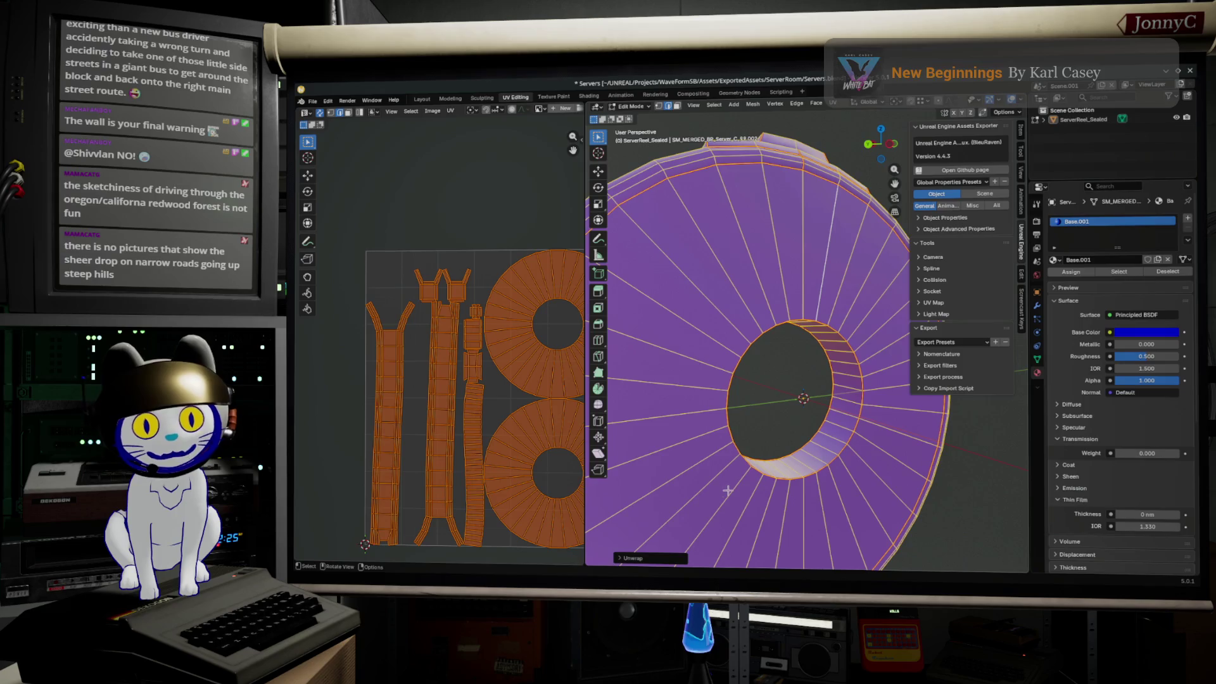
- Orbit the reel to check its shape, select ServerRoot_Sealed, pan the UV layout and bring up the unwrap options
{"action": "mouse_move", "coordinate": [754, 485]}
{"action": "middle_mouse_down"}
{"action": "mouse_move", "coordinate": [795, 430]}
{"action": "mouse_move", "coordinate": [753, 442]}
{"action": "middle_mouse_up"}
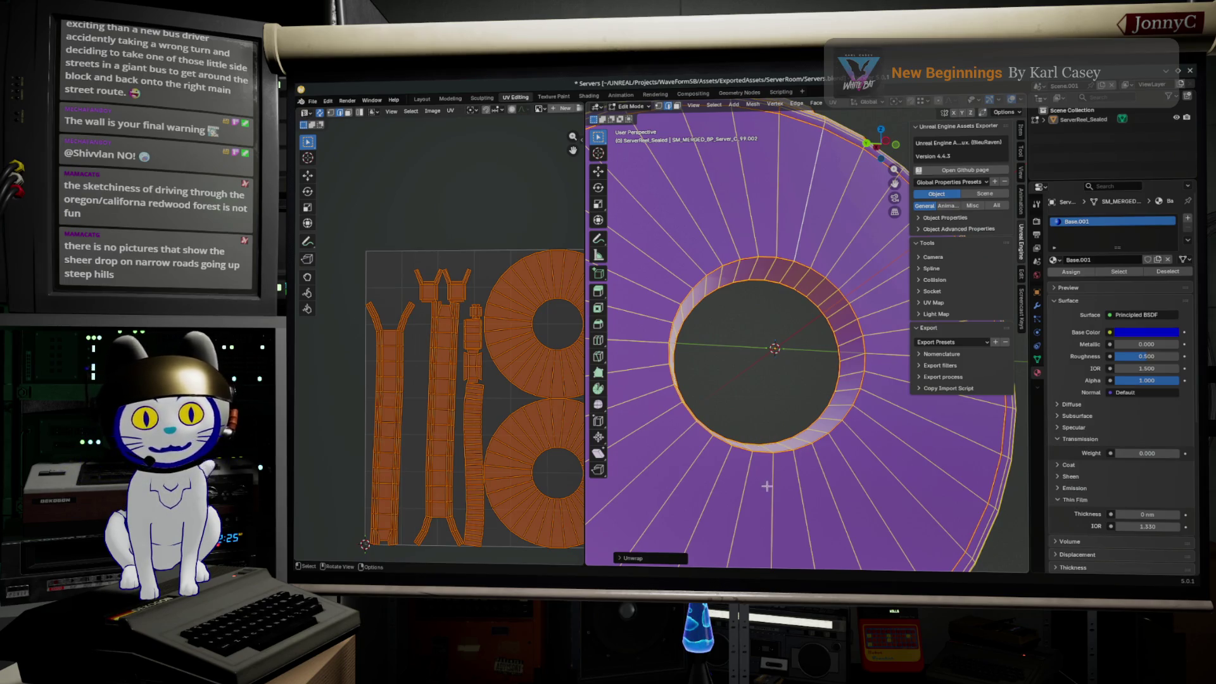
{"action": "mouse_move", "coordinate": [802, 407]}
{"action": "middle_mouse_down"}
{"action": "mouse_move", "coordinate": [797, 394]}
{"action": "mouse_move", "coordinate": [836, 369]}
{"action": "middle_mouse_up"}
{"action": "left_click", "coordinate": [1091, 122]}
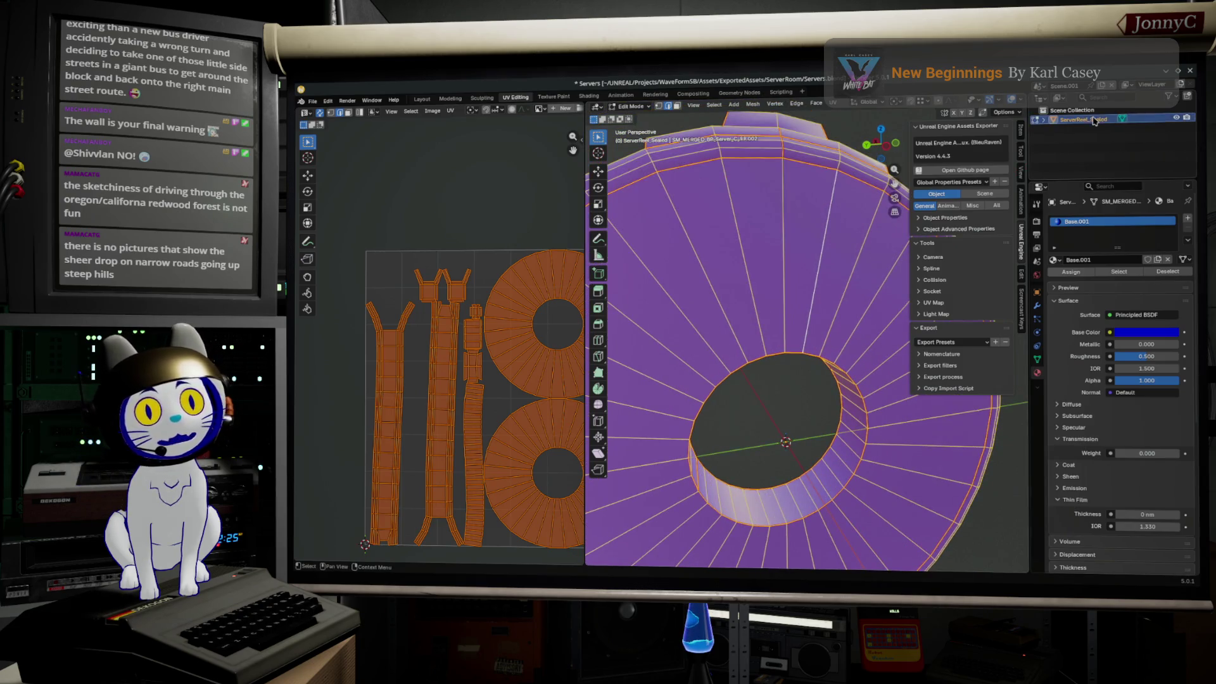
{"action": "middle_click_drag", "start_coordinate": [788, 159], "coordinate": [794, 187]}
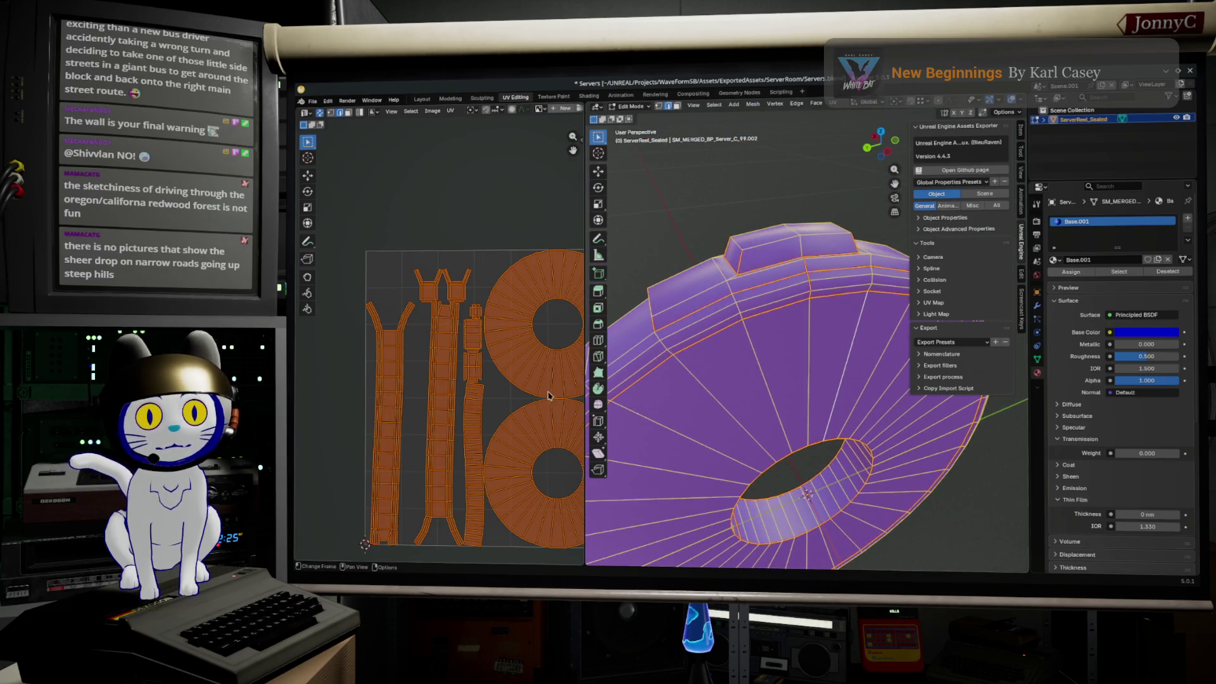
{"action": "middle_click_drag", "start_coordinate": [457, 408], "coordinate": [399, 392]}
{"action": "middle_click_drag", "start_coordinate": [483, 387], "coordinate": [488, 400]}
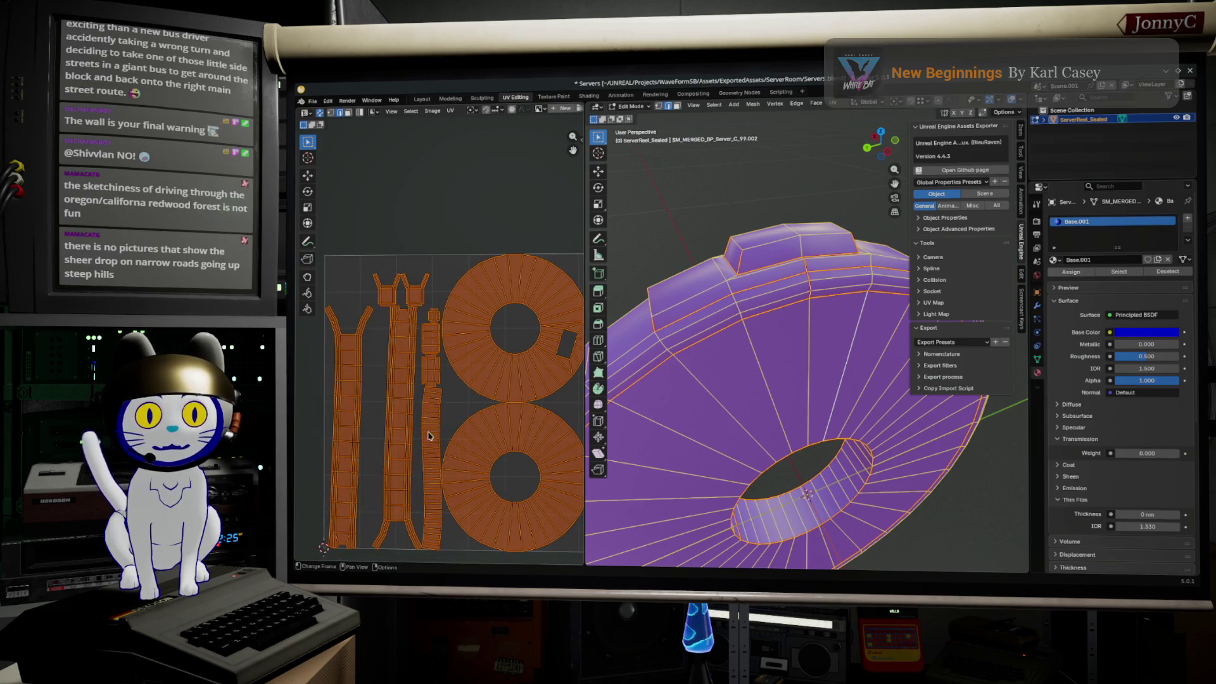
{"action": "scroll", "coordinate": [427, 449], "scroll_direction": "up", "scroll_amount": 2}
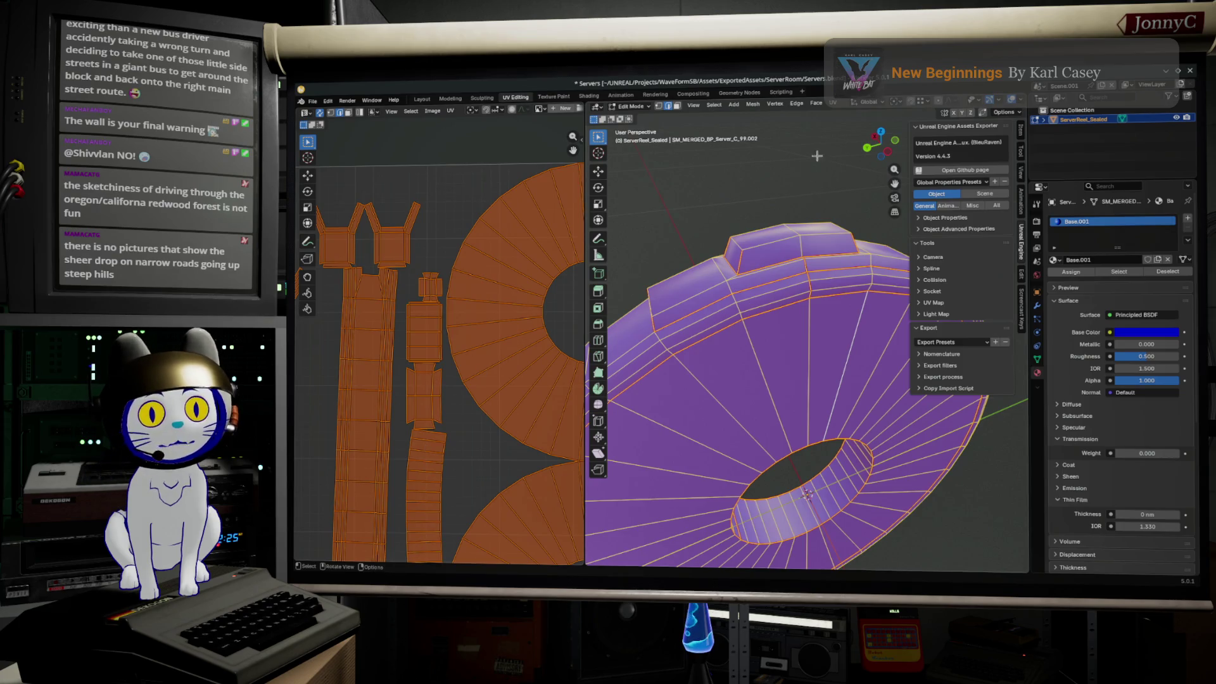
{"action": "left_click", "coordinate": [831, 101]}
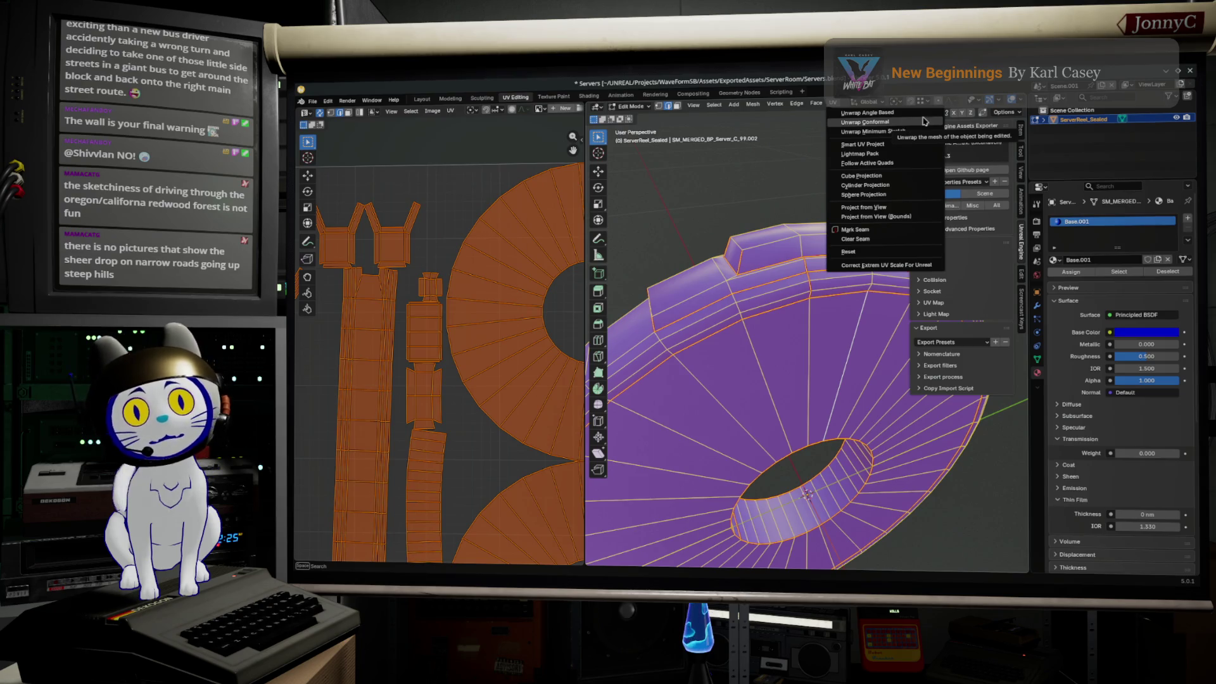
- Unwrap the mesh into a new UV layout, then select the small cross island and re-unwrap it alone
{"action": "left_click", "coordinate": [924, 125]}
{"action": "scroll", "coordinate": [420, 390], "scroll_direction": "down", "scroll_amount": 3}
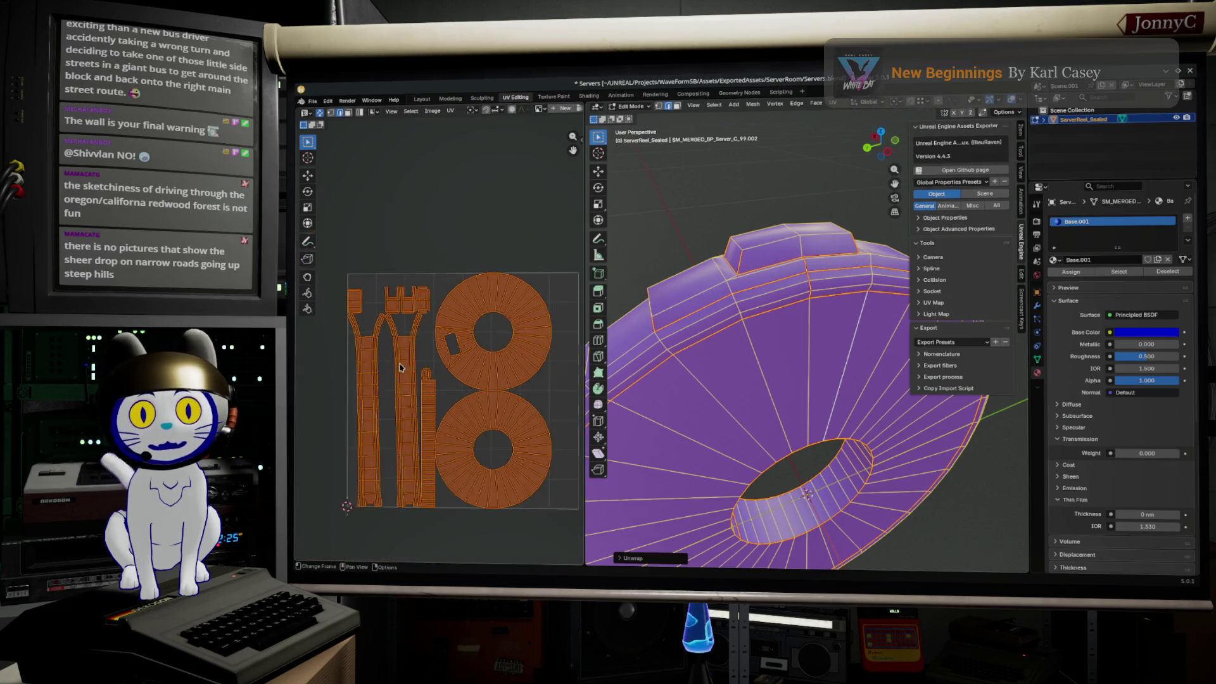
{"action": "scroll", "coordinate": [421, 390], "scroll_direction": "up", "scroll_amount": 3}
{"action": "scroll", "coordinate": [462, 434], "scroll_direction": "up", "scroll_amount": 2}
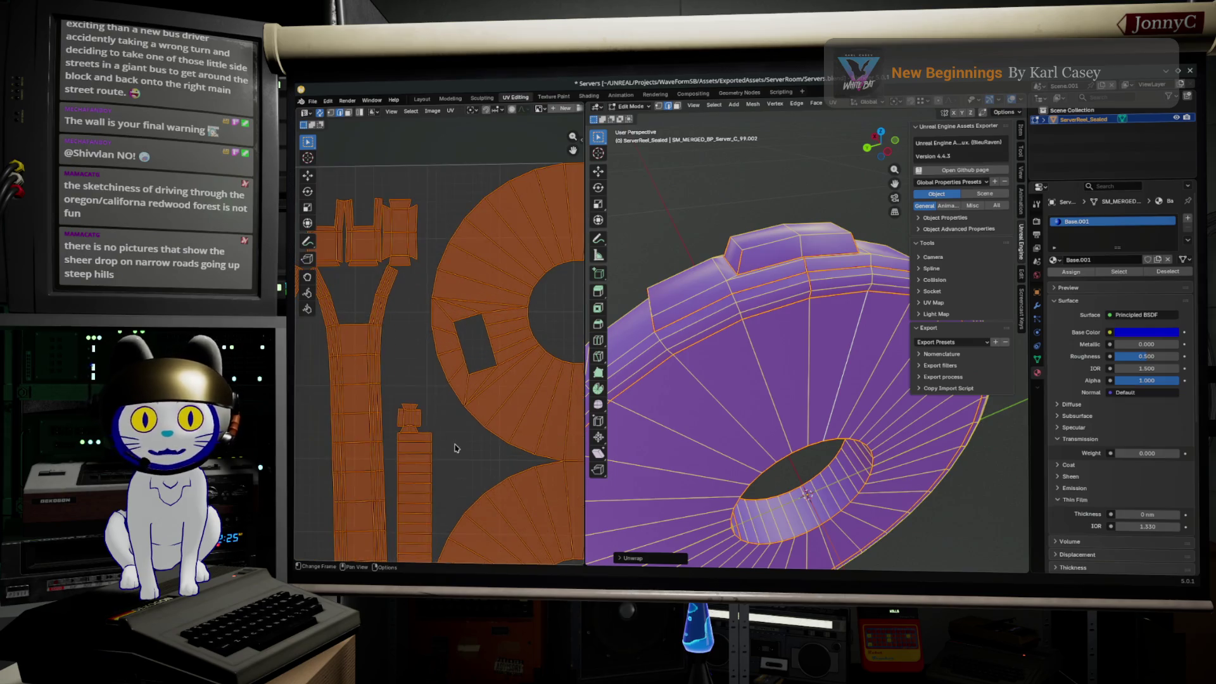
{"action": "scroll", "coordinate": [440, 480], "scroll_direction": "up", "scroll_amount": 1}
{"action": "scroll", "coordinate": [431, 456], "scroll_direction": "up", "scroll_amount": 1}
{"action": "scroll", "coordinate": [447, 428], "scroll_direction": "up", "scroll_amount": 2}
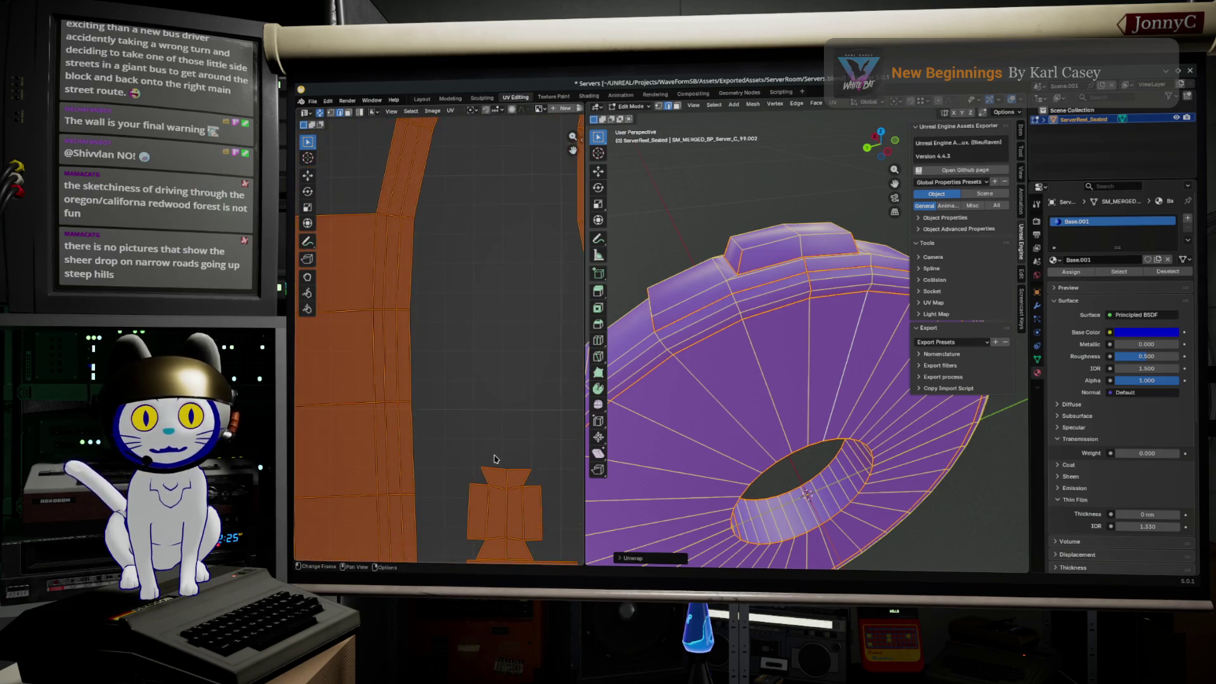
{"action": "scroll", "coordinate": [461, 389], "scroll_direction": "up", "scroll_amount": 1}
{"action": "left_click", "coordinate": [470, 381]}
{"action": "scroll", "coordinate": [470, 380], "scroll_direction": "down", "scroll_amount": 1}
{"action": "scroll", "coordinate": [480, 379], "scroll_direction": "down", "scroll_amount": 1}
{"action": "scroll", "coordinate": [495, 376], "scroll_direction": "down", "scroll_amount": 1}
{"action": "scroll", "coordinate": [516, 371], "scroll_direction": "down", "scroll_amount": 2}
{"action": "scroll", "coordinate": [516, 370], "scroll_direction": "up", "scroll_amount": 2}
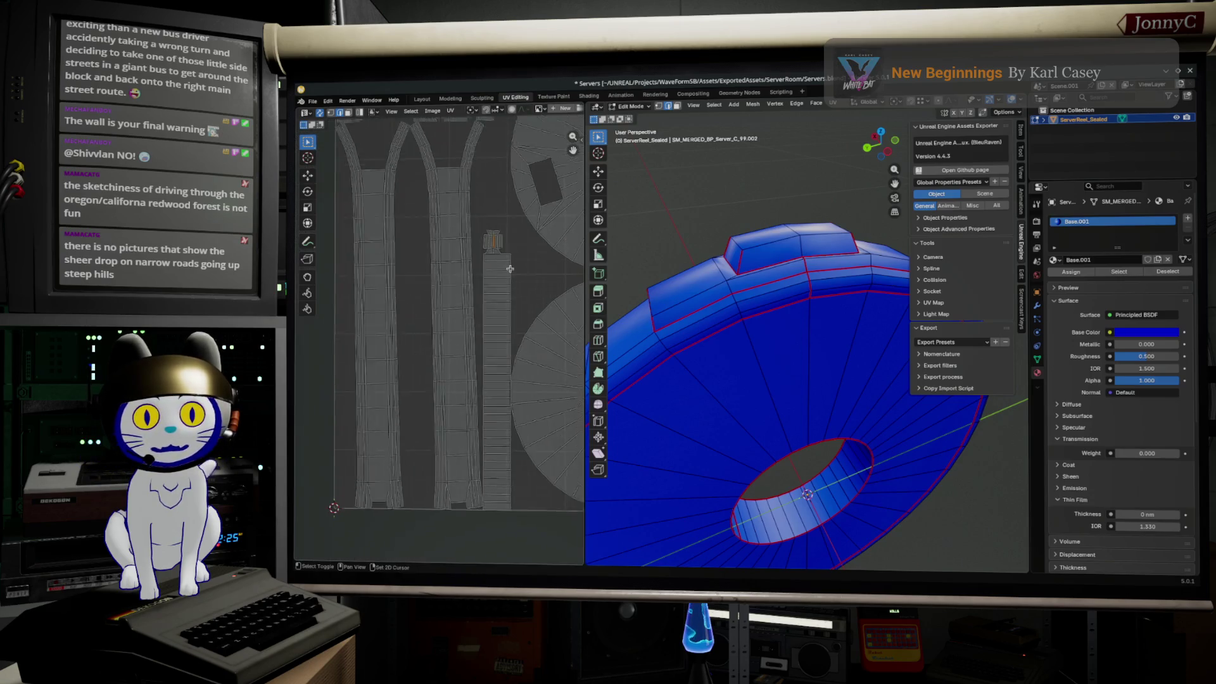
{"action": "scroll", "coordinate": [509, 409], "scroll_direction": "down", "scroll_amount": 1}
{"action": "scroll", "coordinate": [503, 422], "scroll_direction": "up", "scroll_amount": 1}
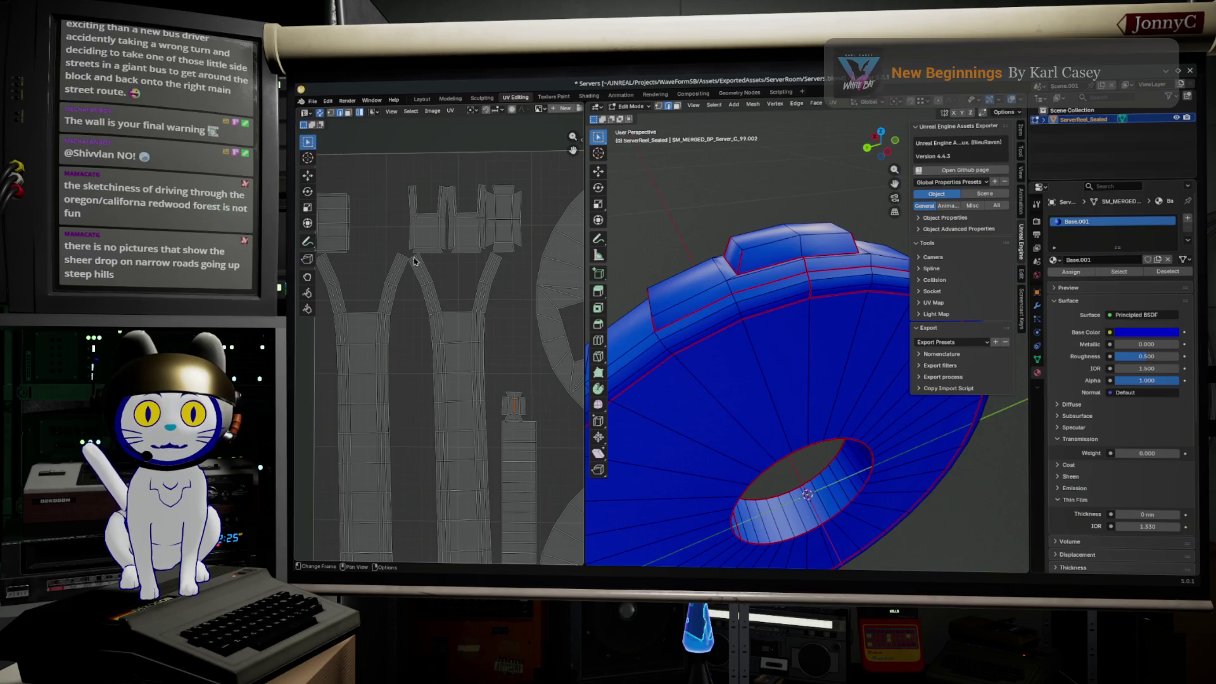
{"action": "left_click", "coordinate": [511, 411]}
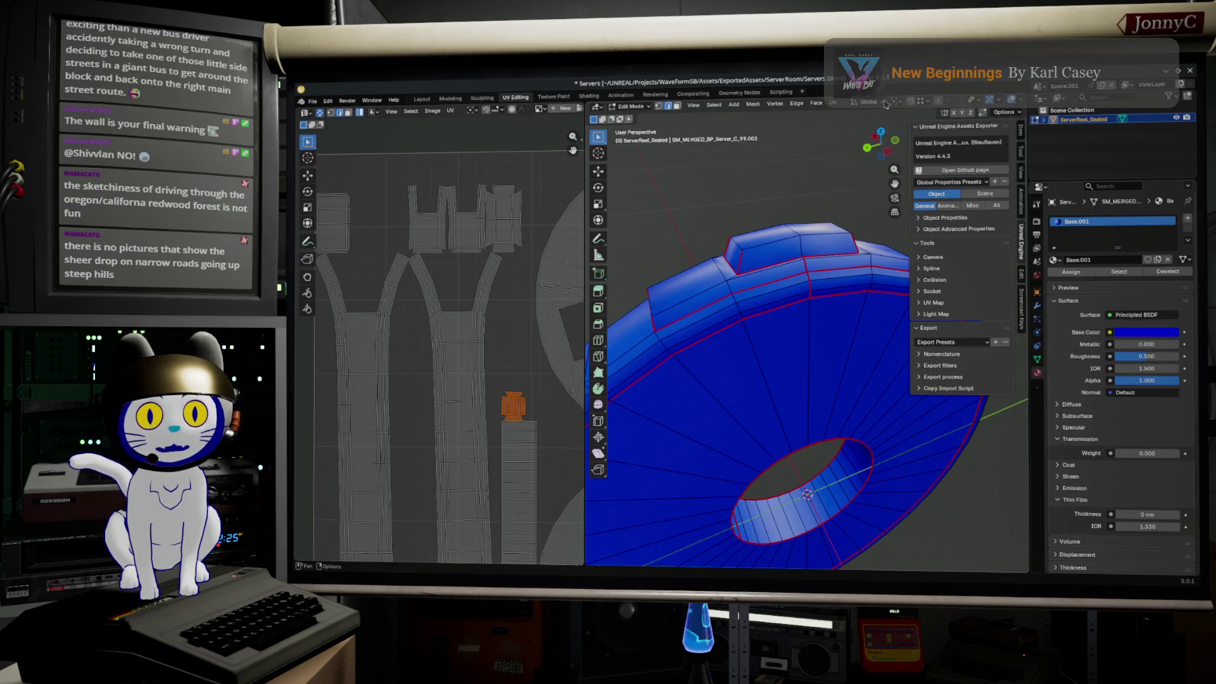
{"action": "left_click", "coordinate": [834, 103]}
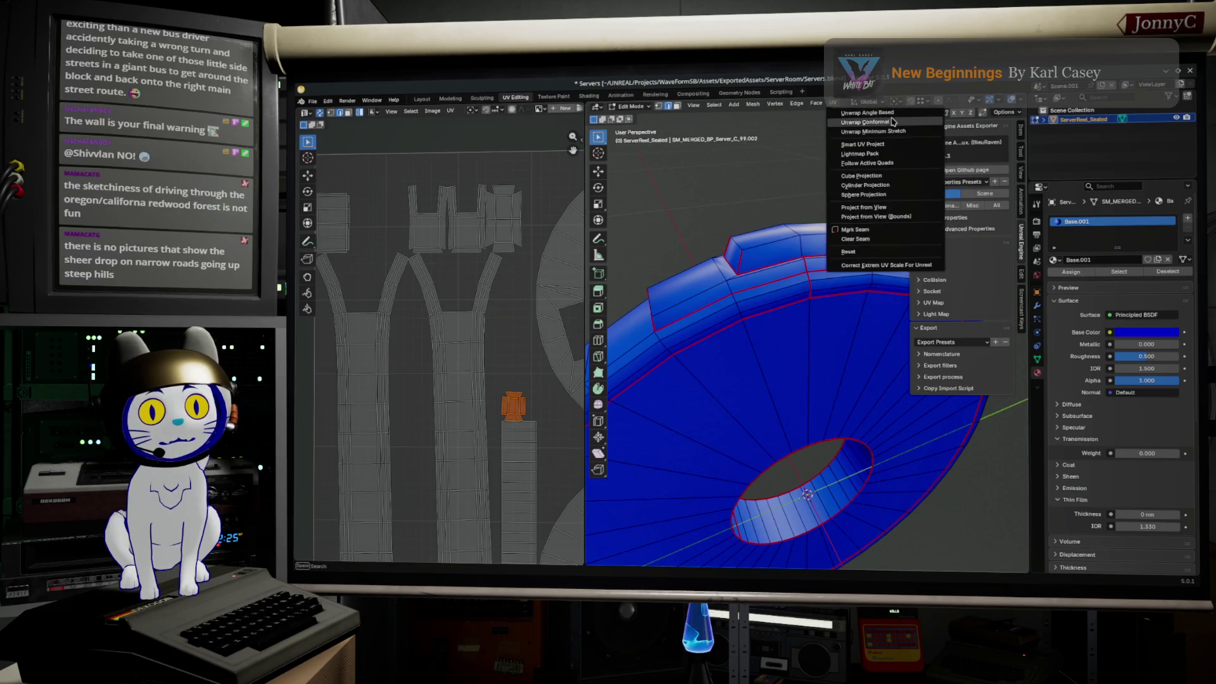
{"action": "left_click", "coordinate": [870, 122]}
{"action": "scroll", "coordinate": [475, 437], "scroll_direction": "down", "scroll_amount": 3}
- Scale the small island down and move it aside, then pan to the tall strip islands and select one
{"action": "key", "text": "s"}
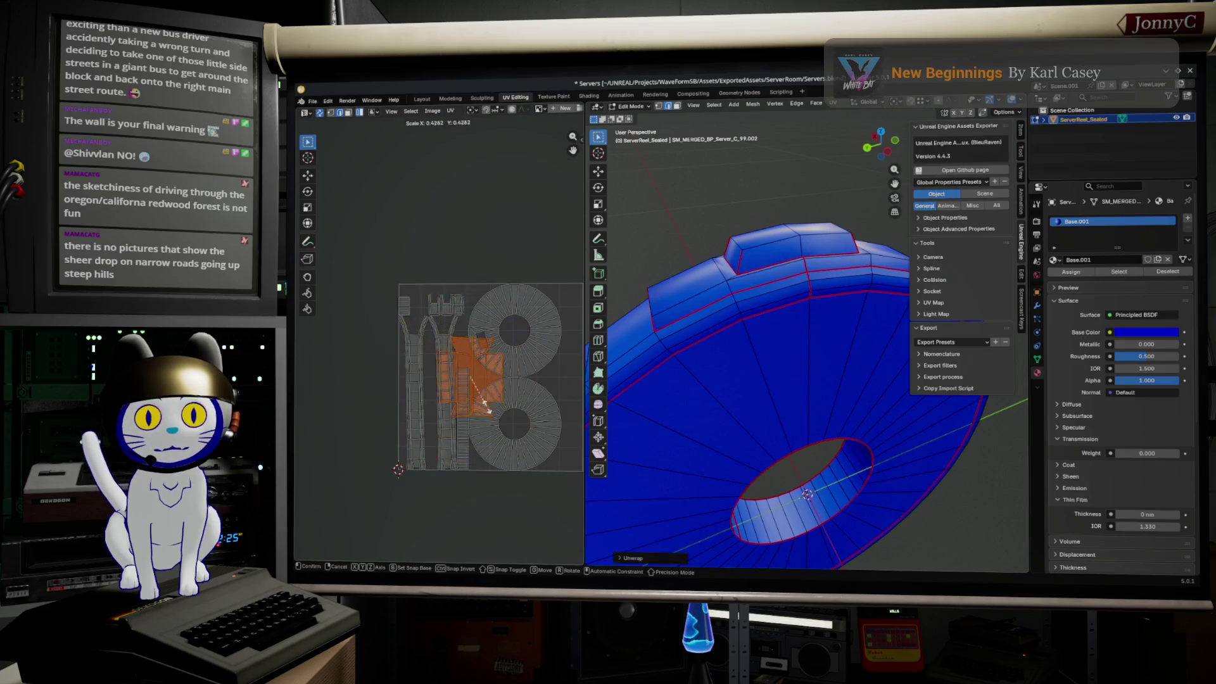
{"action": "left_click", "coordinate": [518, 428]}
{"action": "scroll", "coordinate": [517, 426], "scroll_direction": "up", "scroll_amount": 3}
{"action": "scroll", "coordinate": [520, 424], "scroll_direction": "up", "scroll_amount": 3}
{"action": "scroll", "coordinate": [520, 423], "scroll_direction": "down", "scroll_amount": 2}
{"action": "key", "text": "g"}
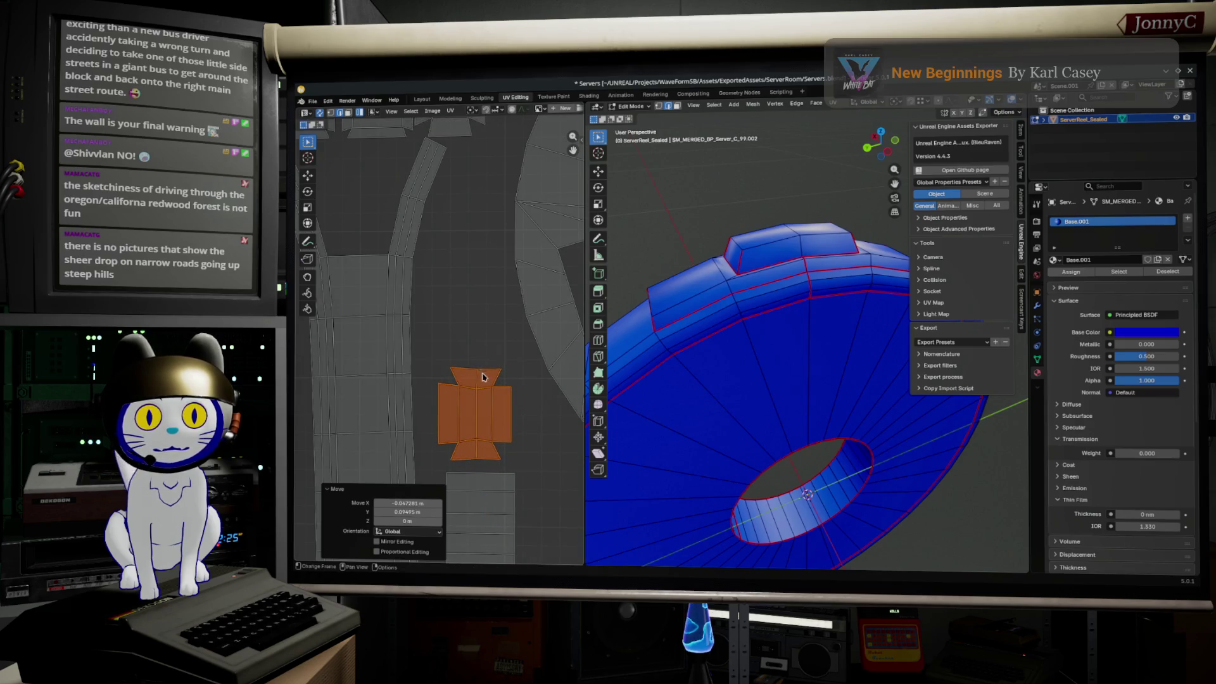
{"action": "left_click", "coordinate": [484, 373]}
{"action": "scroll", "coordinate": [464, 350], "scroll_direction": "down", "scroll_amount": 3}
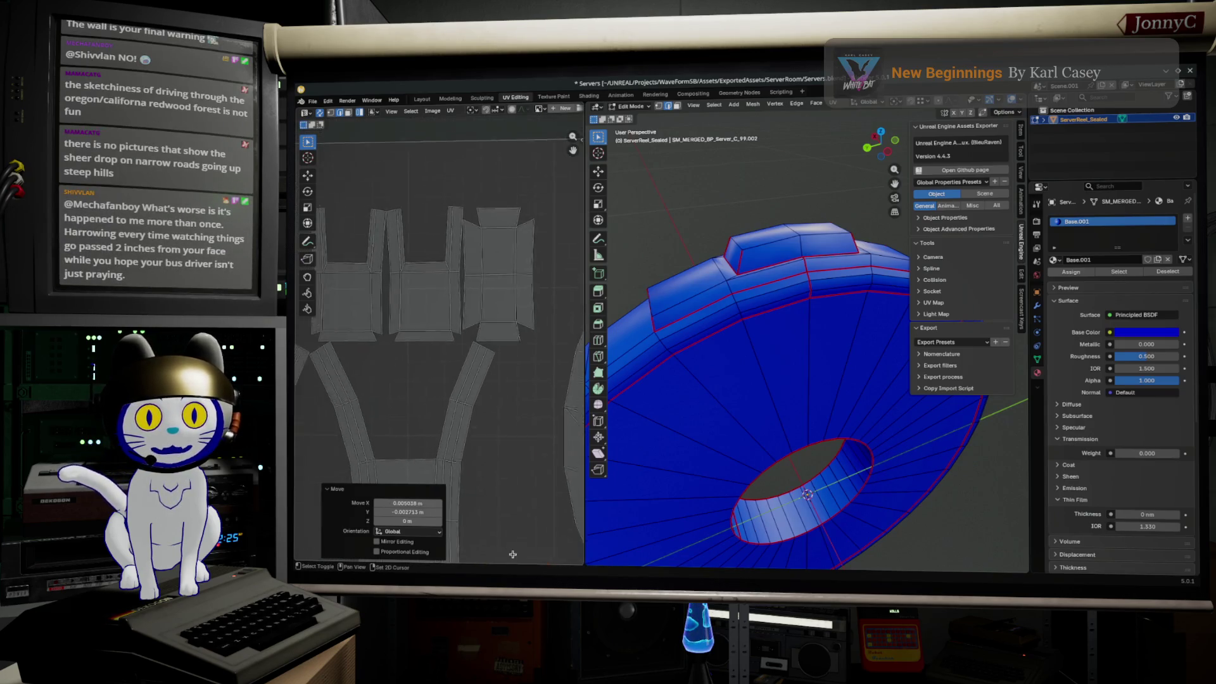
{"action": "scroll", "coordinate": [445, 324], "scroll_direction": "down", "scroll_amount": 3}
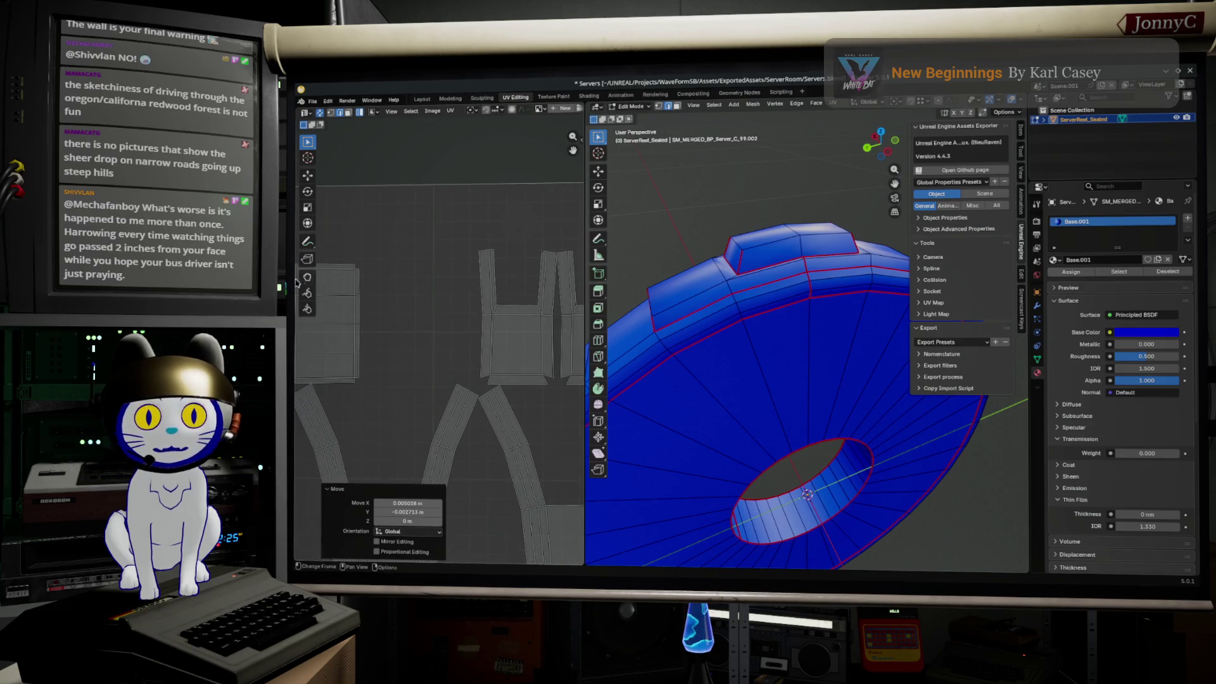
{"action": "middle_click_drag", "start_coordinate": [445, 324], "coordinate": [391, 100]}
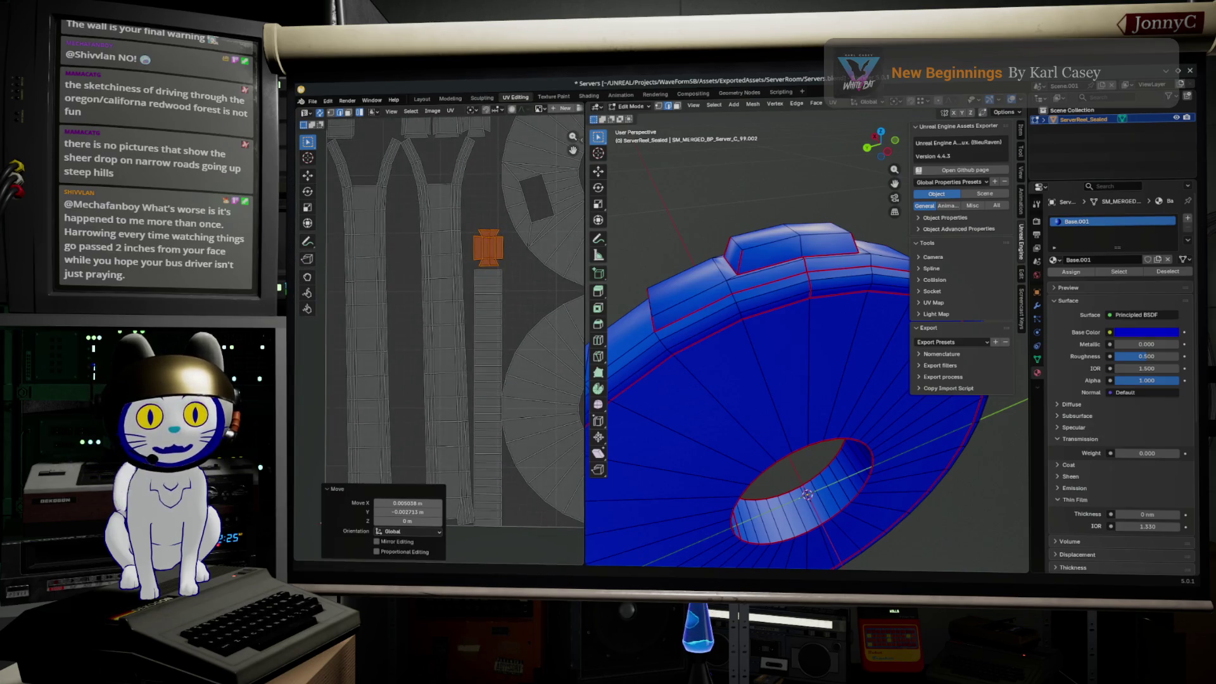
{"action": "middle_click_drag", "start_coordinate": [542, 341], "coordinate": [597, 308]}
{"action": "left_click", "coordinate": [504, 368]}
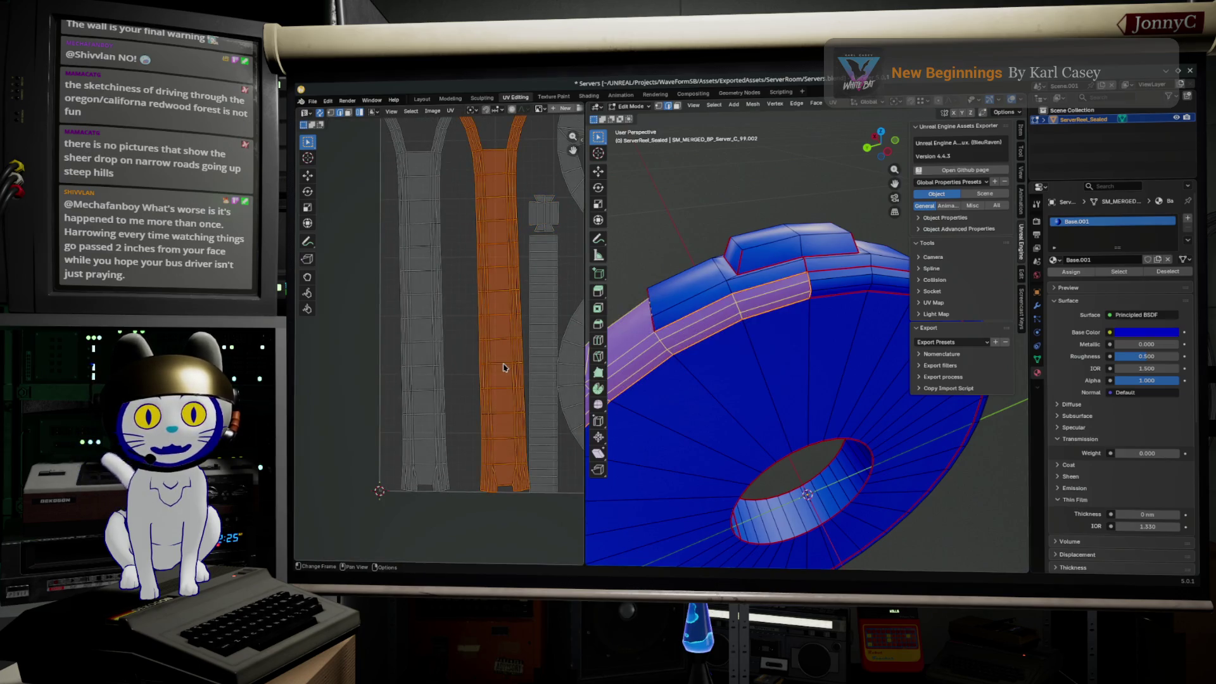
- Tilt the tall strip island by about -1.5 degrees and save the blend file
{"action": "key", "text": "r"}
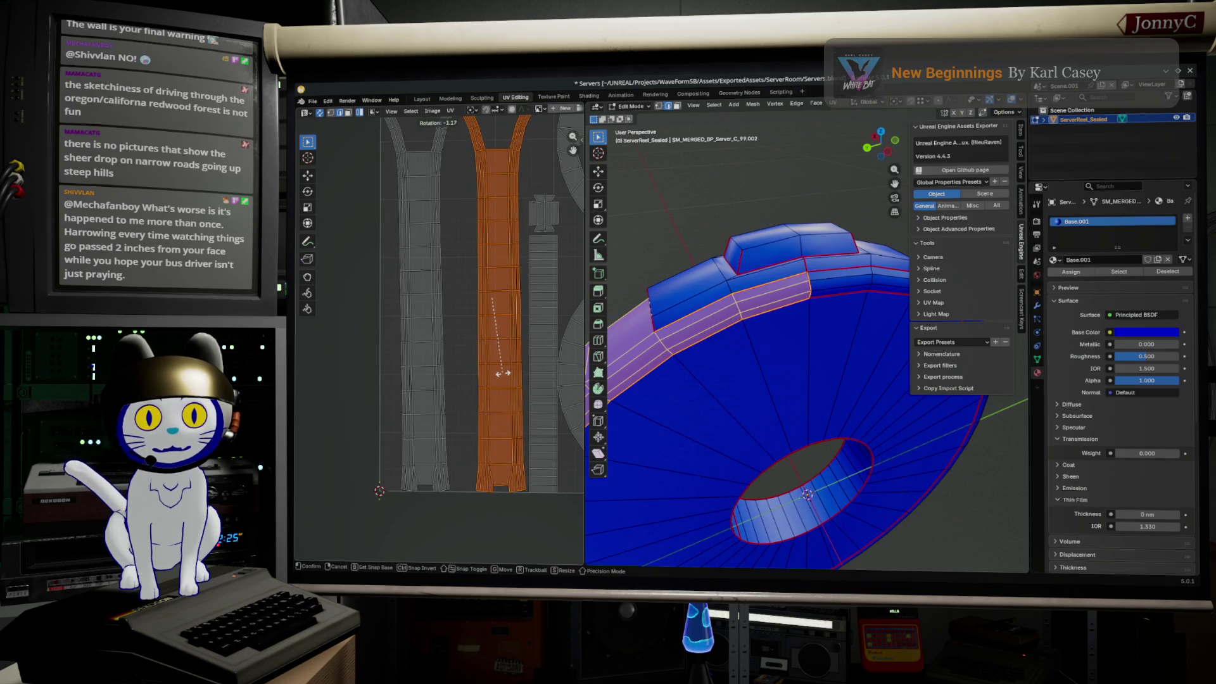
{"action": "left_click", "coordinate": [498, 373]}
{"action": "middle_click_drag", "start_coordinate": [498, 372], "coordinate": [481, 401]}
{"action": "scroll", "coordinate": [482, 402], "scroll_direction": "down", "scroll_amount": 3}
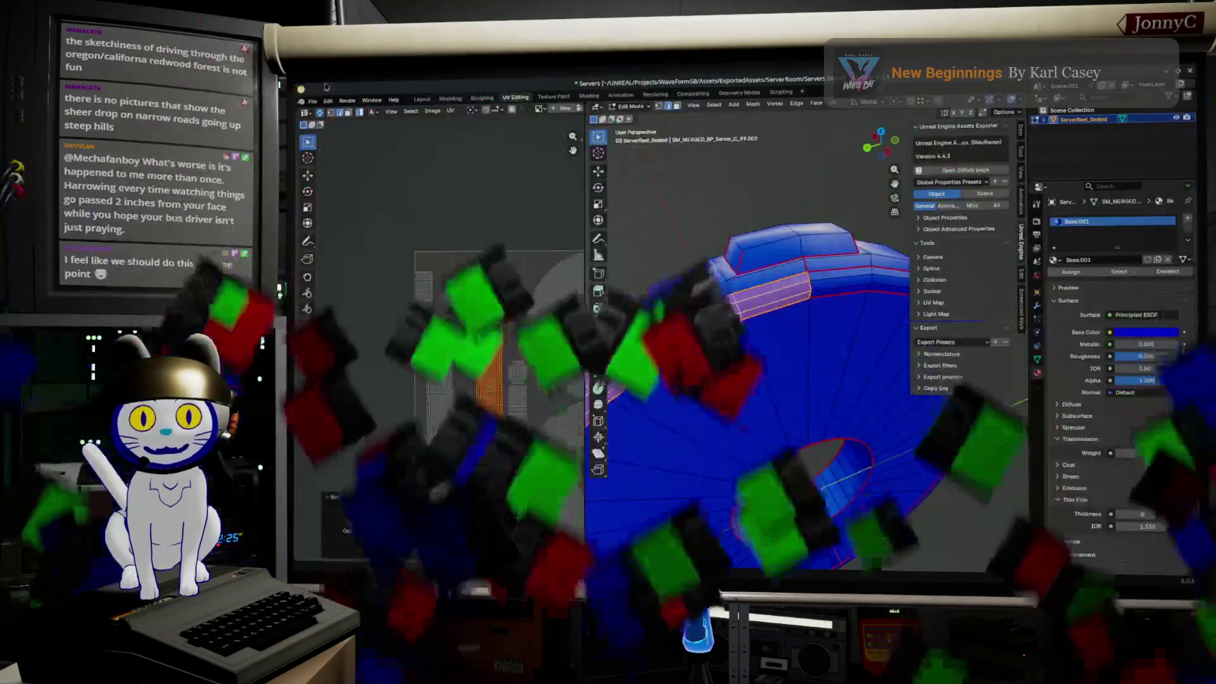
{"action": "left_click", "coordinate": [313, 101]}
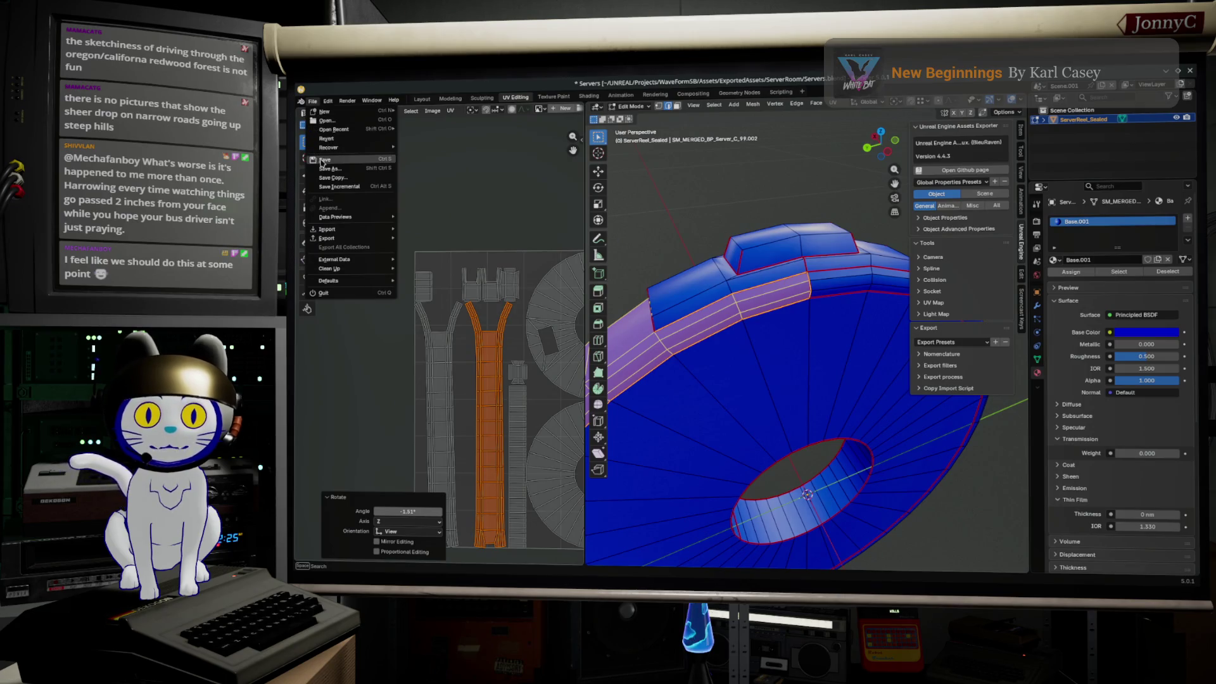
{"action": "left_click", "coordinate": [323, 159]}
- Rotate the Y-shaped strip island 179 degrees and move it to a new spot
{"action": "left_click", "coordinate": [442, 419]}
{"action": "key", "text": "r"}
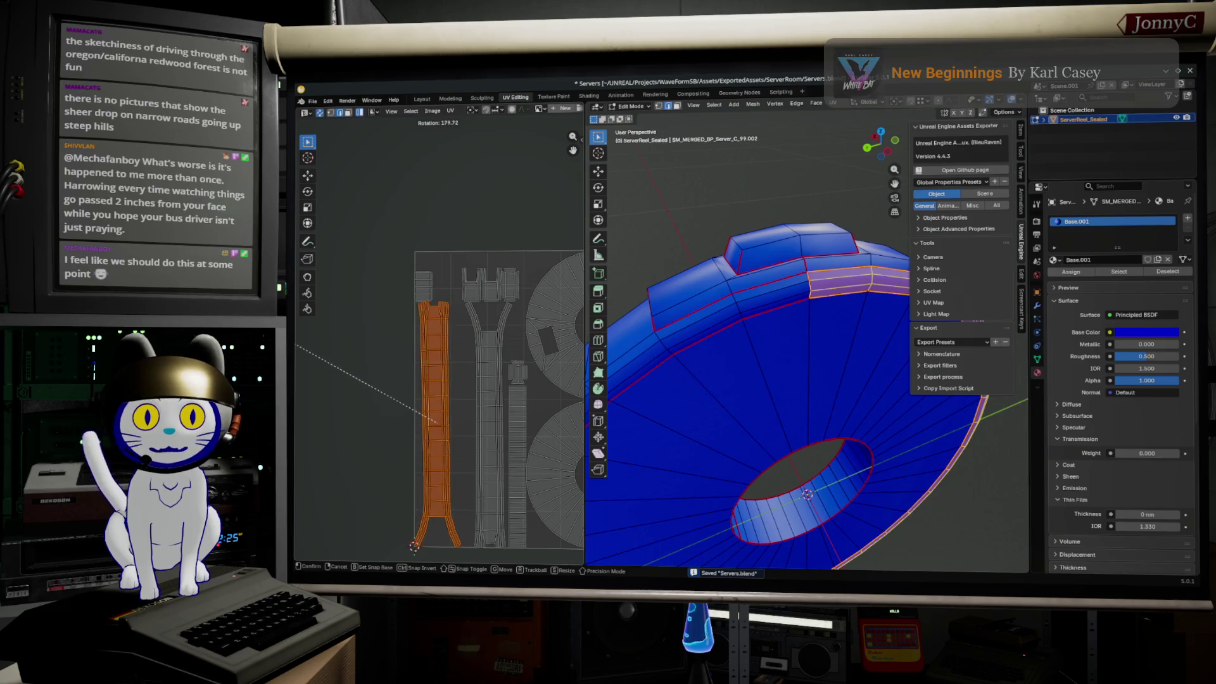
{"action": "key", "text": "Return"}
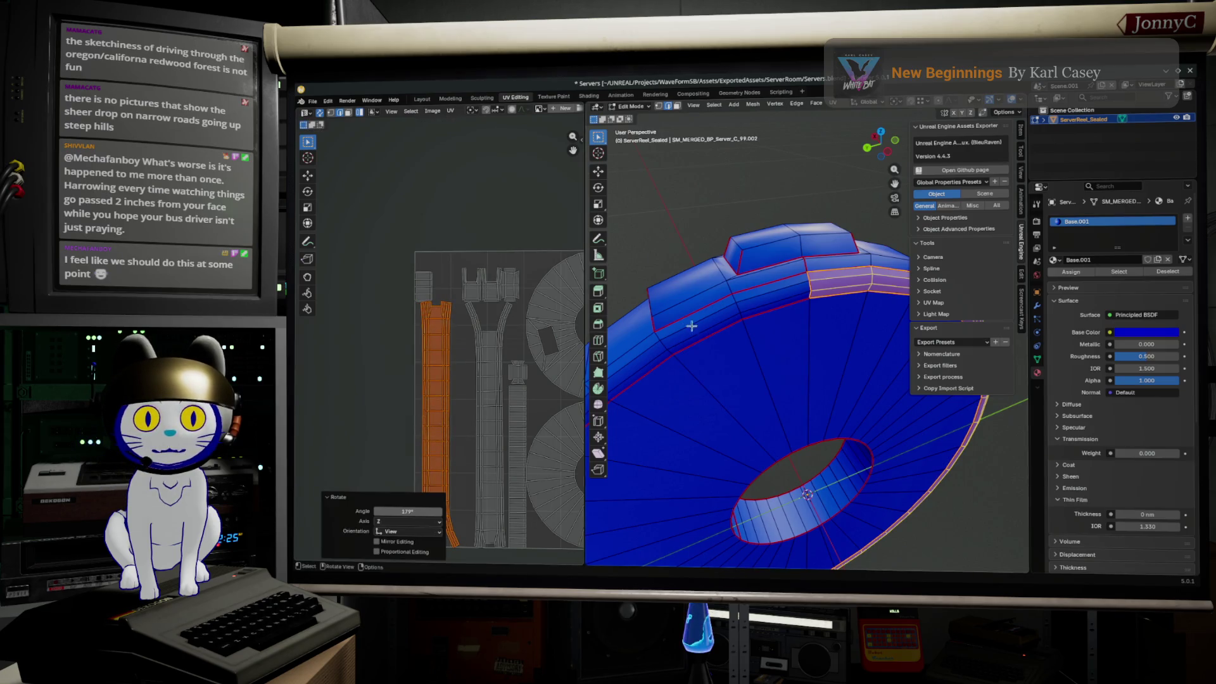
{"action": "scroll", "coordinate": [481, 424], "scroll_direction": "up", "scroll_amount": 3}
{"action": "key", "text": "g"}
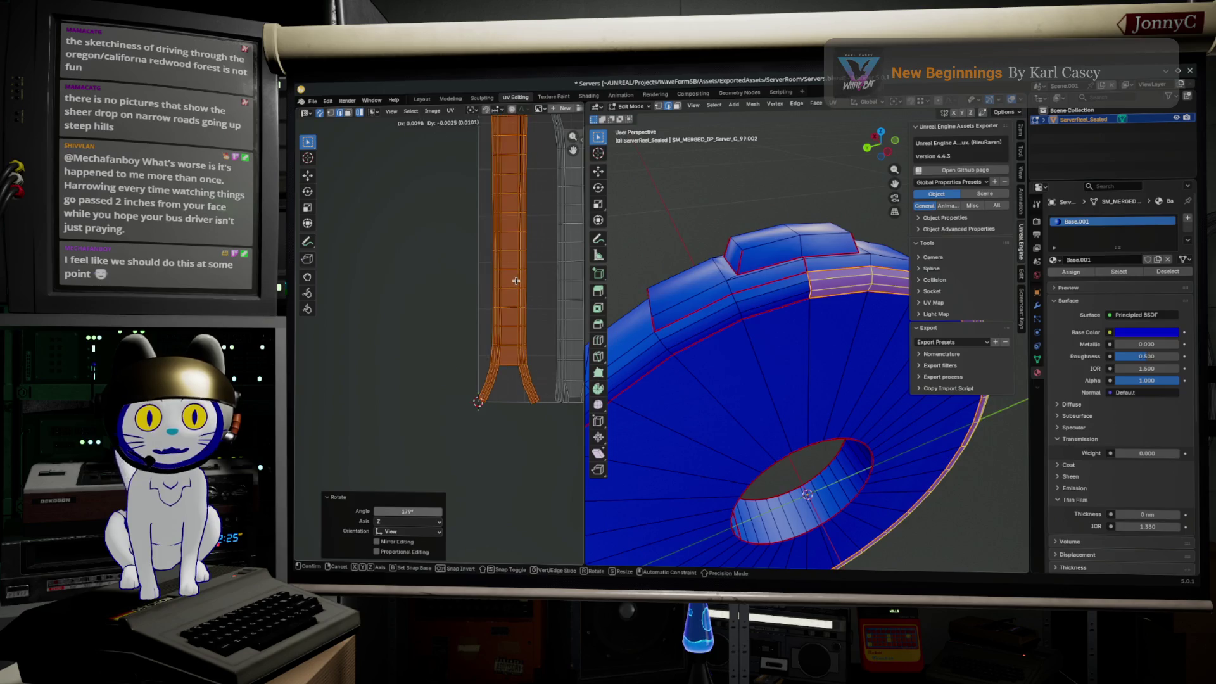
{"action": "left_click", "coordinate": [523, 278]}
{"action": "scroll", "coordinate": [418, 377], "scroll_direction": "down", "scroll_amount": 2}
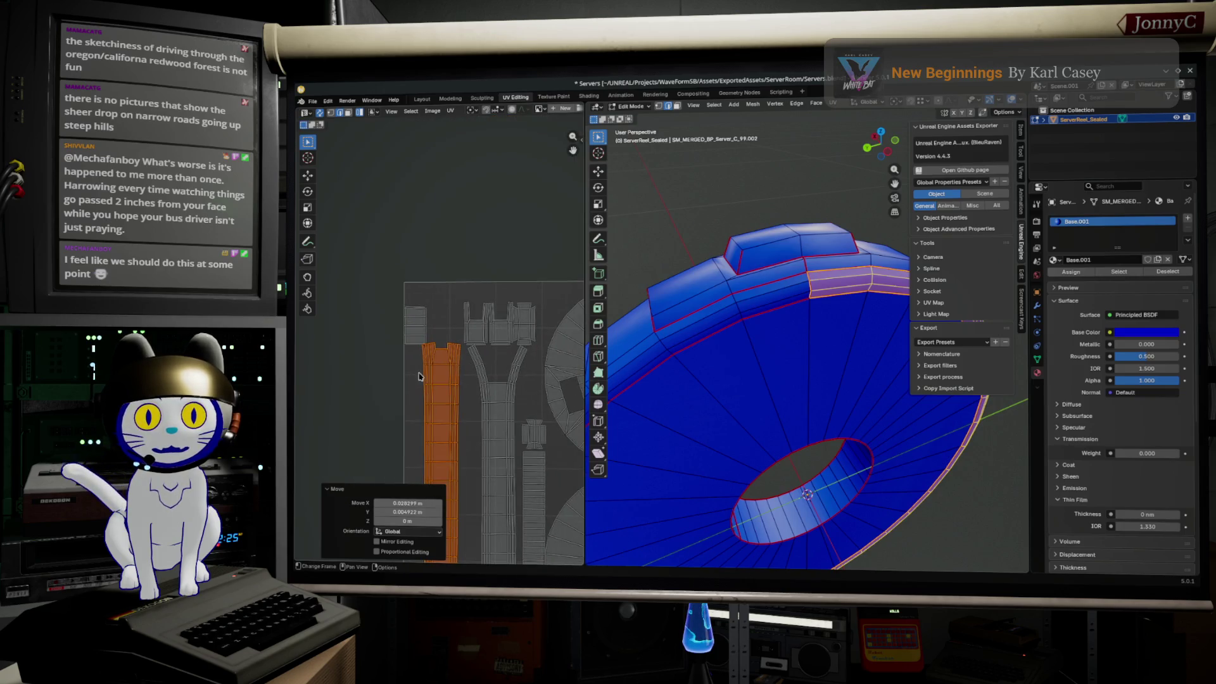
- Move four small islands upward and shift the tall island up and left
{"action": "left_click", "coordinate": [415, 326]}
{"action": "left_click", "coordinate": [489, 324], "text": "shift"}
{"action": "left_click", "coordinate": [523, 332], "text": "shift"}
{"action": "key", "text": "g"}
{"action": "left_click", "coordinate": [527, 233]}
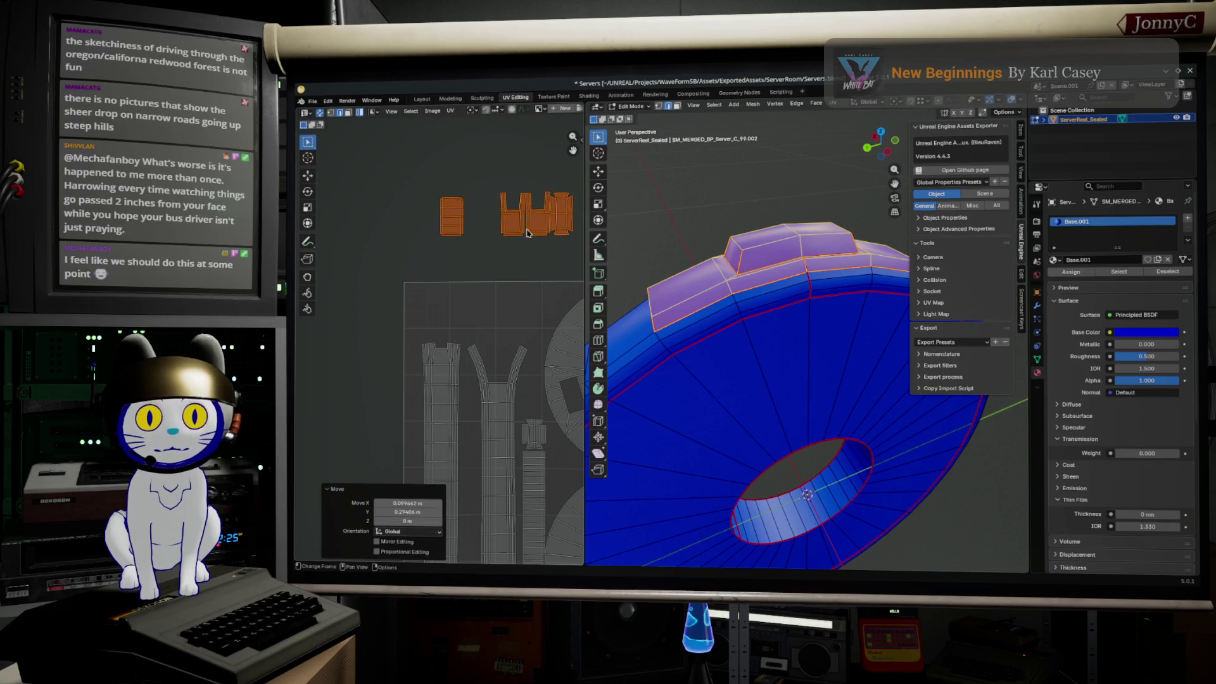
{"action": "left_click", "coordinate": [504, 396]}
{"action": "key", "text": "g"}
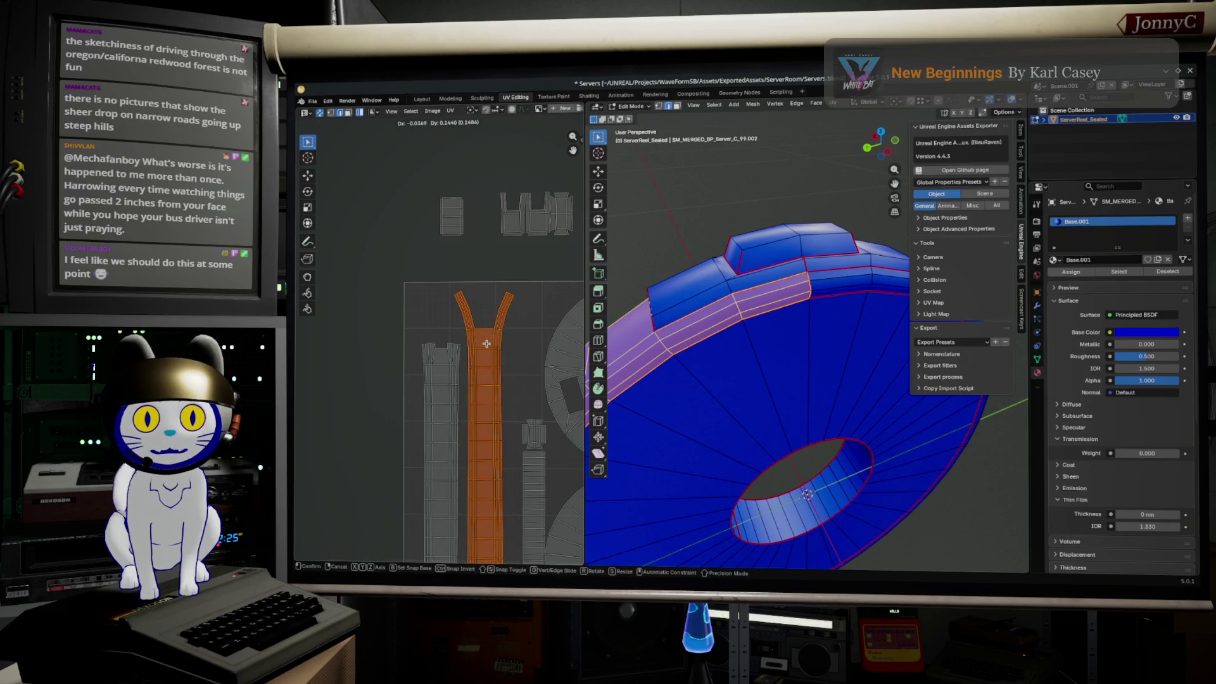
{"action": "left_click", "coordinate": [502, 364]}
- Relocate the small cross island and slide the upper circular island further right
{"action": "middle_click_drag", "start_coordinate": [502, 363], "coordinate": [450, 323]}
{"action": "left_click", "coordinate": [481, 392]}
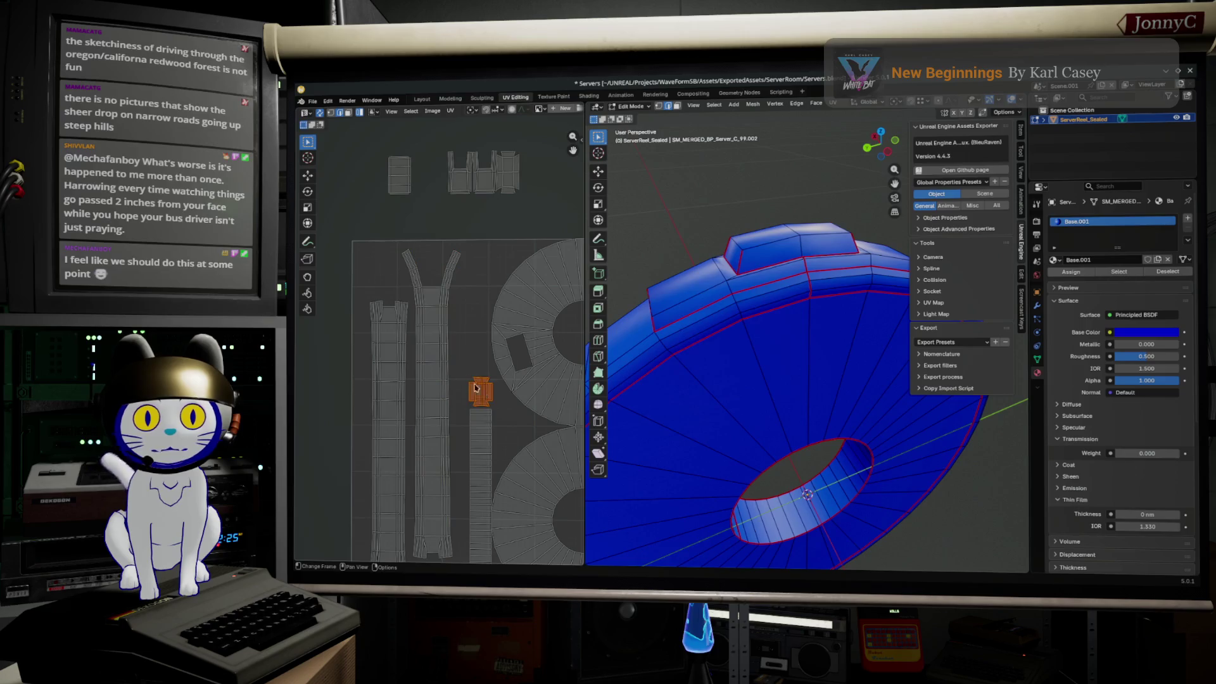
{"action": "key", "text": "g"}
{"action": "left_click", "coordinate": [389, 277]}
{"action": "scroll", "coordinate": [463, 255], "scroll_direction": "down", "scroll_amount": 2}
{"action": "scroll", "coordinate": [463, 255], "scroll_direction": "down", "scroll_amount": 2}
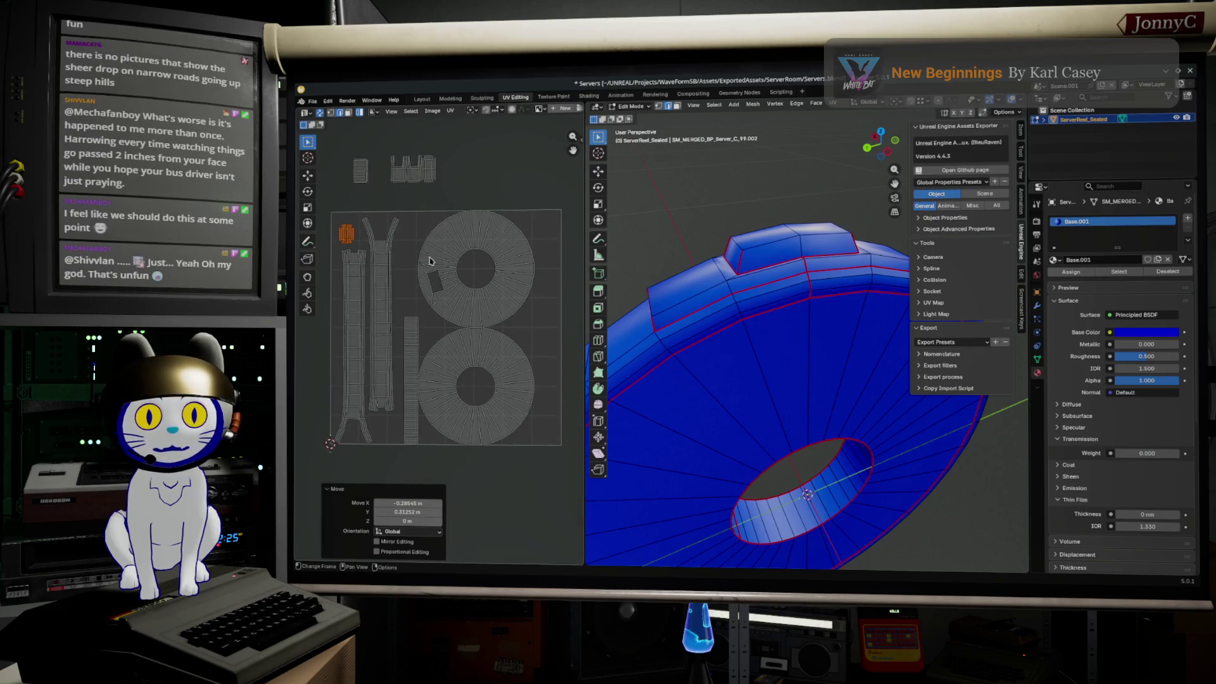
{"action": "left_click", "coordinate": [463, 254]}
{"action": "key", "text": "g"}
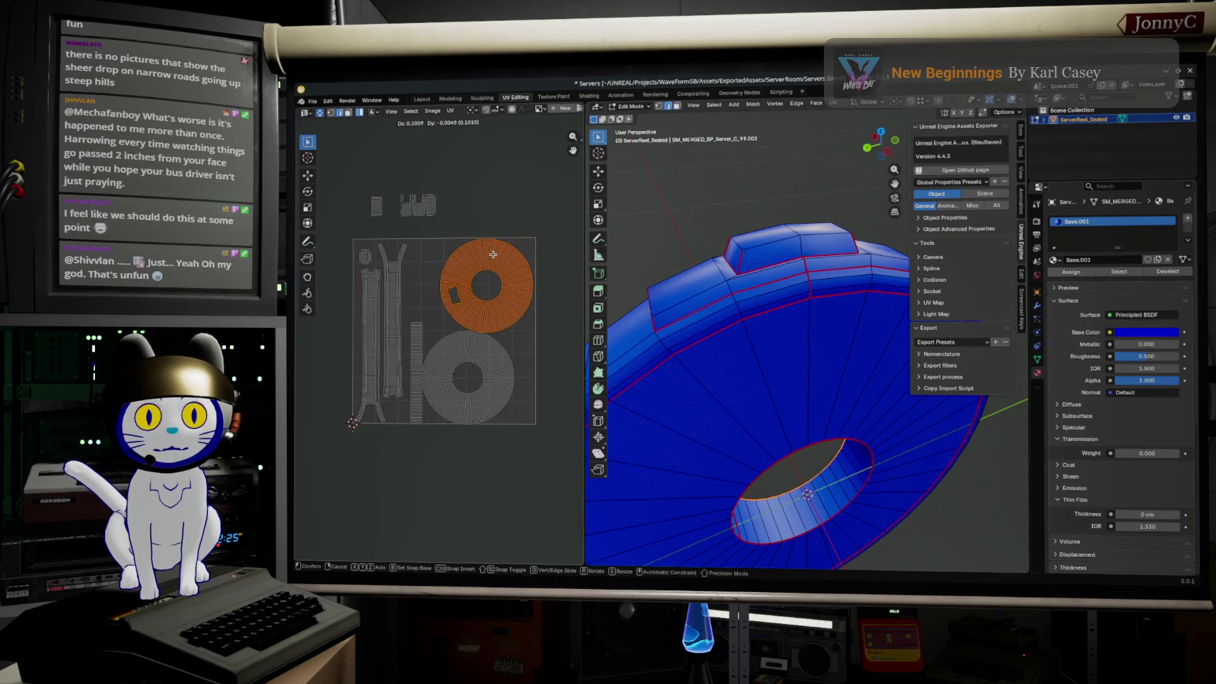
{"action": "left_click", "coordinate": [493, 256]}
{"action": "scroll", "coordinate": [474, 402], "scroll_direction": "up", "scroll_amount": 1}
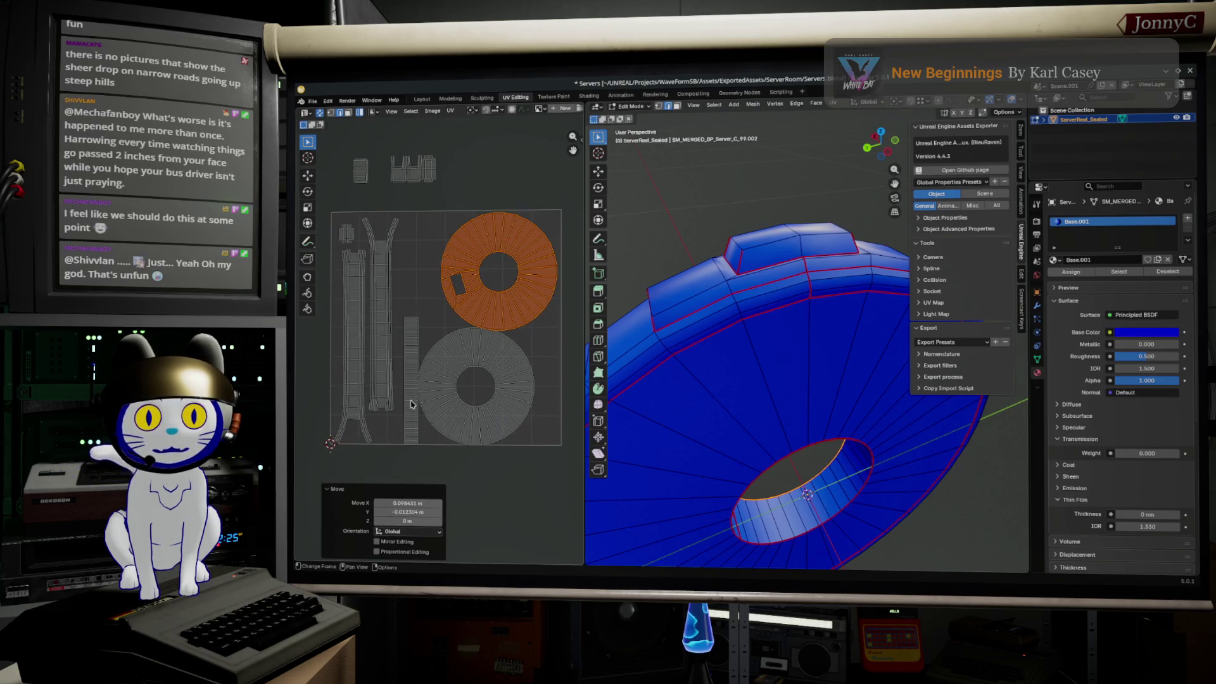
- Move the thin strip right, settle the lower circle, and bring the two small top islands down into the layout
{"action": "left_click", "coordinate": [414, 404]}
{"action": "key", "text": "g"}
{"action": "left_click", "coordinate": [552, 391]}
{"action": "left_click", "coordinate": [504, 400]}
{"action": "key", "text": "g"}
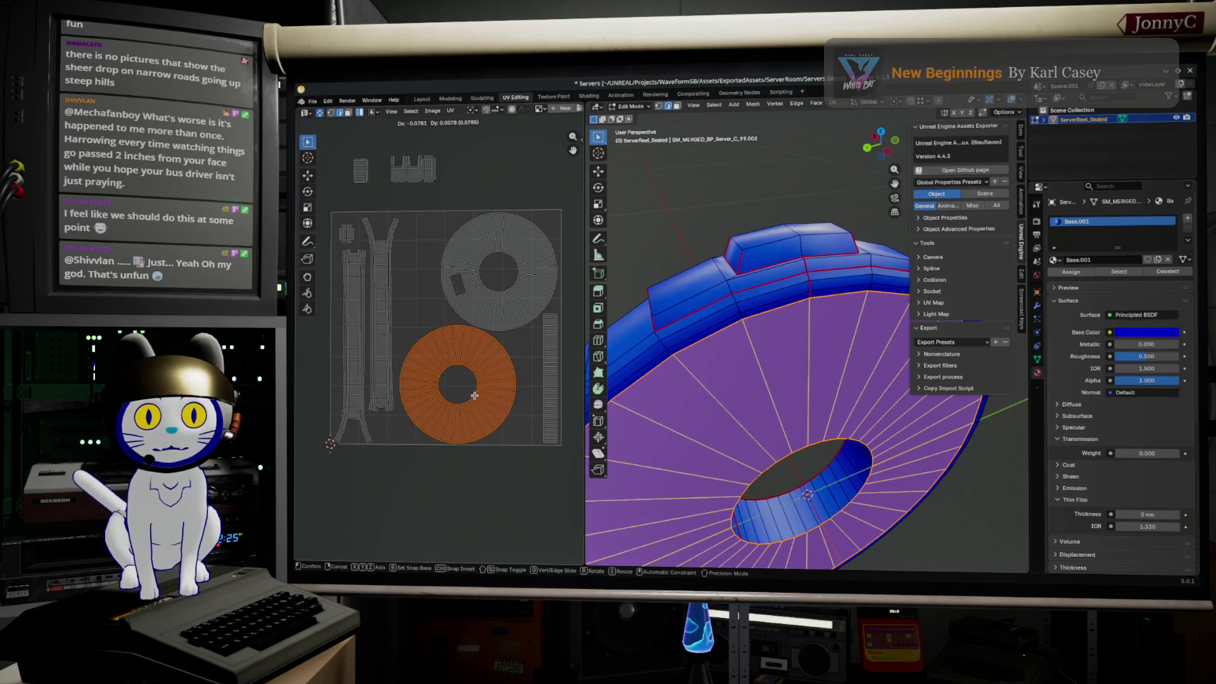
{"action": "left_click", "coordinate": [474, 396]}
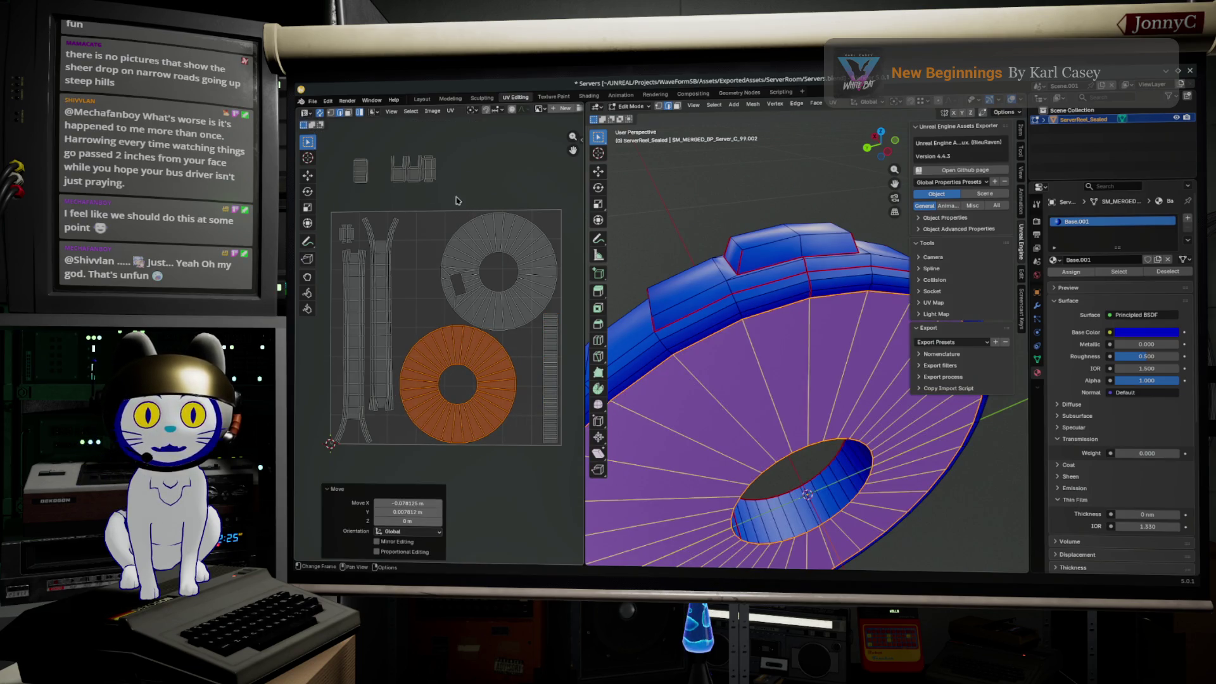
{"action": "left_click_drag", "start_coordinate": [457, 201], "coordinate": [312, 125]}
{"action": "key", "text": "g"}
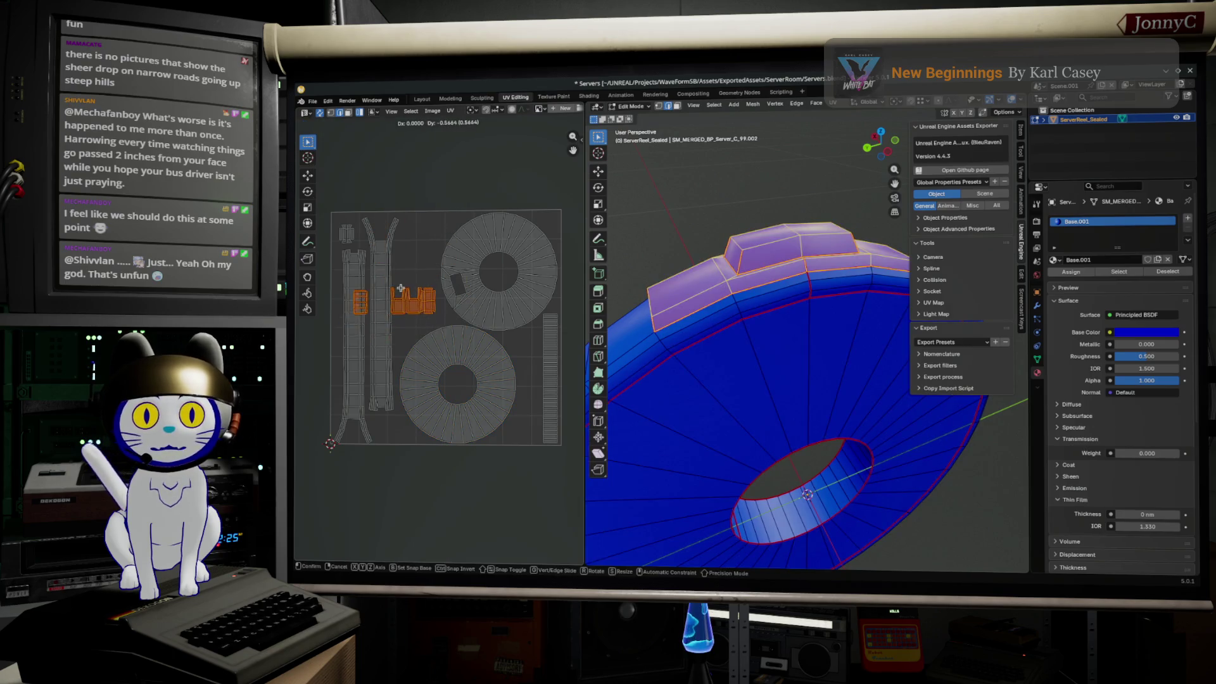
{"action": "left_click", "coordinate": [400, 291]}
- Pick a small island near the left strips and move it up and right, then nudge the cross-shaped island
{"action": "left_click", "coordinate": [368, 312]}
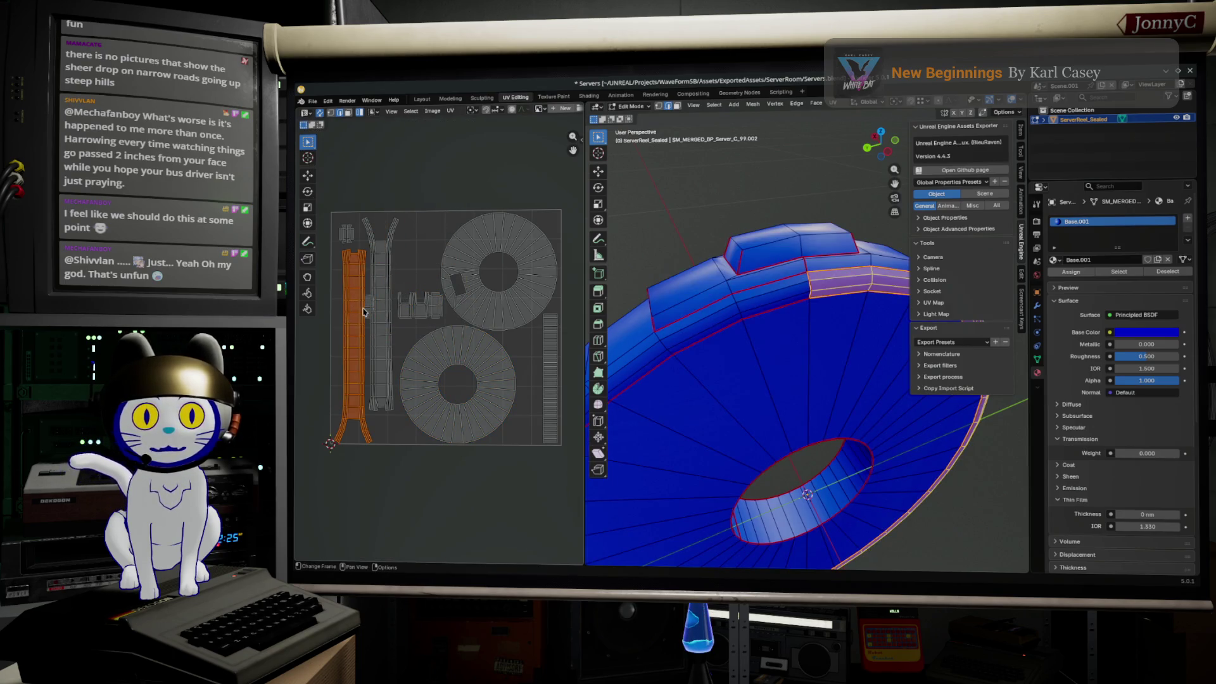
{"action": "left_click", "coordinate": [374, 310]}
{"action": "left_click", "coordinate": [370, 309]}
{"action": "key", "text": "g"}
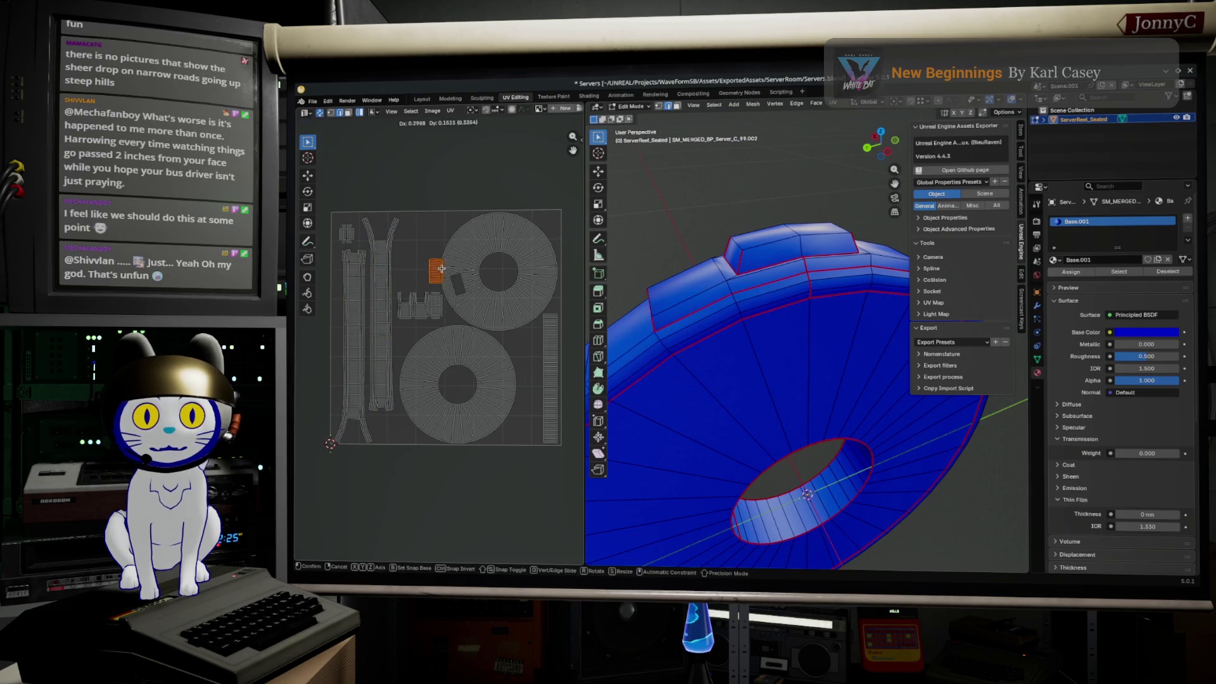
{"action": "left_click", "coordinate": [424, 252]}
{"action": "scroll", "coordinate": [463, 317], "scroll_direction": "up", "scroll_amount": 3}
{"action": "scroll", "coordinate": [463, 317], "scroll_direction": "down", "scroll_amount": 2}
{"action": "left_click", "coordinate": [486, 337]}
{"action": "key", "text": "g"}
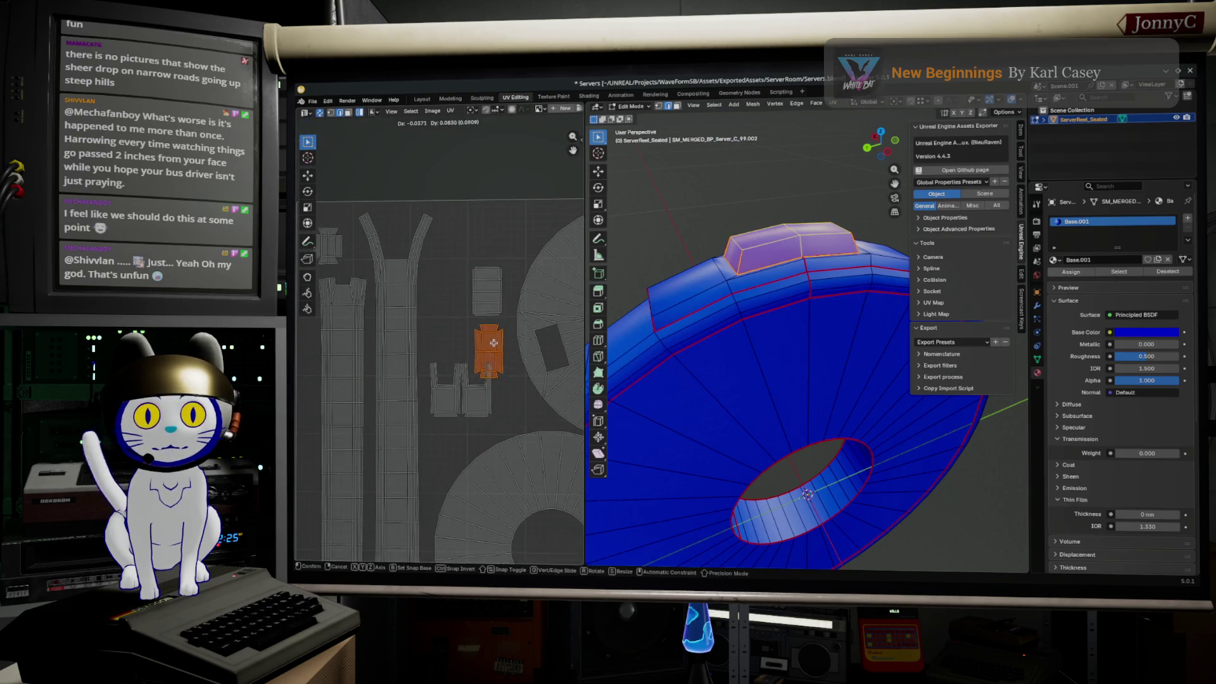
- Move two more small islands upward, then rotate another and place it up and left
{"action": "left_click", "coordinate": [477, 395]}
{"action": "key", "text": "g"}
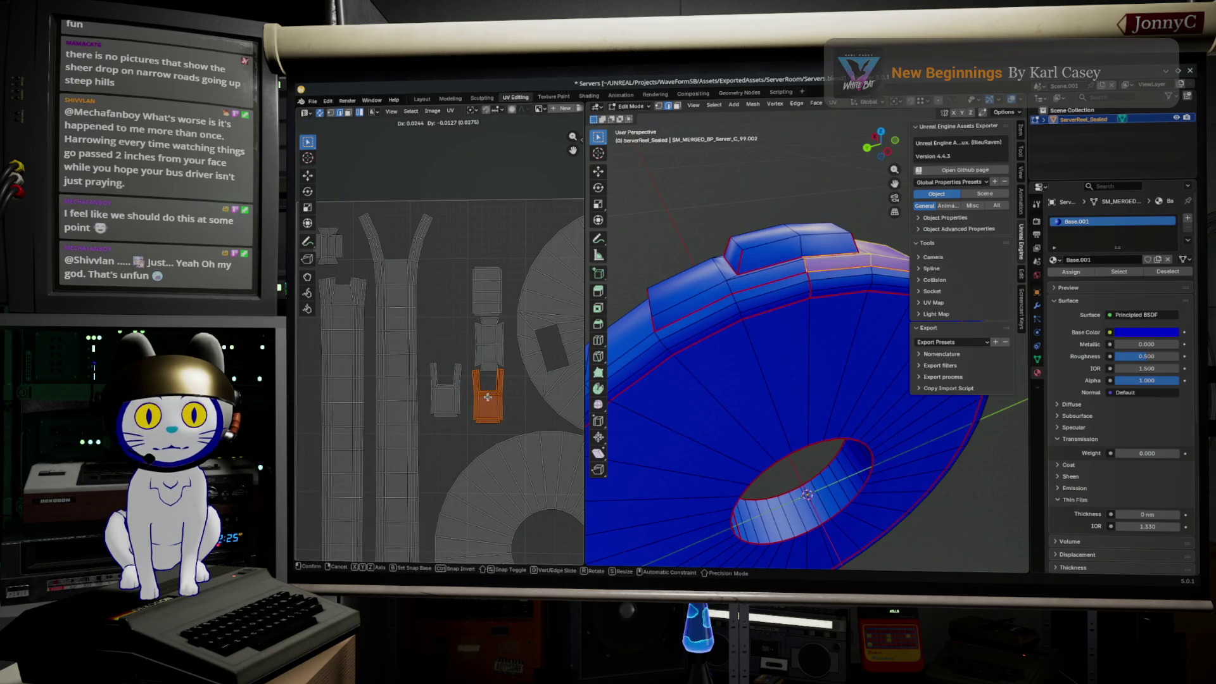
{"action": "left_click", "coordinate": [494, 403]}
{"action": "left_click", "coordinate": [444, 392]}
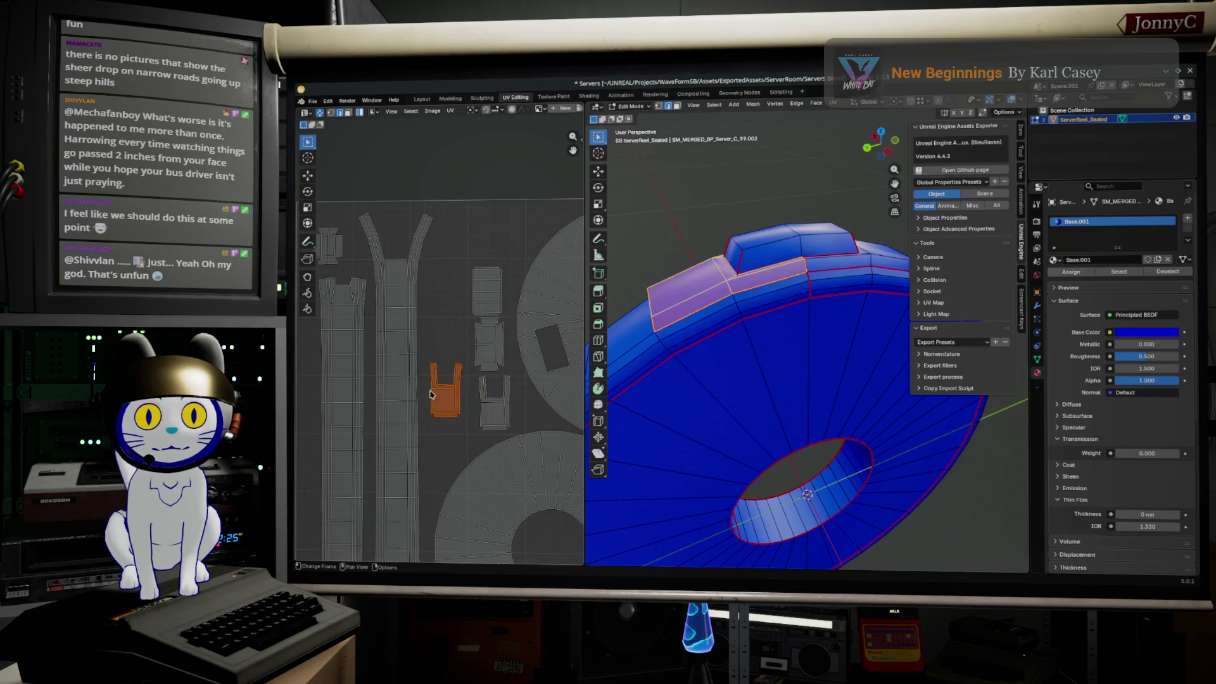
{"action": "key", "text": "g"}
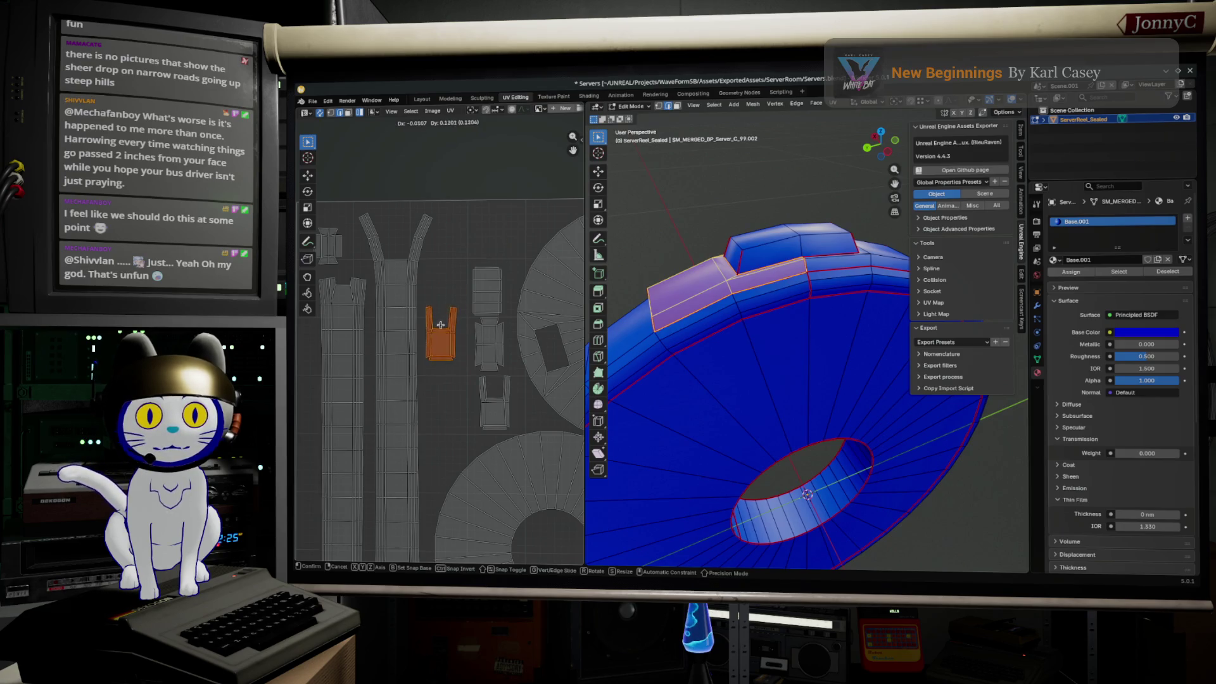
{"action": "left_click", "coordinate": [450, 282]}
{"action": "left_click", "coordinate": [494, 399]}
{"action": "key", "text": "r"}
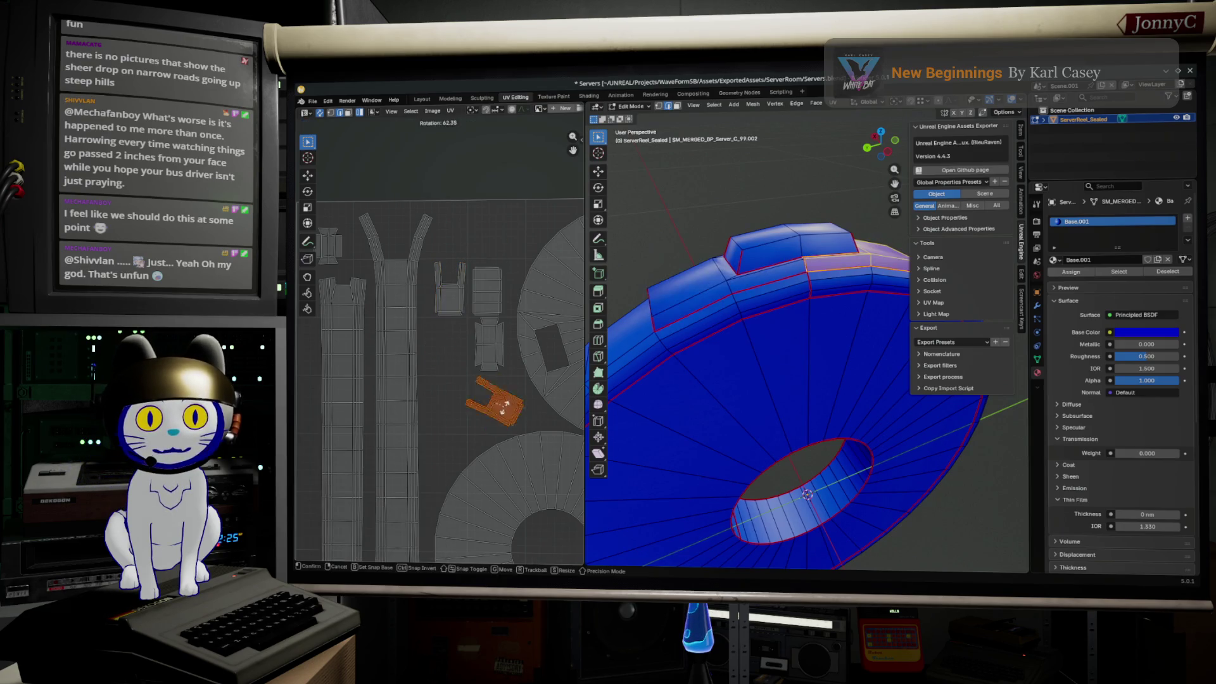
{"action": "left_click", "coordinate": [490, 286]}
{"action": "key", "text": "g"}
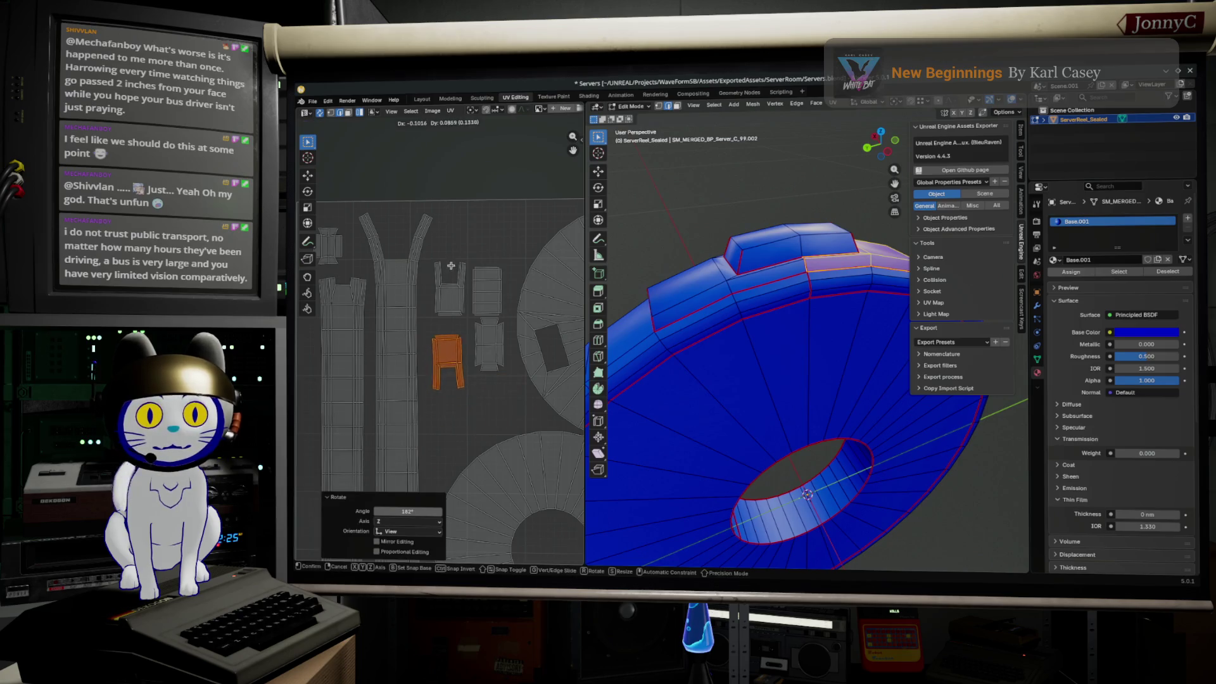
{"action": "left_click", "coordinate": [452, 269]}
{"action": "scroll", "coordinate": [474, 342], "scroll_direction": "up", "scroll_amount": 3}
{"action": "scroll", "coordinate": [473, 342], "scroll_direction": "up", "scroll_amount": 2}
- Give the enlarged island a slight rotation, nudge the U-shaped island, and reposition the lower disc island
{"action": "key", "text": "r"}
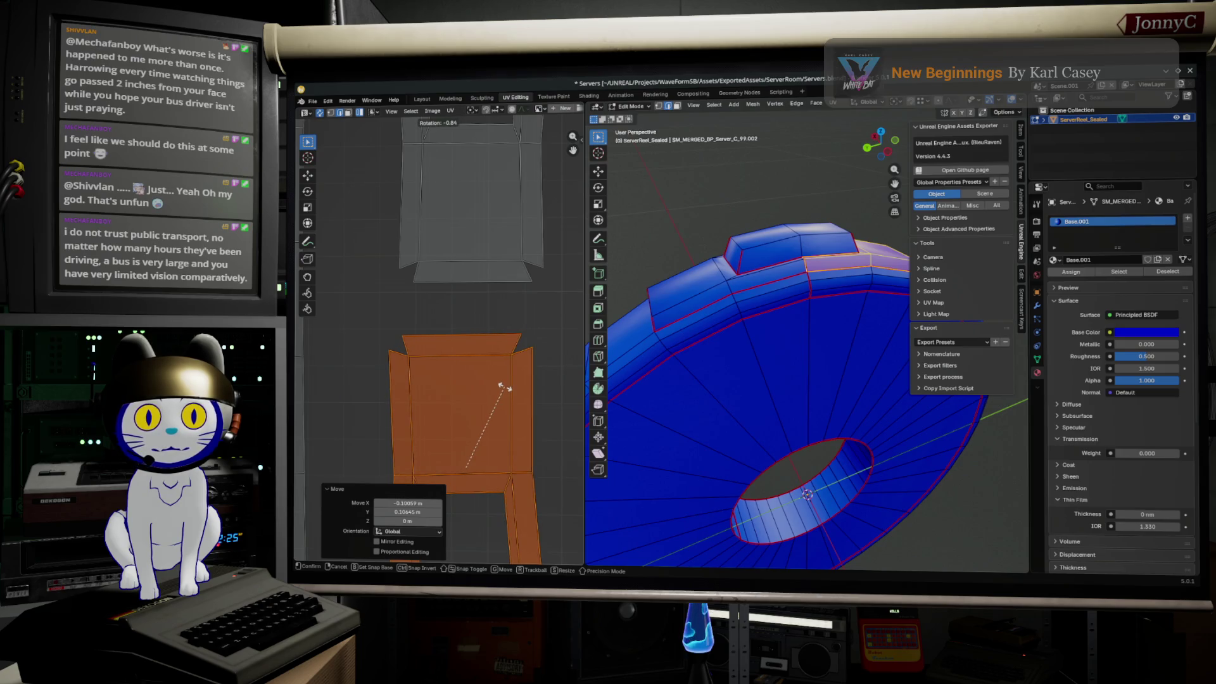
{"action": "left_click", "coordinate": [506, 385]}
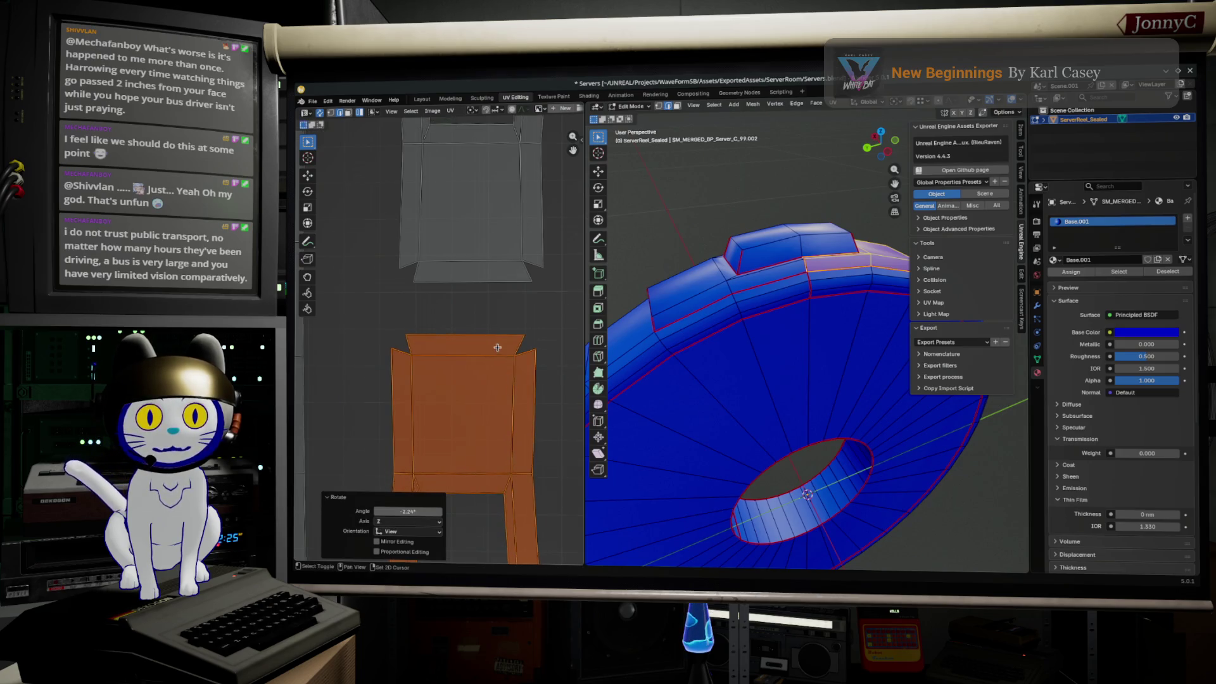
{"action": "scroll", "coordinate": [462, 352], "scroll_direction": "up", "scroll_amount": 3, "text": "shift"}
{"action": "left_click", "coordinate": [464, 371]}
{"action": "left_click_drag", "start_coordinate": [463, 375], "coordinate": [461, 380]}
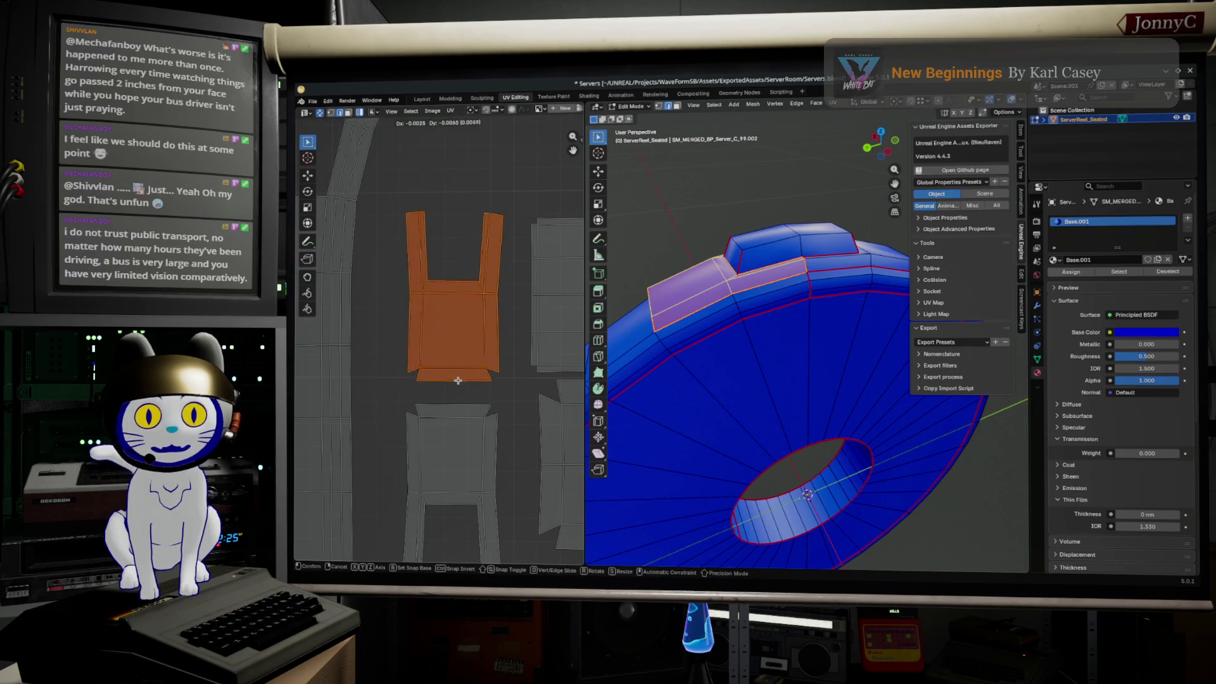
{"action": "scroll", "coordinate": [446, 323], "scroll_direction": "down", "scroll_amount": 3}
{"action": "scroll", "coordinate": [437, 287], "scroll_direction": "down", "scroll_amount": 2}
{"action": "scroll", "coordinate": [438, 285], "scroll_direction": "down", "scroll_amount": 3}
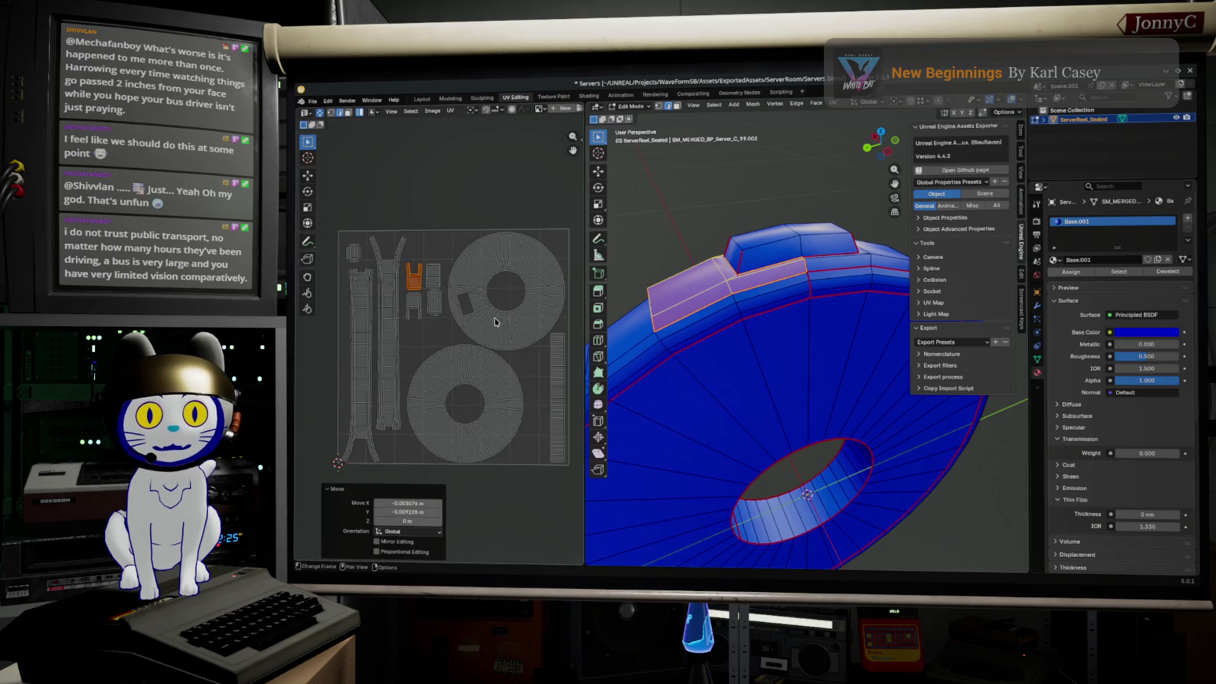
{"action": "left_click", "coordinate": [455, 387]}
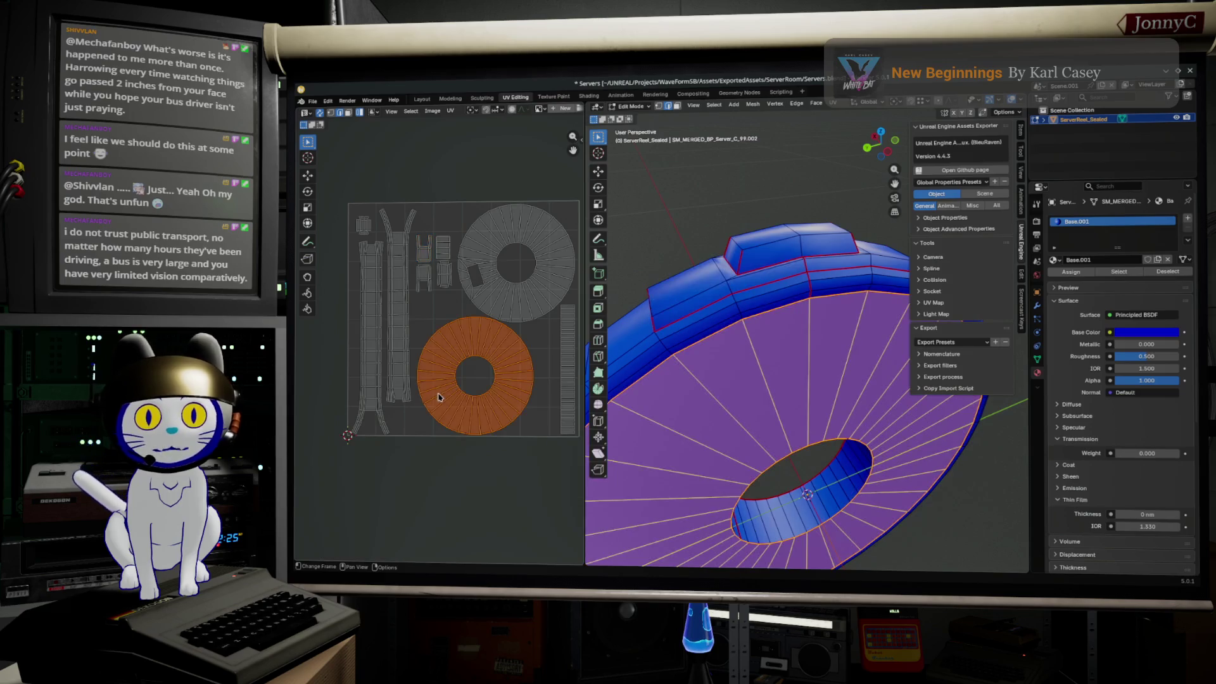
{"action": "scroll", "coordinate": [455, 390], "scroll_direction": "up", "scroll_amount": 2}
{"action": "key", "text": "g"}
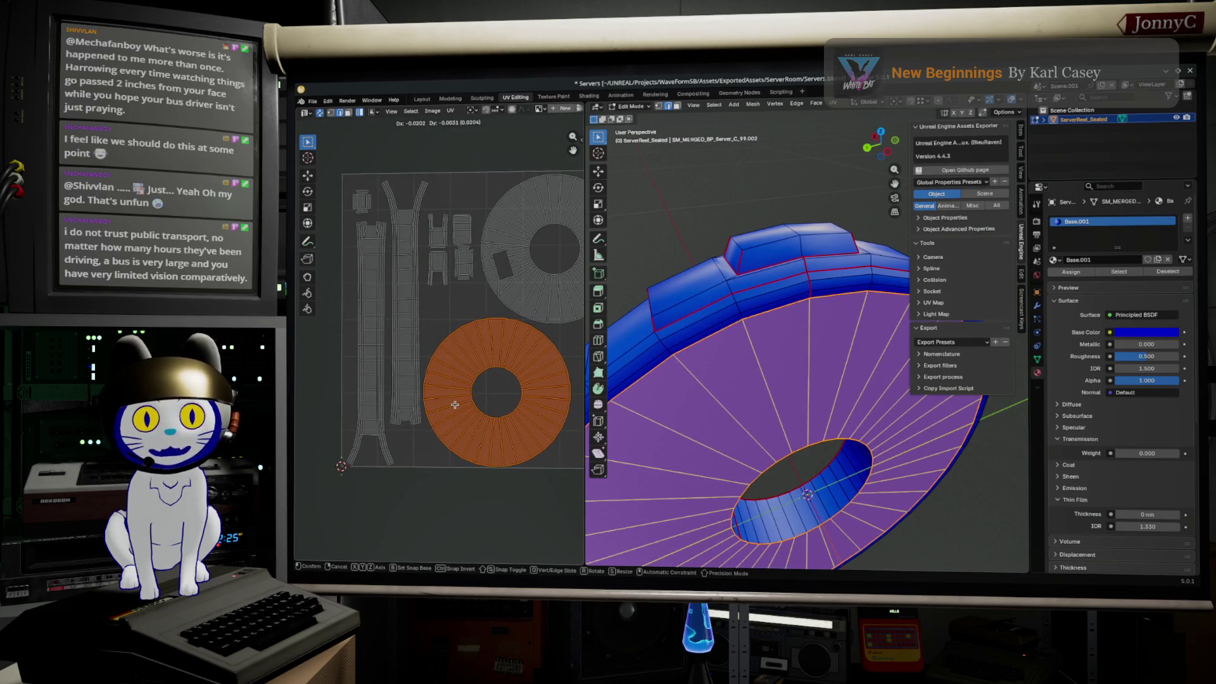
{"action": "left_click", "coordinate": [467, 385]}
- Reposition the upper disc island with two small moves
{"action": "left_click", "coordinate": [454, 250]}
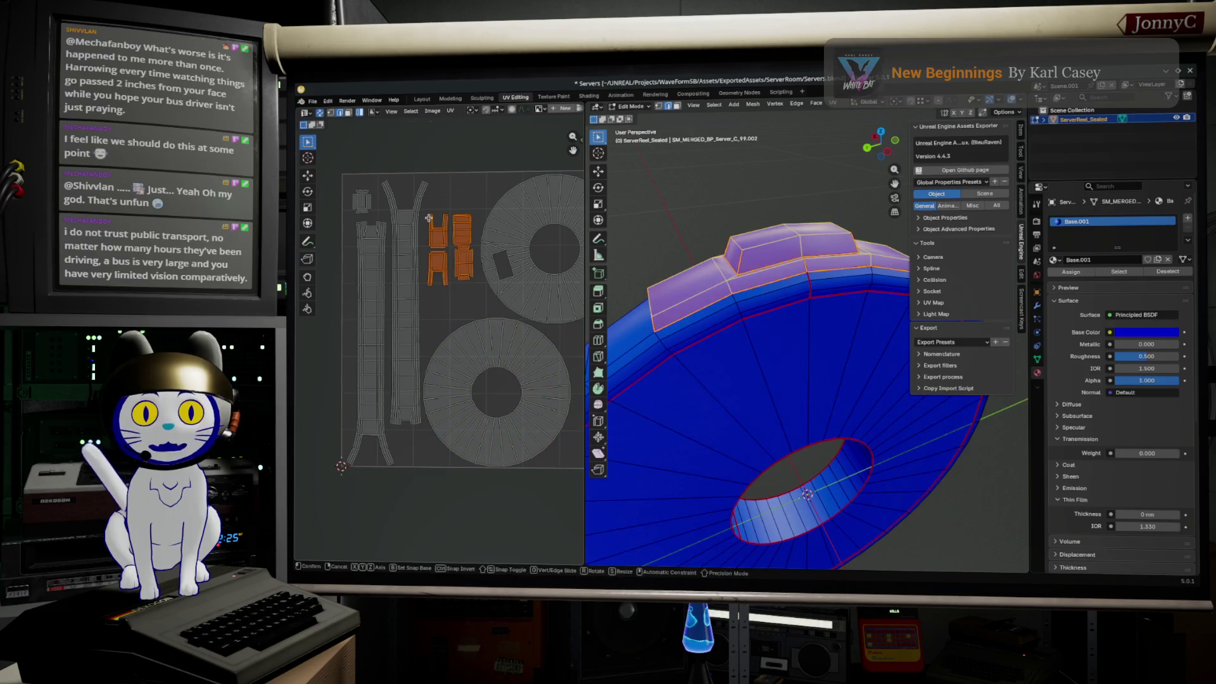
{"action": "left_click", "coordinate": [519, 237]}
{"action": "key", "text": "g"}
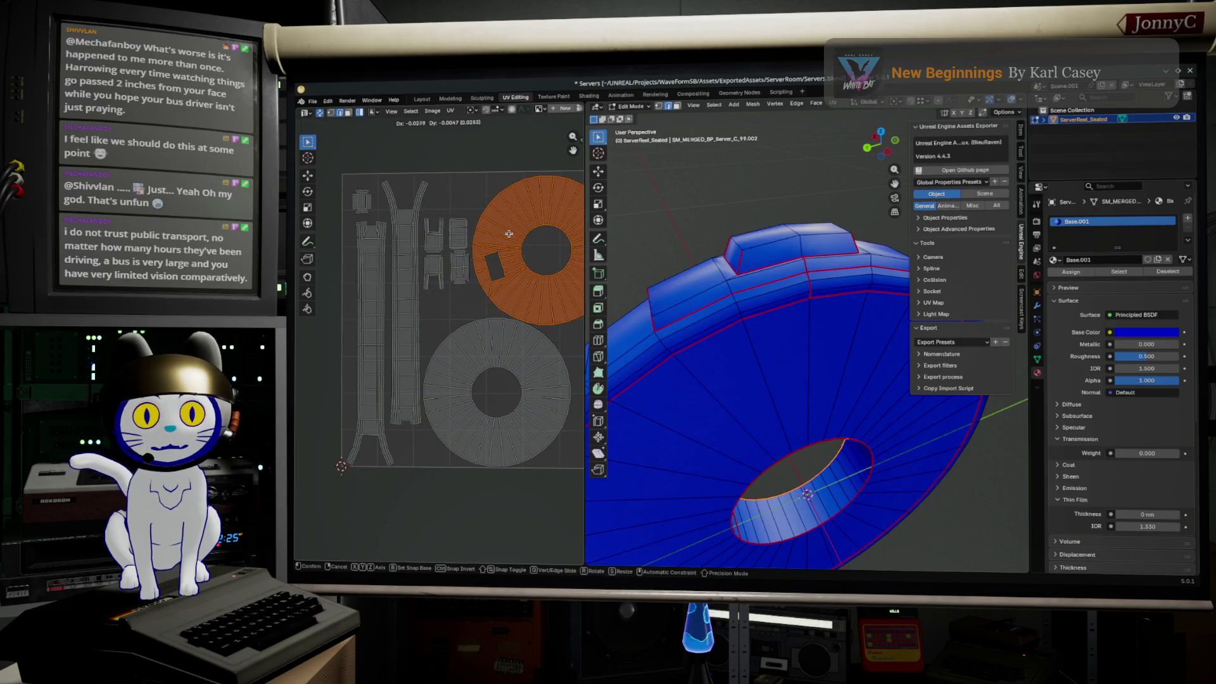
{"action": "left_click", "coordinate": [509, 230]}
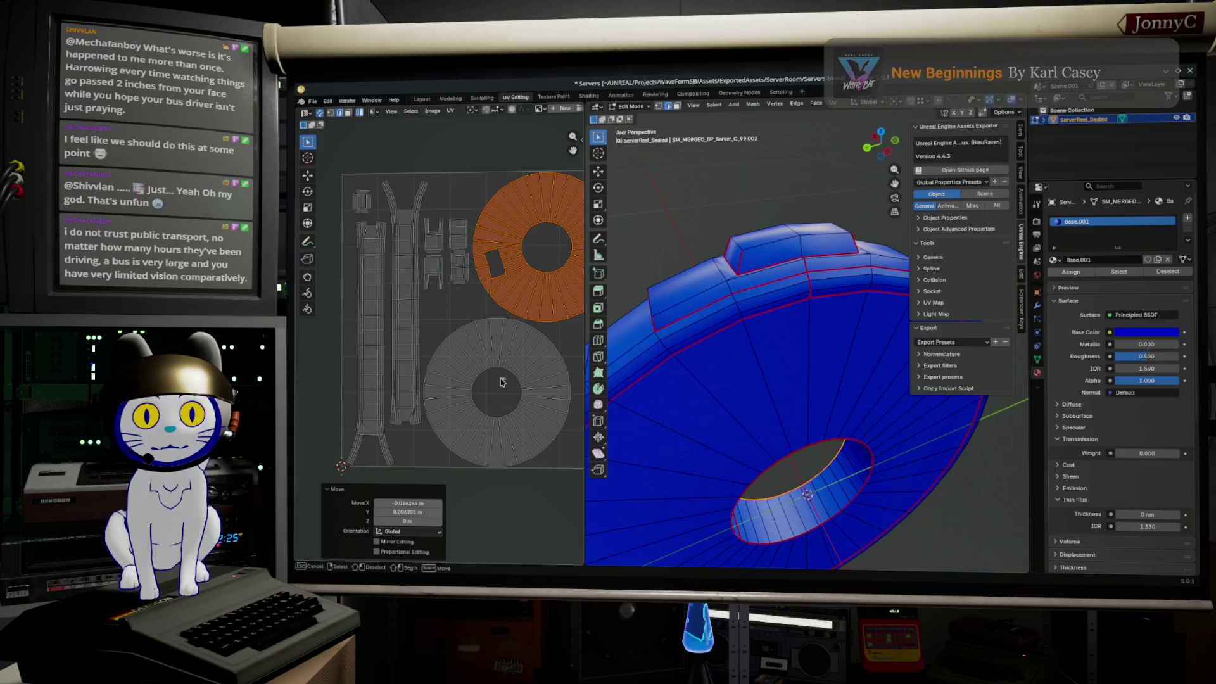
{"action": "key", "text": "g"}
{"action": "left_click", "coordinate": [537, 268]}
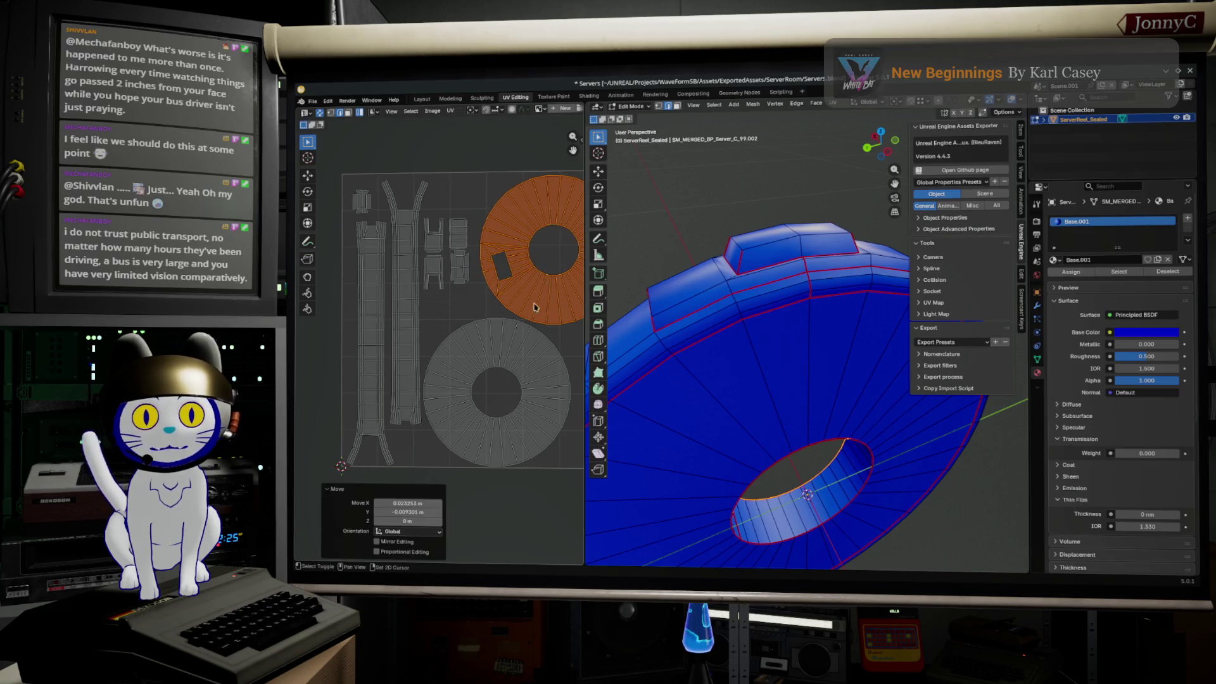
- Place the long hub strip beside the discs inside the UV square, then select every island
{"action": "middle_click_drag", "start_coordinate": [574, 253], "coordinate": [507, 250]}
{"action": "key", "text": "g"}
{"action": "left_click", "coordinate": [508, 250]}
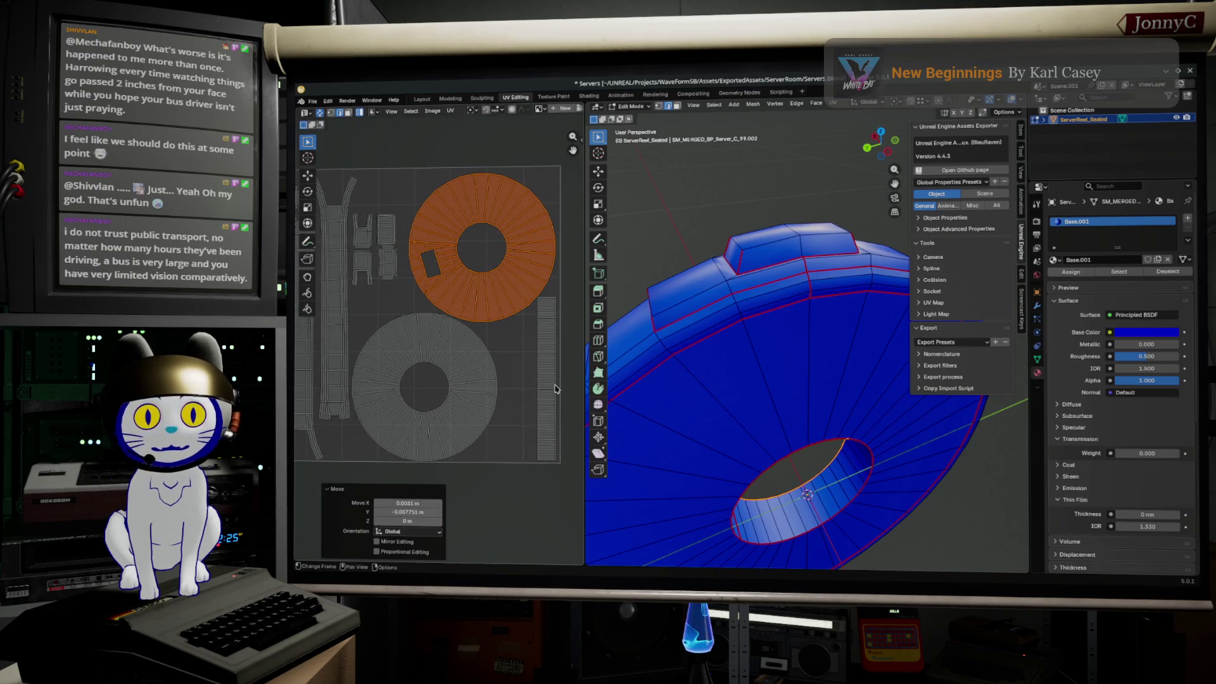
{"action": "left_click", "coordinate": [547, 395]}
{"action": "key", "text": "g"}
{"action": "left_click", "coordinate": [548, 394]}
{"action": "middle_click_drag", "start_coordinate": [547, 394], "coordinate": [550, 403]}
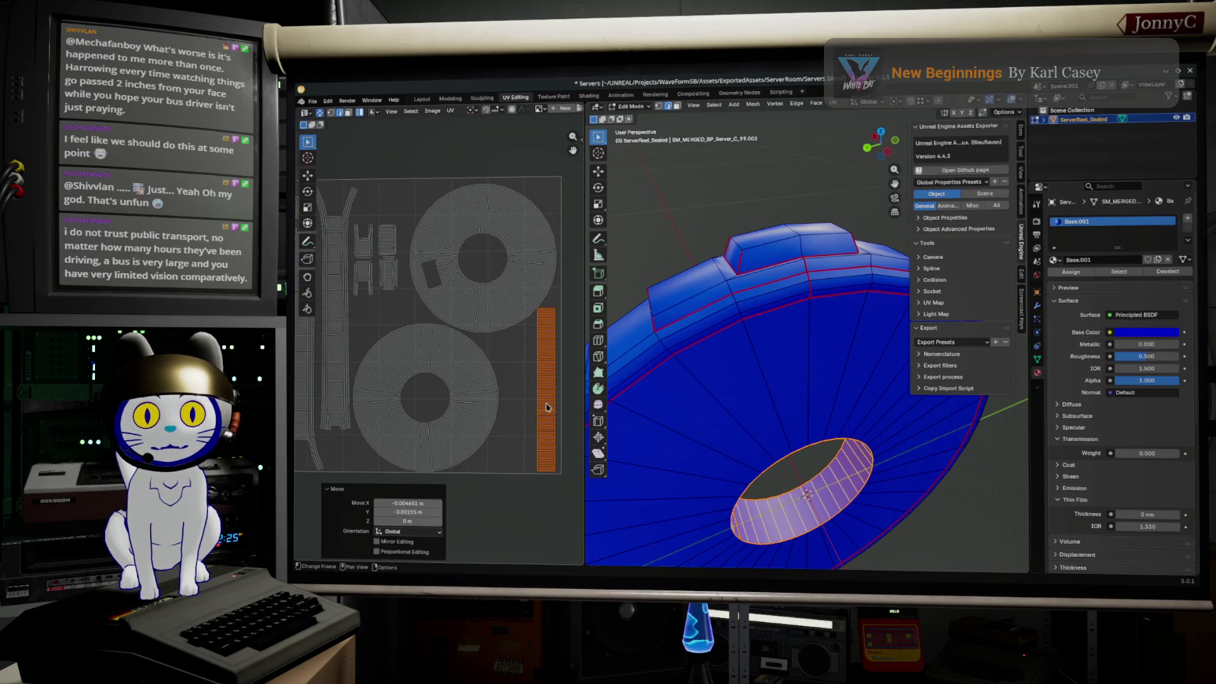
{"action": "key", "text": "g"}
{"action": "left_click", "coordinate": [549, 402]}
{"action": "scroll", "coordinate": [532, 380], "scroll_direction": "down", "scroll_amount": 2}
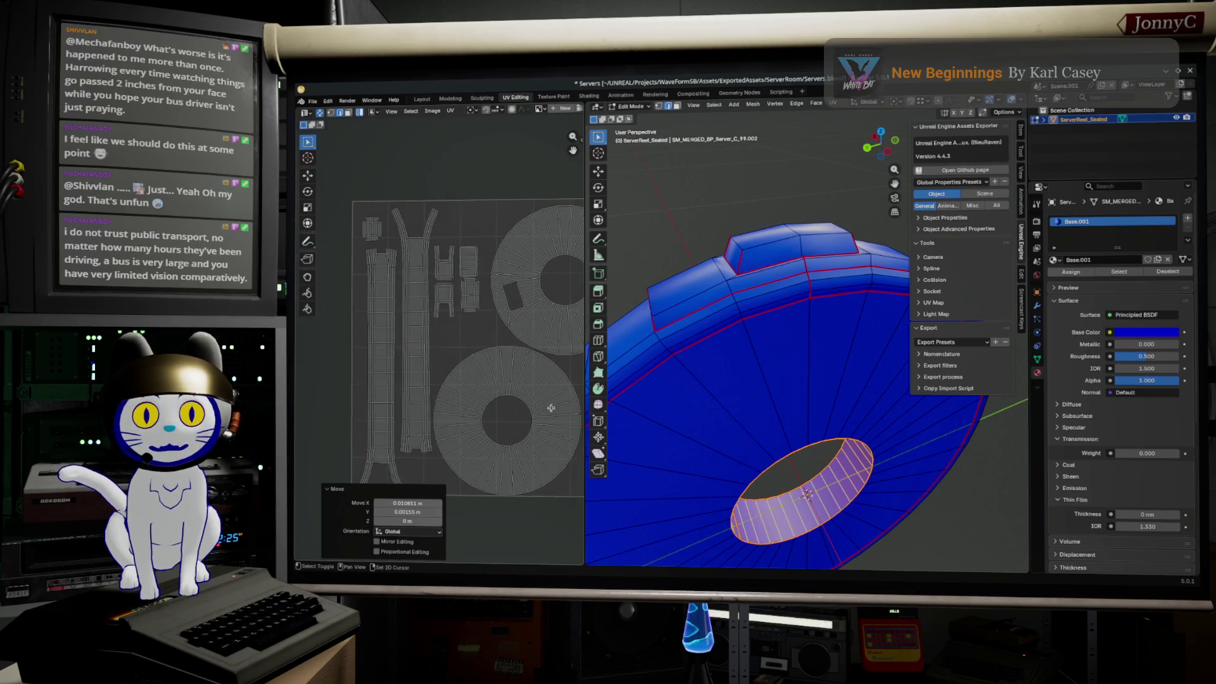
{"action": "middle_click_drag", "start_coordinate": [522, 366], "coordinate": [507, 373]}
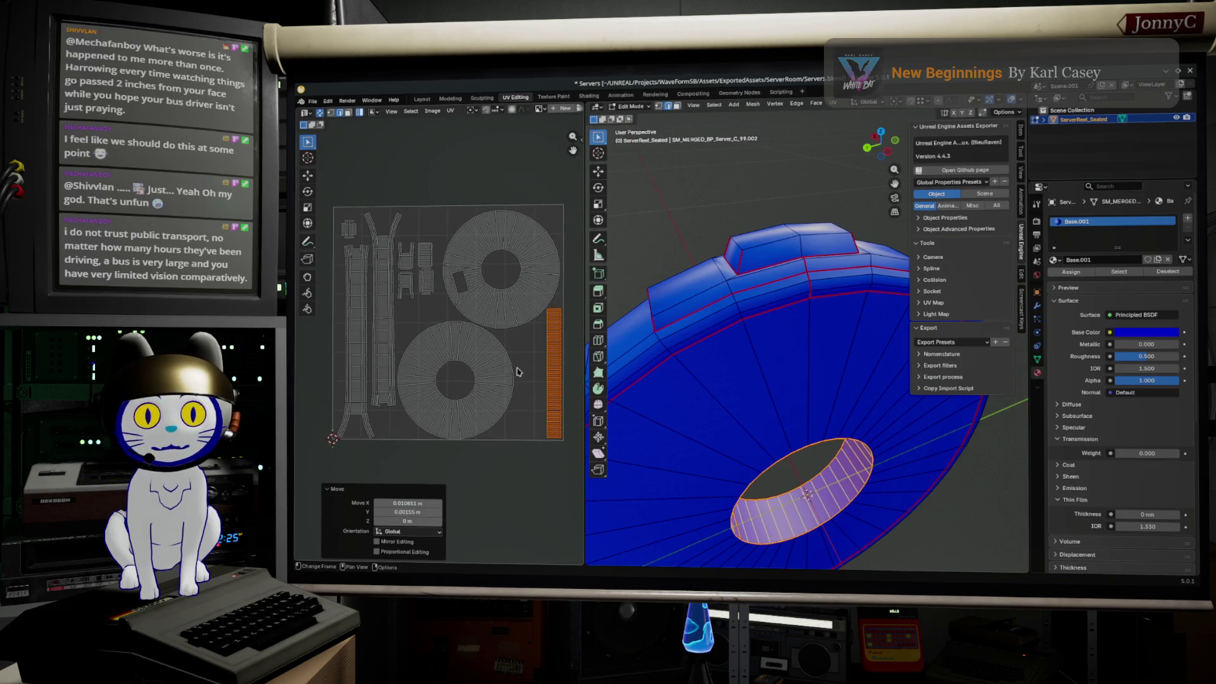
{"action": "key", "text": "a"}
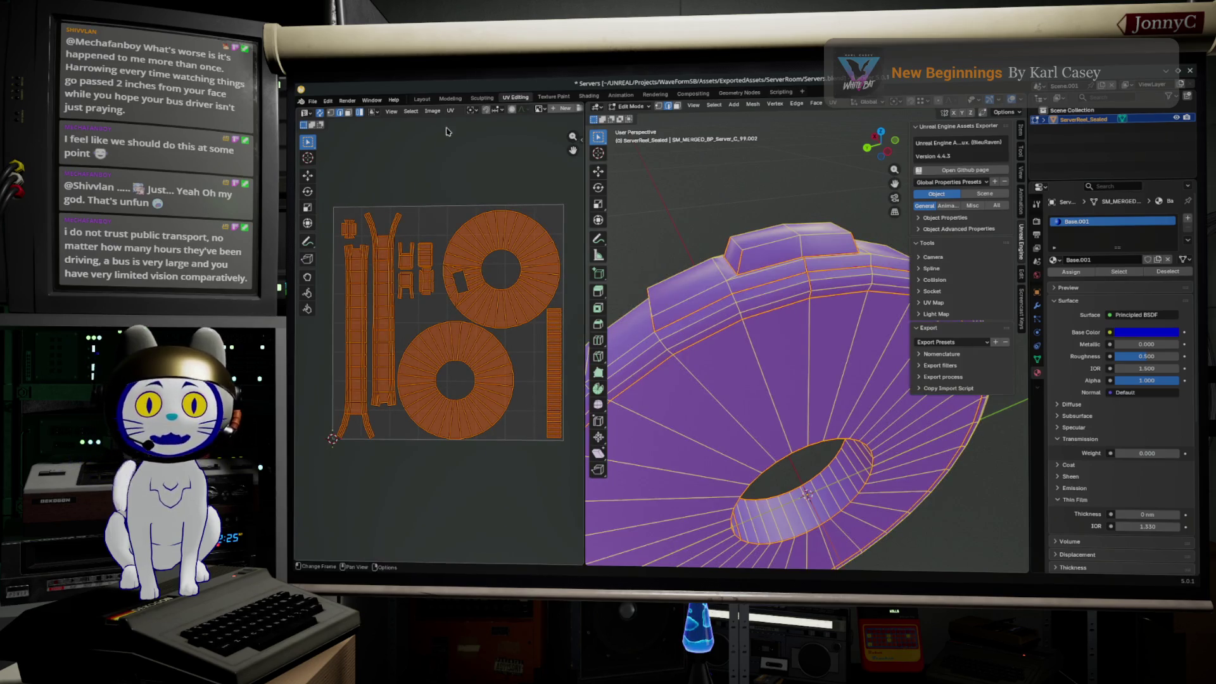
- Scale all UV islands up slightly around the 2D cursor pivot
{"action": "left_click", "coordinate": [473, 110]}
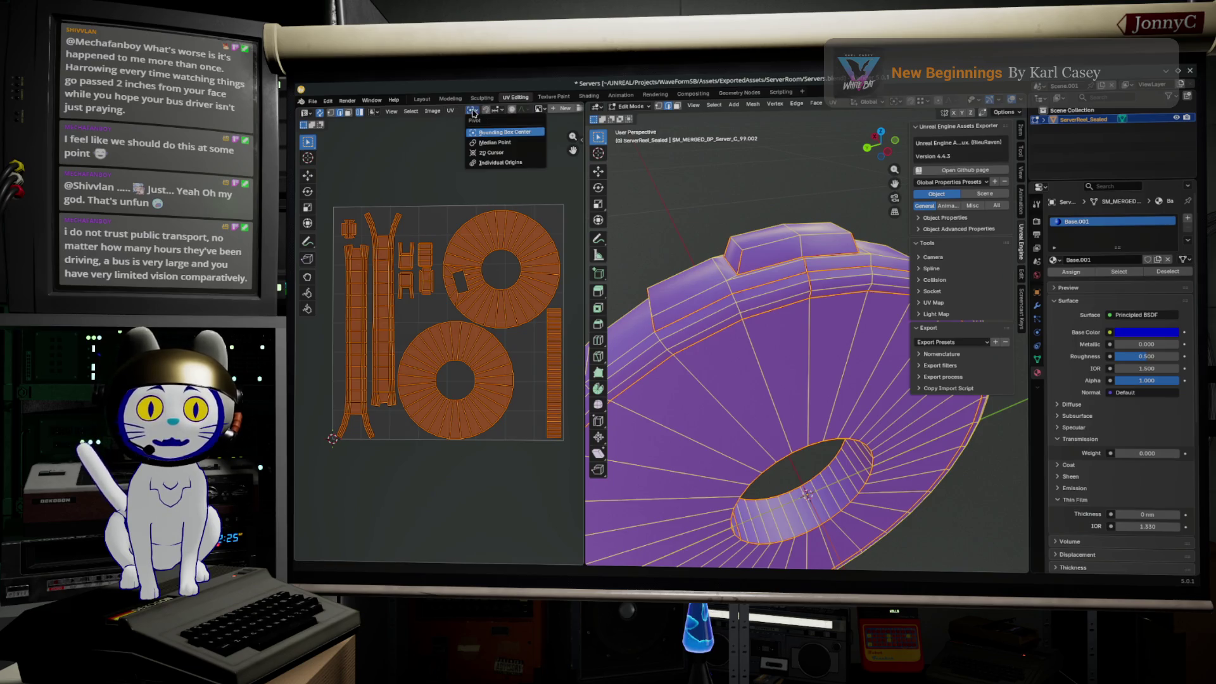
{"action": "left_click", "coordinate": [506, 152]}
{"action": "key", "text": "s"}
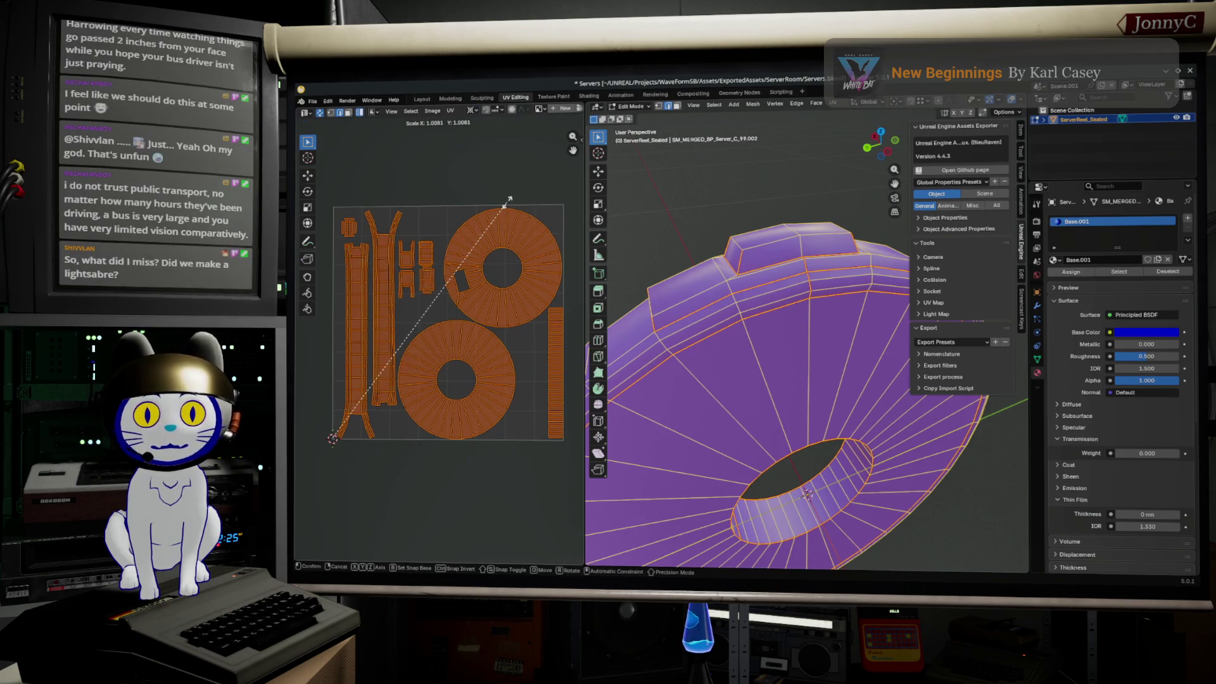
{"action": "left_click", "coordinate": [509, 202]}
{"action": "scroll", "coordinate": [456, 359], "scroll_direction": "up", "scroll_amount": 3}
{"action": "scroll", "coordinate": [456, 359], "scroll_direction": "up", "scroll_amount": 2}
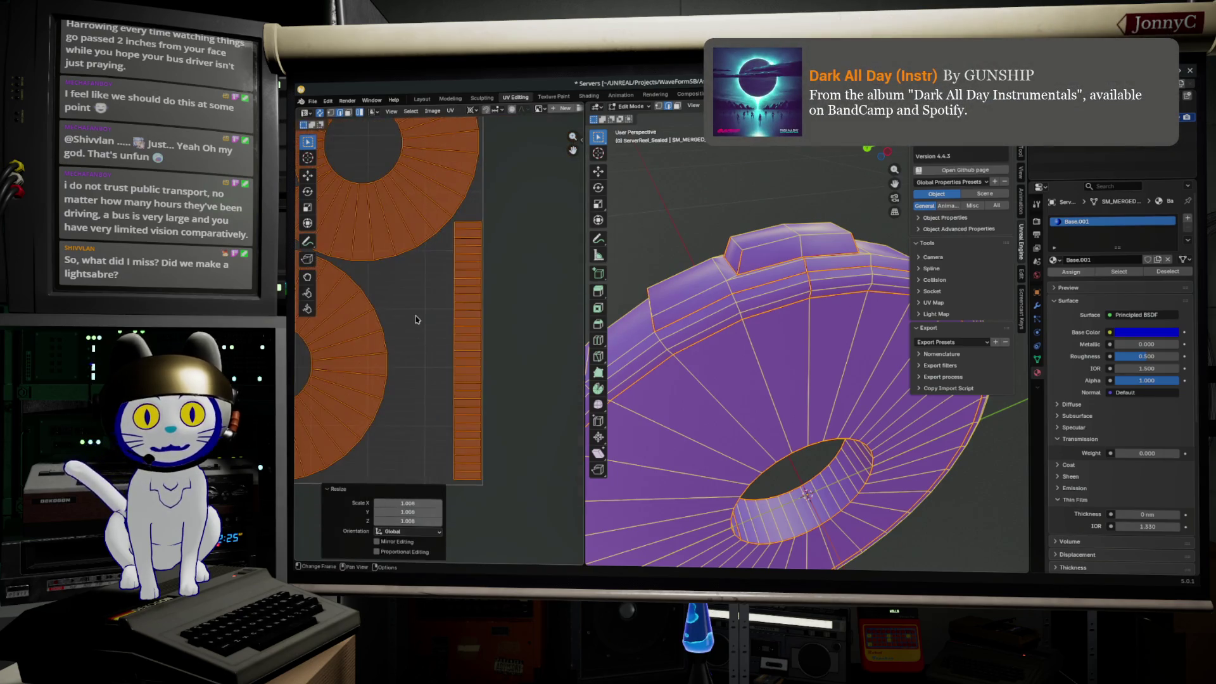
- Move the hole-faces strip island to its new spot on its own
{"action": "key", "text": "alt+a"}
{"action": "left_click", "coordinate": [456, 359]}
{"action": "key", "text": "g"}
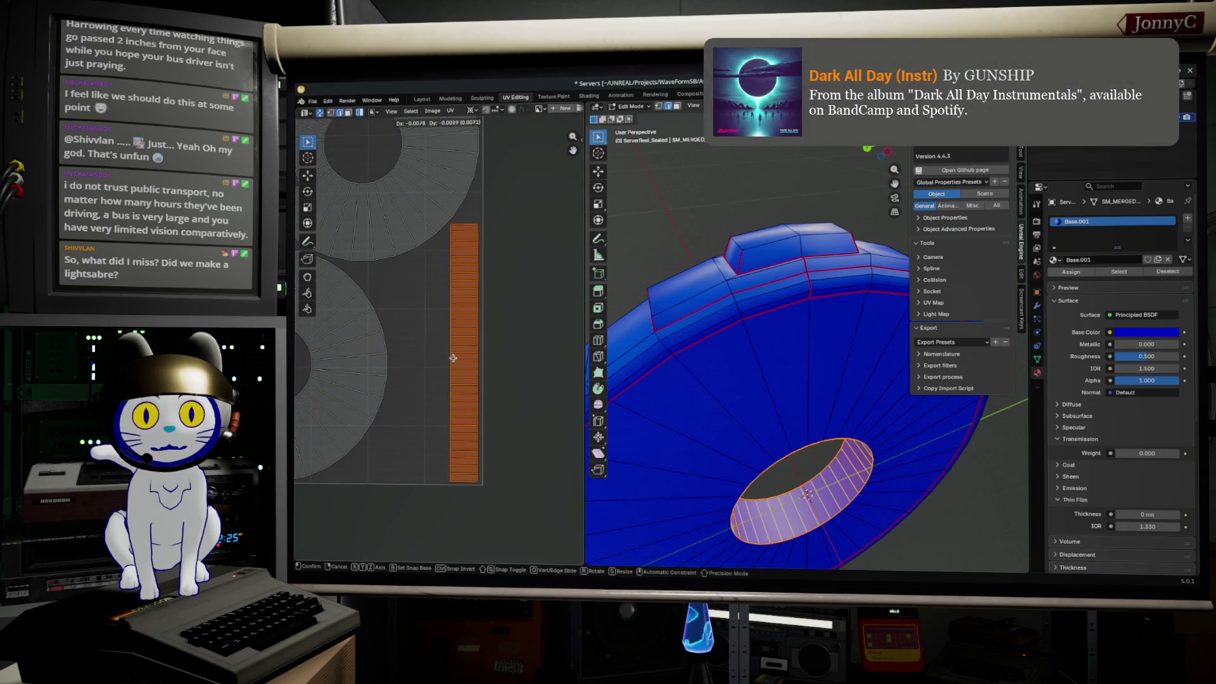
{"action": "left_click", "coordinate": [453, 357]}
{"action": "scroll", "coordinate": [489, 374], "scroll_direction": "down", "scroll_amount": 3}
- Move both disc islands into the freed space and select the small upper-left island
{"action": "mouse_move", "coordinate": [489, 374]}
{"action": "middle_mouse_down"}
{"action": "mouse_move", "coordinate": [502, 353]}
{"action": "mouse_move", "coordinate": [464, 339]}
{"action": "middle_mouse_up"}
{"action": "left_click", "coordinate": [456, 325]}
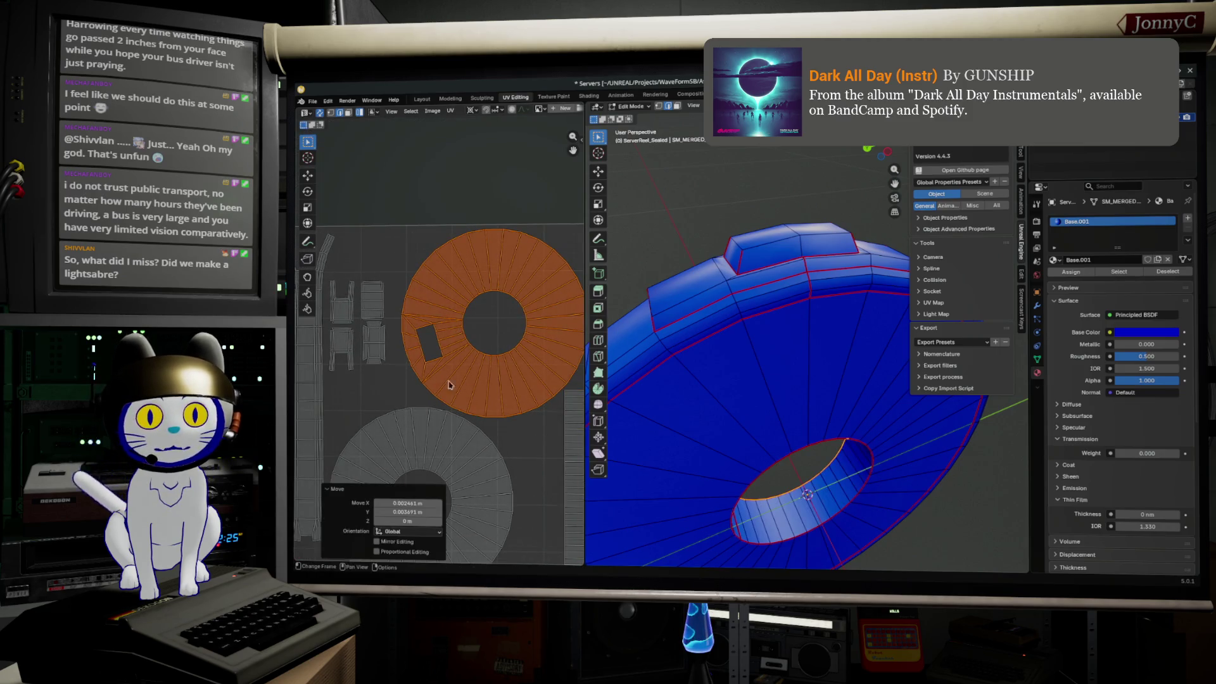
{"action": "left_click", "coordinate": [442, 457], "text": "shift"}
{"action": "mouse_move", "coordinate": [490, 400]}
{"action": "middle_mouse_down"}
{"action": "mouse_move", "coordinate": [488, 325]}
{"action": "mouse_move", "coordinate": [463, 317]}
{"action": "middle_mouse_up"}
{"action": "key", "text": "g"}
{"action": "left_click", "coordinate": [503, 325]}
{"action": "left_click", "coordinate": [461, 272]}
{"action": "left_click", "coordinate": [371, 186]}
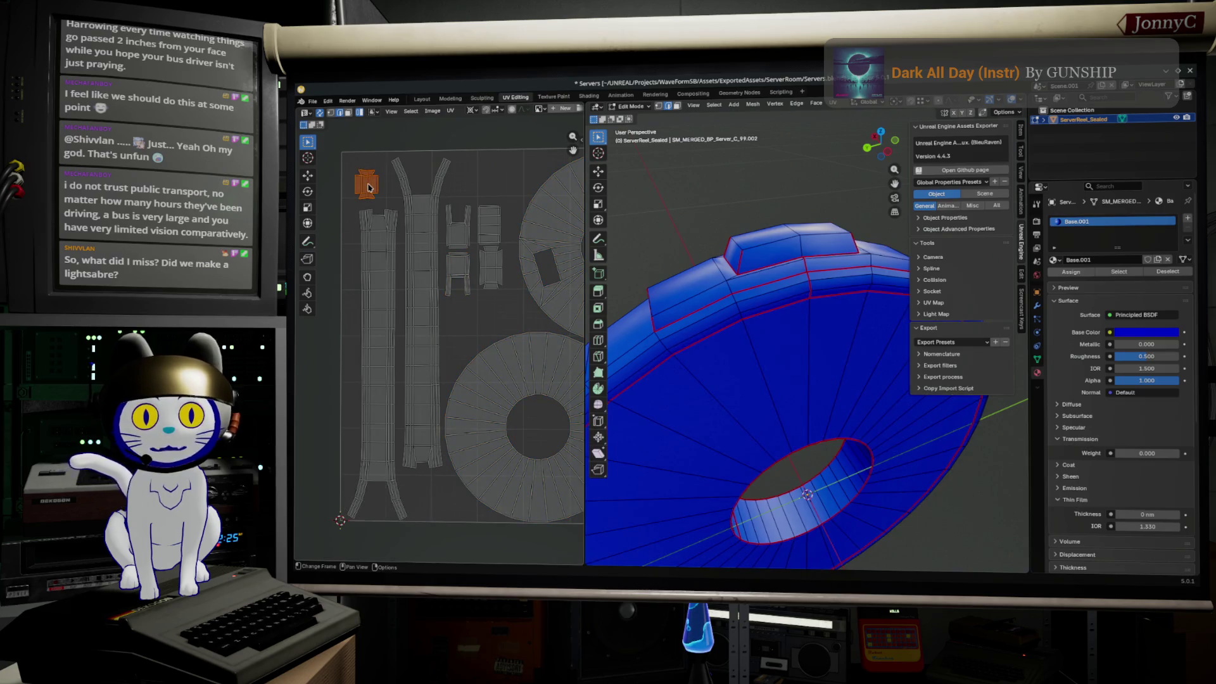
- Tuck the small island into the upper-left area and frame a front view of the ring
{"action": "key", "text": "g"}
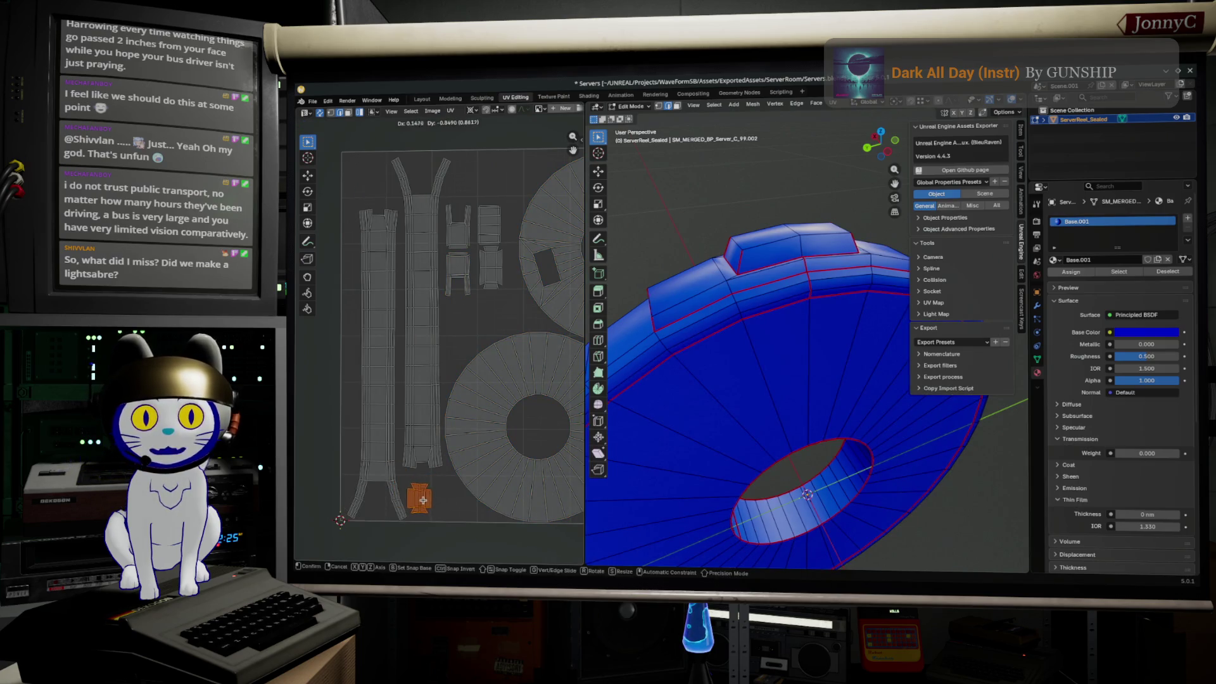
{"action": "left_click", "coordinate": [381, 188]}
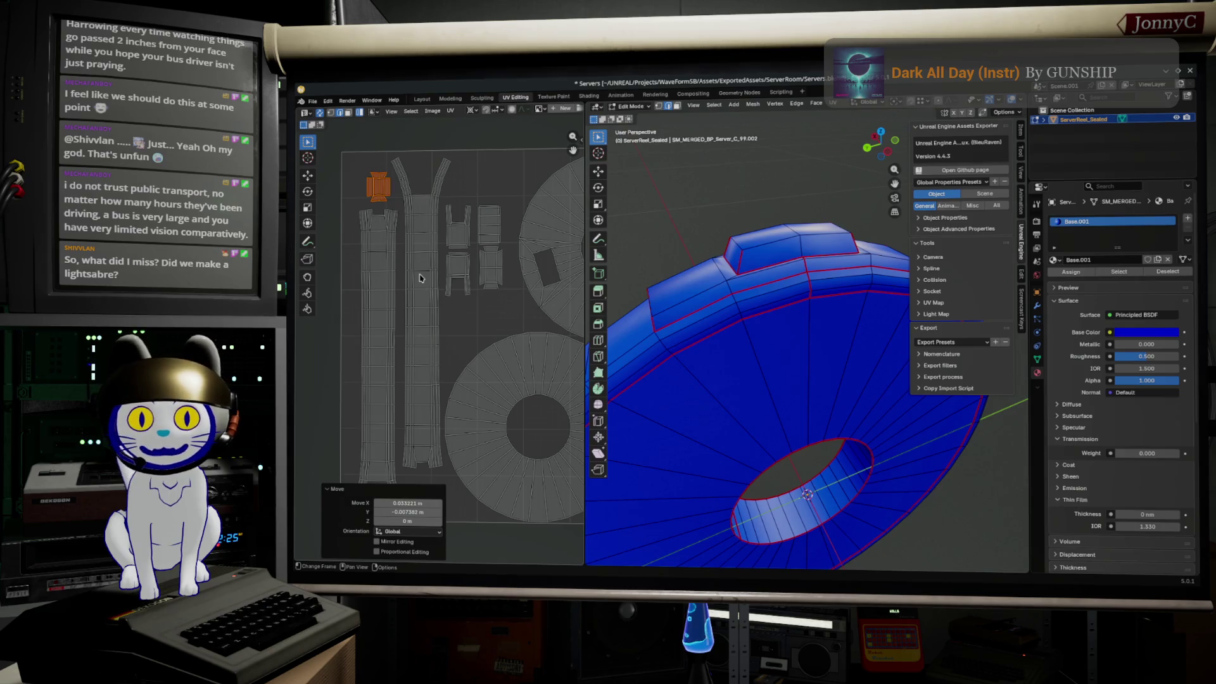
{"action": "key", "text": "KP_Decimal"}
{"action": "middle_click_drag", "start_coordinate": [723, 314], "coordinate": [799, 285]}
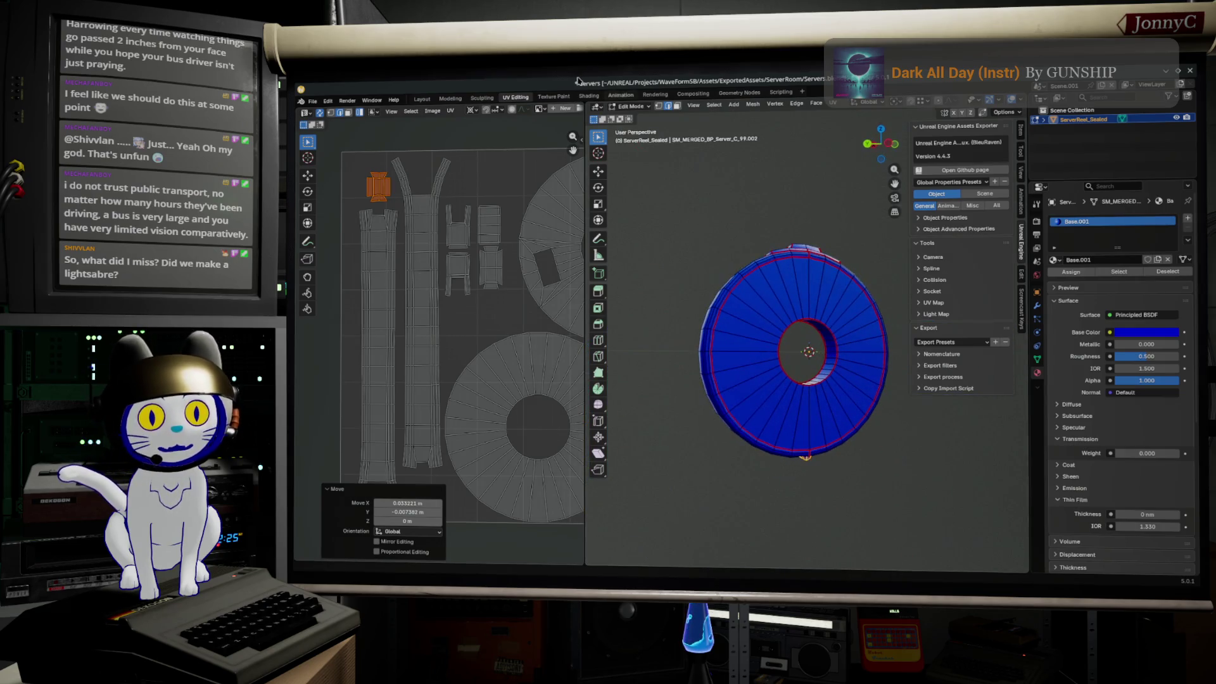
- Save the Servers file and hide Blender to reveal the desktop
{"action": "left_click", "coordinate": [317, 102]}
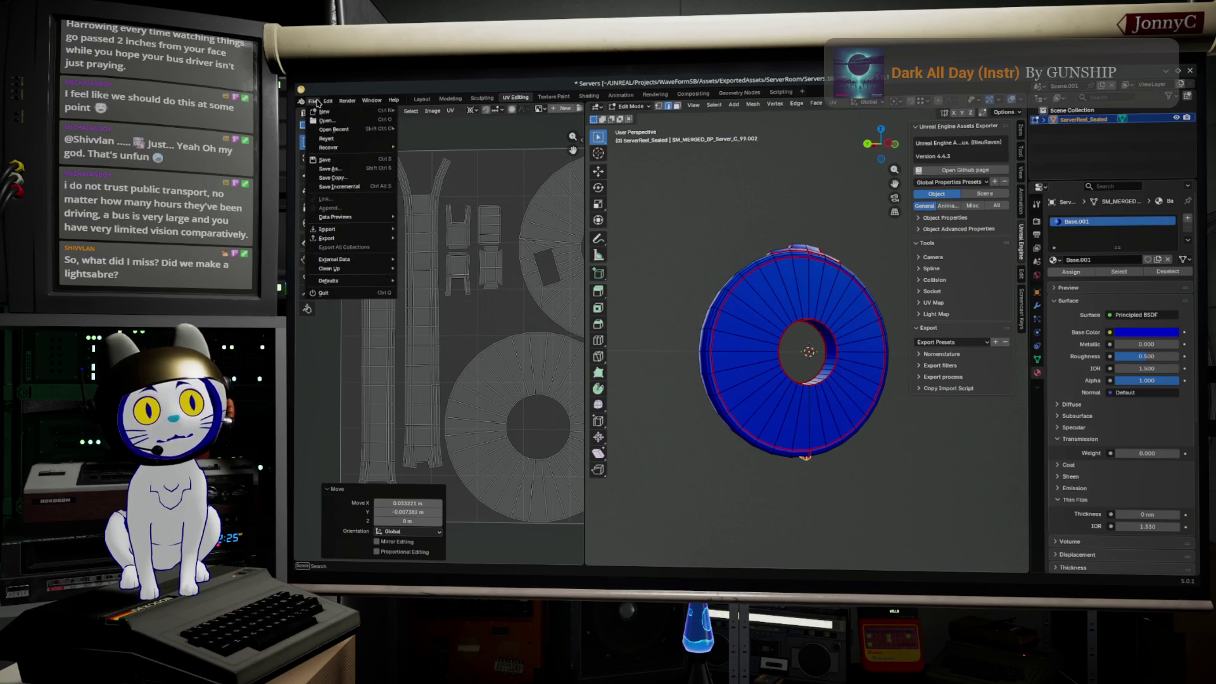
{"action": "left_click", "coordinate": [365, 165]}
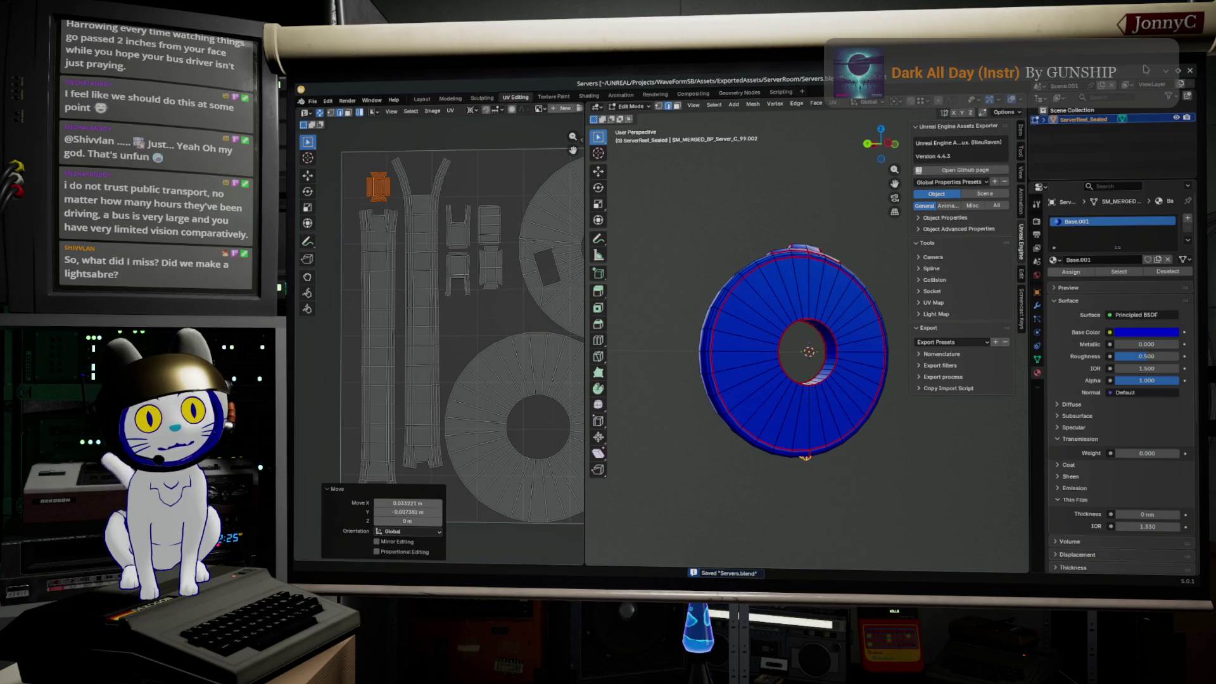
{"action": "key", "text": "ctrl+q"}
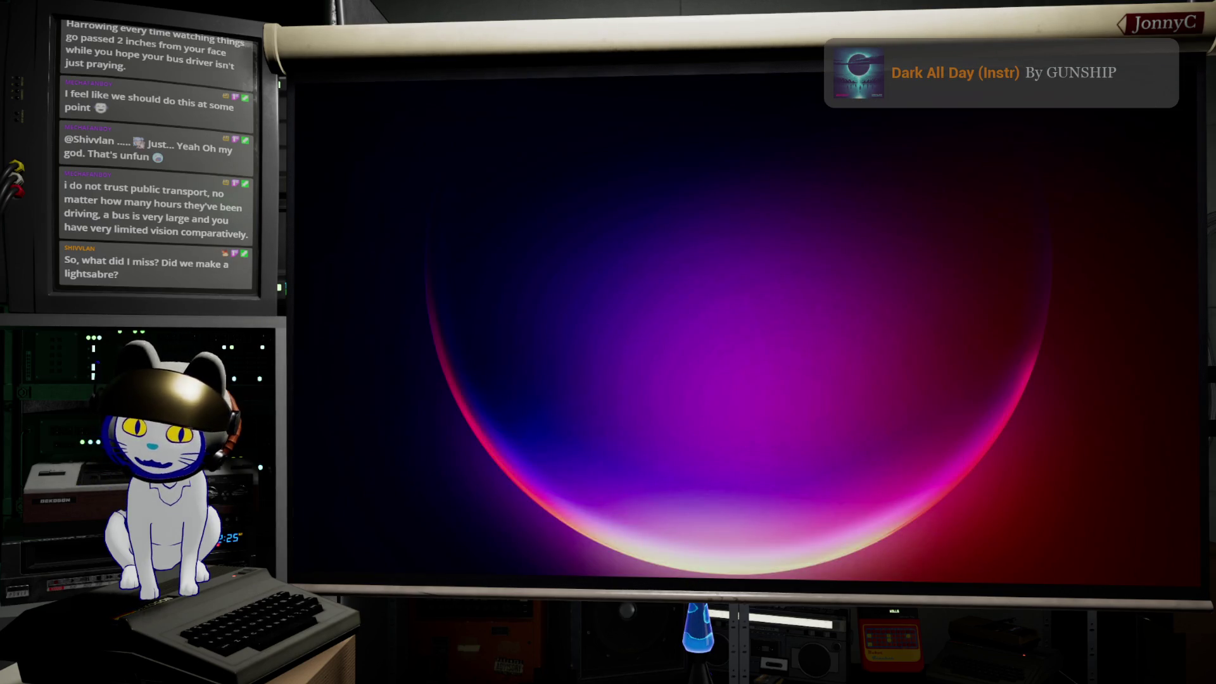
- Restore the Unreal Editor, swing the camera across the level and select BP_ReelToReel_LiveServer
{"action": "key", "text": "alt+Tab"}
{"action": "right_click_drag", "start_coordinate": [652, 311], "coordinate": [652, 310]}
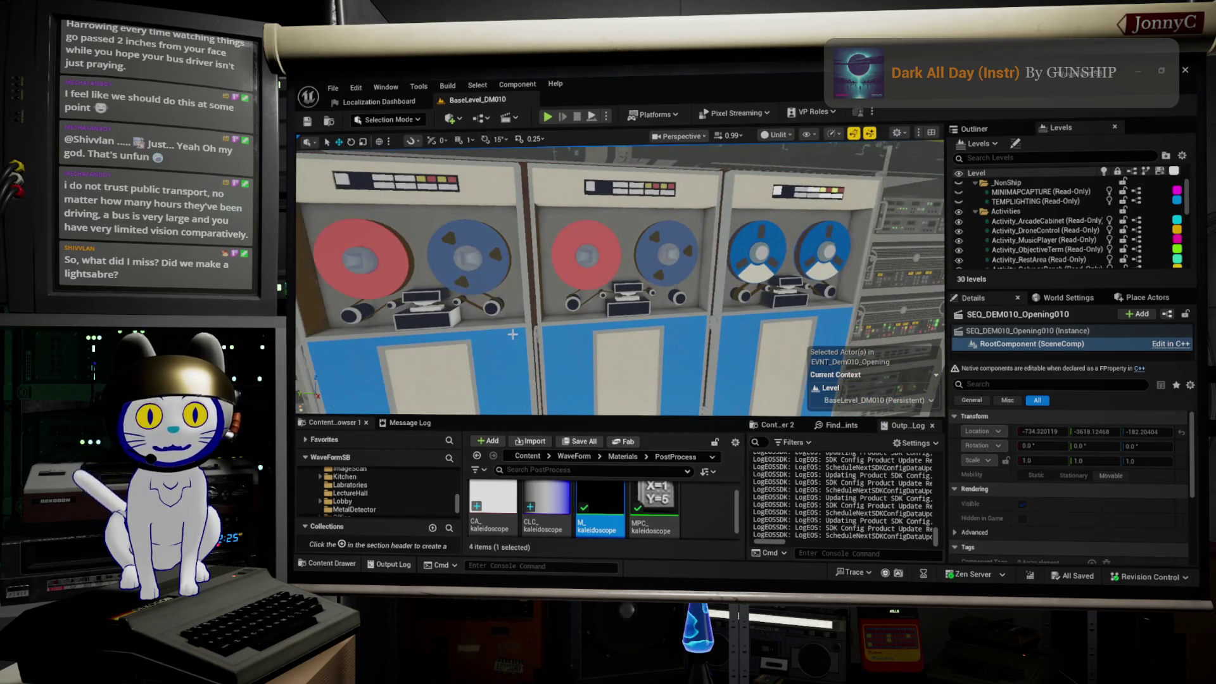
{"action": "right_click_drag", "start_coordinate": [512, 335], "coordinate": [558, 327]}
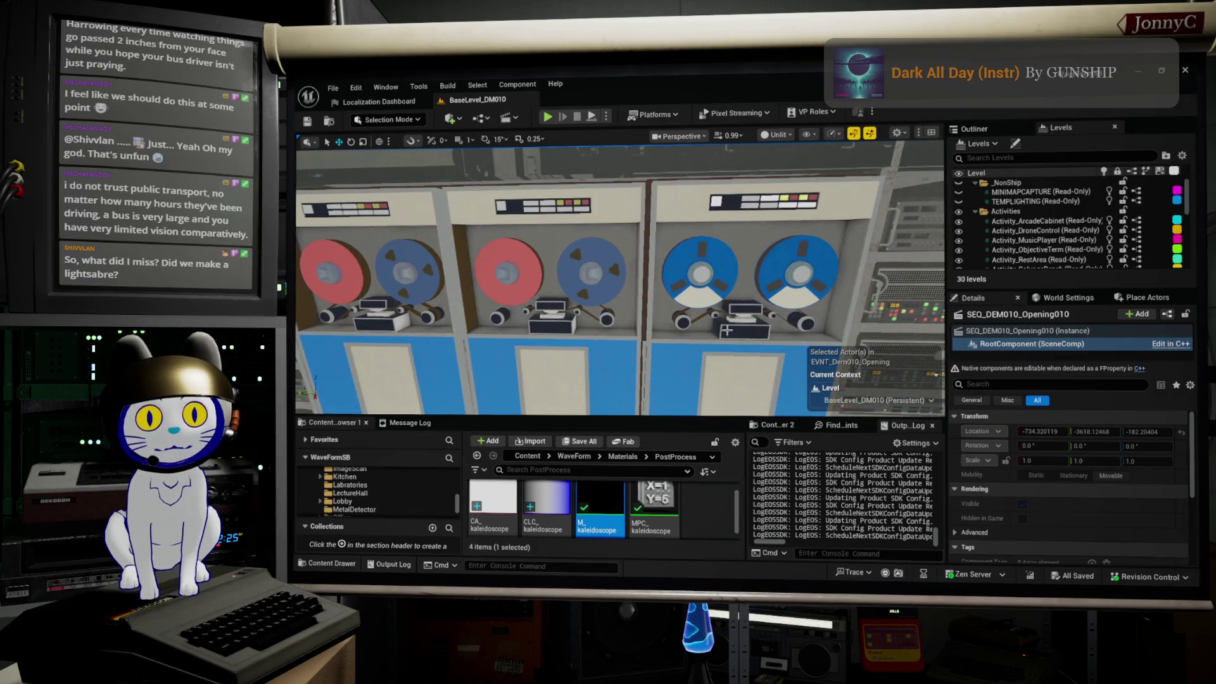
{"action": "left_click", "coordinate": [727, 330]}
- Fly in close to the tape-reel racks and down the aisle, then switch to the browser
{"action": "right_click_drag", "start_coordinate": [726, 330], "coordinate": [726, 330]}
{"action": "right_click_drag", "start_coordinate": [659, 291], "coordinate": [658, 290]}
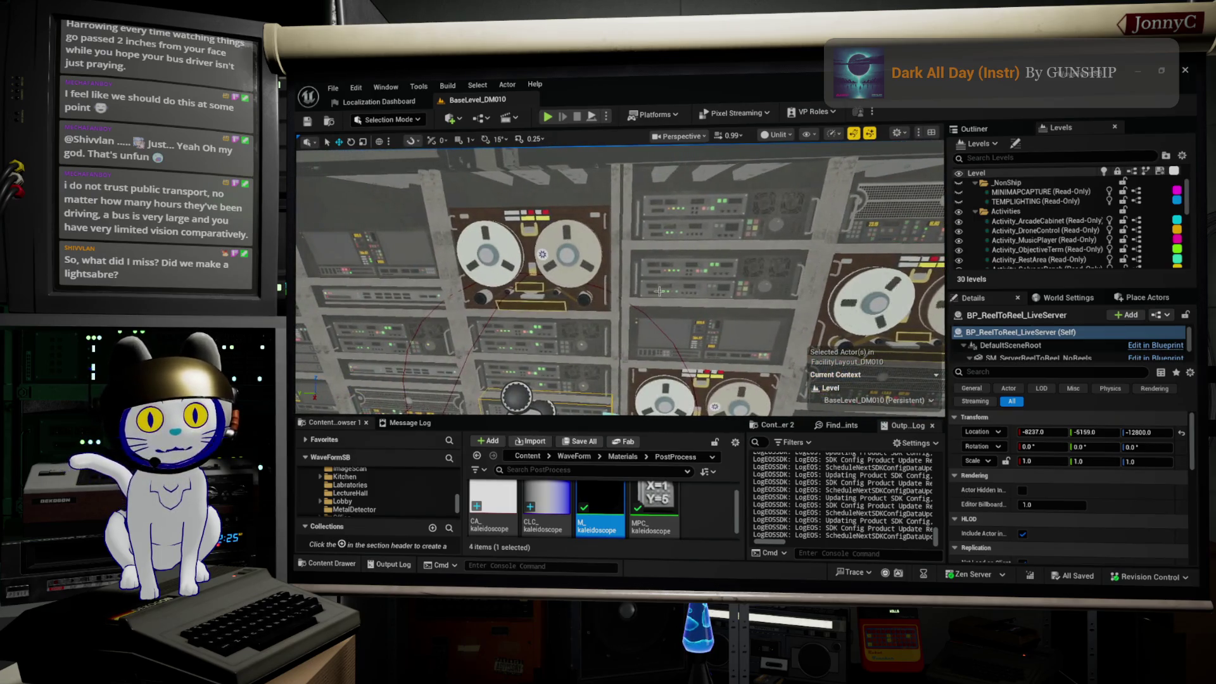
{"action": "right_click_drag", "start_coordinate": [525, 292], "coordinate": [556, 296]}
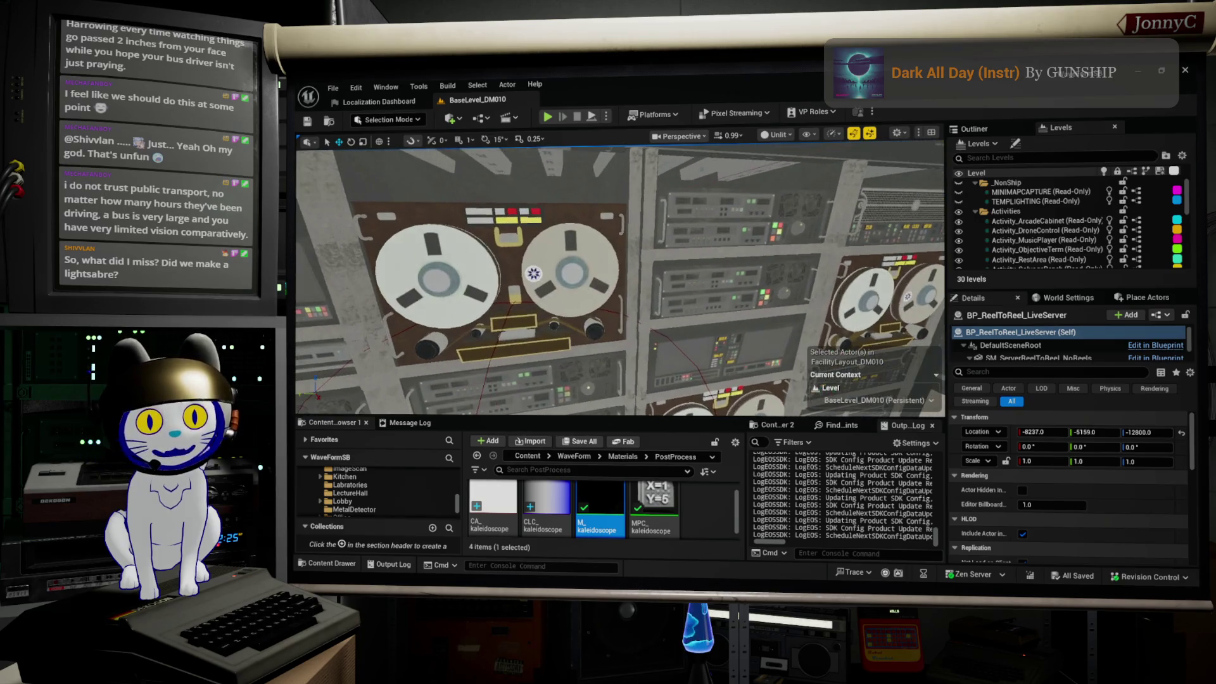
{"action": "right_click_drag", "start_coordinate": [628, 282], "coordinate": [628, 285]}
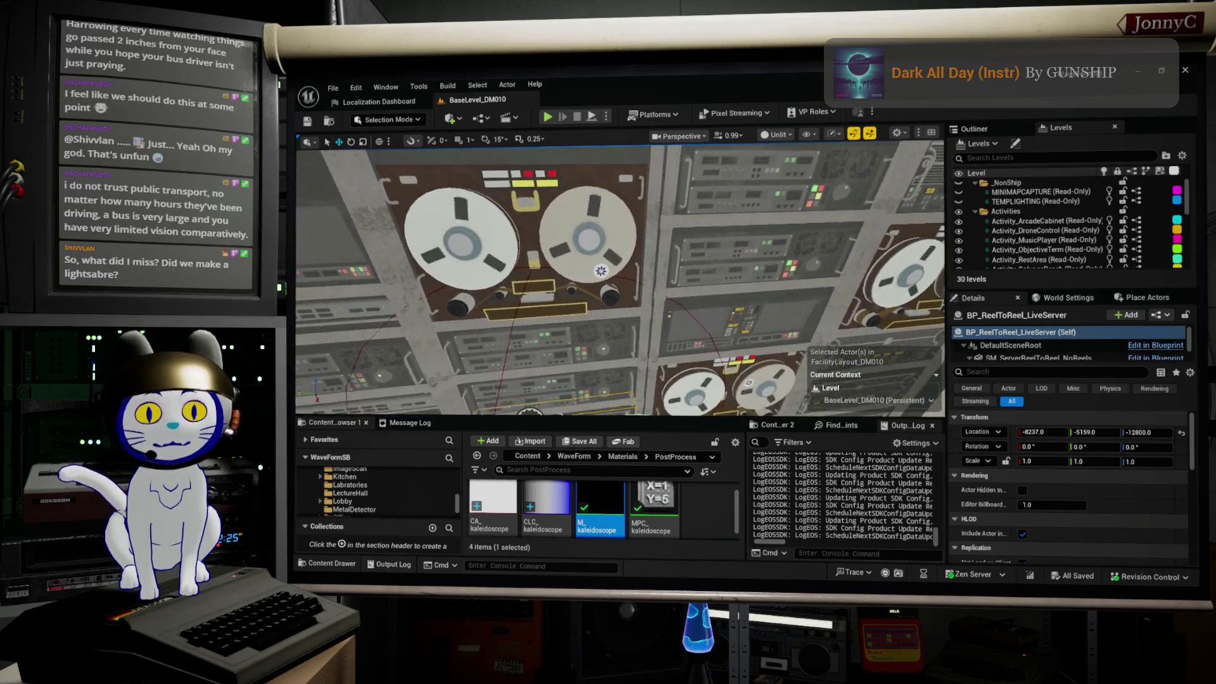
{"action": "mouse_move", "coordinate": [628, 281]}
{"action": "right_mouse_down"}
{"action": "mouse_move", "coordinate": [570, 285]}
{"action": "mouse_move", "coordinate": [608, 285]}
{"action": "right_mouse_up"}
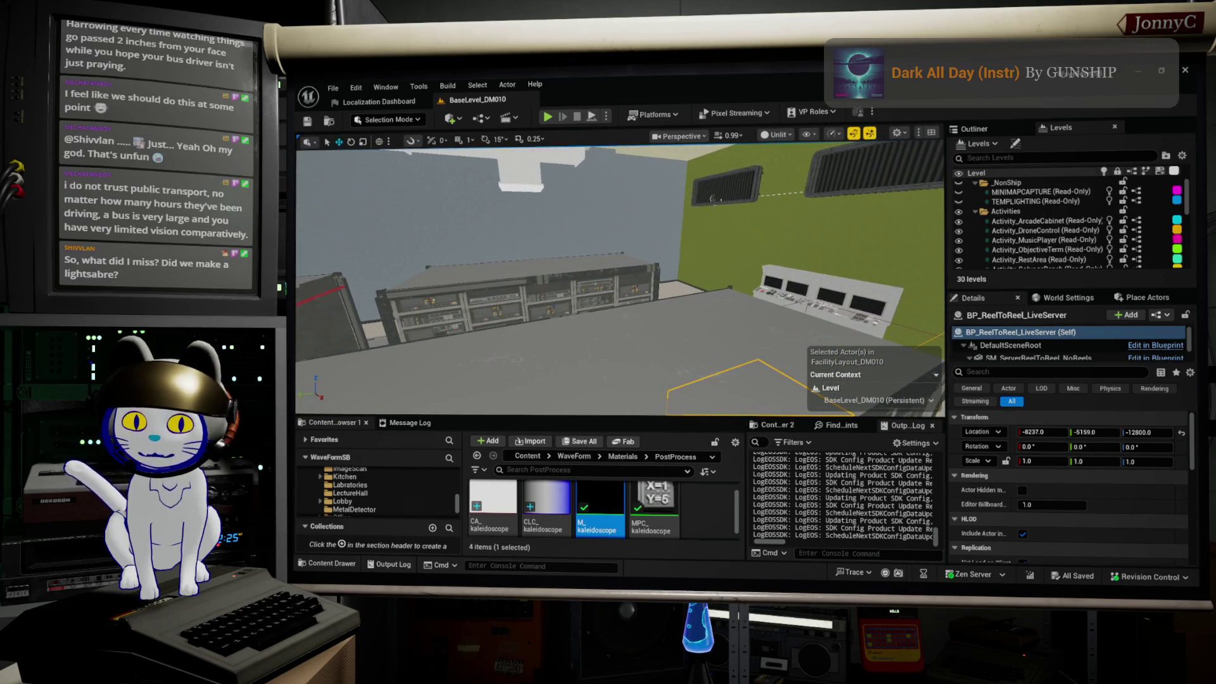
{"action": "key", "text": "alt+Tab"}
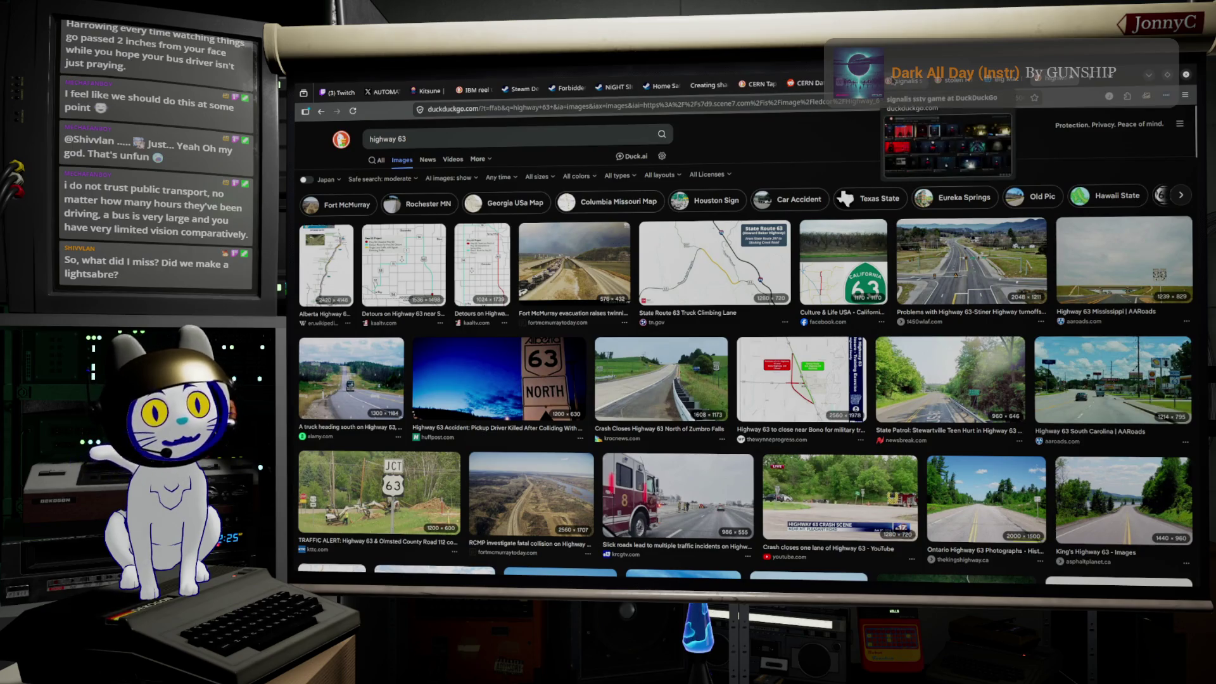
- Return to the tape storage image results and open the Getty tape racks photo preview
{"action": "left_click", "coordinate": [901, 83]}
{"action": "key", "text": "ctrl+Tab"}
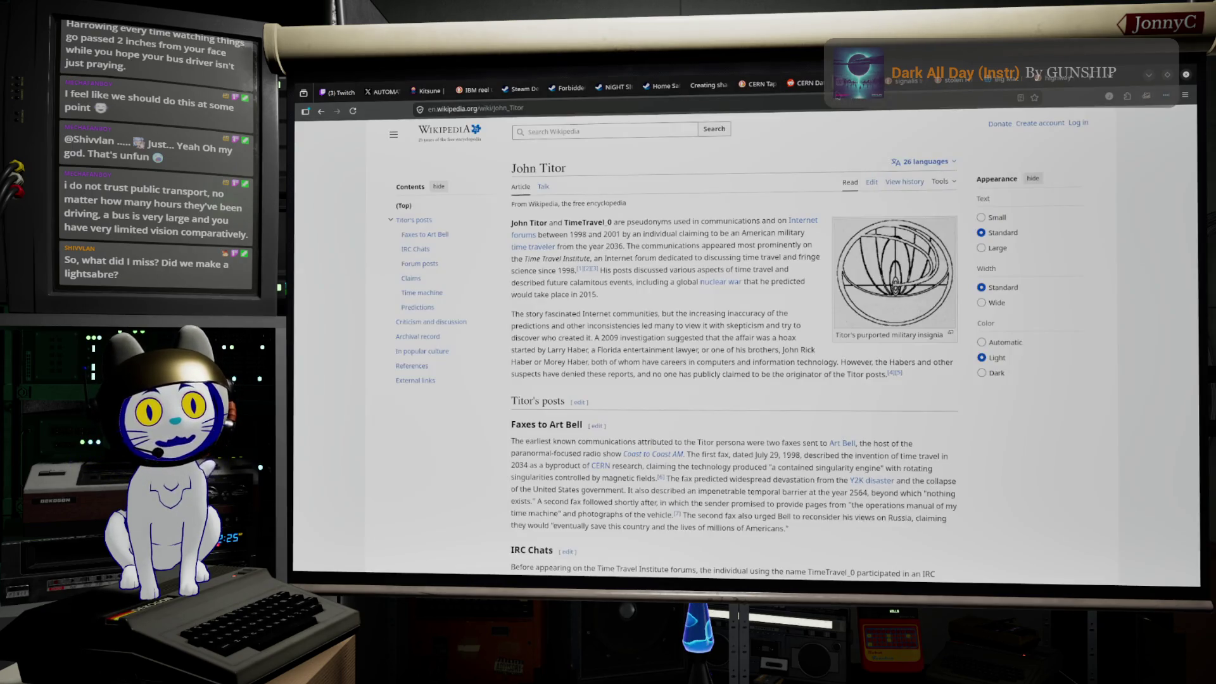
{"action": "key", "text": "ctrl+shift+Tab"}
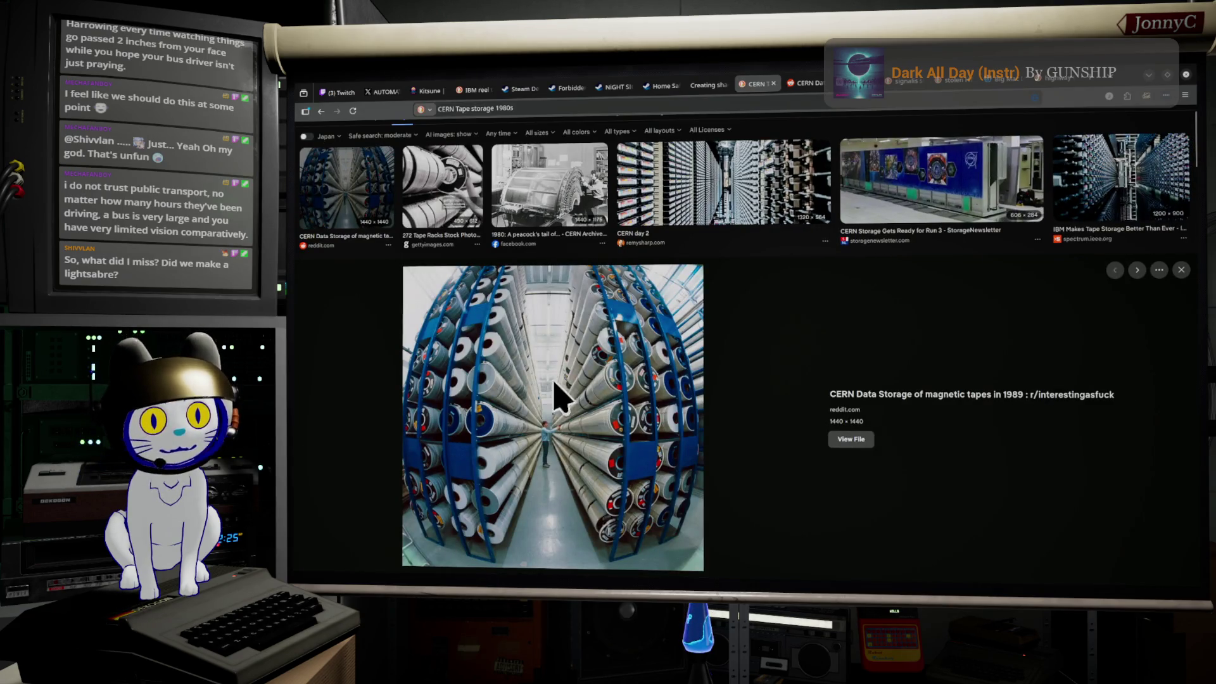
{"action": "scroll", "coordinate": [620, 375], "scroll_direction": "up", "scroll_amount": 1}
{"action": "left_click", "coordinate": [443, 242]}
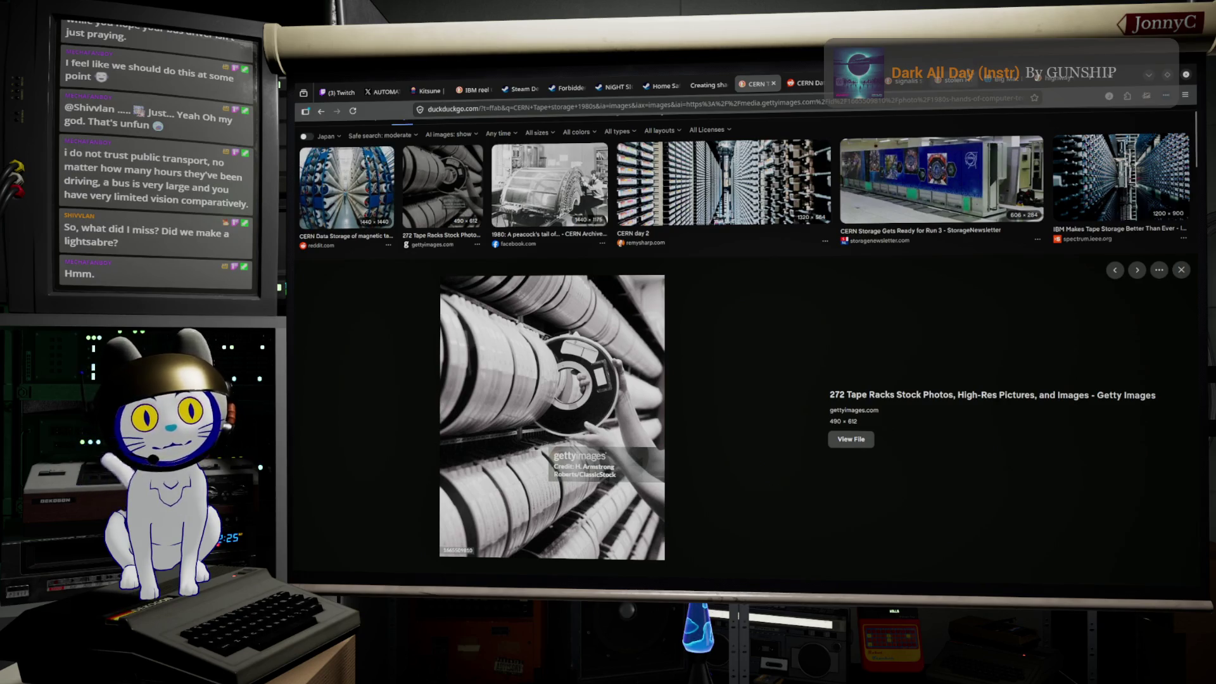
- Compare the photo against the Unreal level and fly the editor camera forward
{"action": "key", "text": "alt+Tab"}
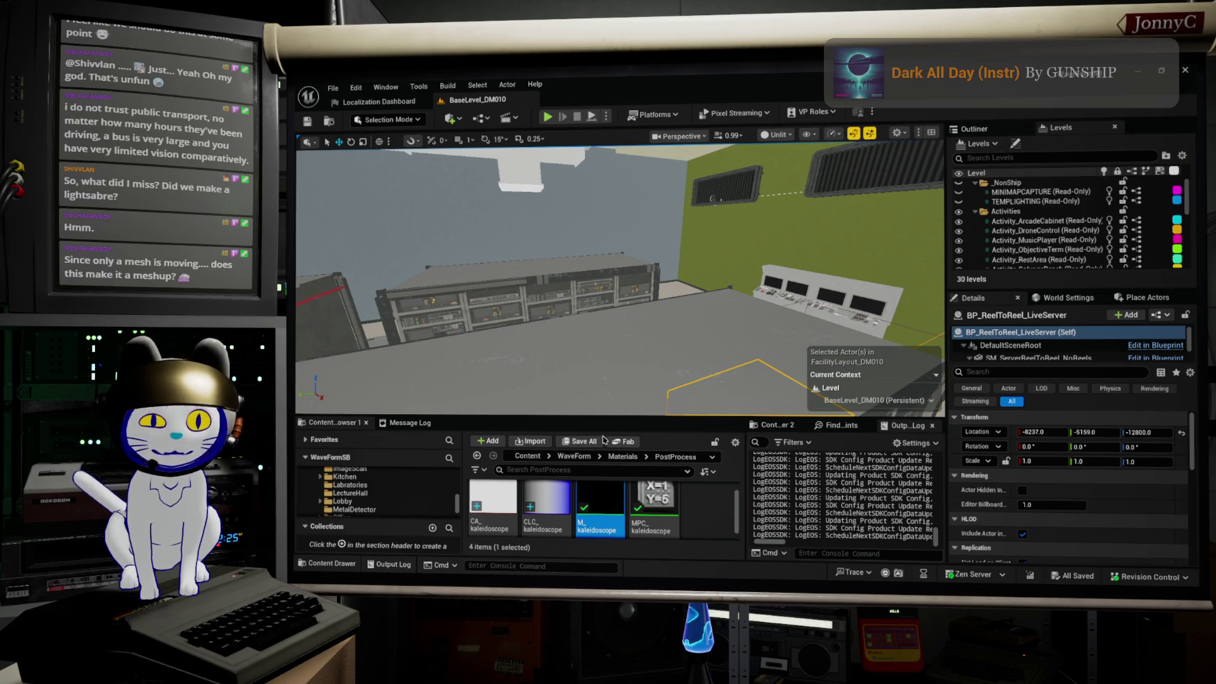
{"action": "key", "text": "alt+Tab"}
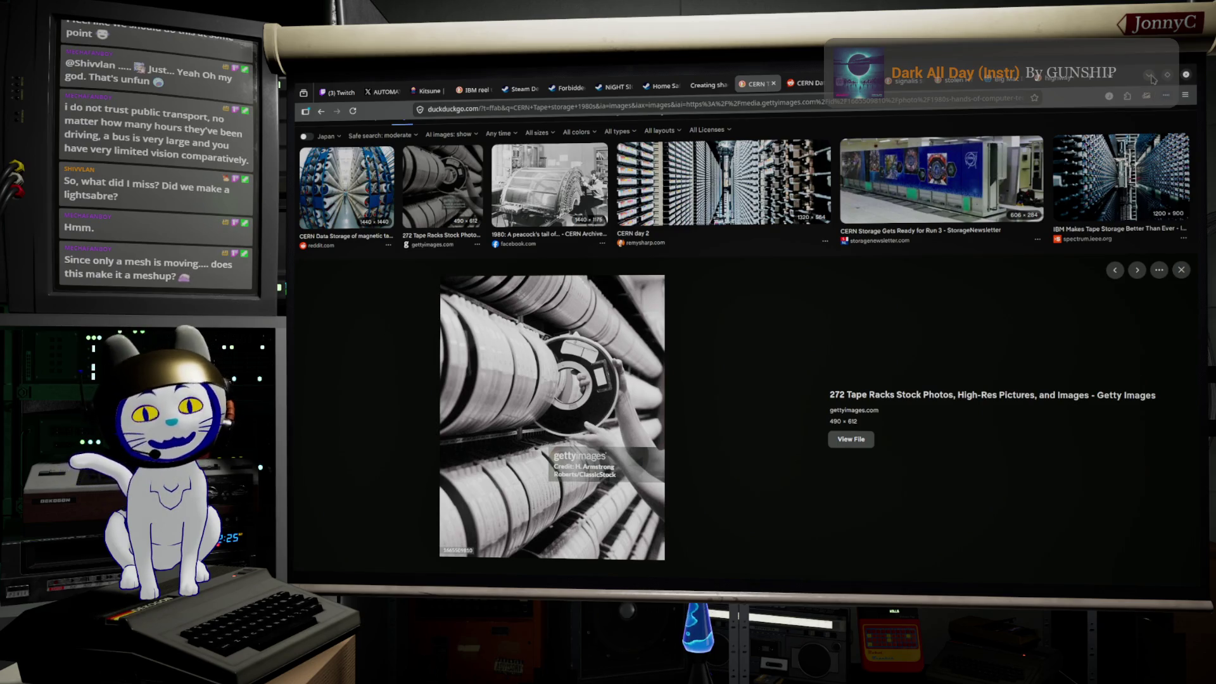
{"action": "left_click", "coordinate": [1150, 76]}
{"action": "right_click_drag", "start_coordinate": [665, 278], "coordinate": [665, 279]}
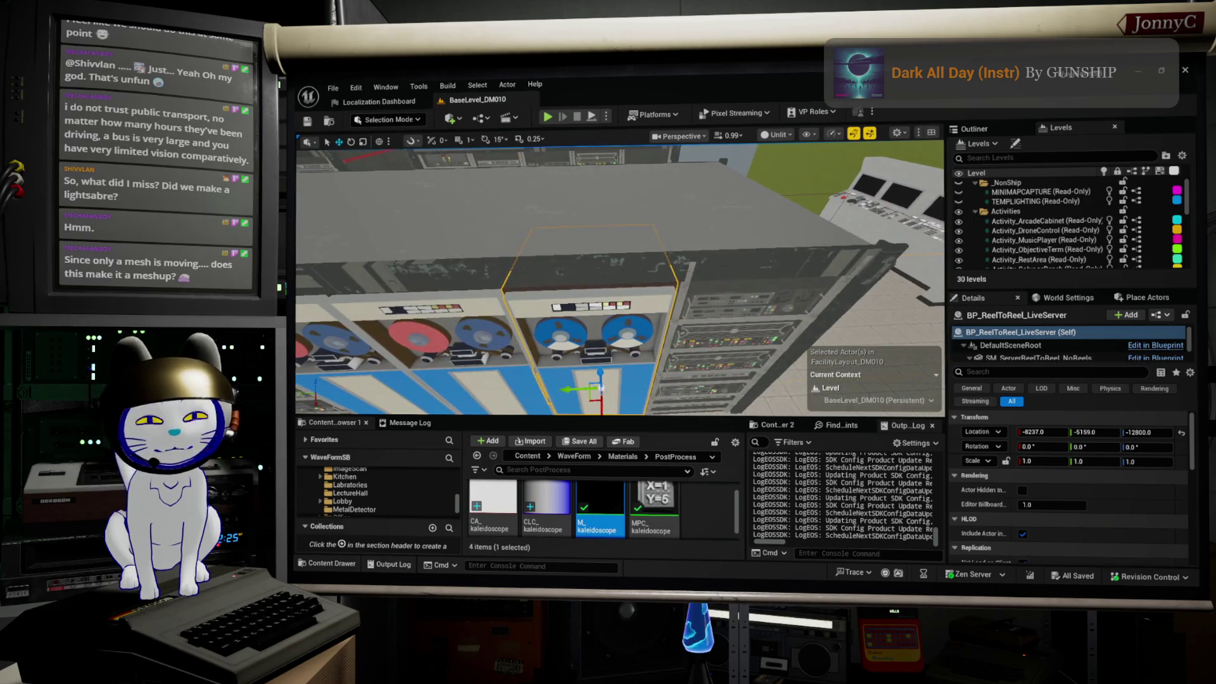
- Fly into the row of server racks for an aisle view, then switch over to Blender
{"action": "right_click_drag", "start_coordinate": [579, 248], "coordinate": [628, 336]}
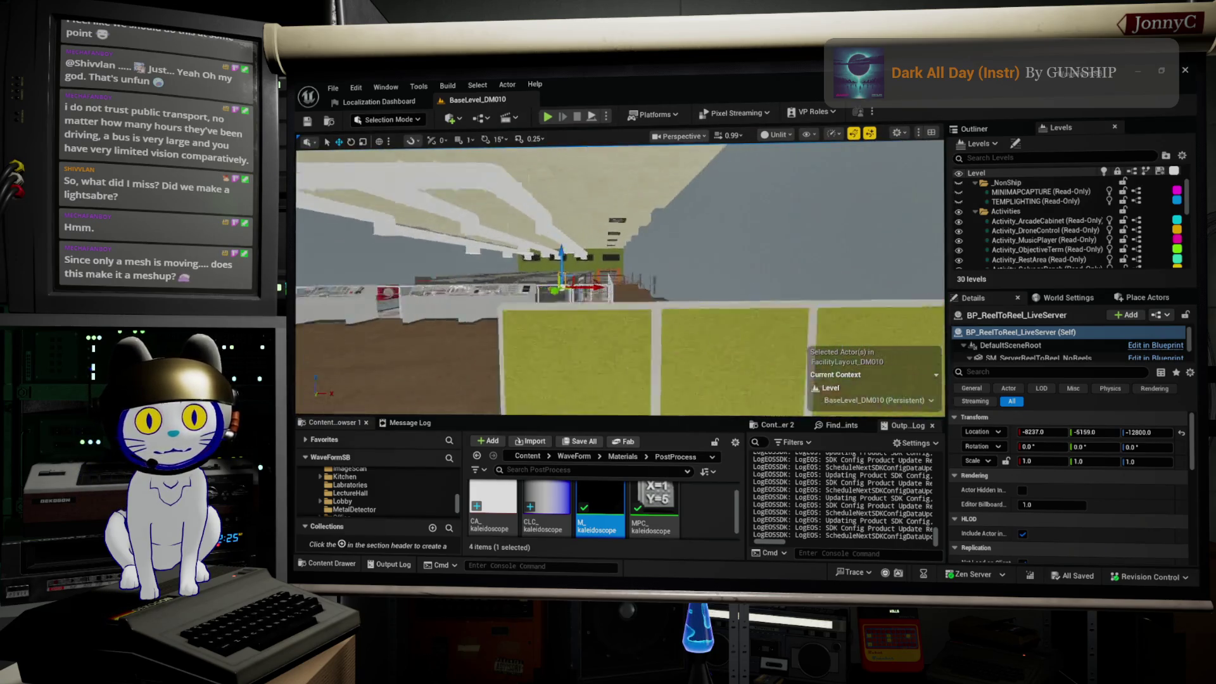
{"action": "right_click_drag", "start_coordinate": [774, 375], "coordinate": [774, 374]}
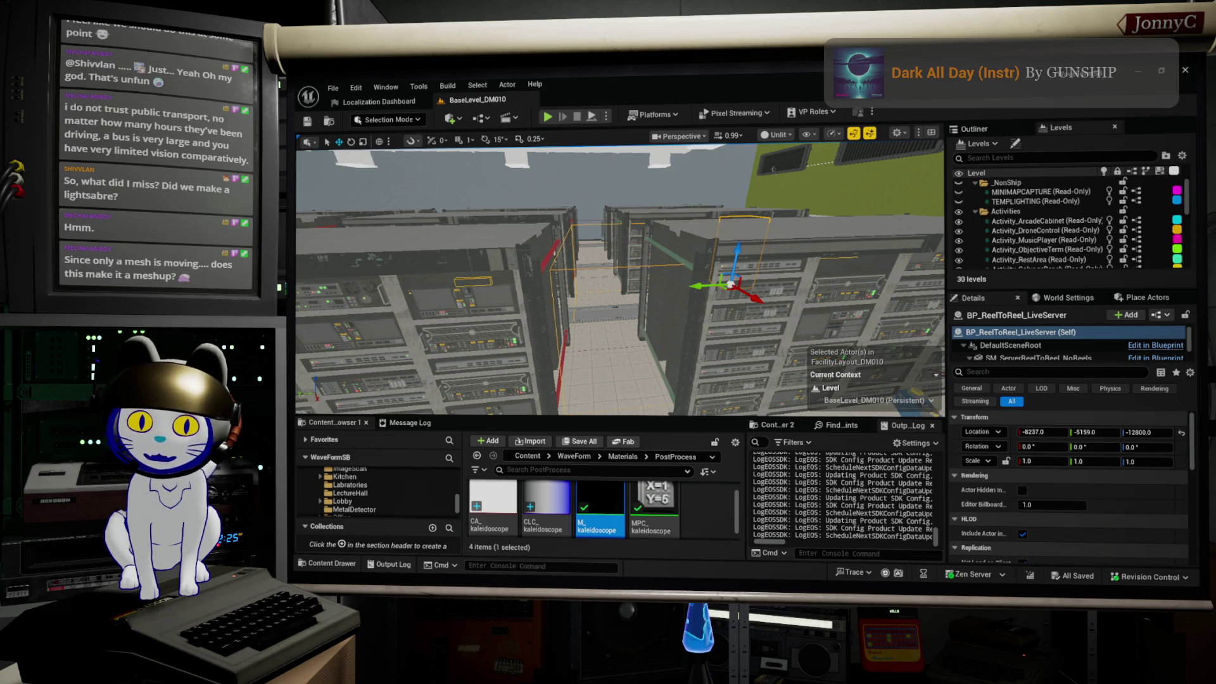
{"action": "key", "text": "alt+Tab"}
{"action": "right_click", "coordinate": [742, 265]}
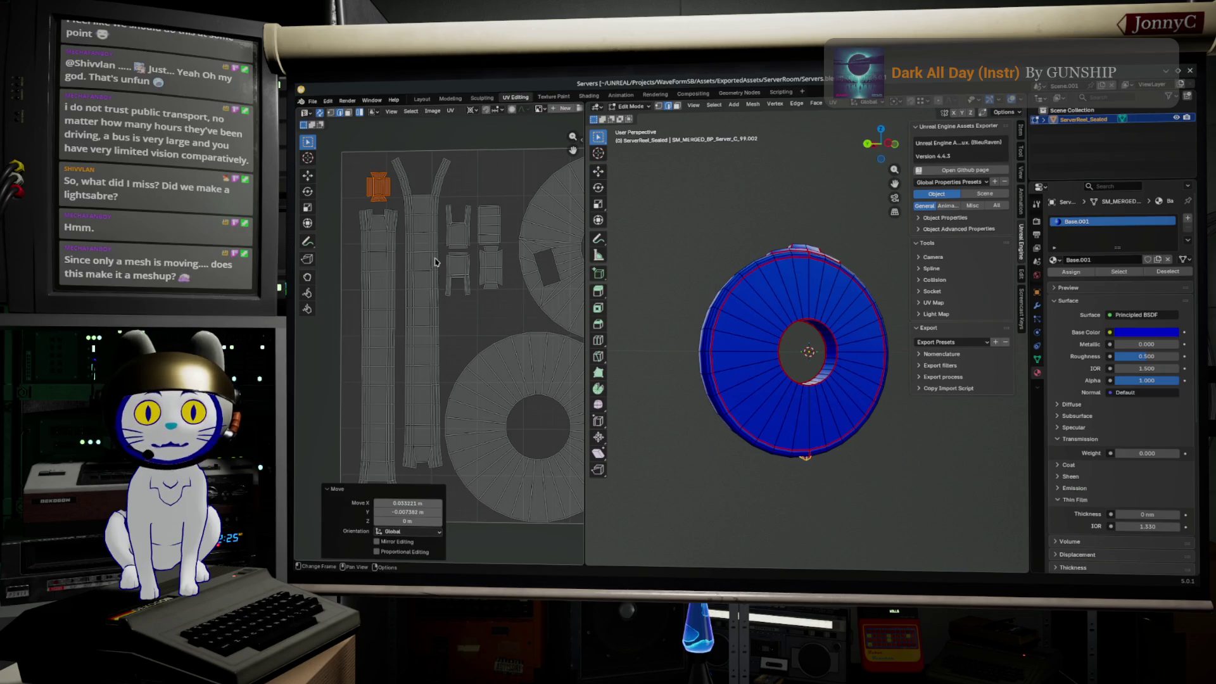
- Leave mesh editing for Object Mode and switch to the Modeling workspace
{"action": "key", "text": "Tab"}
{"action": "mouse_move", "coordinate": [685, 190]}
{"action": "middle_mouse_down"}
{"action": "mouse_move", "coordinate": [722, 218]}
{"action": "mouse_move", "coordinate": [712, 190]}
{"action": "middle_mouse_up"}
{"action": "scroll", "coordinate": [712, 190], "scroll_direction": "up", "scroll_amount": 3}
{"action": "scroll", "coordinate": [713, 190], "scroll_direction": "up", "scroll_amount": 2}
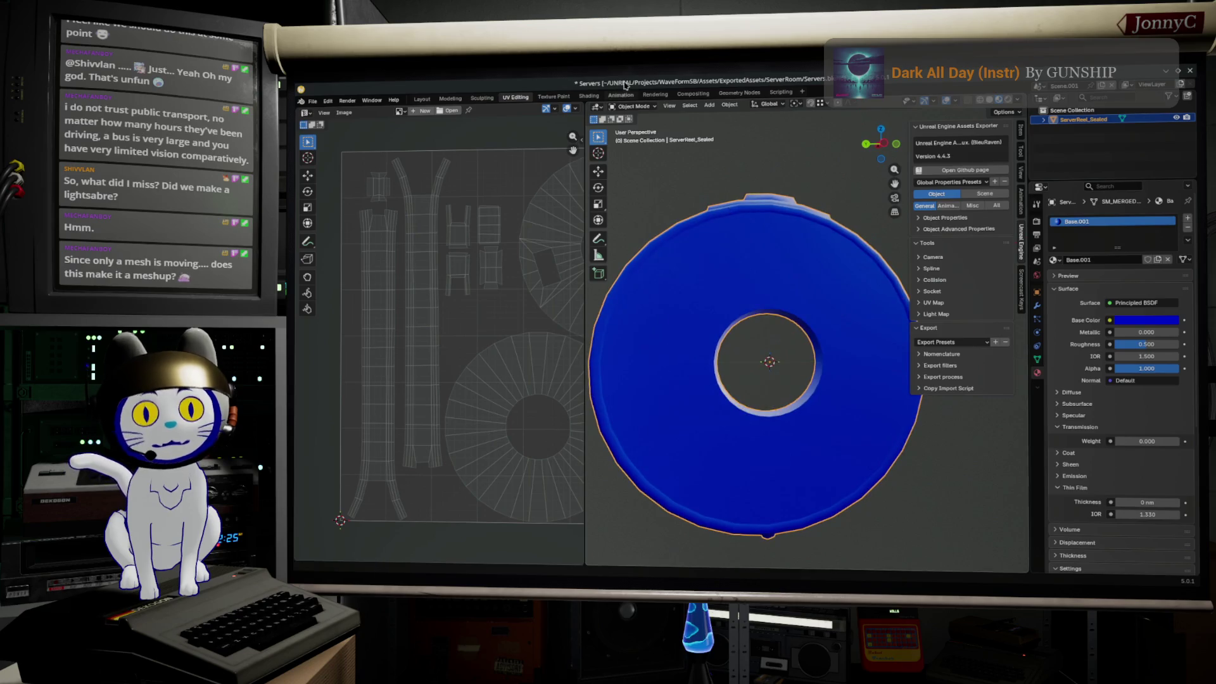
{"action": "left_click", "coordinate": [729, 104]}
{"action": "left_click", "coordinate": [732, 105]}
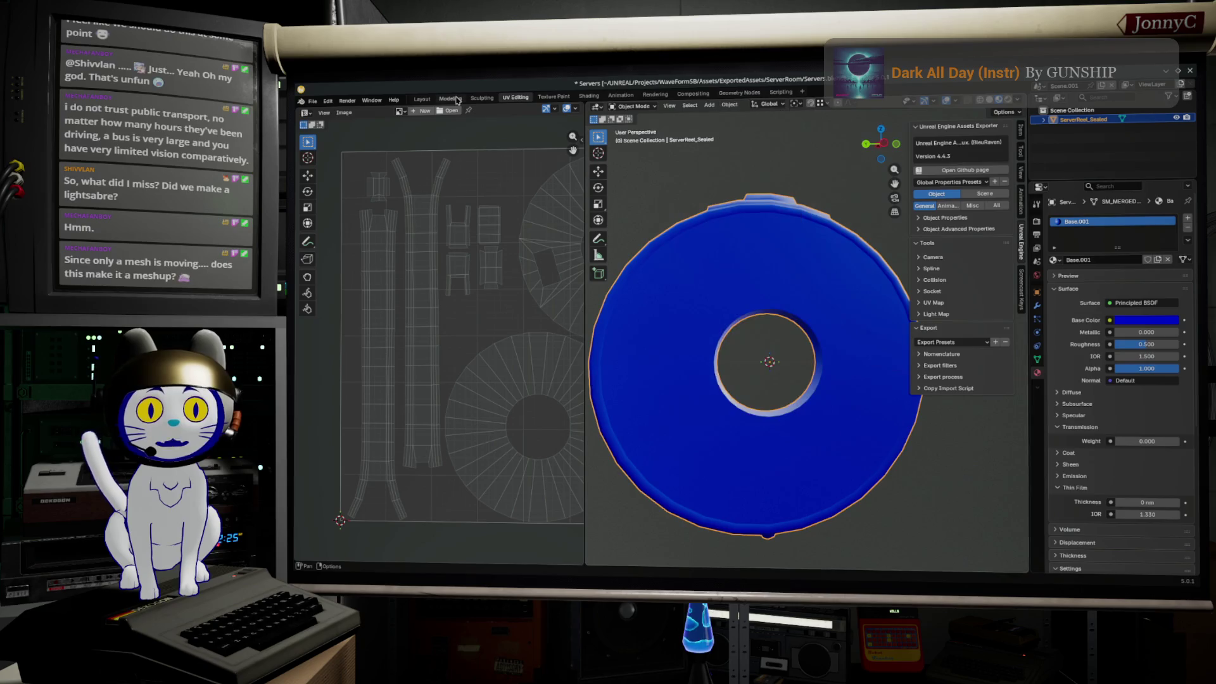
{"action": "left_click", "coordinate": [451, 98]}
- Switch the viewport from wireframe back to solid shading so the blue reel shows shaded
{"action": "middle_click_drag", "start_coordinate": [780, 248], "coordinate": [929, 159]}
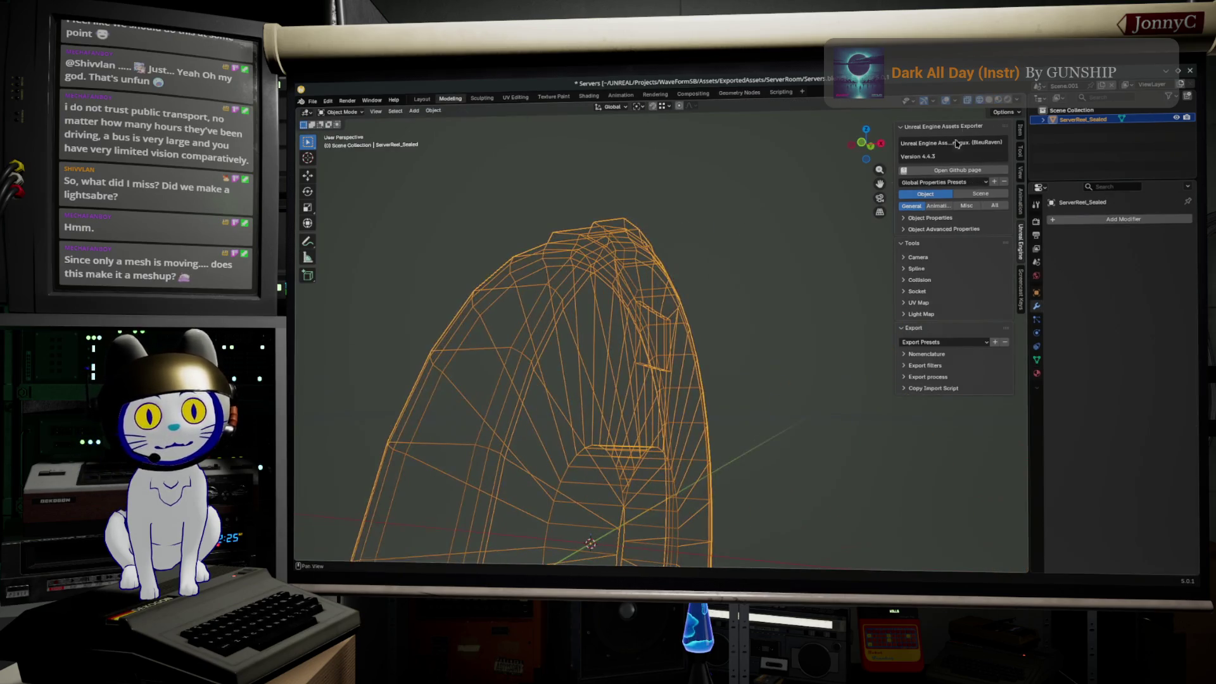
{"action": "left_click", "coordinate": [1004, 101]}
{"action": "middle_click_drag", "start_coordinate": [744, 299], "coordinate": [952, 83]}
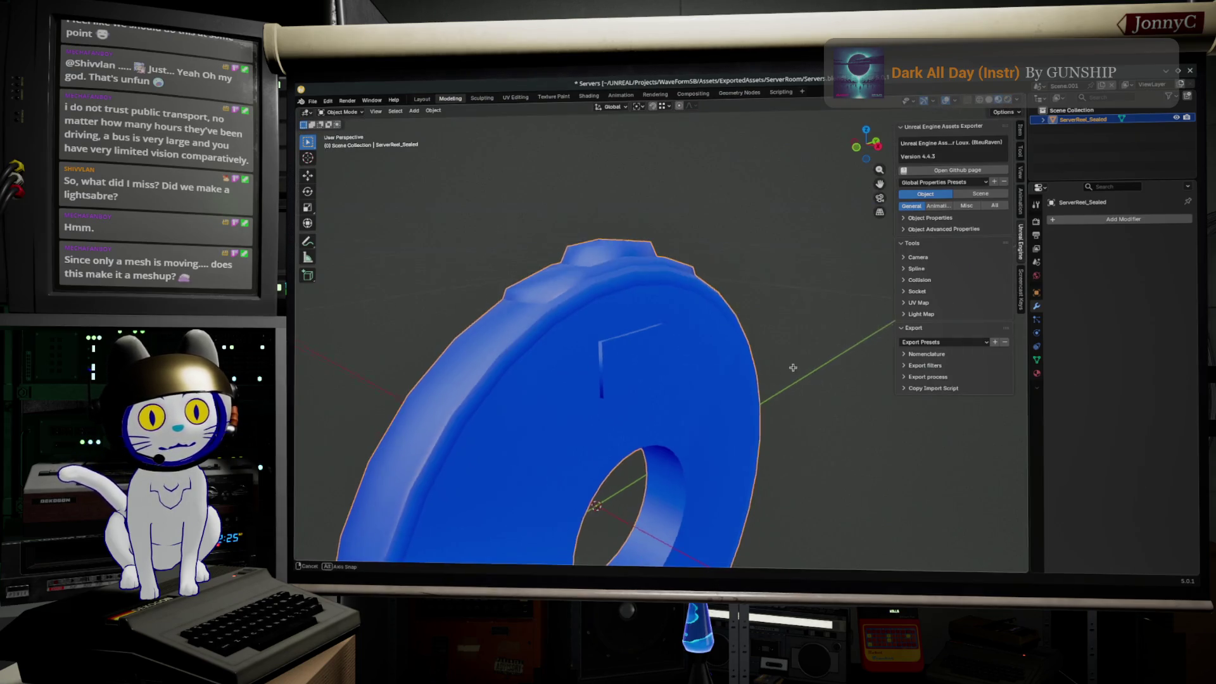
{"action": "mouse_move", "coordinate": [1007, 111]}
{"action": "middle_mouse_down"}
{"action": "mouse_move", "coordinate": [783, 356]}
{"action": "mouse_move", "coordinate": [737, 277]}
{"action": "middle_mouse_up"}
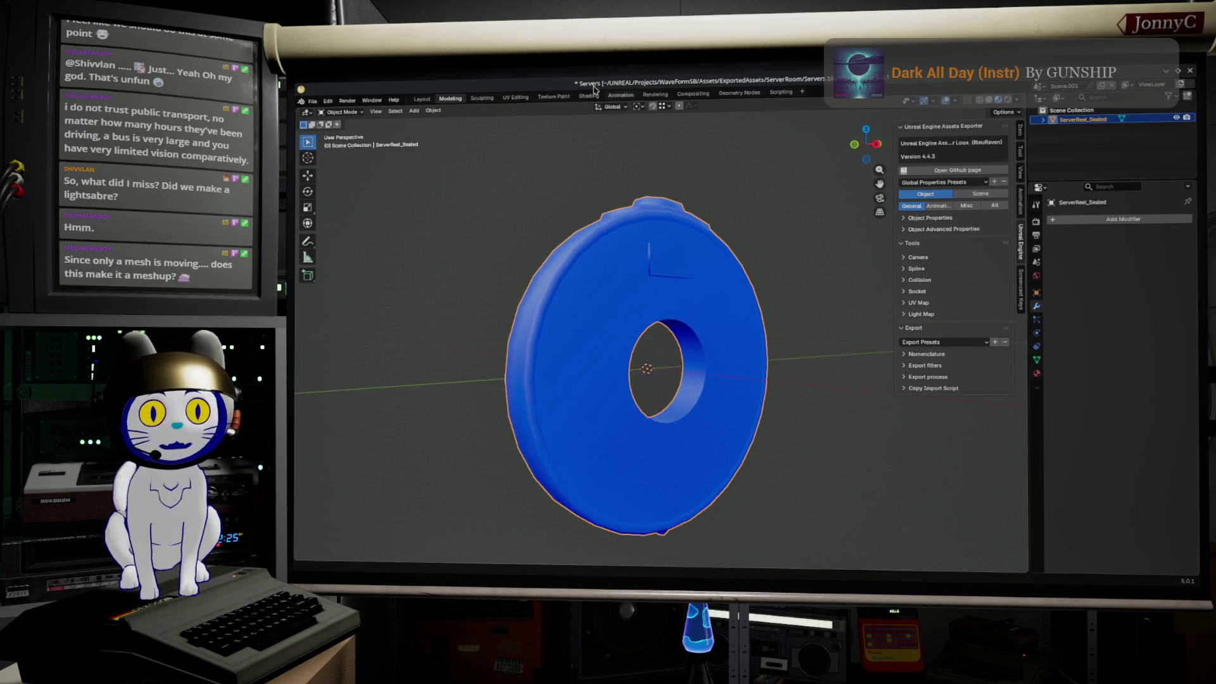
{"action": "left_click", "coordinate": [433, 112]}
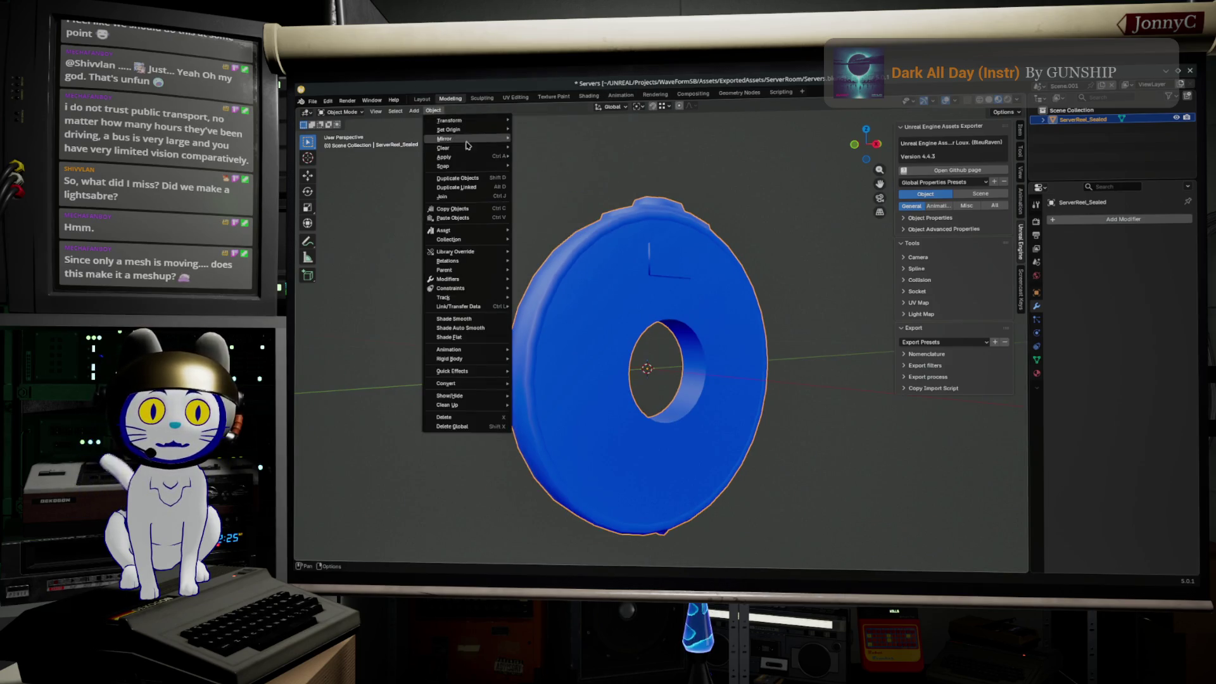
- Duplicate the reel in place and rename the copy ServerReel_Sealed_high
{"action": "left_click", "coordinate": [470, 179]}
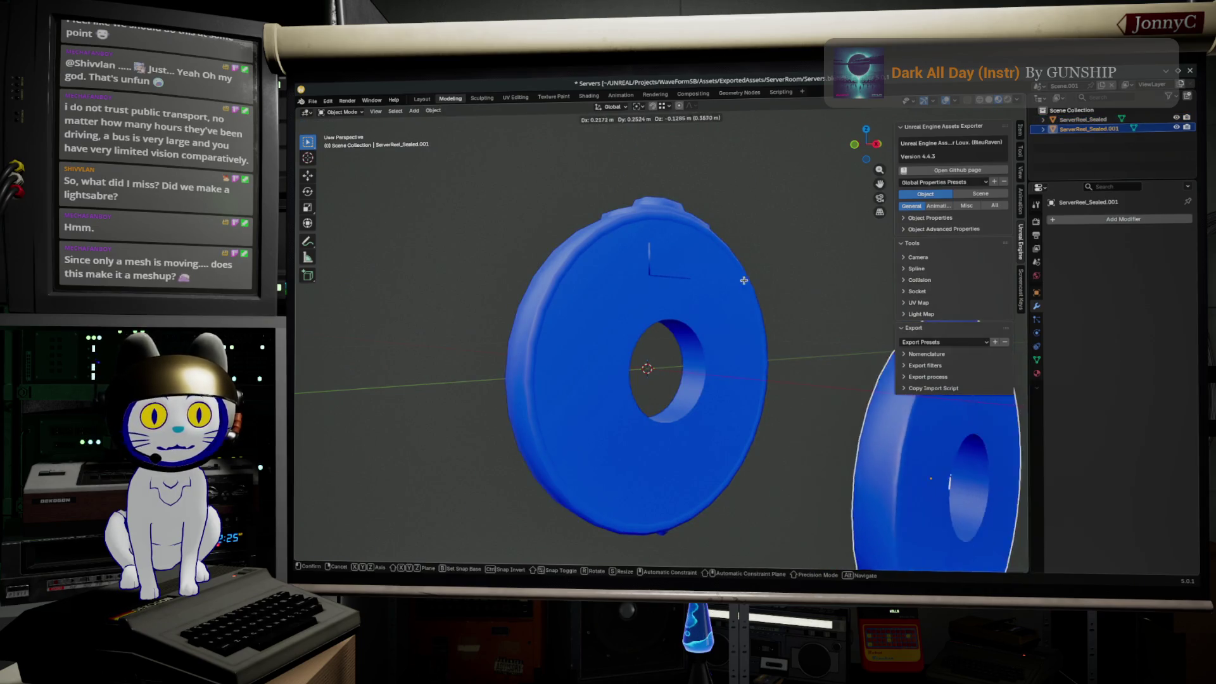
{"action": "right_click", "coordinate": [884, 333]}
{"action": "double_click", "coordinate": [1121, 126]}
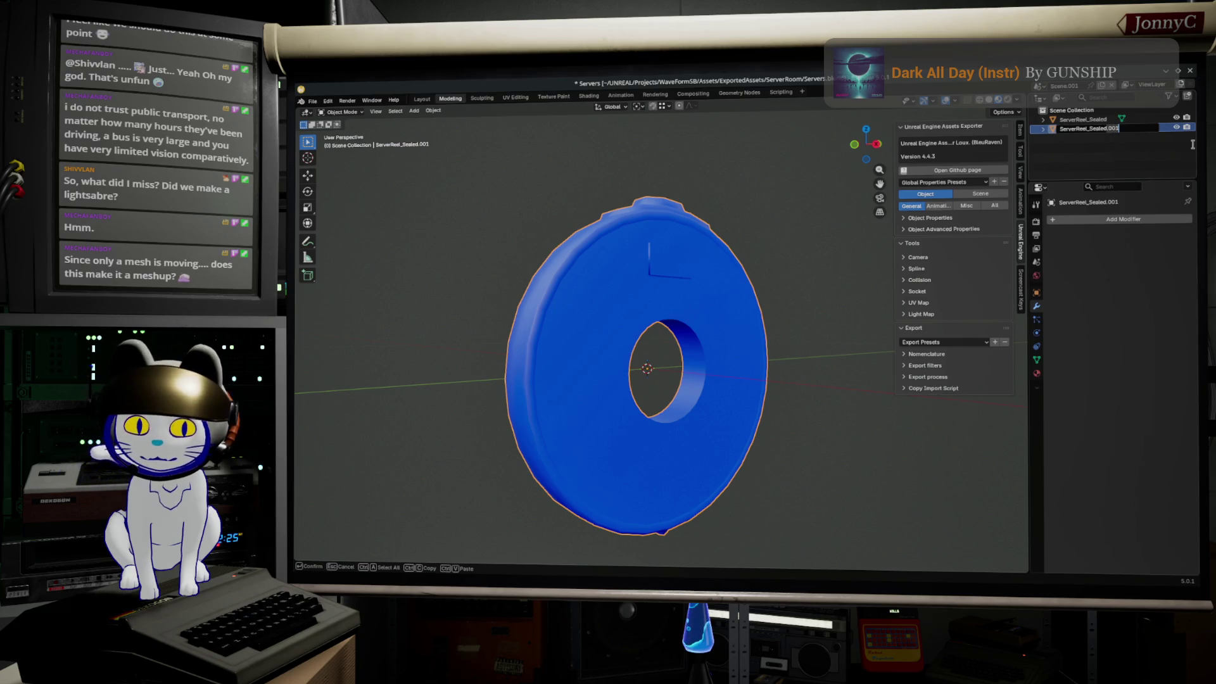
{"action": "type", "text": "_hohig"}
{"action": "key", "text": "Return"}
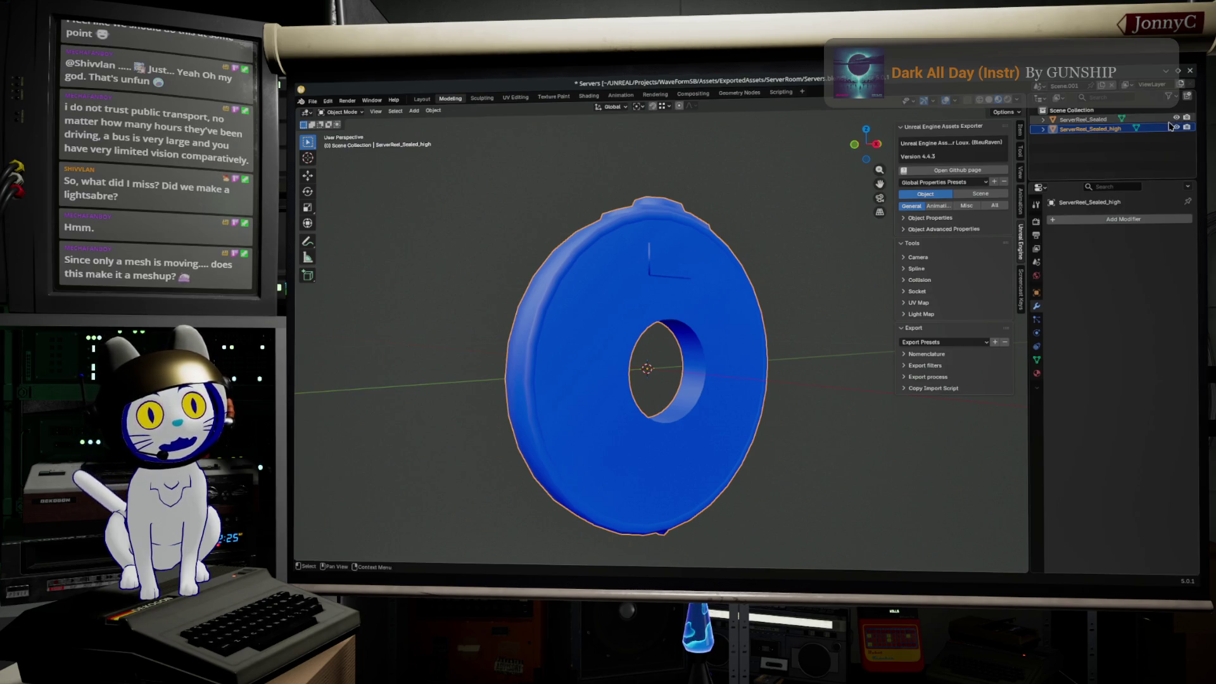
- Select only the ServerReel_Sealed_high copy and enter mesh editing on it
{"action": "left_click", "coordinate": [1142, 140]}
{"action": "left_click", "coordinate": [718, 307]}
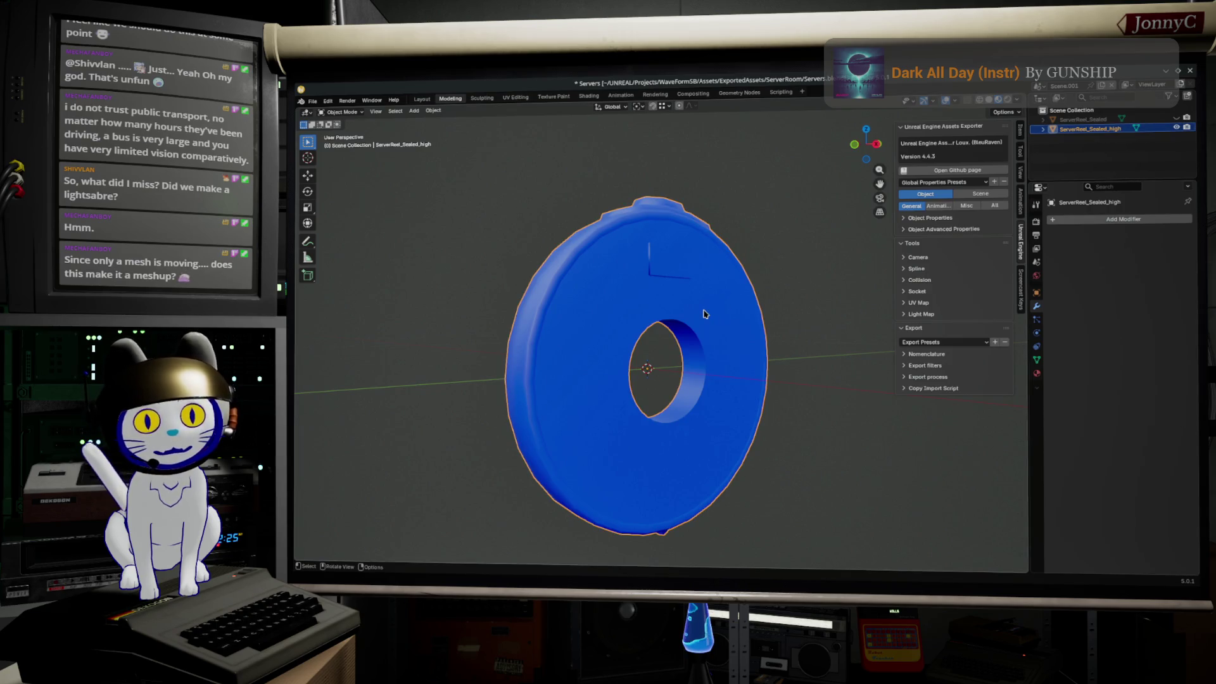
{"action": "middle_click_drag", "start_coordinate": [717, 307], "coordinate": [636, 319]}
{"action": "key", "text": "Tab"}
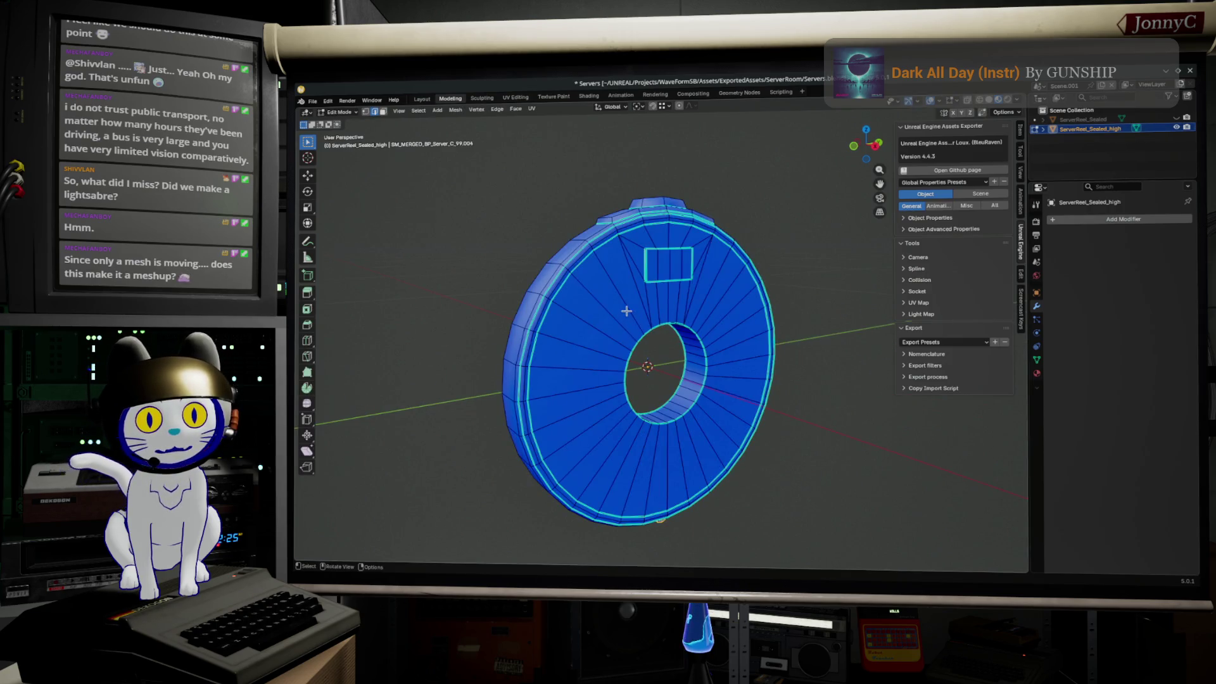
- Add a Subdivision Surface modifier to the copy and return to mesh editing
{"action": "key", "text": "Tab"}
{"action": "left_click", "coordinate": [1093, 218]}
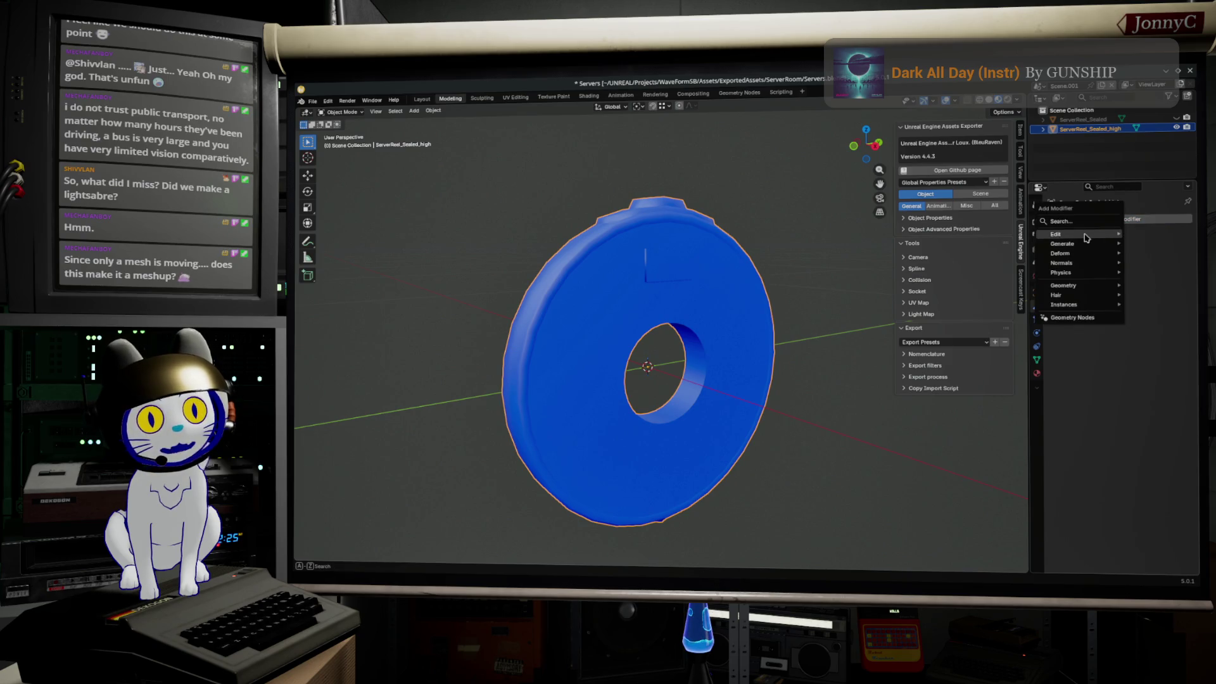
{"action": "mouse_move", "coordinate": [1062, 243]}
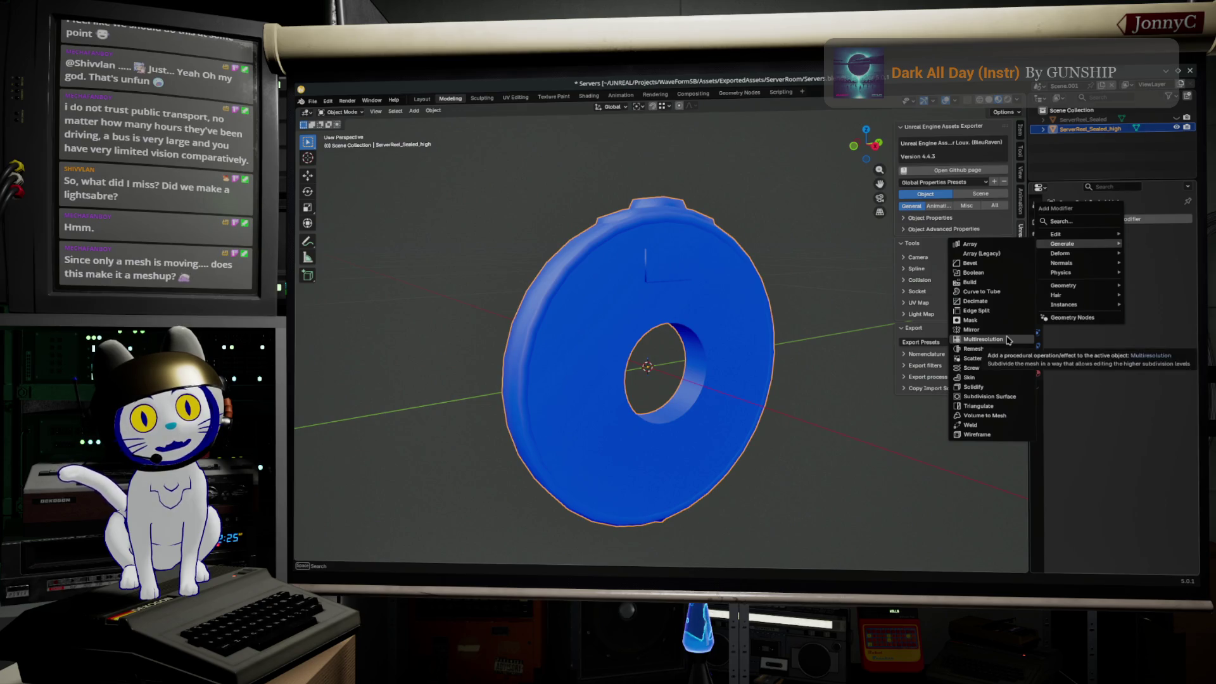
{"action": "left_click", "coordinate": [1021, 397]}
{"action": "middle_click_drag", "start_coordinate": [777, 471], "coordinate": [723, 428]}
{"action": "key", "text": "Tab"}
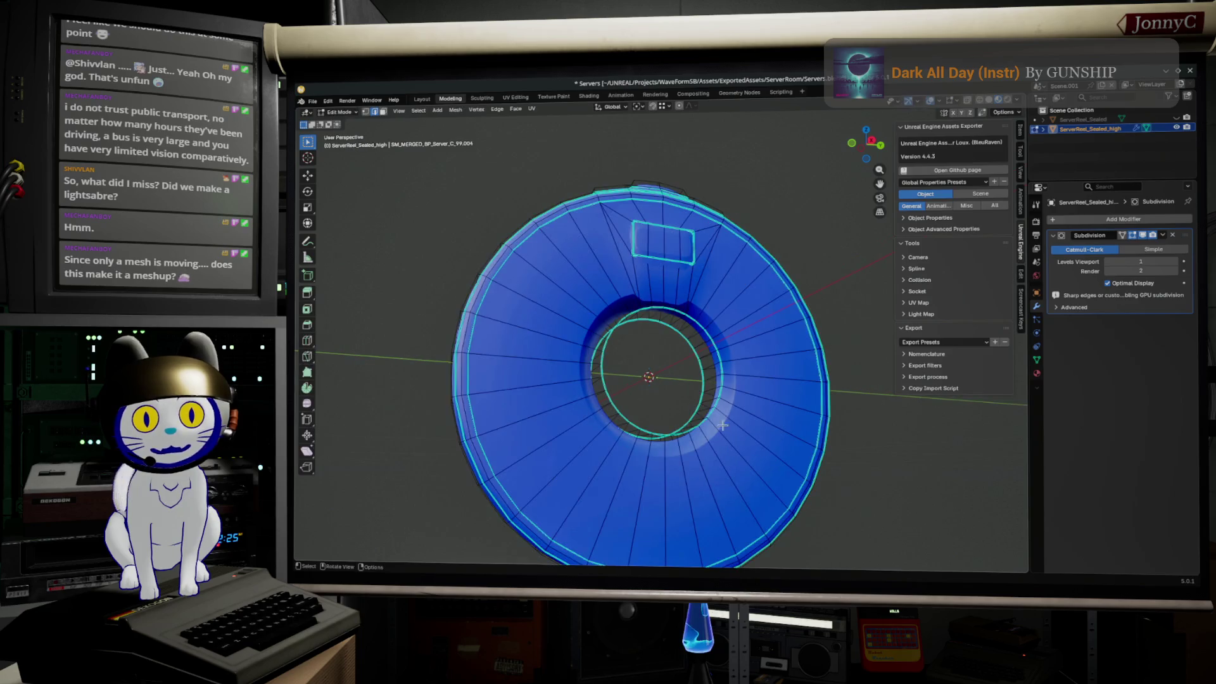
{"action": "scroll", "coordinate": [727, 403], "scroll_direction": "up", "scroll_amount": 3}
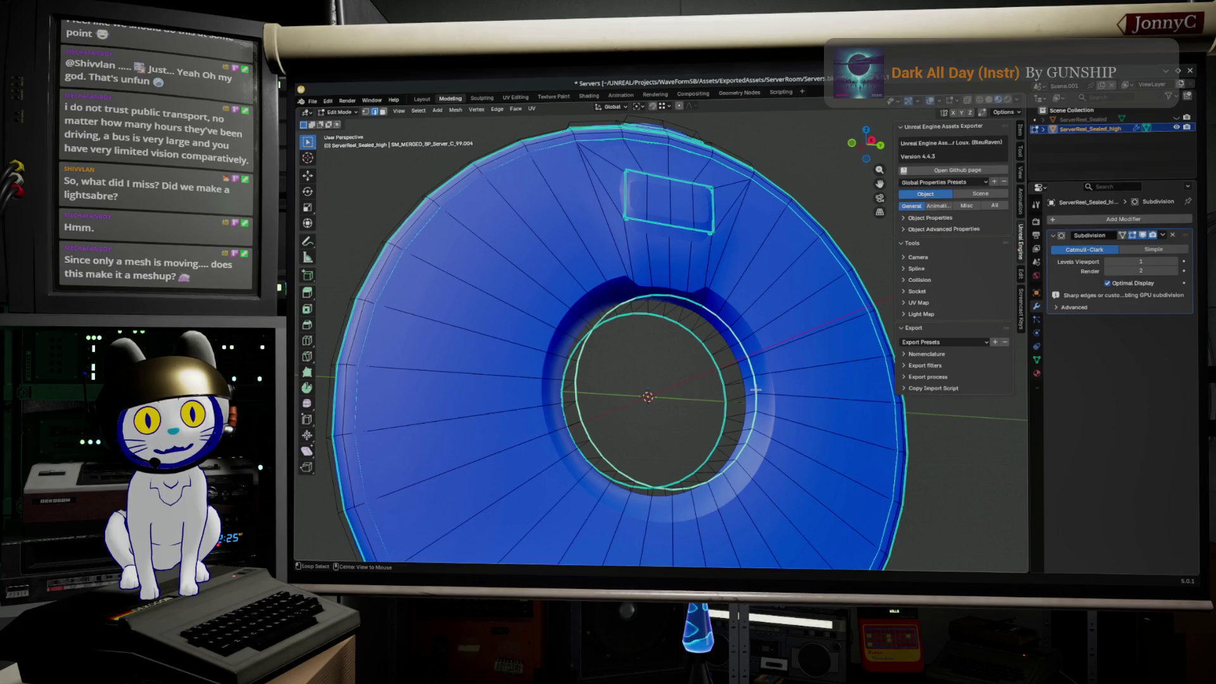
- Set Mean Crease to 1.00 on the hole's inner and top loops and clear it on a wrongly creased loop
{"action": "left_click", "coordinate": [725, 404], "text": "alt"}
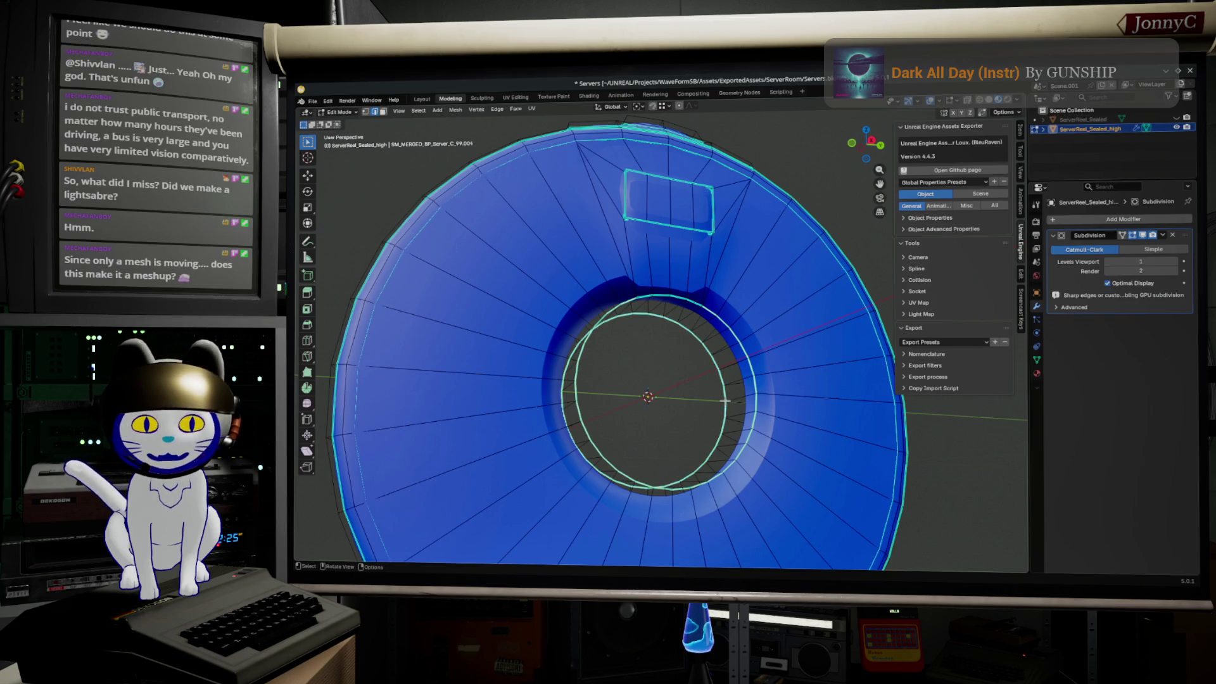
{"action": "left_click", "coordinate": [1020, 143]}
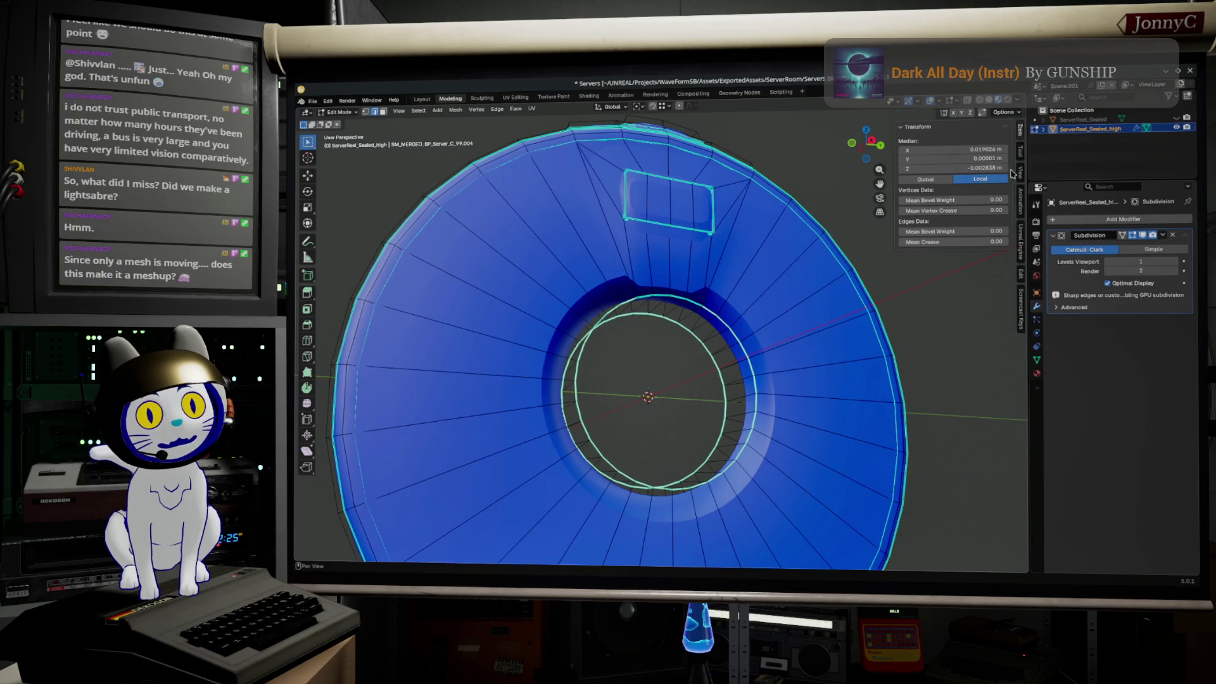
{"action": "left_click_drag", "start_coordinate": [951, 241], "coordinate": [1008, 241]}
{"action": "left_click", "coordinate": [650, 297], "text": "alt"}
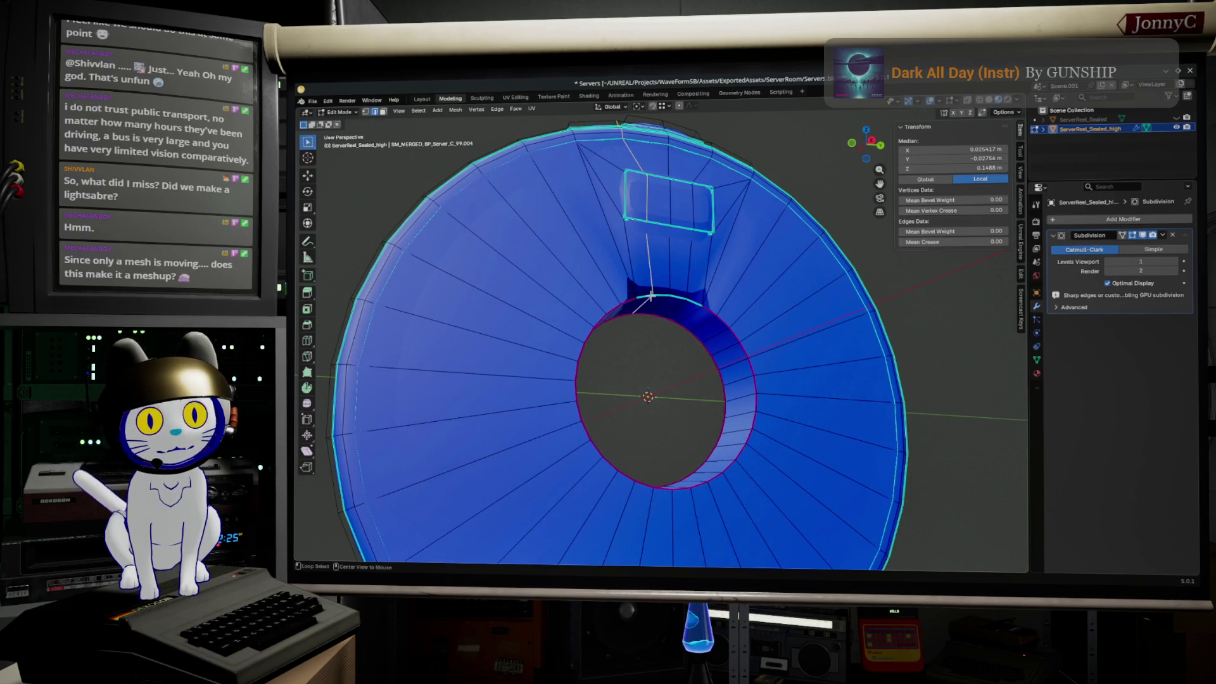
{"action": "left_click_drag", "start_coordinate": [951, 242], "coordinate": [1007, 242]}
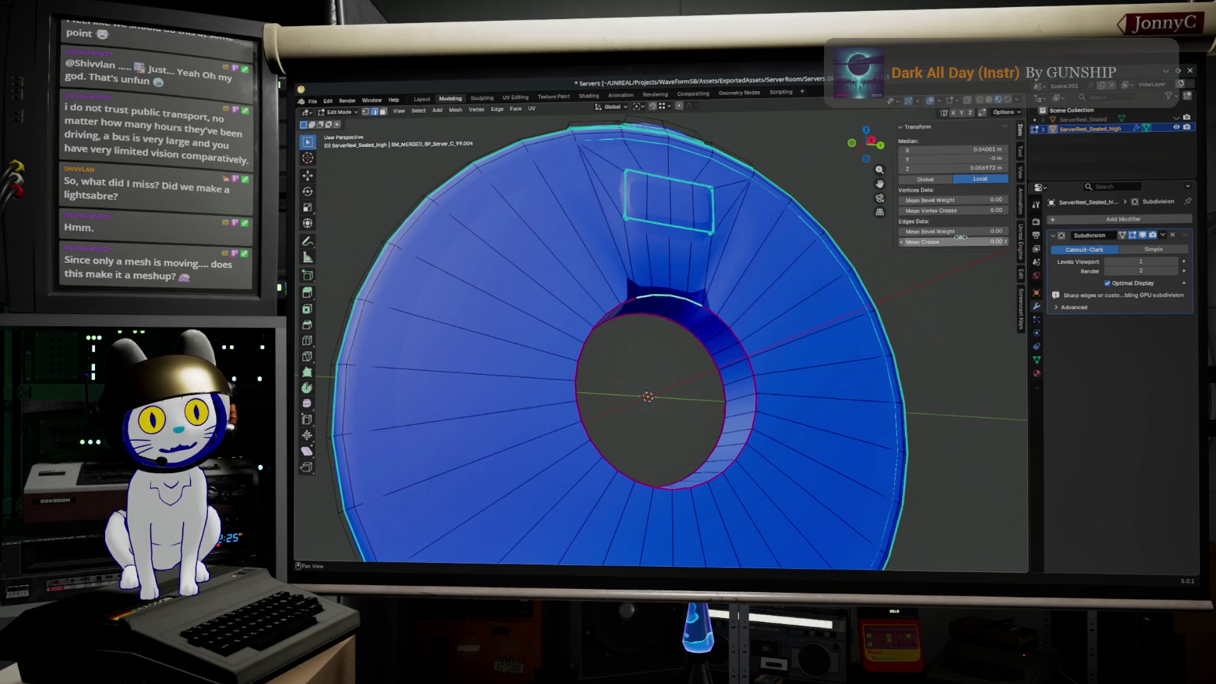
{"action": "mouse_move", "coordinate": [732, 294]}
{"action": "middle_mouse_down"}
{"action": "mouse_move", "coordinate": [751, 329]}
{"action": "mouse_move", "coordinate": [627, 266]}
{"action": "middle_mouse_up"}
{"action": "left_click", "coordinate": [530, 222], "text": "alt"}
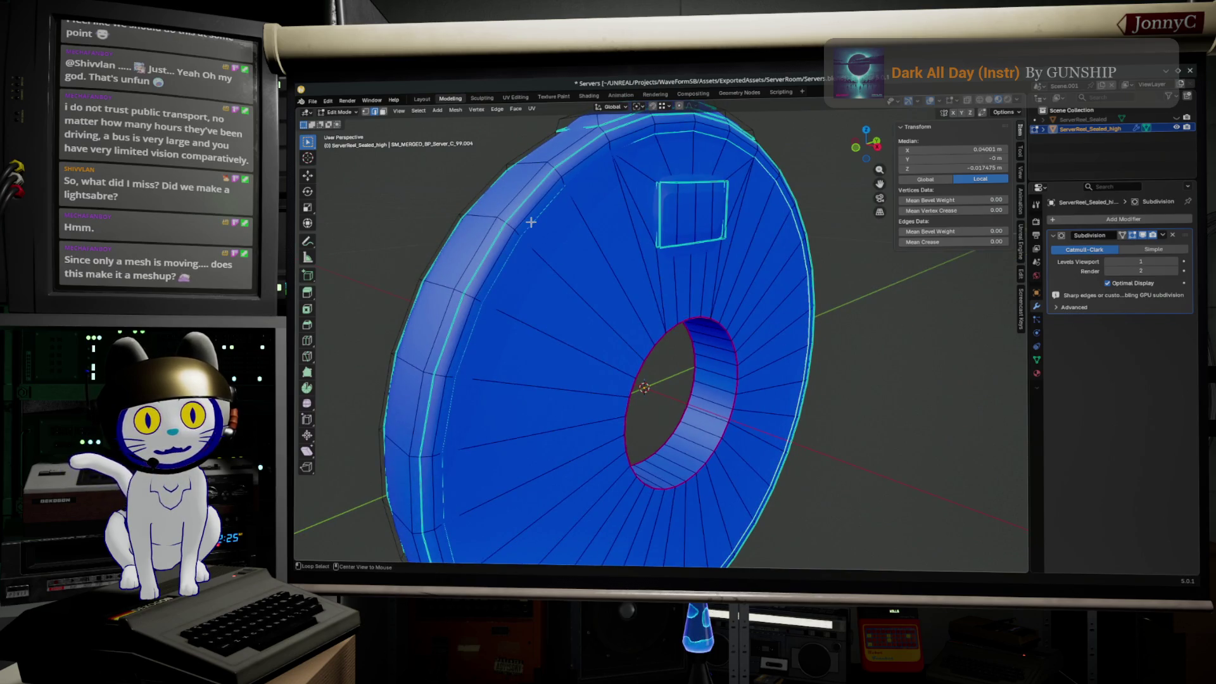
{"action": "mouse_move", "coordinate": [951, 242]}
{"action": "left_mouse_down"}
{"action": "mouse_move", "coordinate": [912, 241]}
{"action": "mouse_move", "coordinate": [998, 241]}
{"action": "left_mouse_up"}
- Preview the smoothing, then fully crease the hole's edge loop on the other side
{"action": "key", "text": "Tab"}
{"action": "mouse_move", "coordinate": [665, 380]}
{"action": "middle_mouse_down"}
{"action": "mouse_move", "coordinate": [782, 375]}
{"action": "mouse_move", "coordinate": [666, 285]}
{"action": "mouse_move", "coordinate": [656, 181]}
{"action": "middle_mouse_up"}
{"action": "key", "text": "Tab"}
{"action": "scroll", "coordinate": [663, 252], "scroll_direction": "up", "scroll_amount": 3}
{"action": "left_click", "coordinate": [657, 175], "text": "alt"}
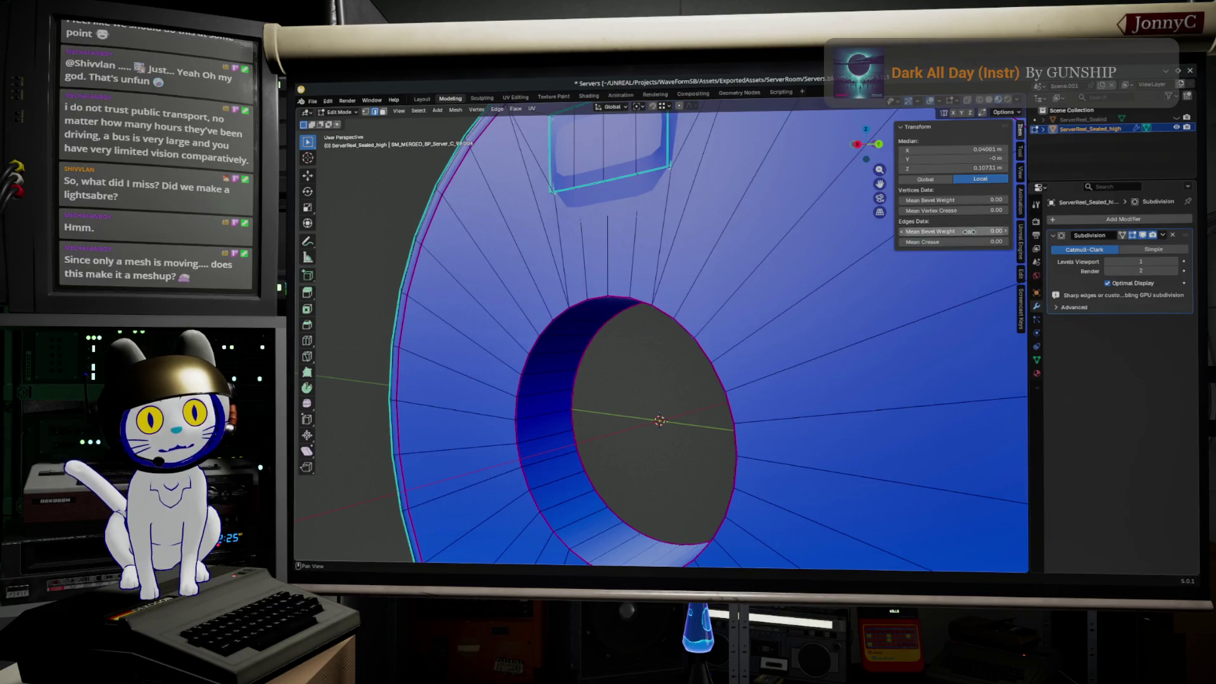
{"action": "mouse_move", "coordinate": [942, 241]}
{"action": "left_mouse_down"}
{"action": "mouse_move", "coordinate": [989, 242]}
{"action": "mouse_move", "coordinate": [950, 234]}
{"action": "left_mouse_up"}
- Fully crease an edge of the window cutout and show the mesh as wireframe
{"action": "middle_click_drag", "start_coordinate": [684, 294], "coordinate": [897, 317]}
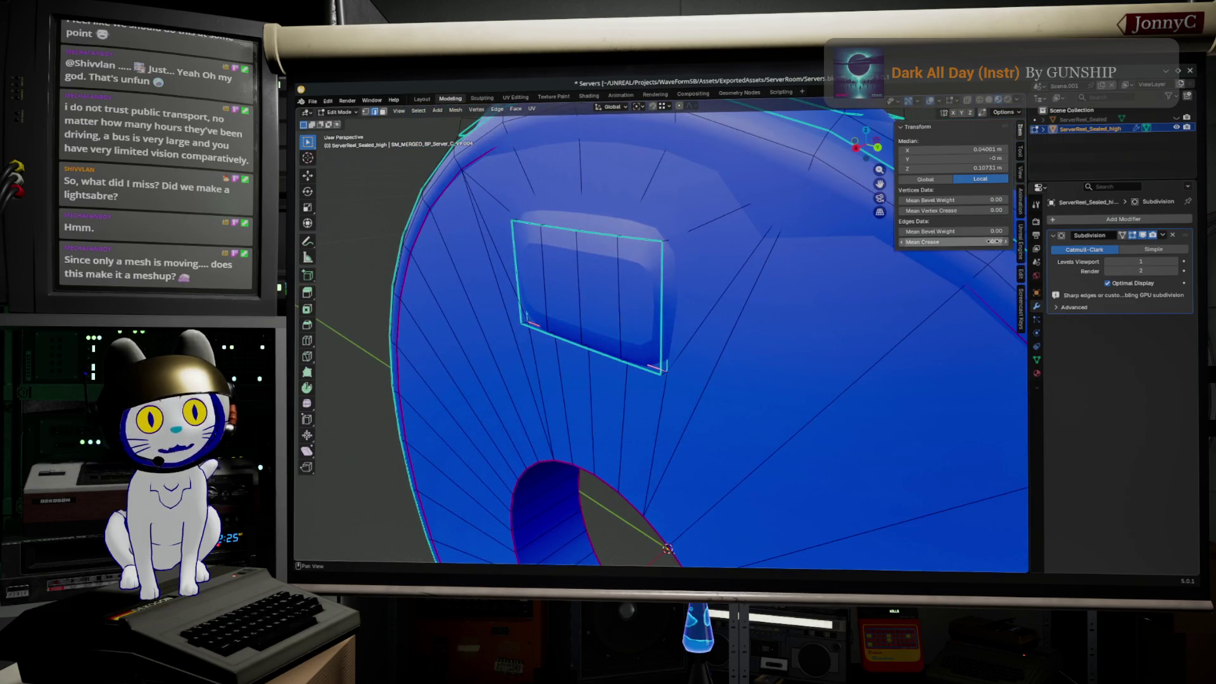
{"action": "middle_click_drag", "start_coordinate": [895, 318], "coordinate": [751, 347]}
{"action": "left_click", "coordinate": [640, 319]}
{"action": "mouse_move", "coordinate": [639, 319]}
{"action": "middle_mouse_down"}
{"action": "mouse_move", "coordinate": [658, 345]}
{"action": "mouse_move", "coordinate": [721, 302]}
{"action": "middle_mouse_up"}
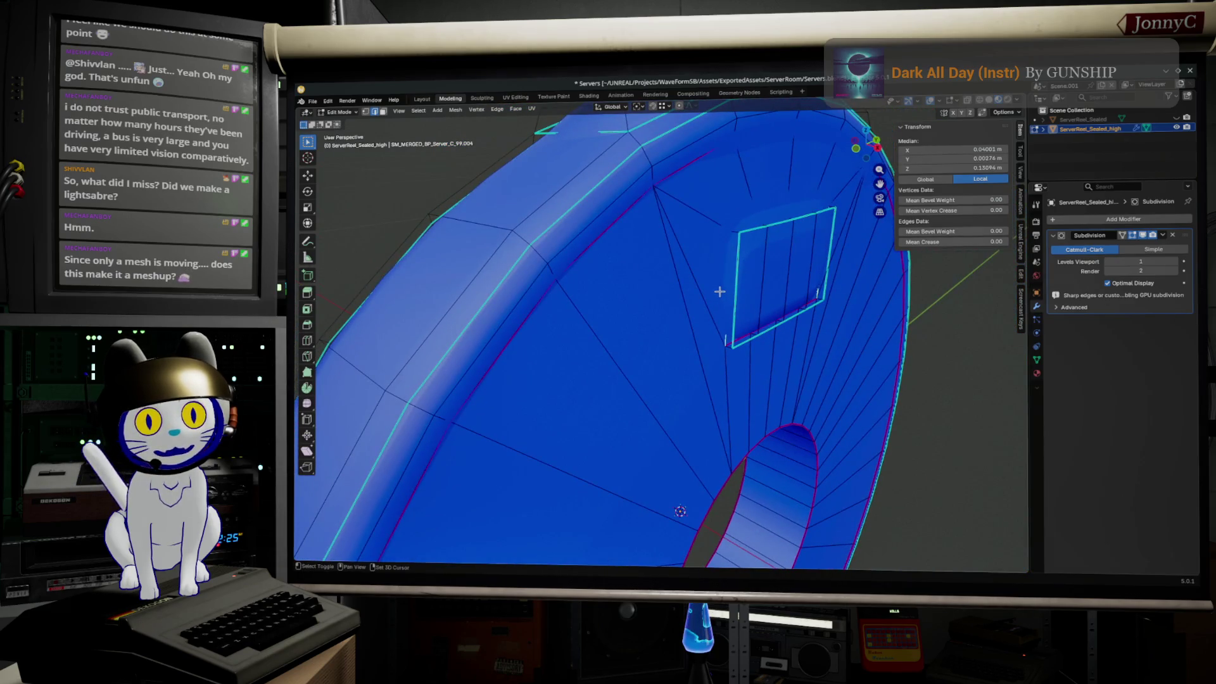
{"action": "left_click_drag", "start_coordinate": [951, 241], "coordinate": [1003, 241]}
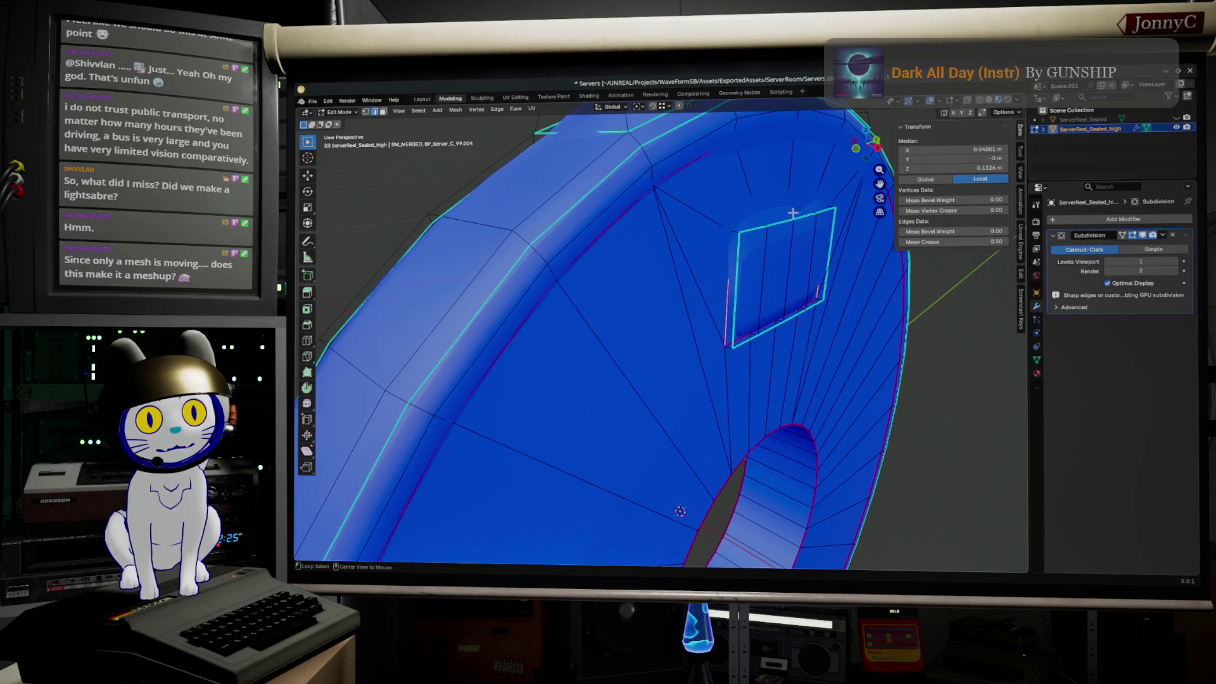
{"action": "key", "text": "shift+z"}
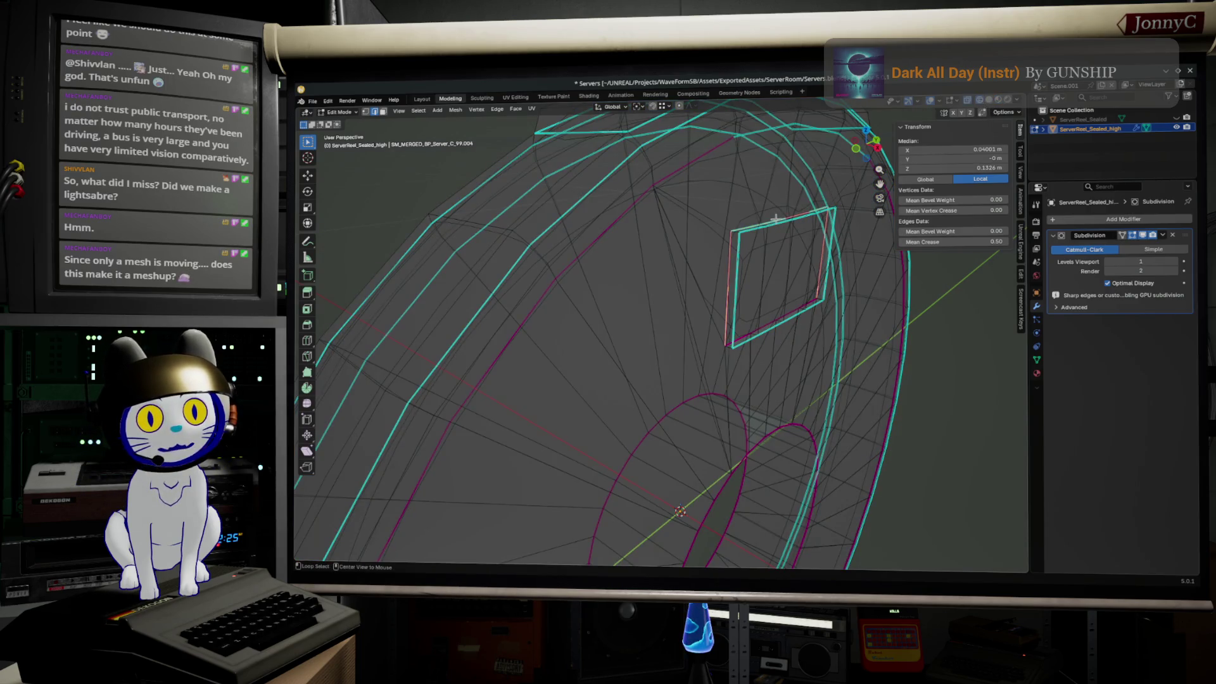
- Raise the cutout edge crease to full and crease the label inset's corner edges
{"action": "left_click_drag", "start_coordinate": [959, 243], "coordinate": [960, 243]}
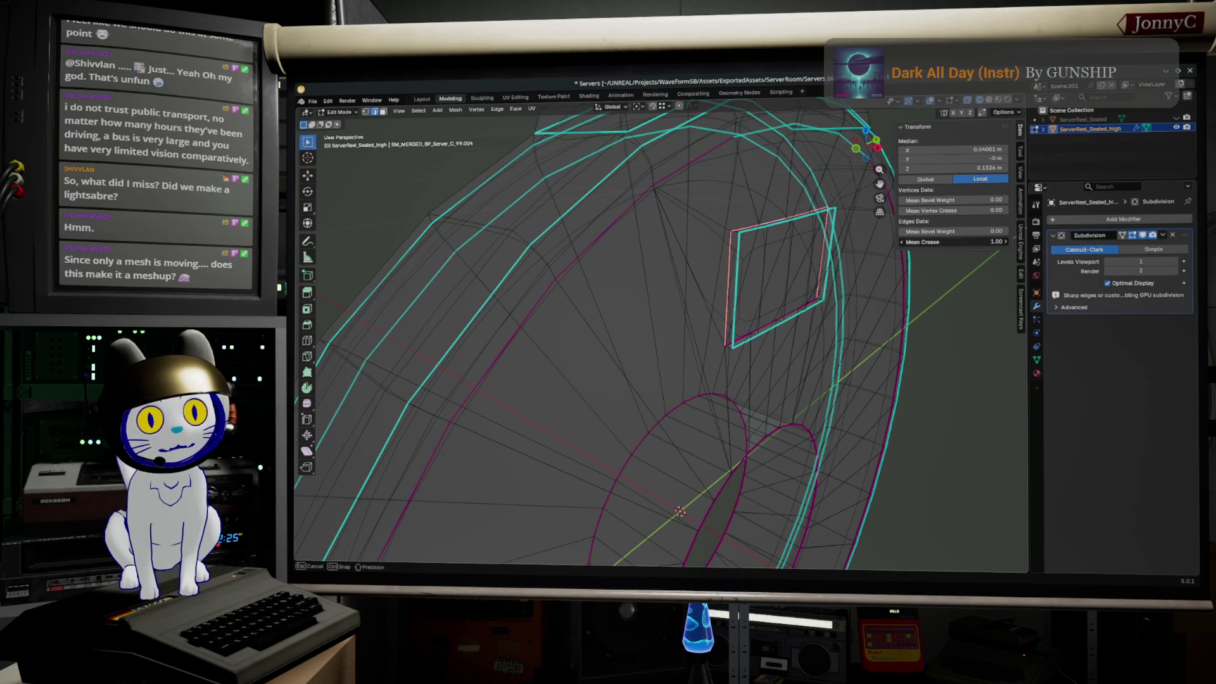
{"action": "left_click", "coordinate": [736, 226]}
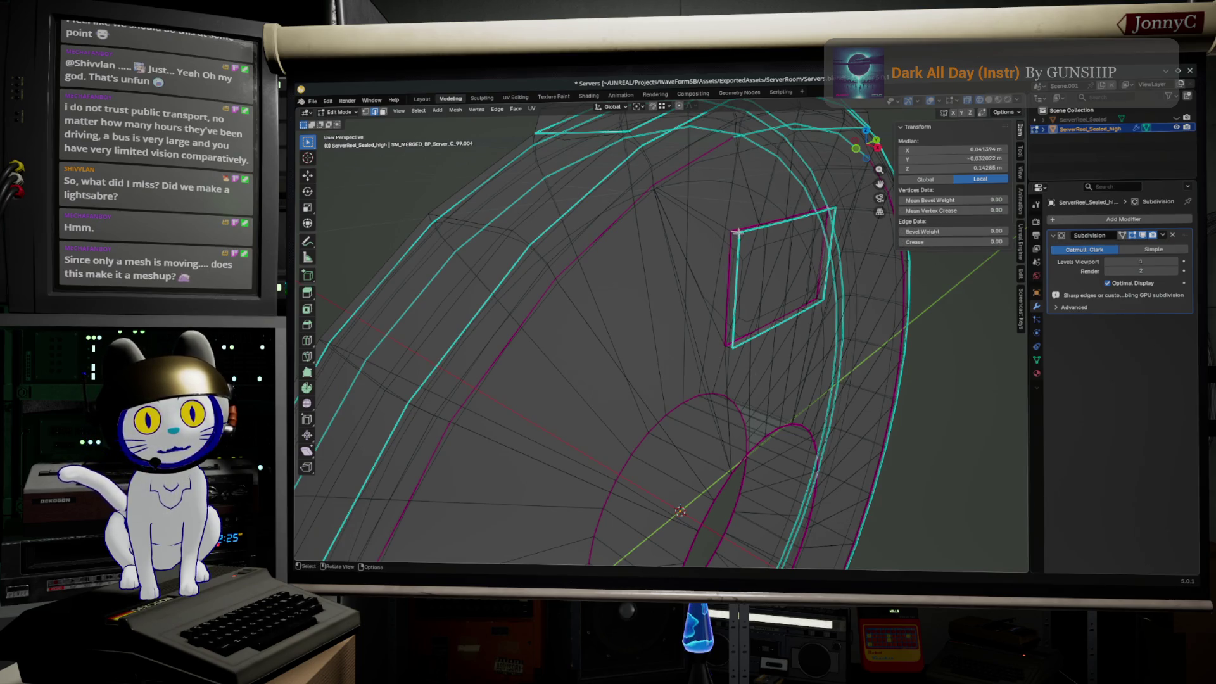
{"action": "middle_click_drag", "start_coordinate": [748, 274], "coordinate": [744, 315]}
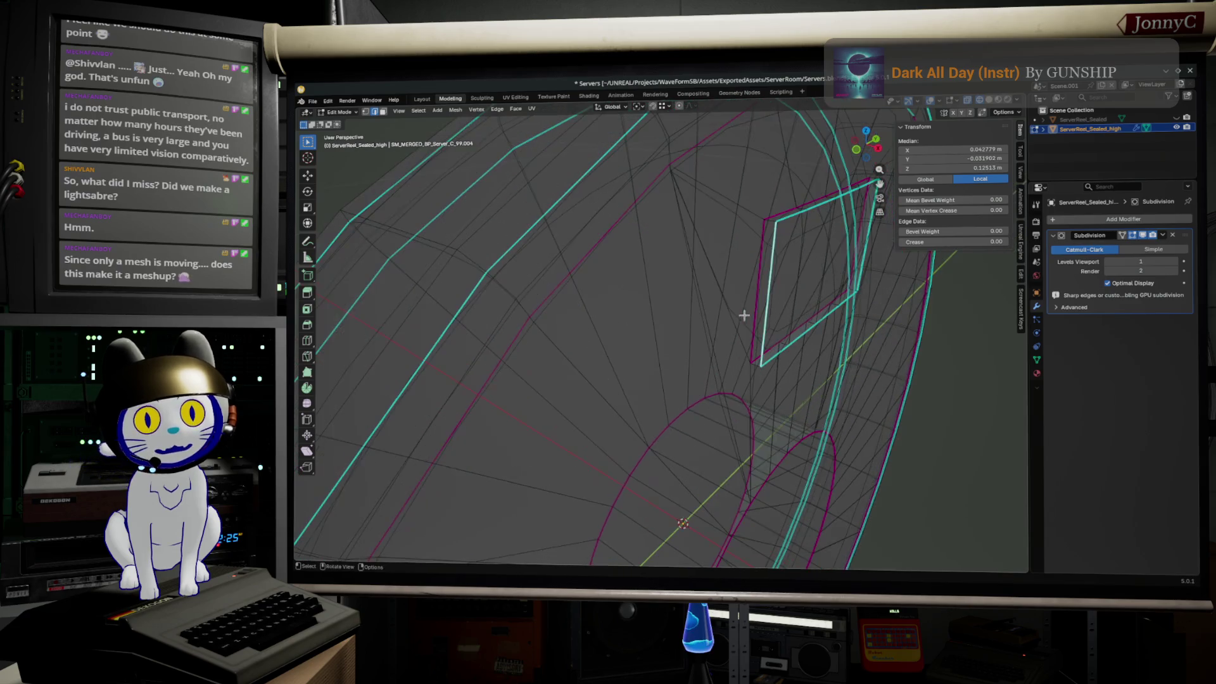
{"action": "mouse_move", "coordinate": [772, 266]}
{"action": "middle_mouse_down"}
{"action": "mouse_move", "coordinate": [786, 234]}
{"action": "mouse_move", "coordinate": [761, 267]}
{"action": "middle_mouse_up"}
{"action": "left_click", "coordinate": [770, 250], "text": "shift"}
{"action": "left_click", "coordinate": [782, 221], "text": "shift"}
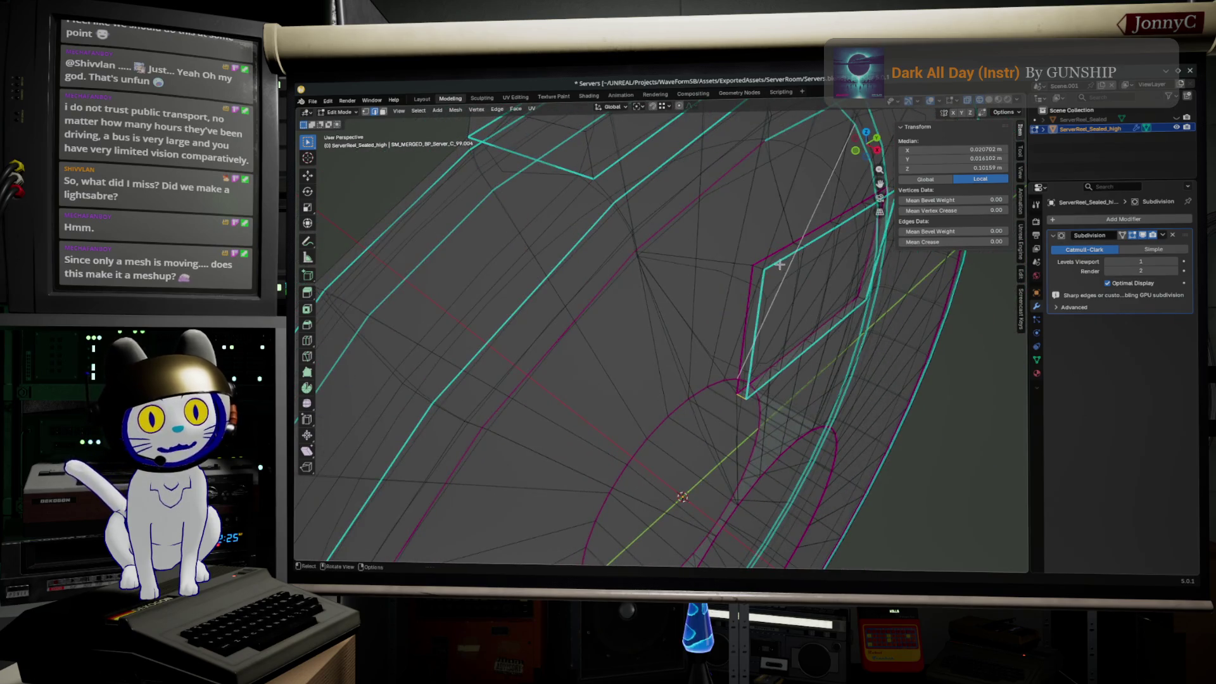
{"action": "left_click", "coordinate": [767, 299]}
{"action": "key", "text": "alt+a"}
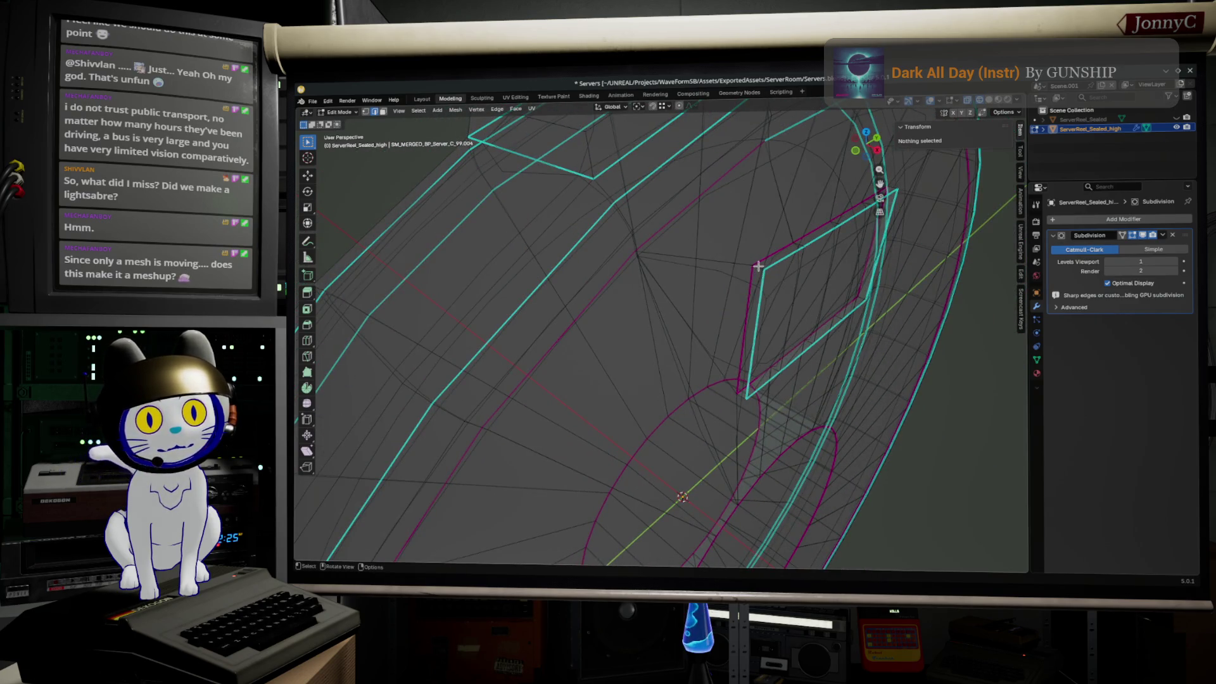
{"action": "left_click", "coordinate": [759, 270]}
{"action": "middle_click_drag", "start_coordinate": [757, 280], "coordinate": [825, 348]}
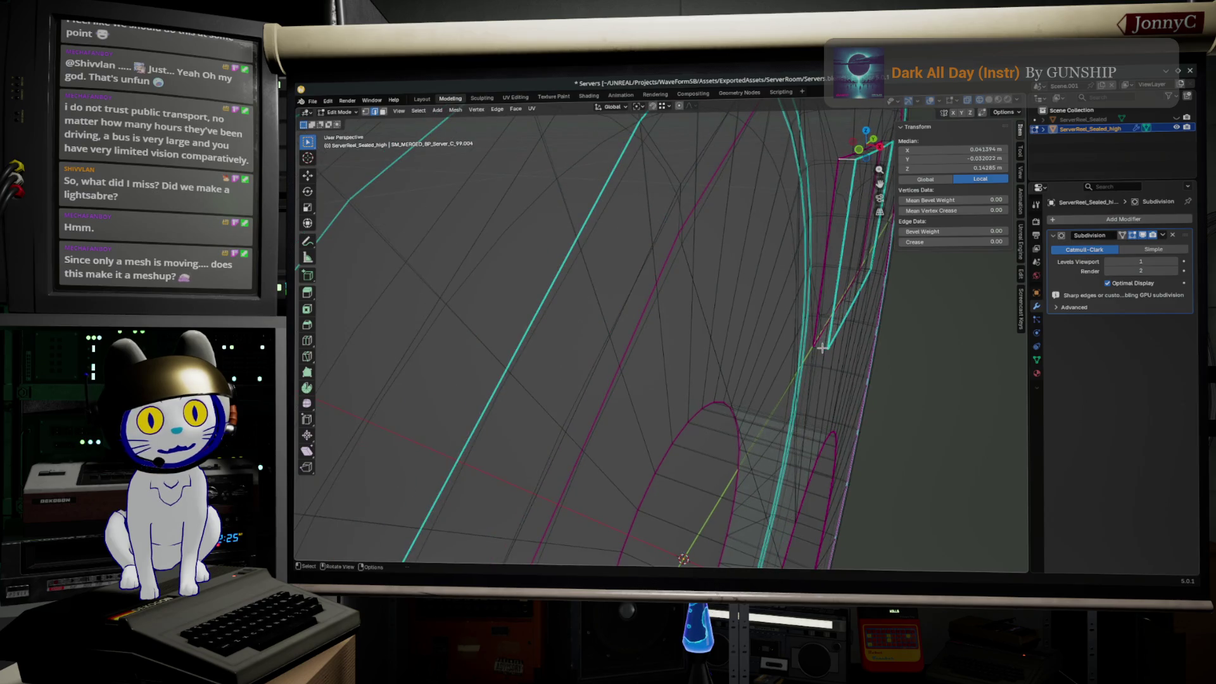
{"action": "middle_click_drag", "start_coordinate": [831, 373], "coordinate": [631, 430]}
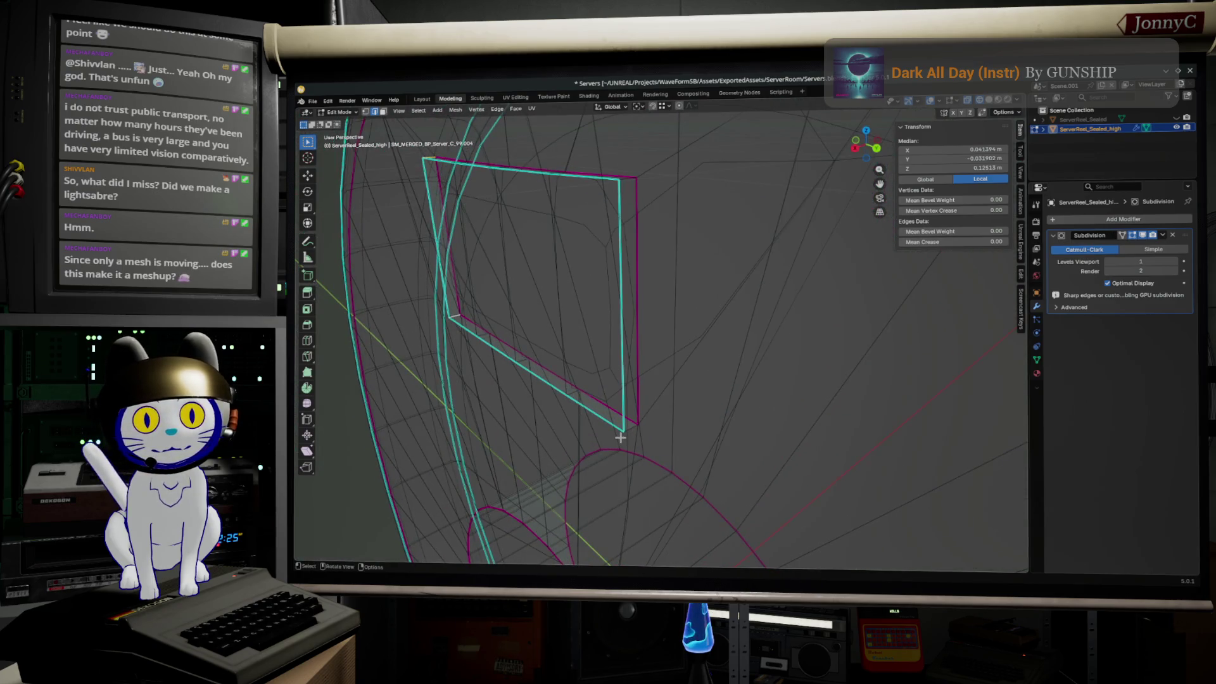
{"action": "left_click", "coordinate": [629, 181]}
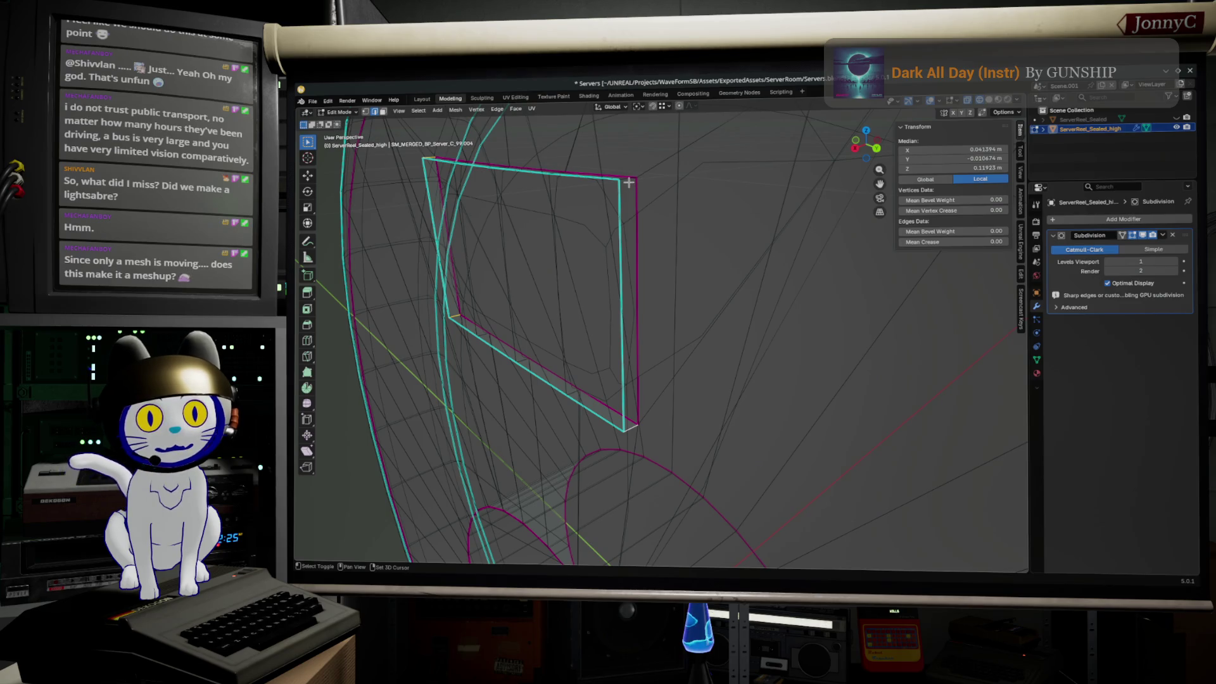
{"action": "left_click_drag", "start_coordinate": [950, 241], "coordinate": [960, 242]}
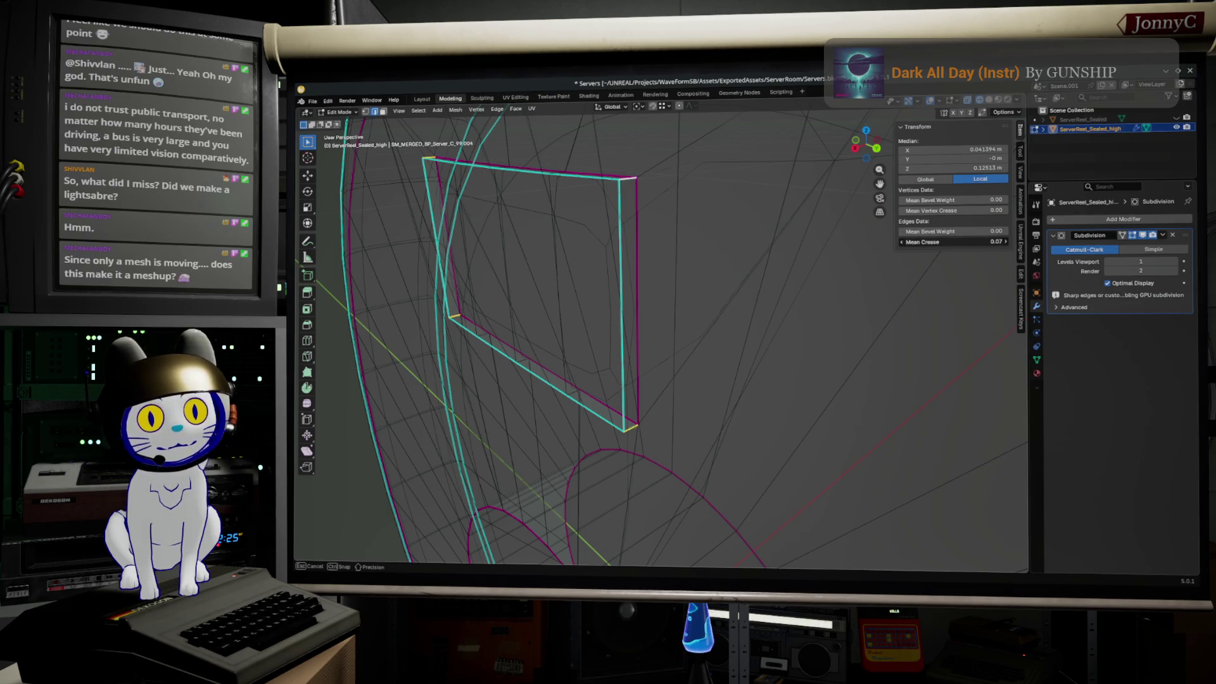
- Preview in solid shading, then fully crease the reel's top rim loop and a second rim loop
{"action": "middle_click_drag", "start_coordinate": [837, 313], "coordinate": [692, 389]}
{"action": "key", "text": "Tab"}
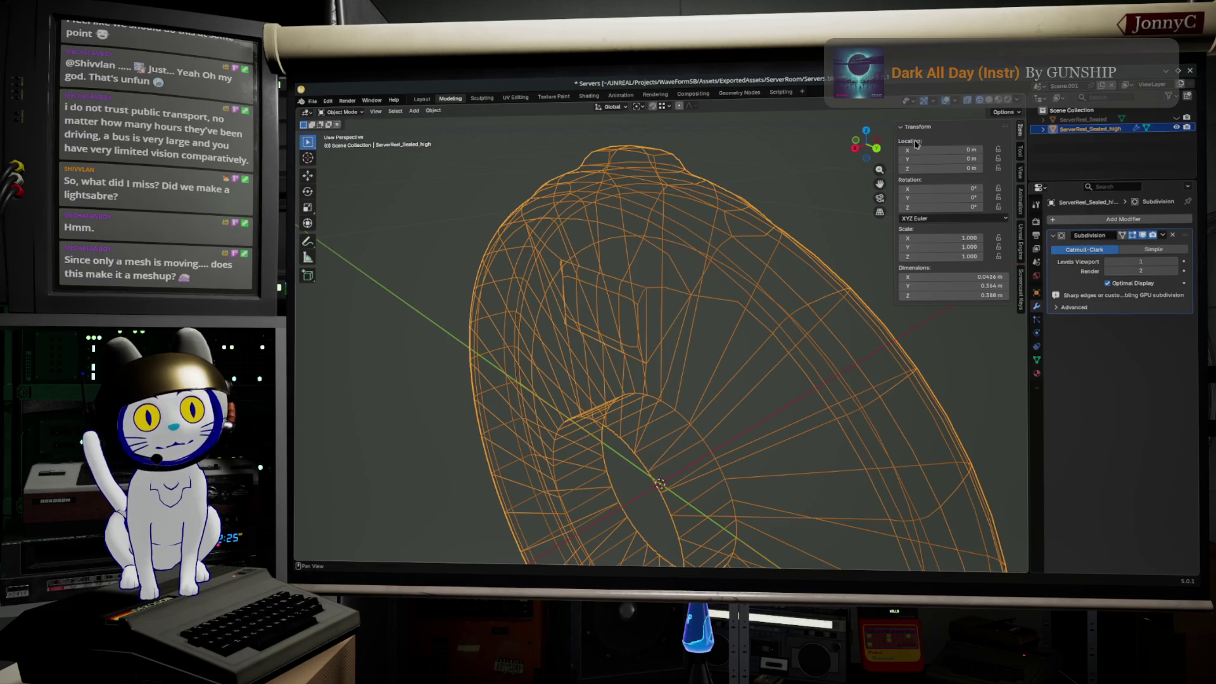
{"action": "left_click", "coordinate": [998, 100]}
{"action": "middle_click_drag", "start_coordinate": [855, 238], "coordinate": [791, 291]}
{"action": "key", "text": "Tab"}
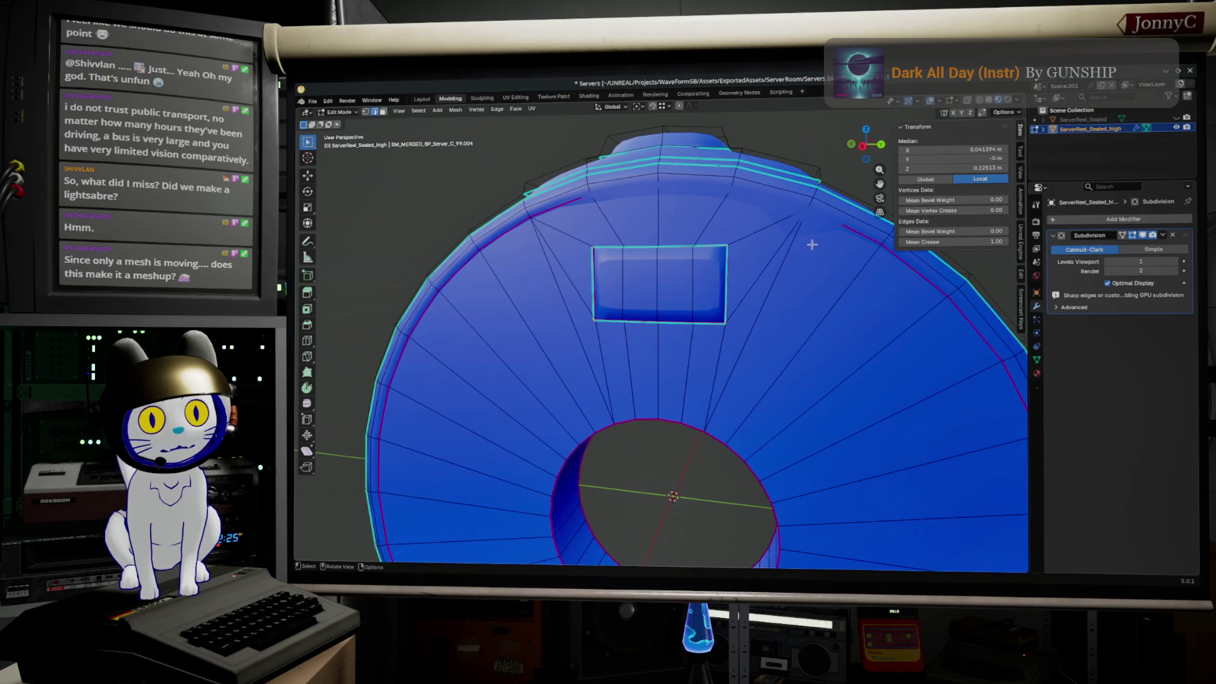
{"action": "left_click", "coordinate": [769, 204]}
{"action": "middle_click_drag", "start_coordinate": [764, 203], "coordinate": [1018, 211], "text": "shift"}
{"action": "left_click_drag", "start_coordinate": [950, 242], "coordinate": [1008, 242]}
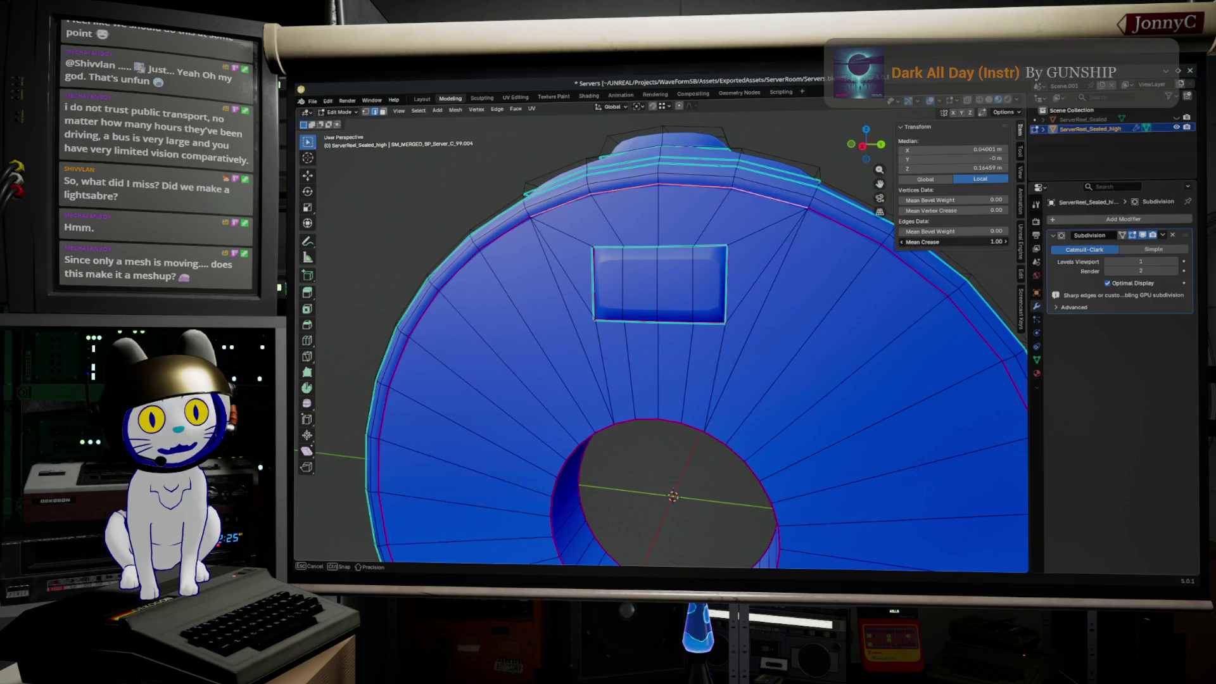
{"action": "middle_click_drag", "start_coordinate": [890, 275], "coordinate": [813, 262]}
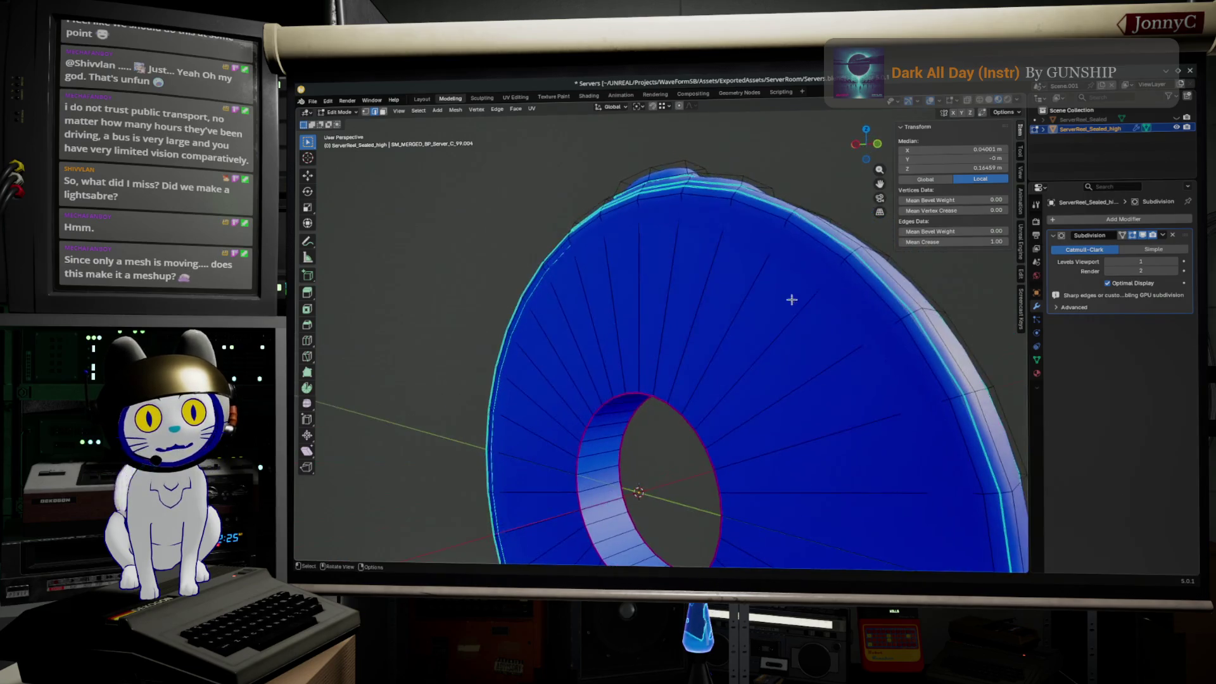
{"action": "left_click", "coordinate": [819, 262], "text": "alt"}
{"action": "left_click_drag", "start_coordinate": [950, 231], "coordinate": [1008, 241]}
- Fully crease the label recess edges and raise the viewport subdivision level
{"action": "middle_click_drag", "start_coordinate": [953, 264], "coordinate": [751, 393]}
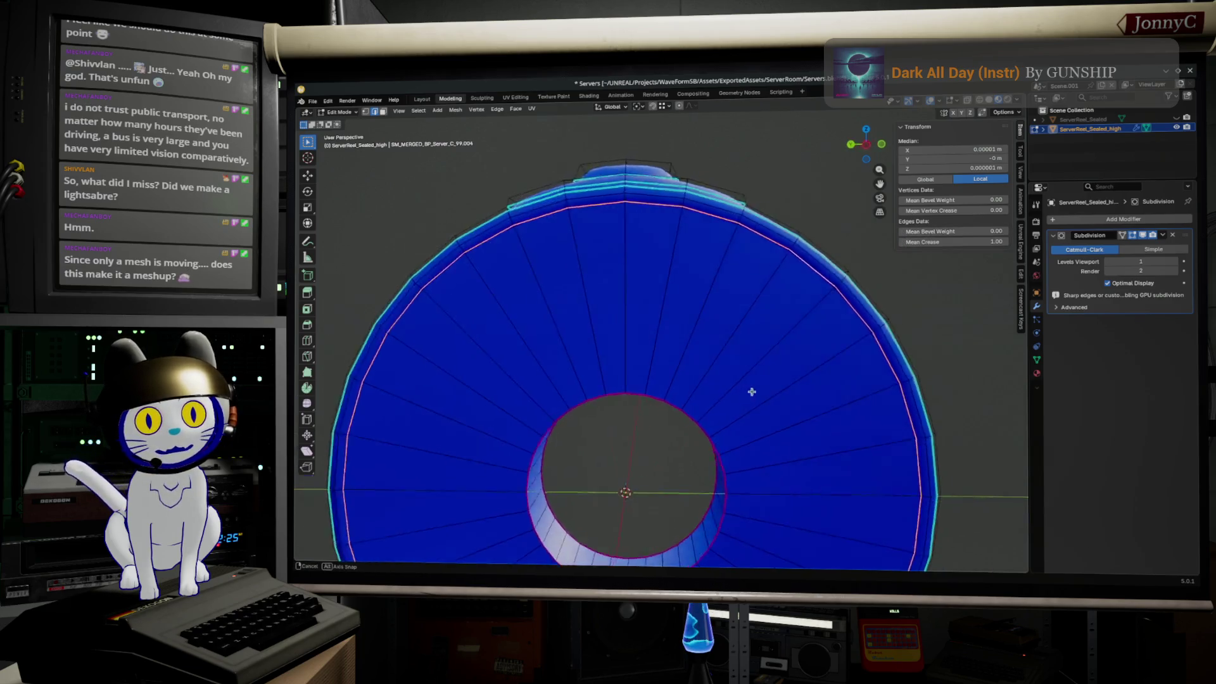
{"action": "scroll", "coordinate": [849, 345], "scroll_direction": "up", "scroll_amount": 3}
{"action": "scroll", "coordinate": [937, 380], "scroll_direction": "down", "scroll_amount": 3}
{"action": "key", "text": "Tab"}
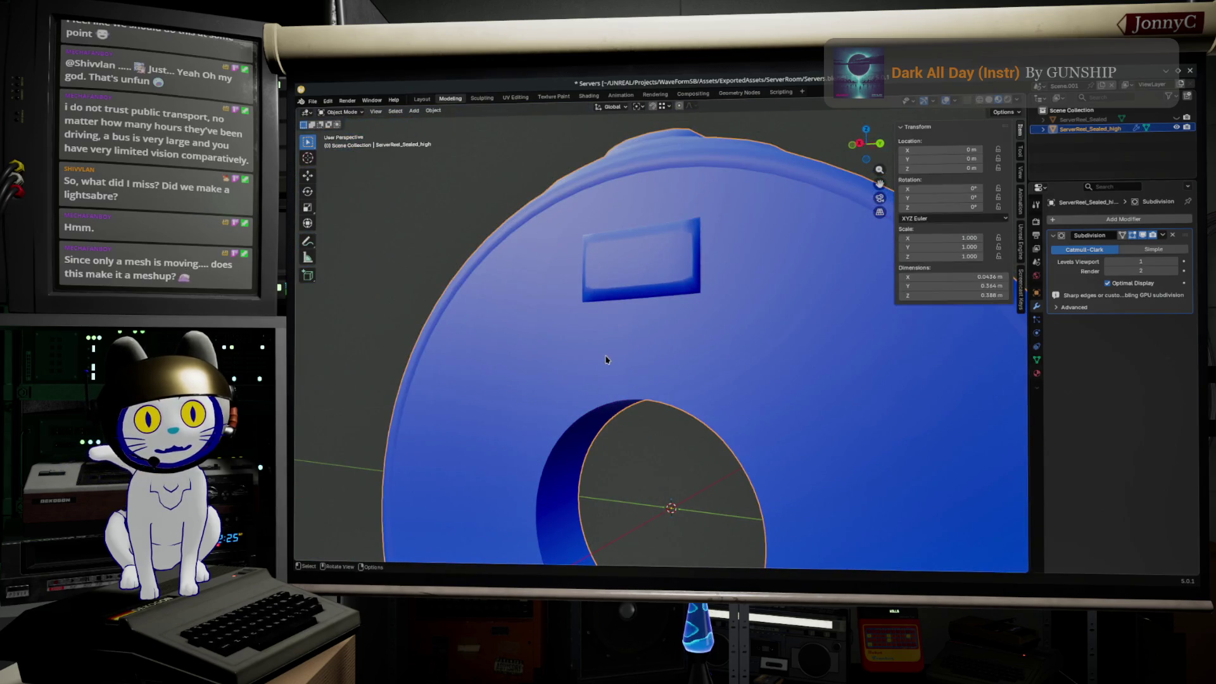
{"action": "key", "text": "Tab"}
{"action": "scroll", "coordinate": [655, 328], "scroll_direction": "up", "scroll_amount": 2}
{"action": "scroll", "coordinate": [679, 314], "scroll_direction": "up", "scroll_amount": 2}
{"action": "scroll", "coordinate": [701, 301], "scroll_direction": "up", "scroll_amount": 2}
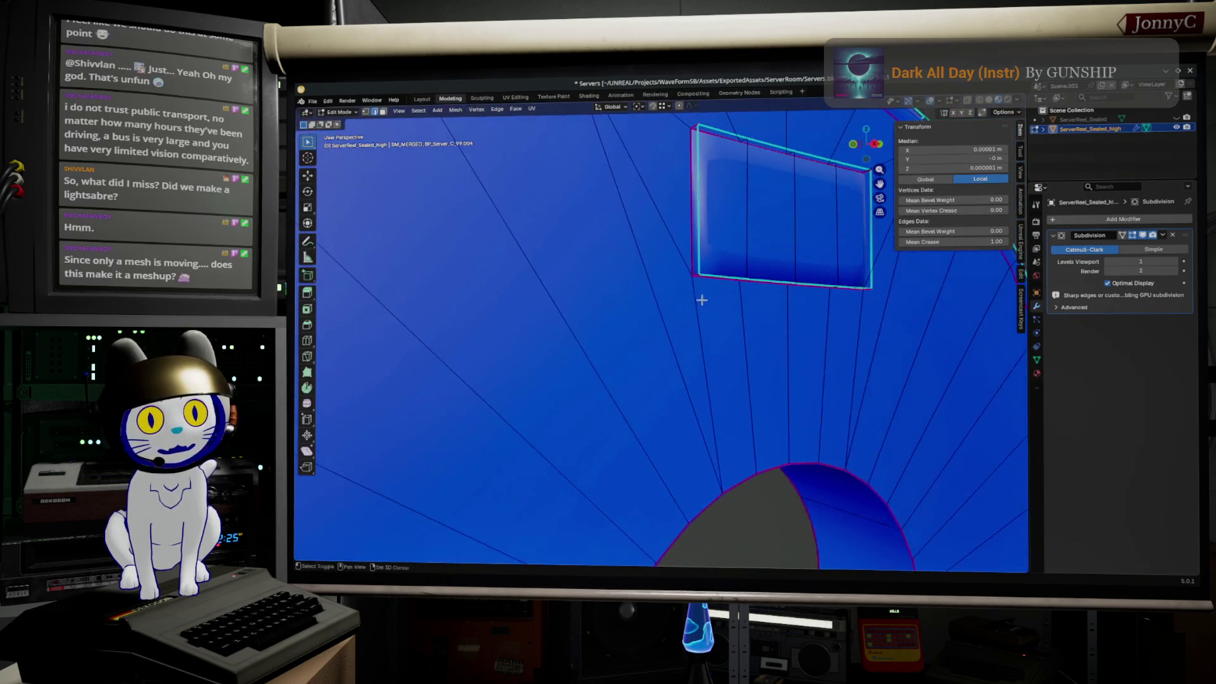
{"action": "scroll", "coordinate": [688, 339], "scroll_direction": "up", "scroll_amount": 2}
{"action": "left_click", "coordinate": [727, 230], "text": "alt"}
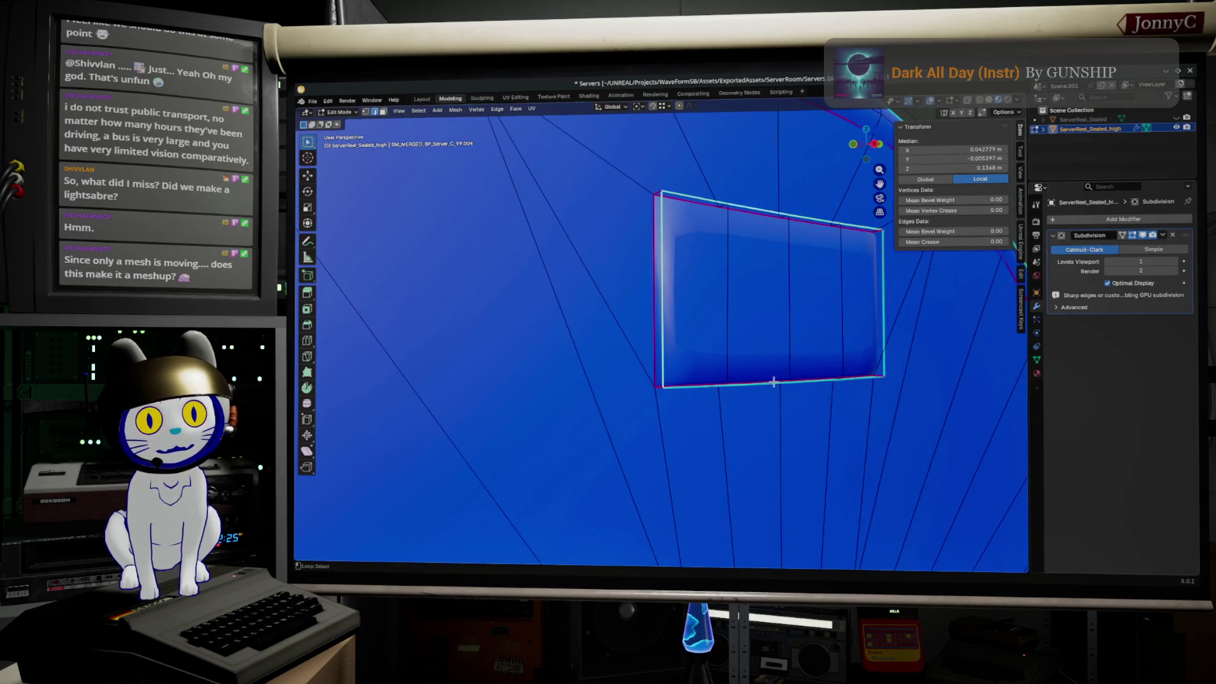
{"action": "middle_click_drag", "start_coordinate": [779, 380], "coordinate": [804, 407]}
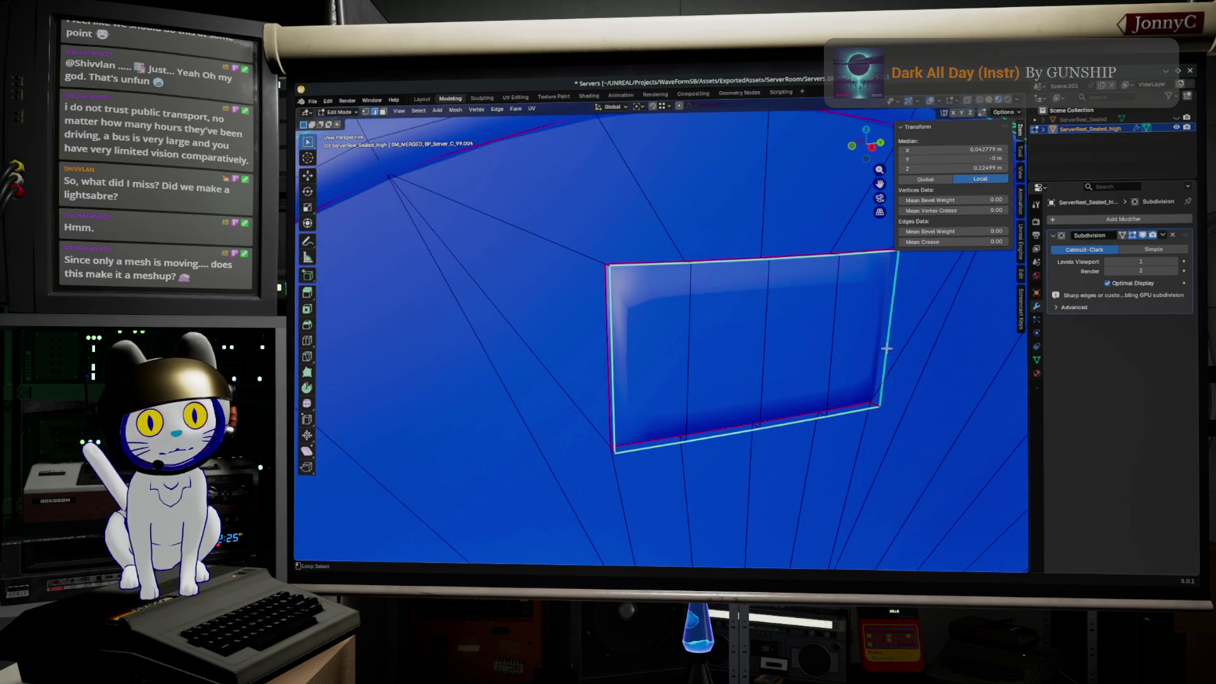
{"action": "left_click_drag", "start_coordinate": [951, 242], "coordinate": [1008, 242]}
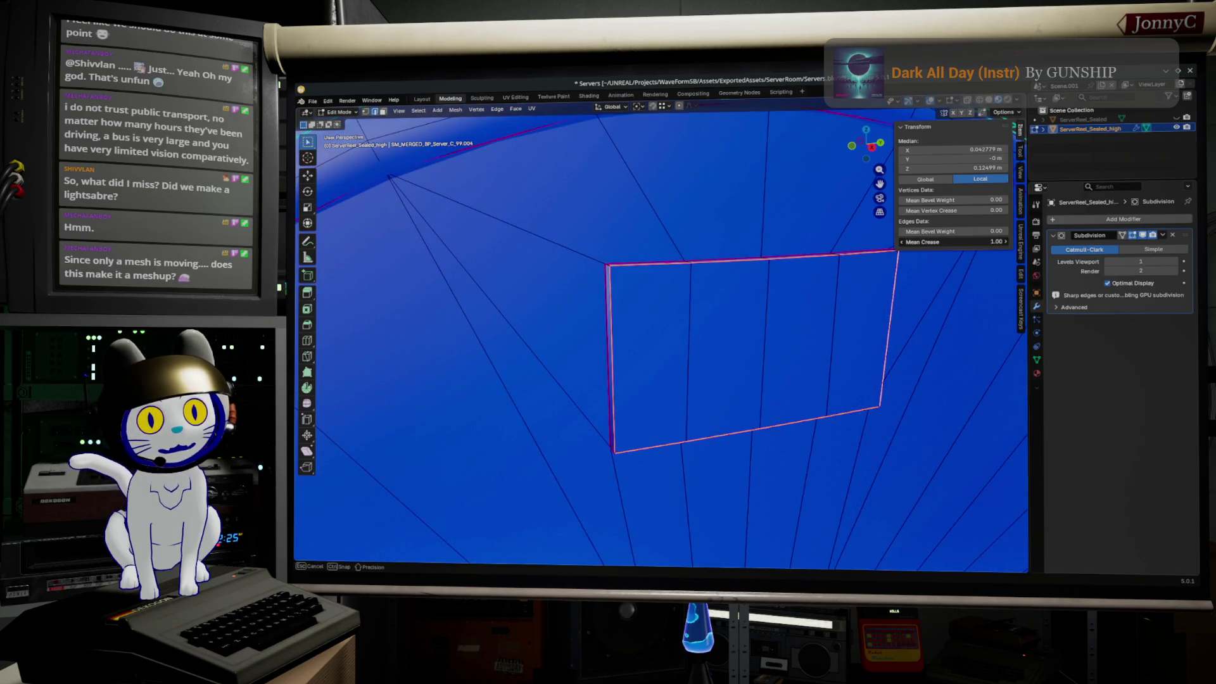
{"action": "middle_click_drag", "start_coordinate": [779, 351], "coordinate": [755, 361]}
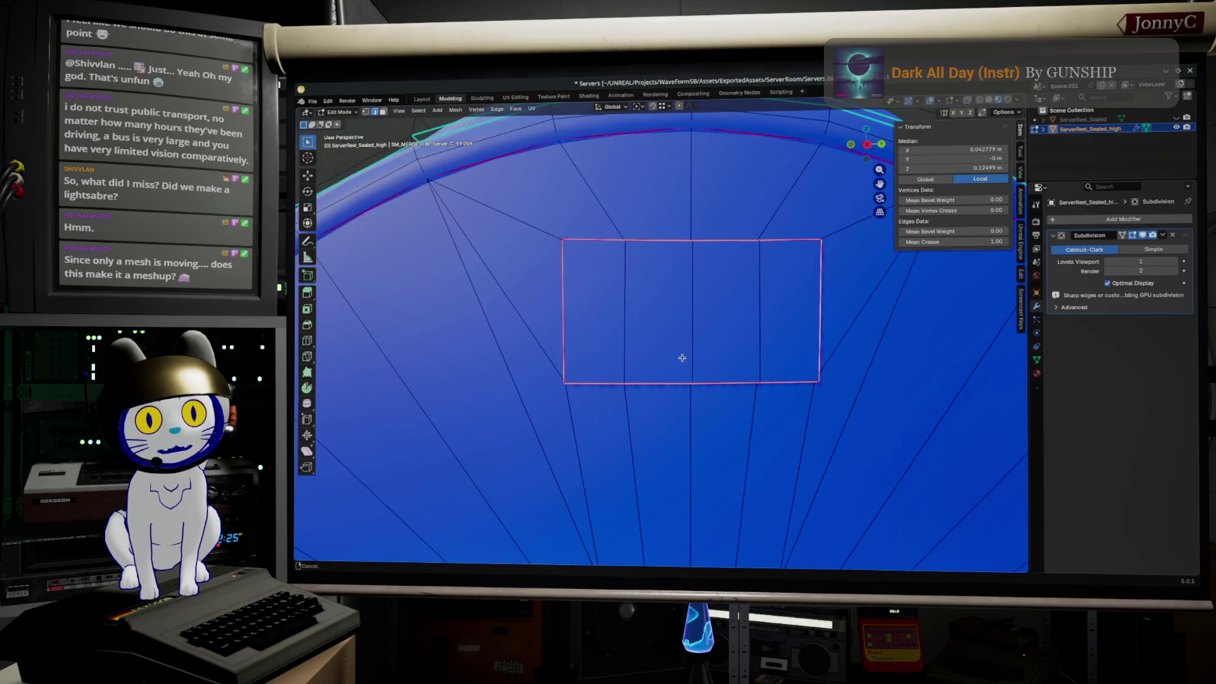
{"action": "middle_click_drag", "start_coordinate": [681, 358], "coordinate": [602, 335]}
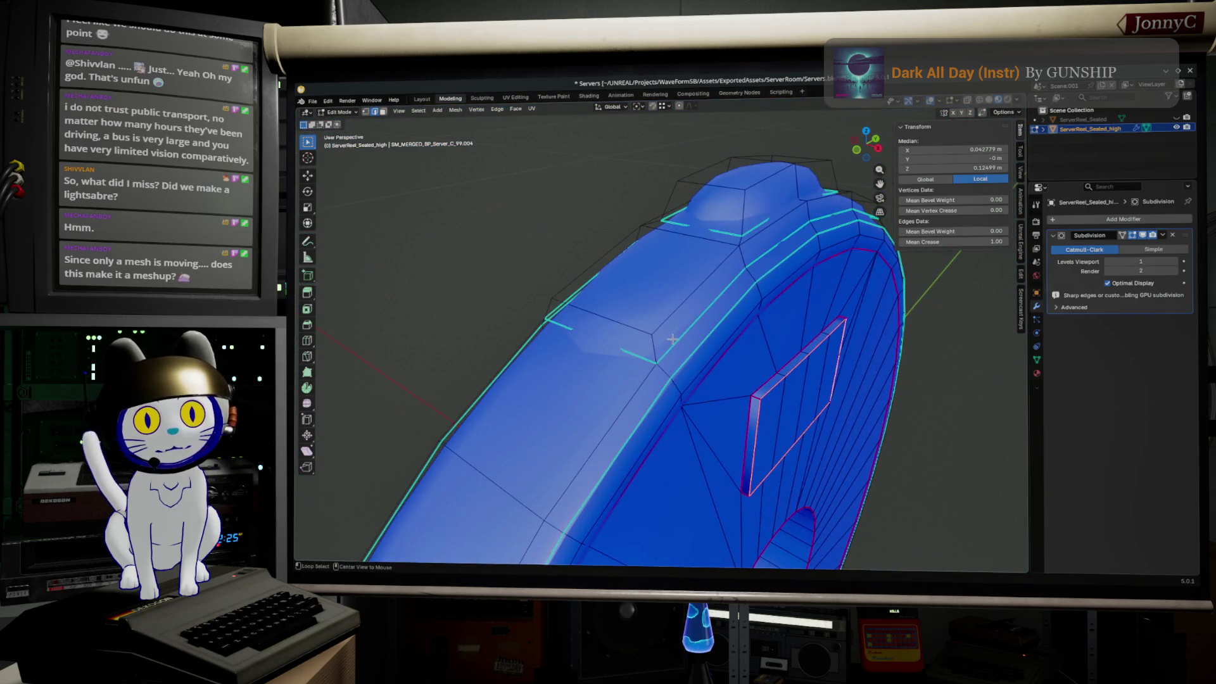
{"action": "middle_click_drag", "start_coordinate": [672, 340], "coordinate": [664, 359]}
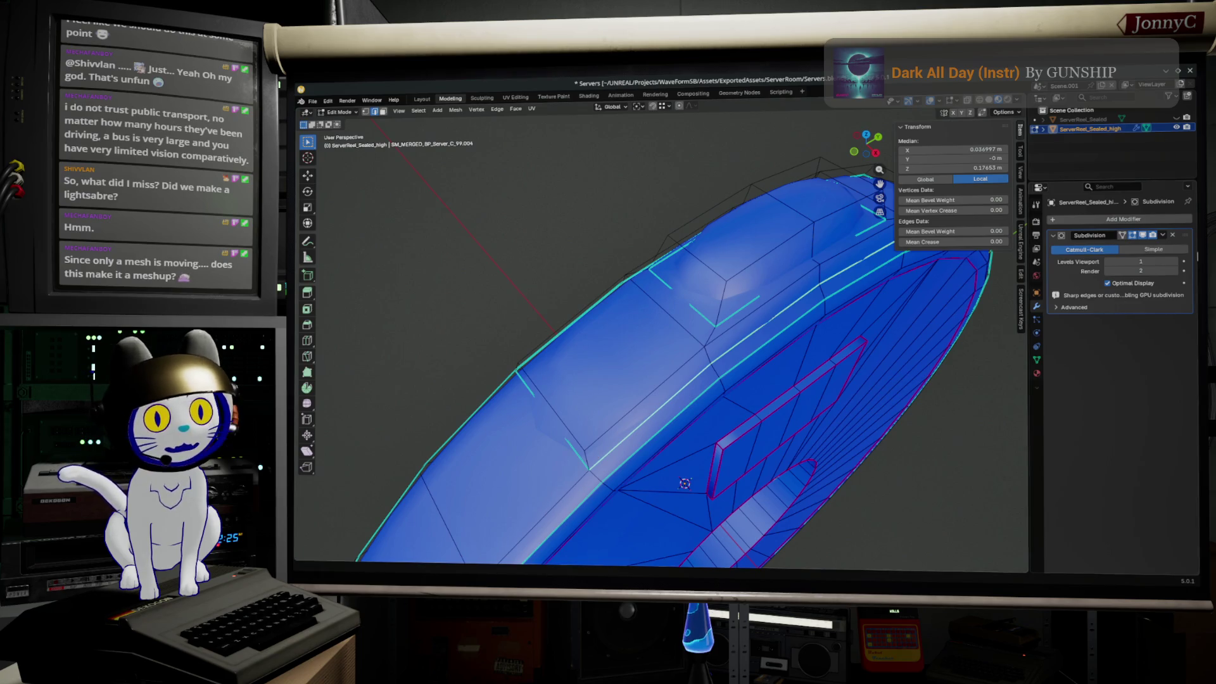
{"action": "left_click", "coordinate": [1176, 265]}
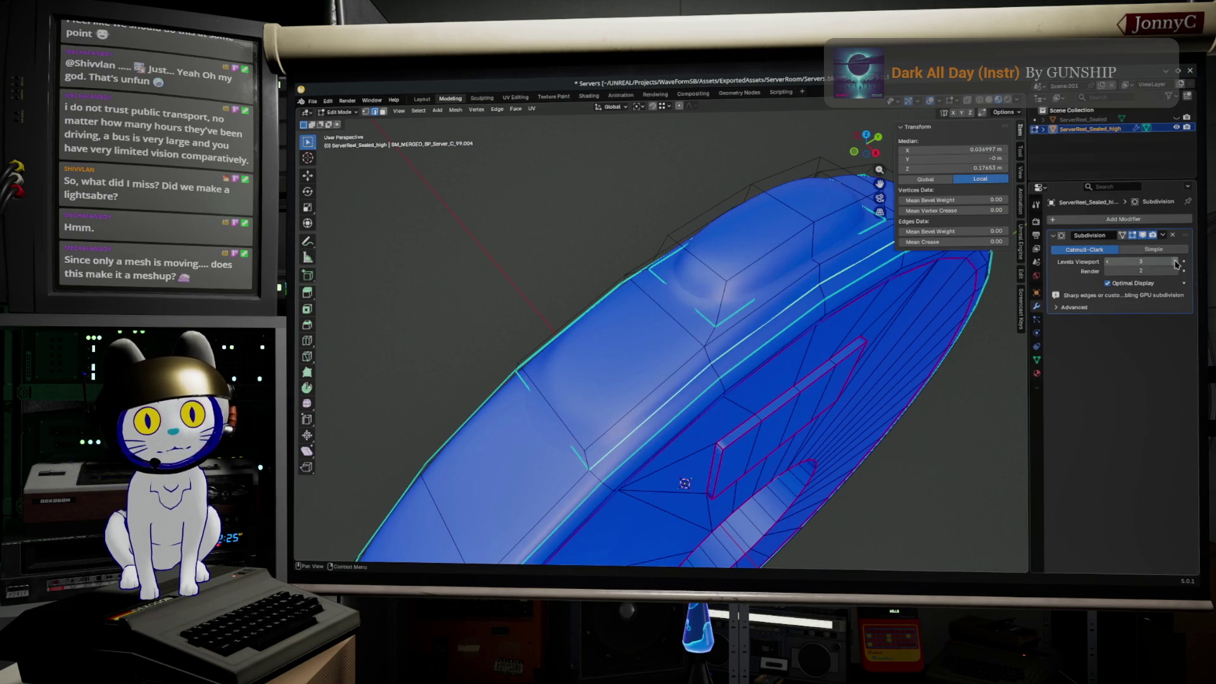
- Crease selected rim edges with Shift+E, then undo it to leave them at zero
{"action": "left_click", "coordinate": [613, 448], "text": "alt"}
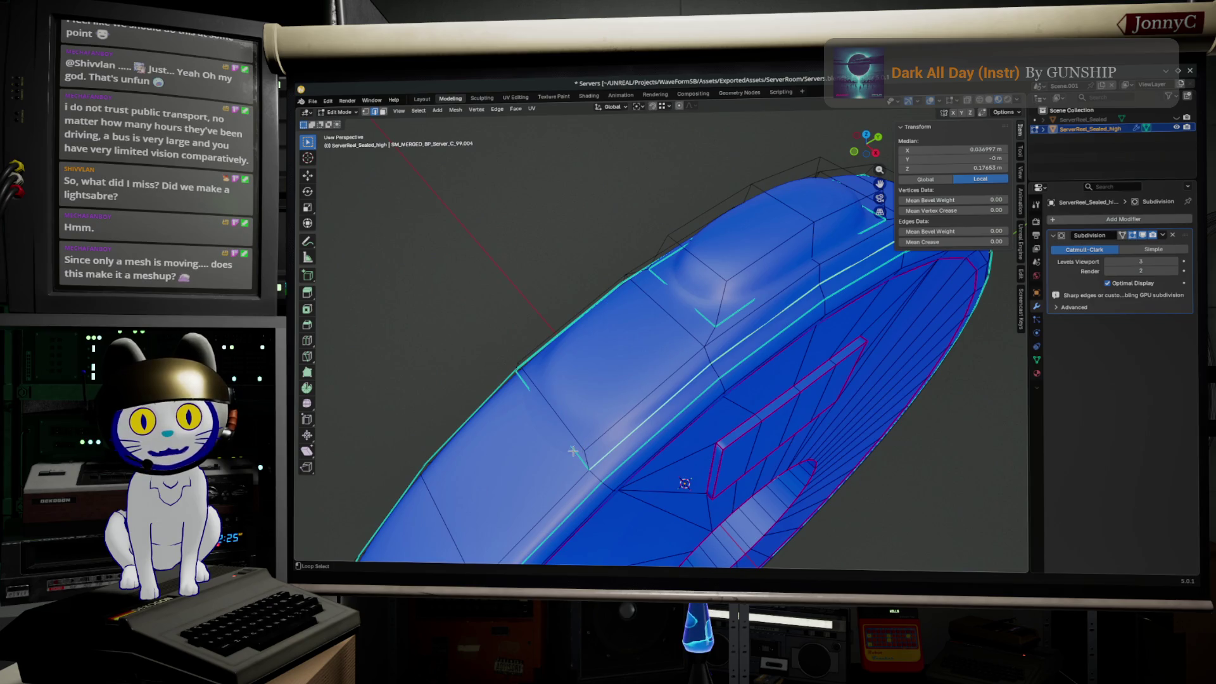
{"action": "middle_click_drag", "start_coordinate": [572, 451], "coordinate": [597, 385]}
{"action": "scroll", "coordinate": [597, 385], "scroll_direction": "up", "scroll_amount": 3}
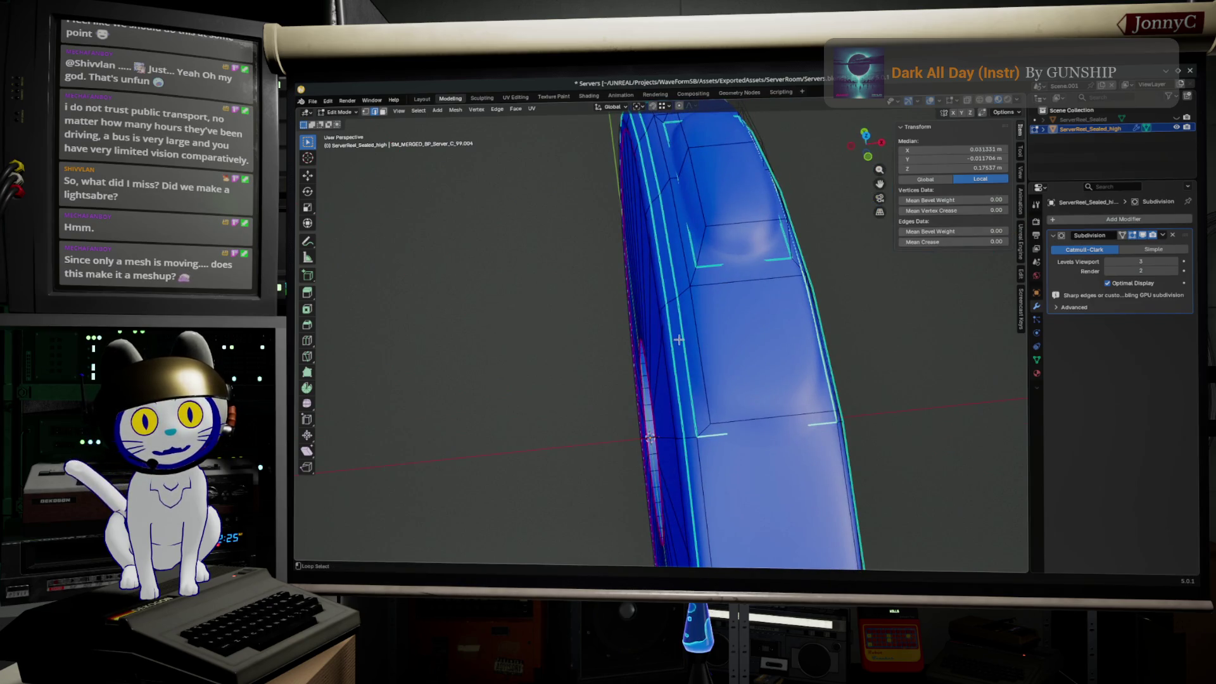
{"action": "mouse_move", "coordinate": [666, 346]}
{"action": "middle_mouse_down"}
{"action": "mouse_move", "coordinate": [842, 317]}
{"action": "mouse_move", "coordinate": [556, 351]}
{"action": "middle_mouse_up"}
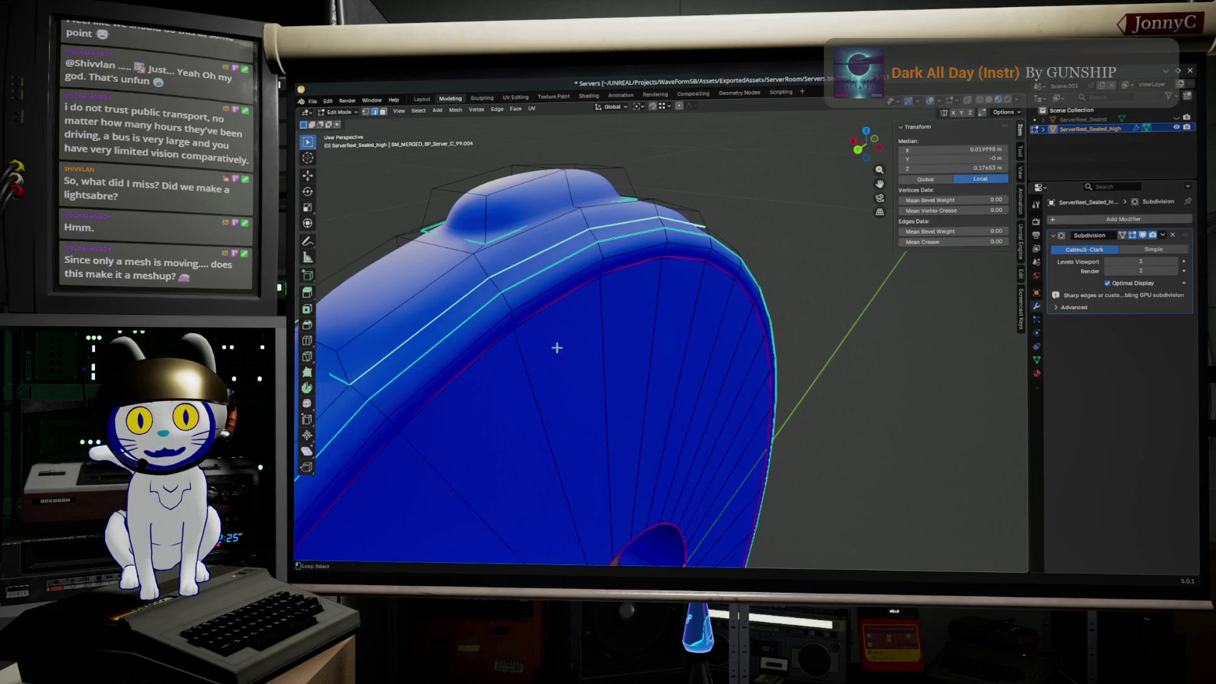
{"action": "middle_click_drag", "start_coordinate": [455, 300], "coordinate": [454, 332]}
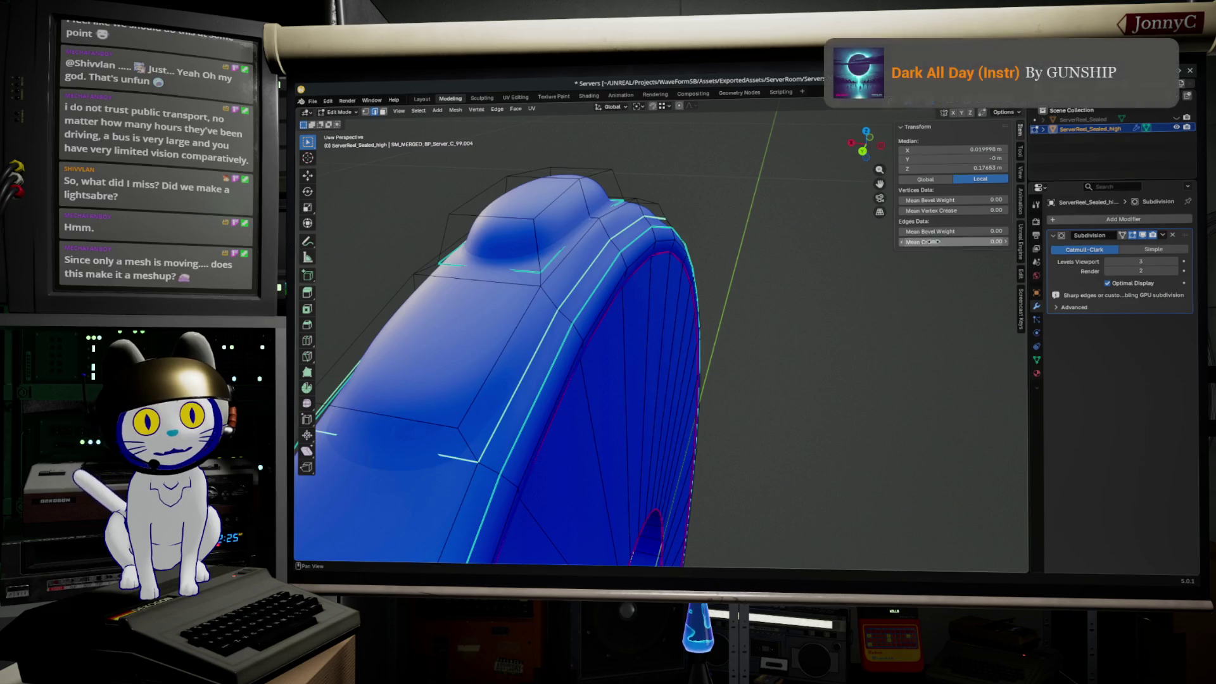
{"action": "key", "text": "shift+e"}
{"action": "left_click", "coordinate": [559, 348]}
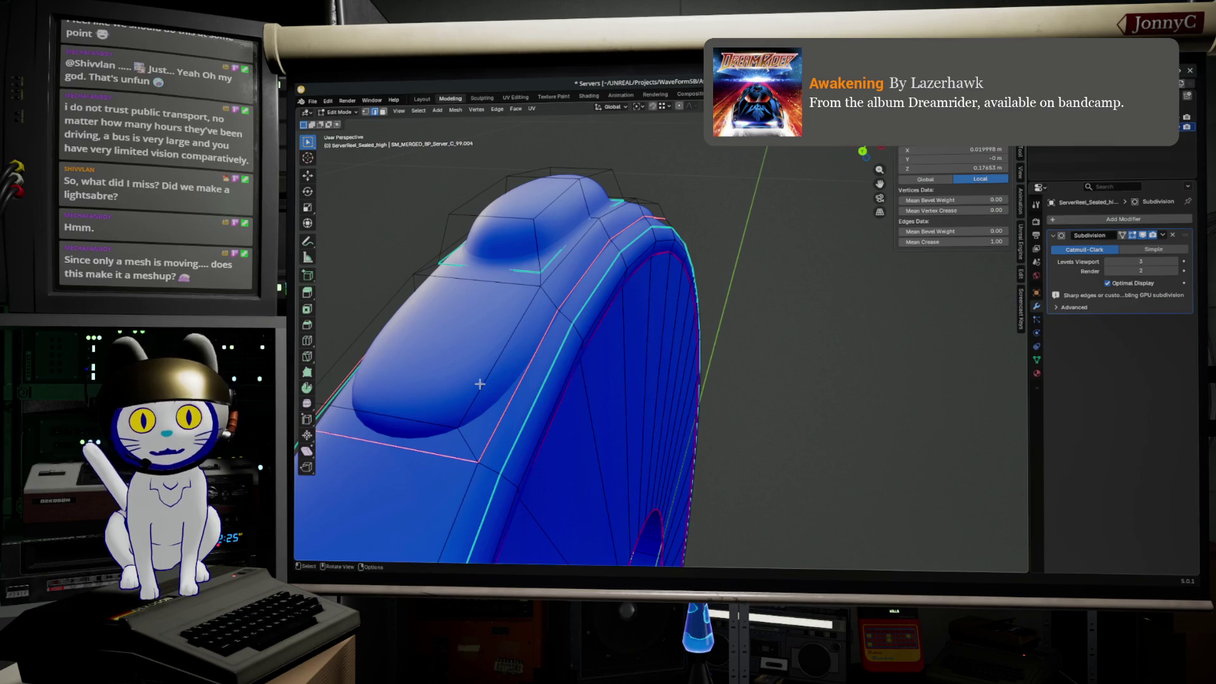
{"action": "key", "text": "ctrl+z"}
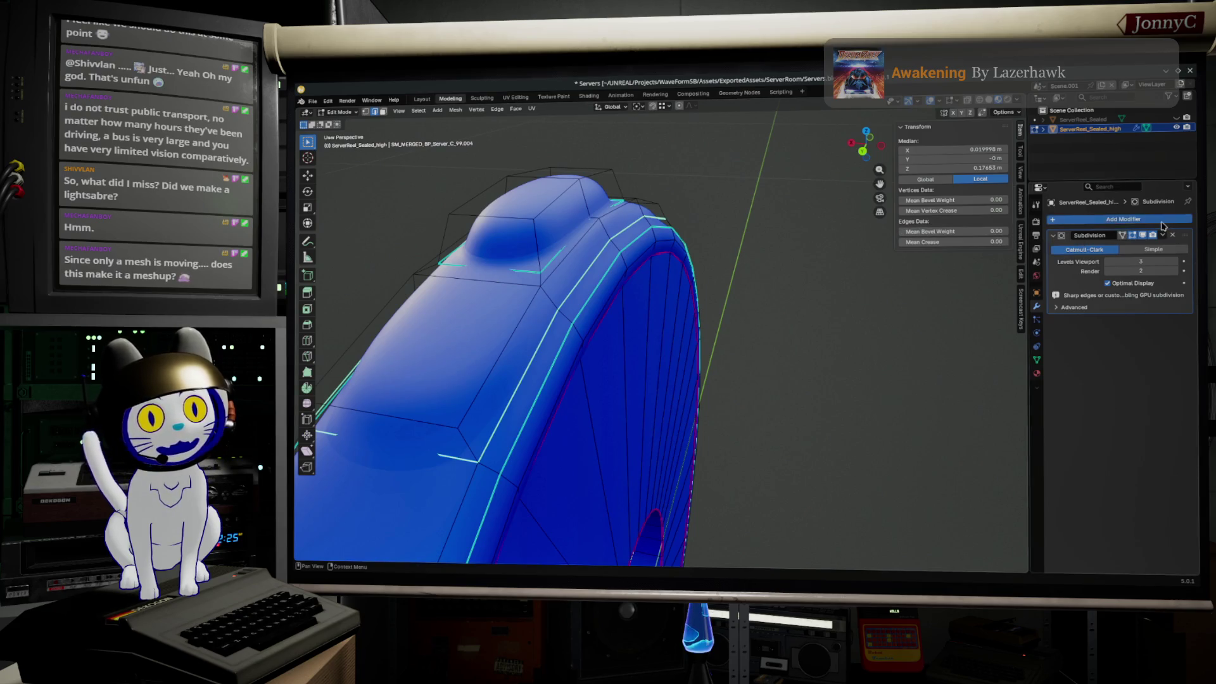
- Add a Bevel modifier limited to weighted edges, weight the selected edges fully, and measure width as Percent
{"action": "left_click", "coordinate": [1131, 220]}
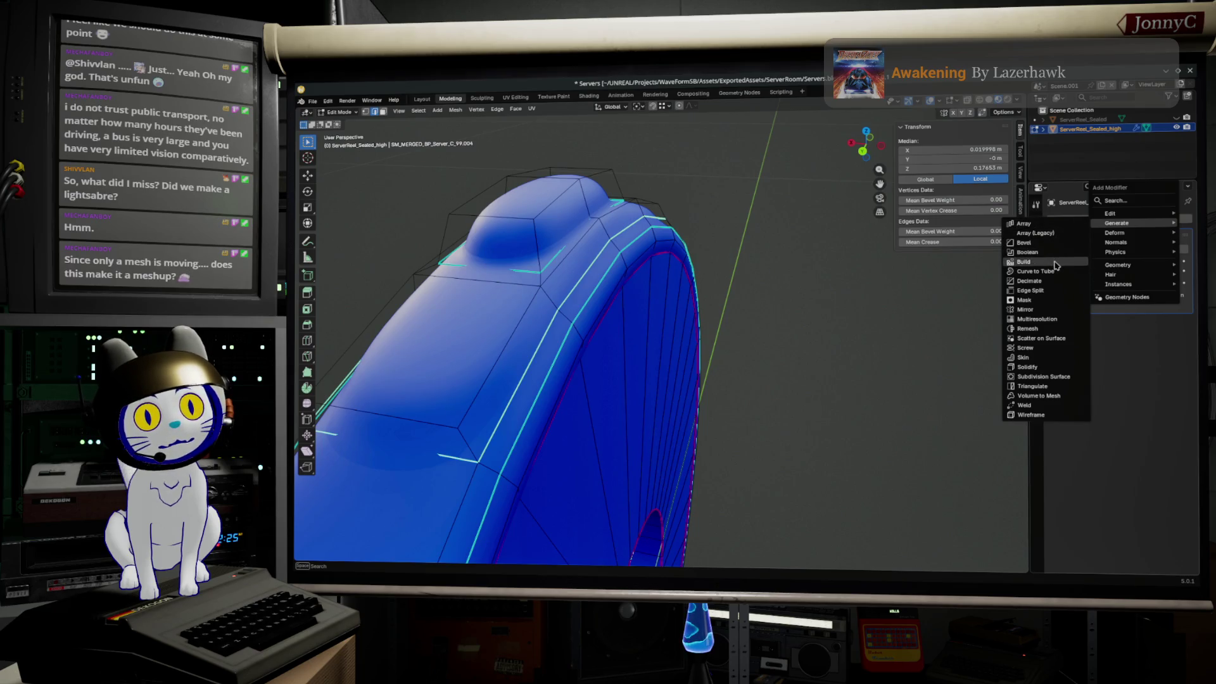
{"action": "left_click", "coordinate": [1026, 243]}
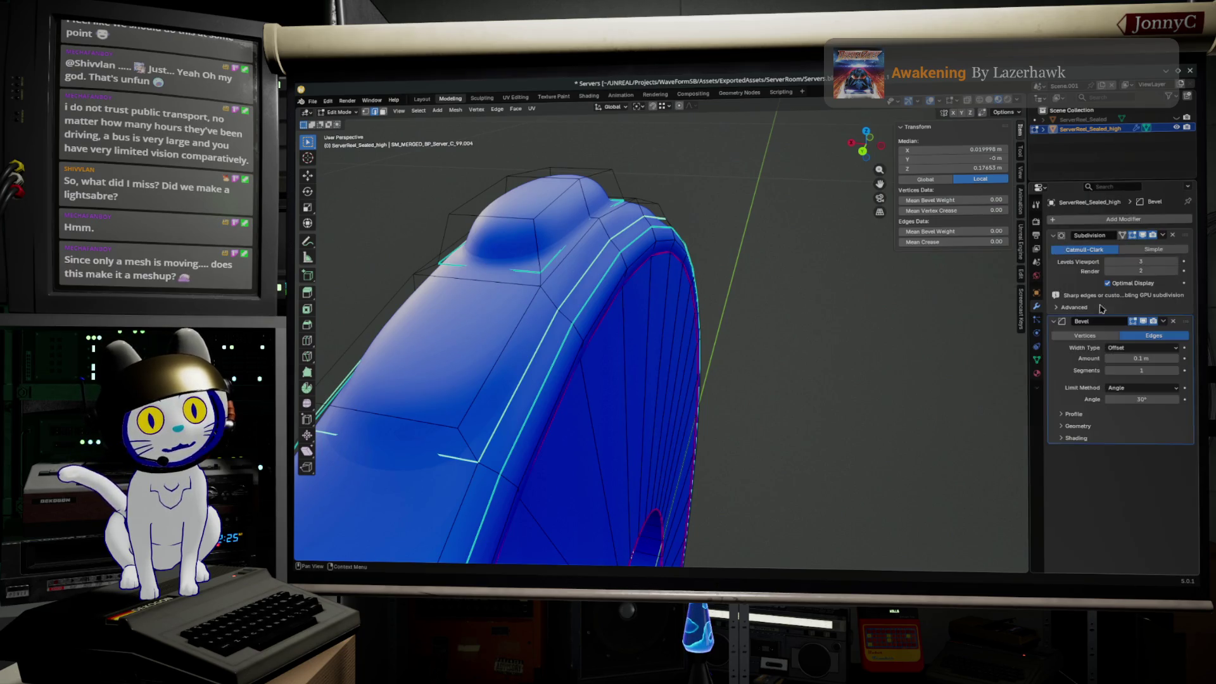
{"action": "left_click", "coordinate": [1146, 352]}
{"action": "left_click", "coordinate": [1137, 388]}
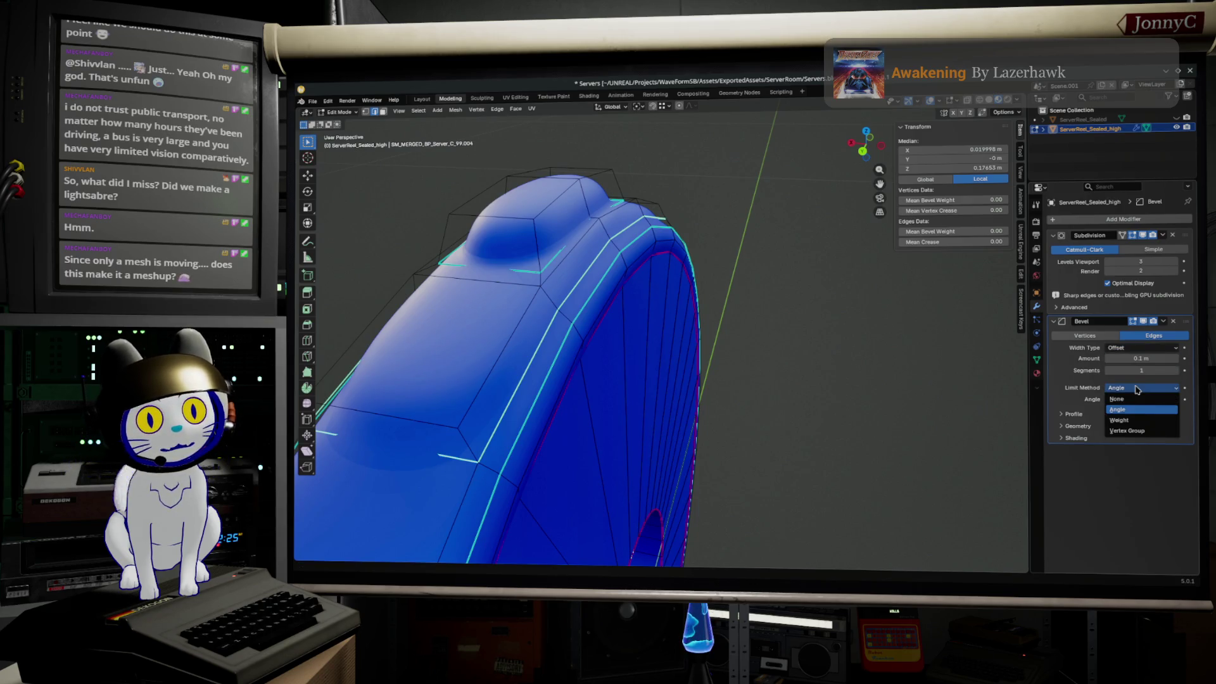
{"action": "left_click", "coordinate": [1147, 420]}
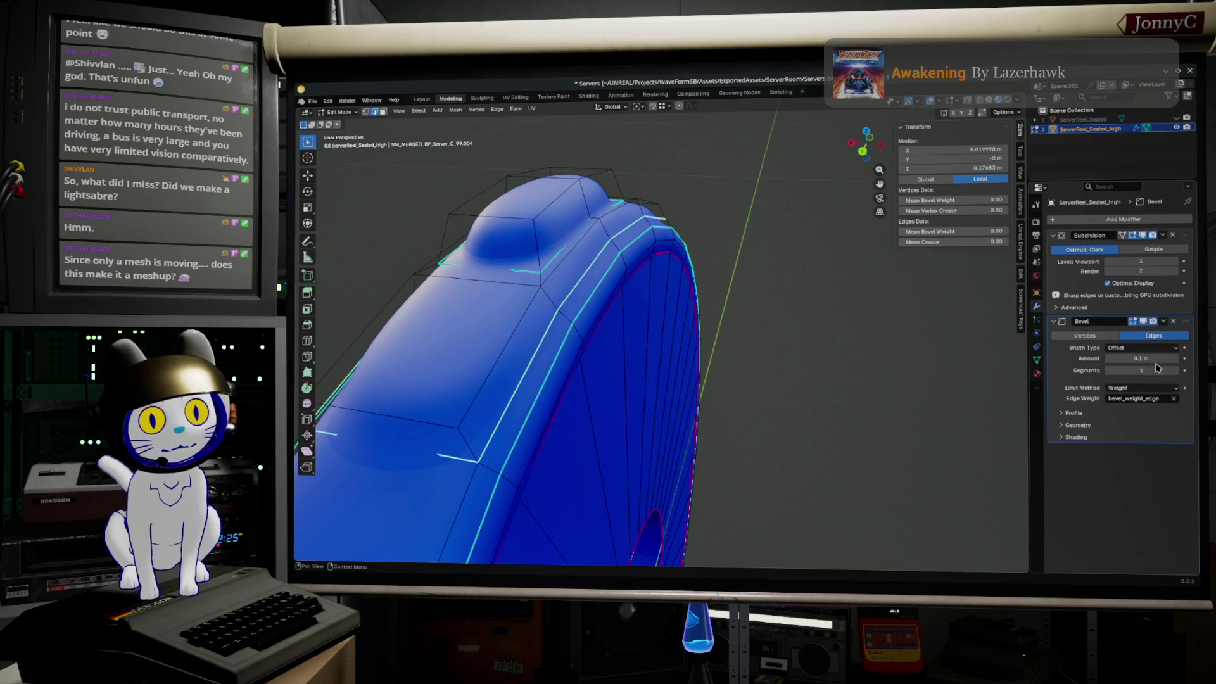
{"action": "left_click_drag", "start_coordinate": [951, 231], "coordinate": [998, 231]}
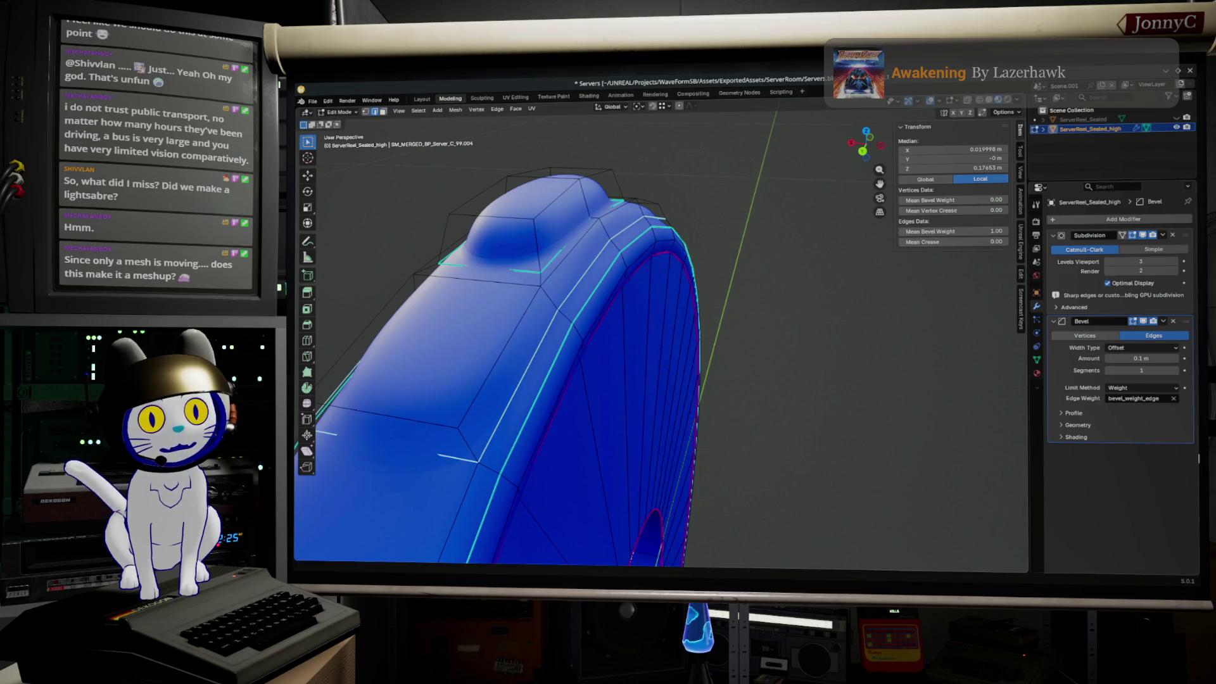
{"action": "left_click", "coordinate": [1148, 348]}
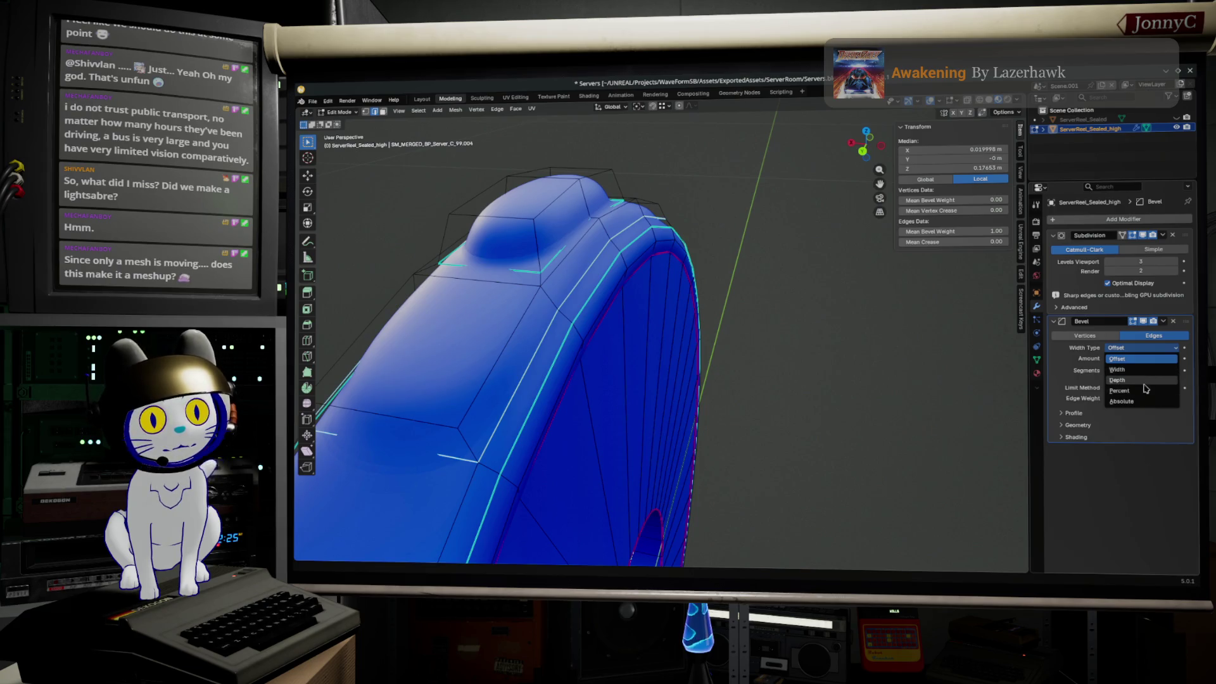
{"action": "left_click", "coordinate": [1148, 391]}
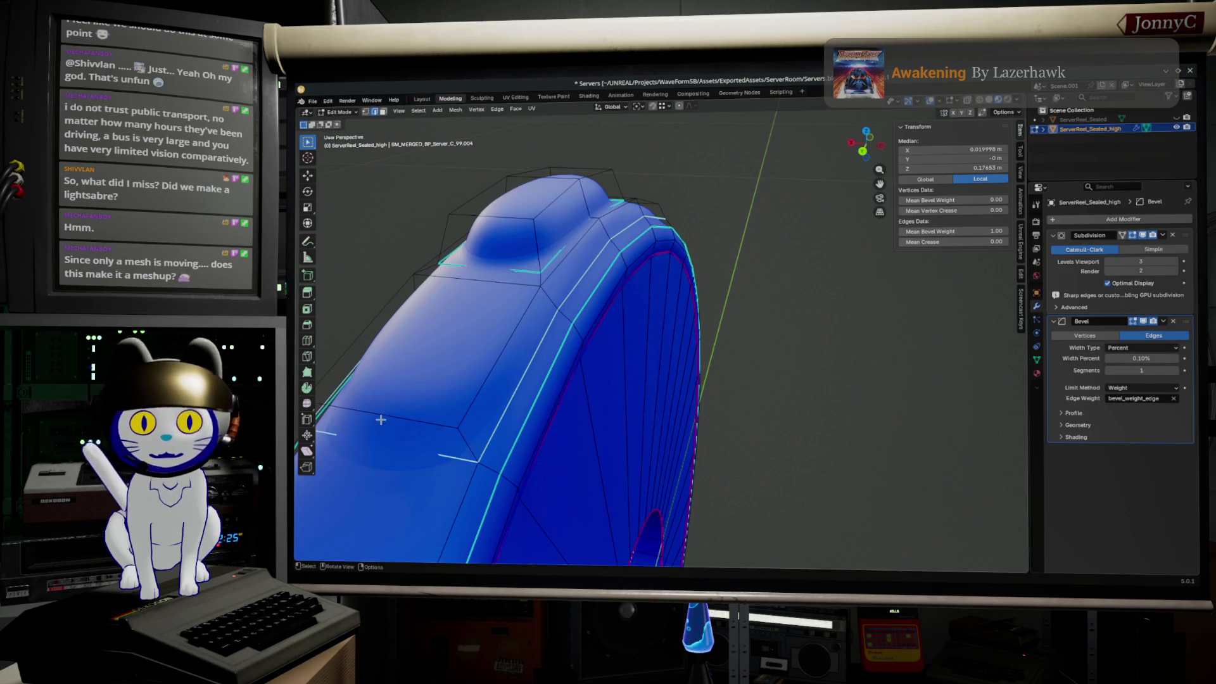
- Loop-cut one slid edge loop across the rim, then three more centred loops
{"action": "key", "text": "ctrl+e"}
{"action": "key", "text": "Escape"}
{"action": "key", "text": "ctrl+e"}
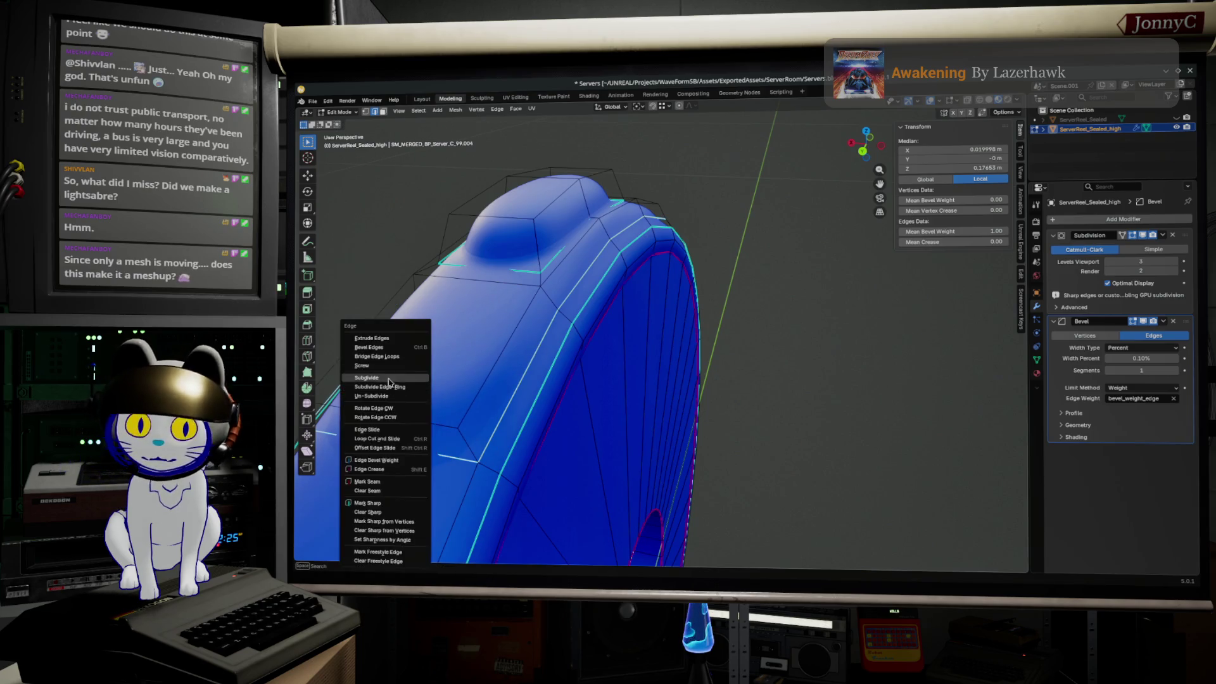
{"action": "key", "text": "ctrl+r"}
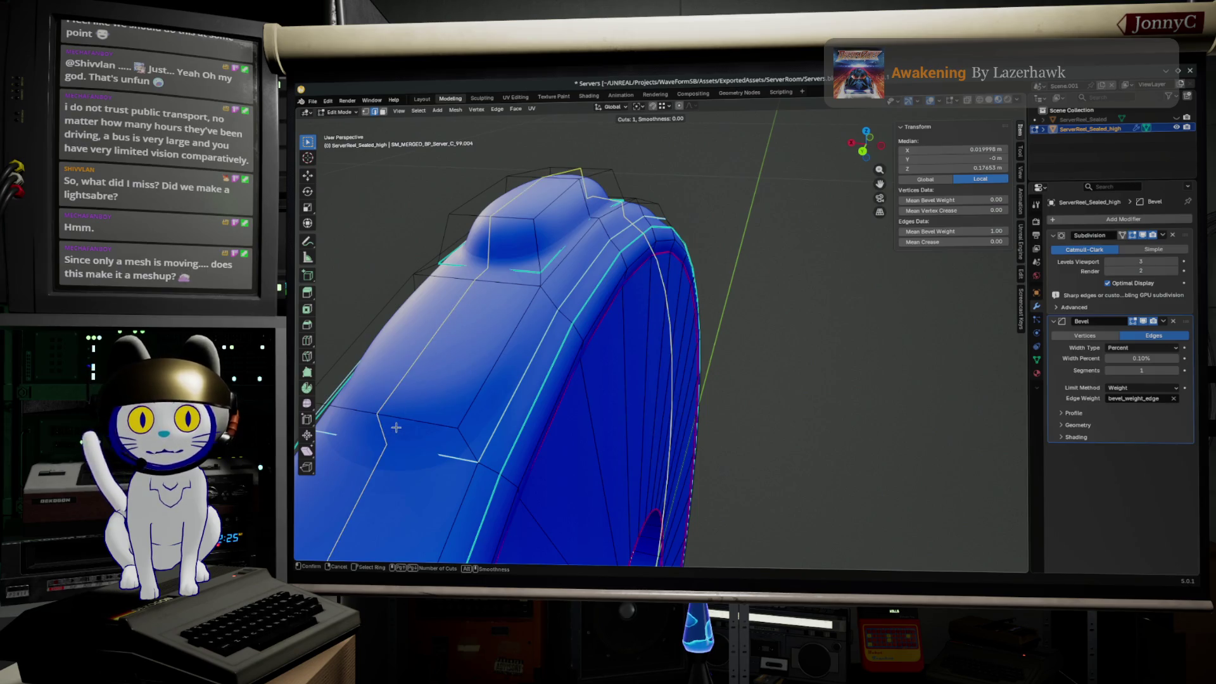
{"action": "left_click", "coordinate": [396, 426]}
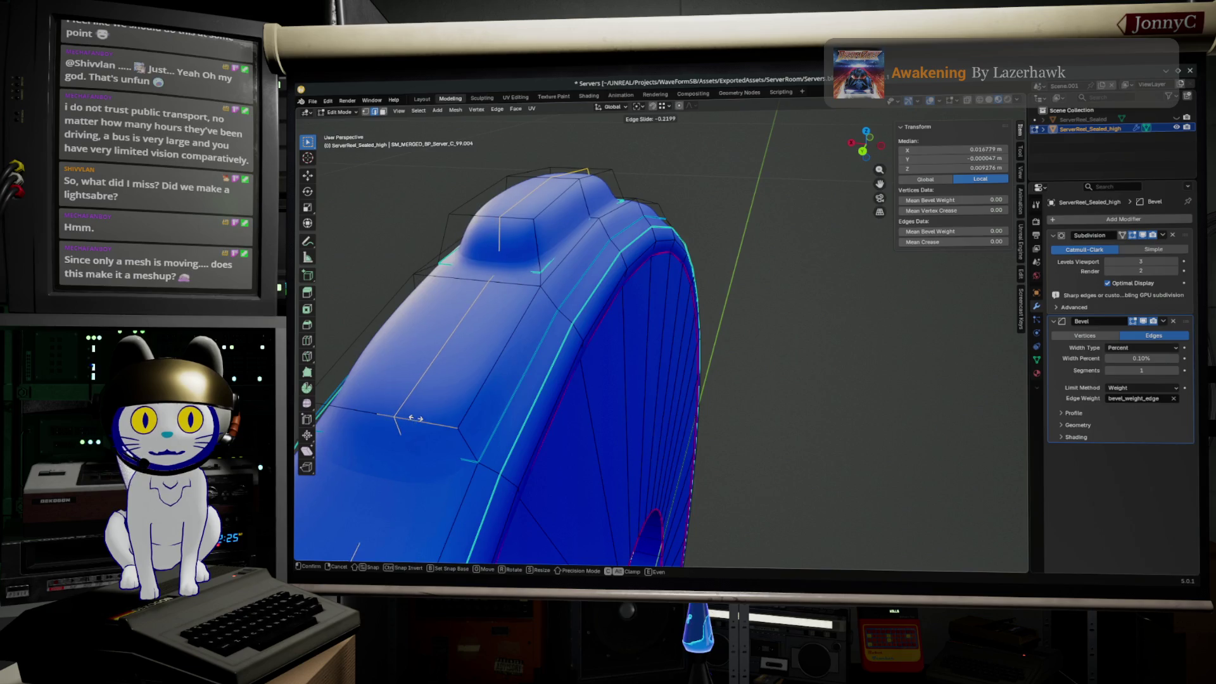
{"action": "left_click", "coordinate": [432, 415]}
{"action": "key", "text": "ctrl+r"}
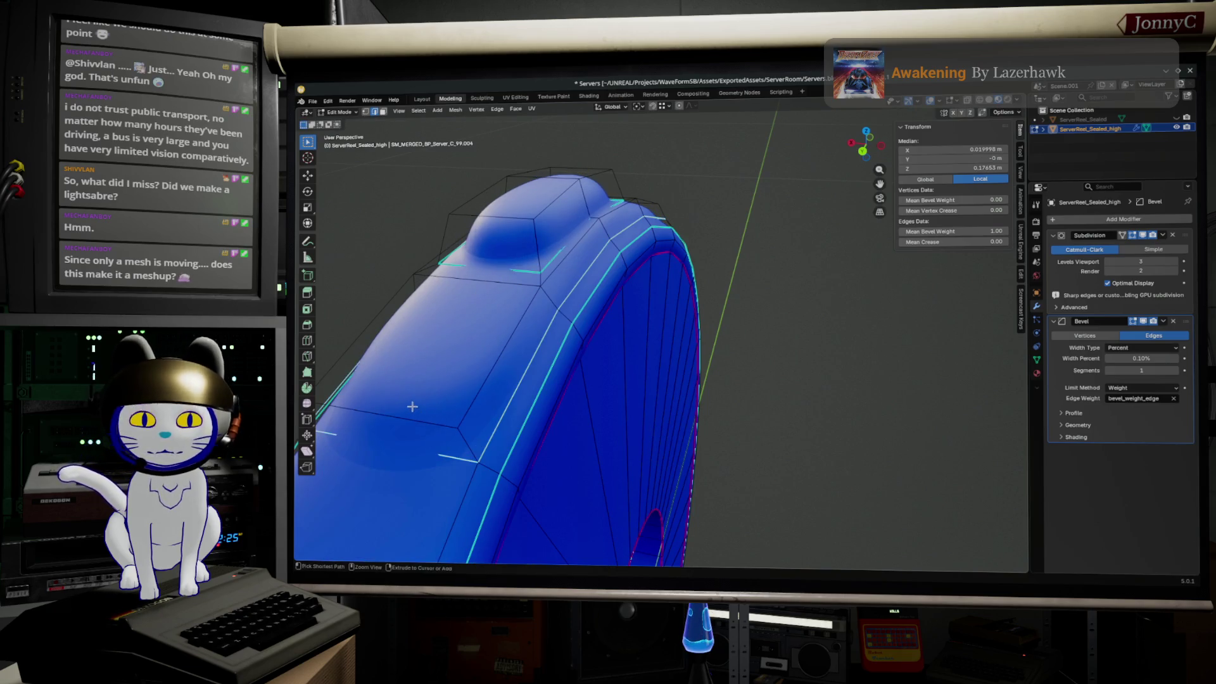
{"action": "scroll", "coordinate": [410, 414], "scroll_direction": "up", "scroll_amount": 2}
{"action": "scroll", "coordinate": [409, 414], "scroll_direction": "down", "scroll_amount": 1}
{"action": "scroll", "coordinate": [410, 414], "scroll_direction": "up", "scroll_amount": 2}
{"action": "scroll", "coordinate": [409, 414], "scroll_direction": "down", "scroll_amount": 1}
{"action": "left_click", "coordinate": [410, 413]}
{"action": "right_click", "coordinate": [410, 413]}
- Widen the bevel to about 9.43% and move Bevel above Subdivision Surface in the stack
{"action": "key", "text": "Tab"}
{"action": "mouse_move", "coordinate": [573, 453]}
{"action": "middle_mouse_down"}
{"action": "mouse_move", "coordinate": [603, 429]}
{"action": "mouse_move", "coordinate": [622, 456]}
{"action": "mouse_move", "coordinate": [735, 465]}
{"action": "mouse_move", "coordinate": [620, 340]}
{"action": "mouse_move", "coordinate": [637, 332]}
{"action": "middle_mouse_up"}
{"action": "key", "text": "Tab"}
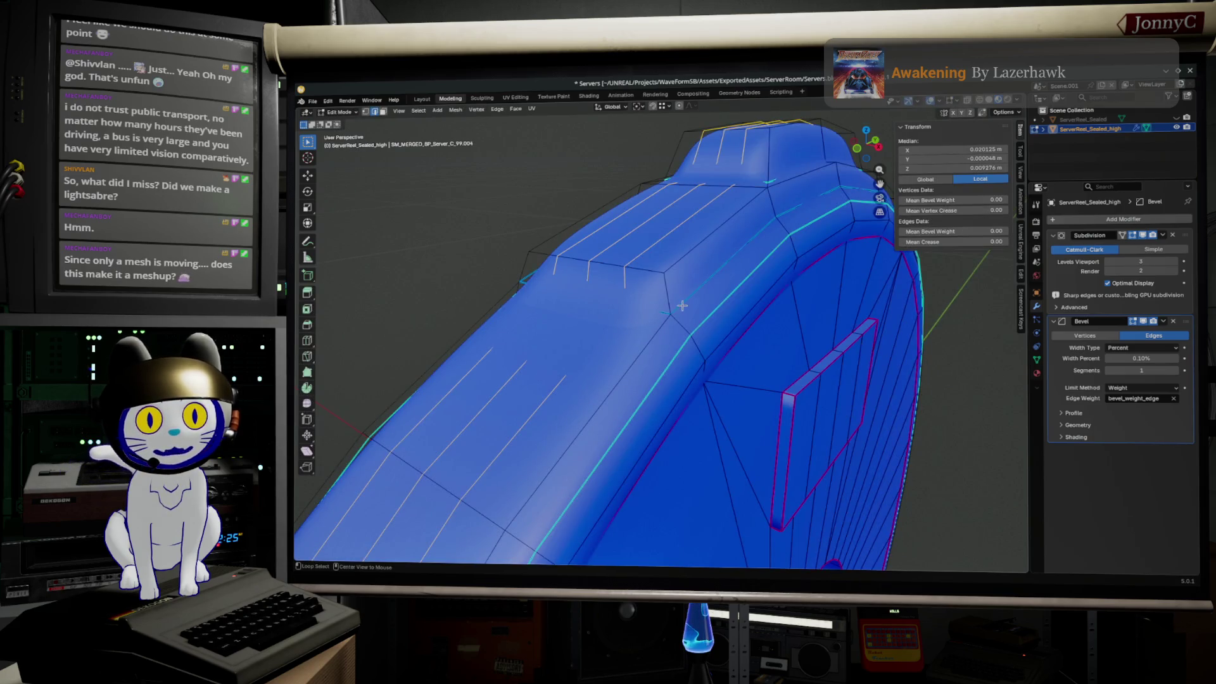
{"action": "mouse_move", "coordinate": [1155, 357]}
{"action": "left_mouse_down"}
{"action": "mouse_move", "coordinate": [1197, 358]}
{"action": "mouse_move", "coordinate": [1159, 359]}
{"action": "mouse_move", "coordinate": [1178, 358]}
{"action": "mouse_move", "coordinate": [1170, 338]}
{"action": "mouse_move", "coordinate": [1191, 235]}
{"action": "left_mouse_up"}
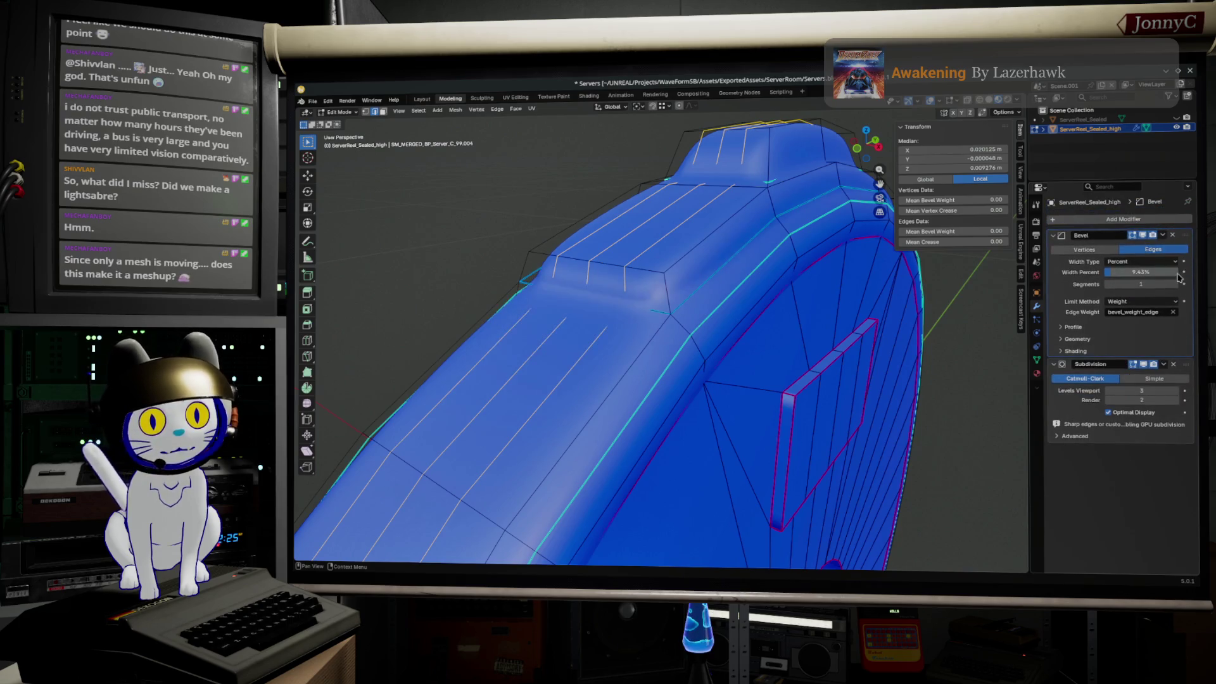
{"action": "mouse_move", "coordinate": [727, 309]}
{"action": "middle_mouse_down"}
{"action": "mouse_move", "coordinate": [572, 307]}
{"action": "mouse_move", "coordinate": [625, 311]}
{"action": "mouse_move", "coordinate": [810, 275]}
{"action": "middle_mouse_up"}
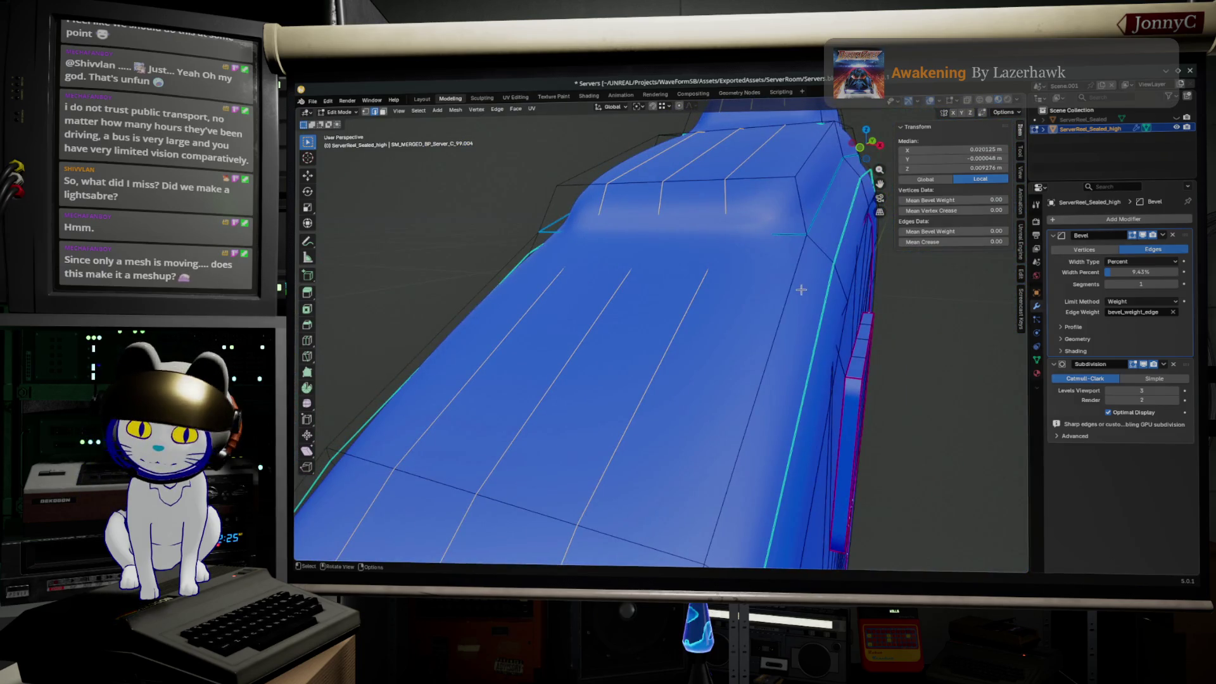
{"action": "key", "text": "Tab"}
{"action": "mouse_move", "coordinate": [795, 345]}
{"action": "middle_mouse_down"}
{"action": "mouse_move", "coordinate": [790, 453]}
{"action": "mouse_move", "coordinate": [761, 465]}
{"action": "mouse_move", "coordinate": [753, 415]}
{"action": "mouse_move", "coordinate": [788, 172]}
{"action": "middle_mouse_up"}
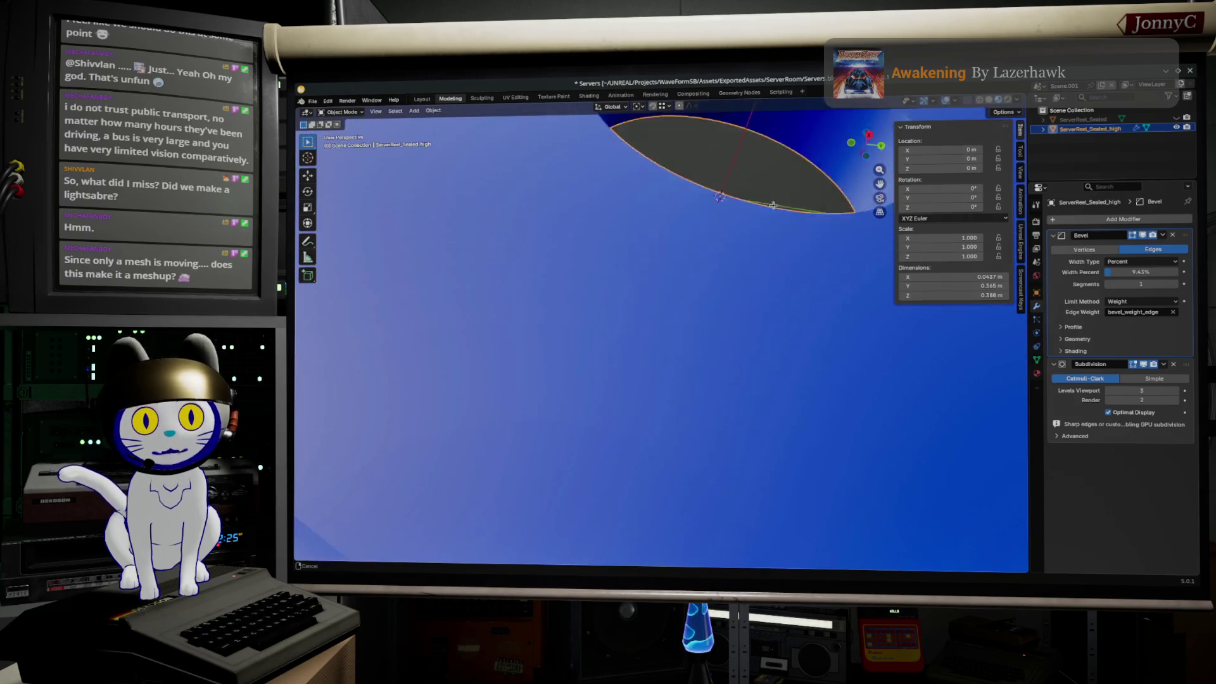
{"action": "scroll", "coordinate": [854, 359], "scroll_direction": "down", "scroll_amount": 3}
{"action": "middle_click_drag", "start_coordinate": [835, 429], "coordinate": [792, 358]}
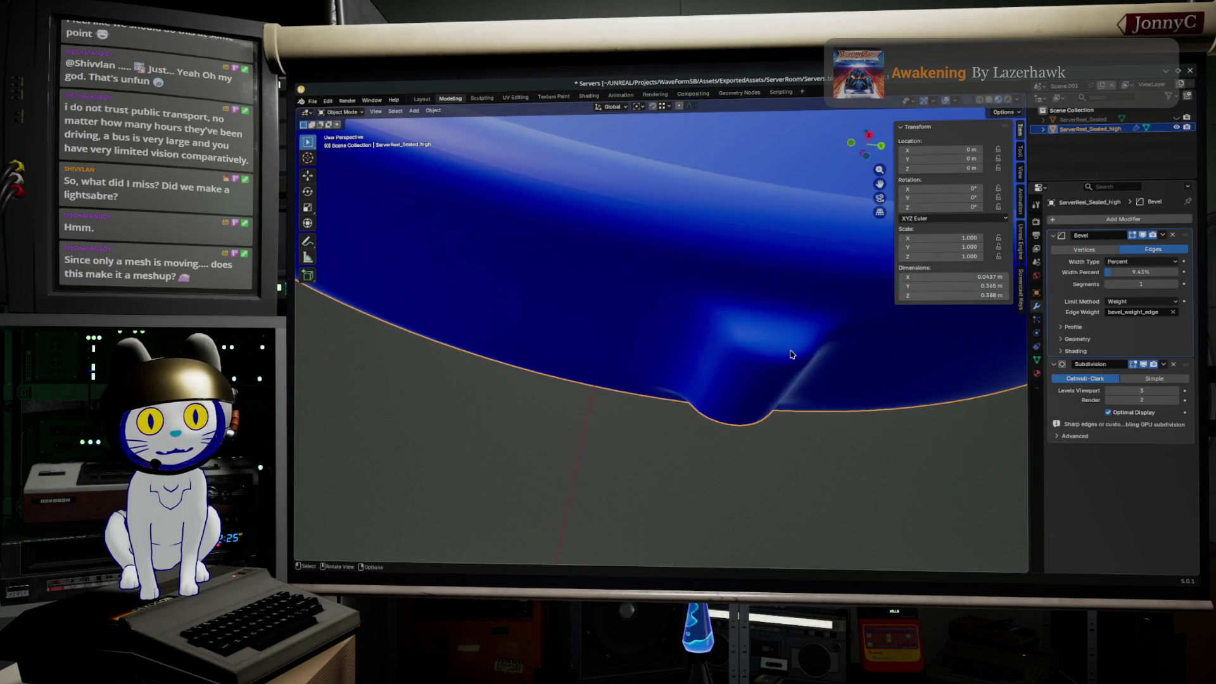
{"action": "key", "text": "Tab"}
{"action": "left_click", "coordinate": [769, 314]}
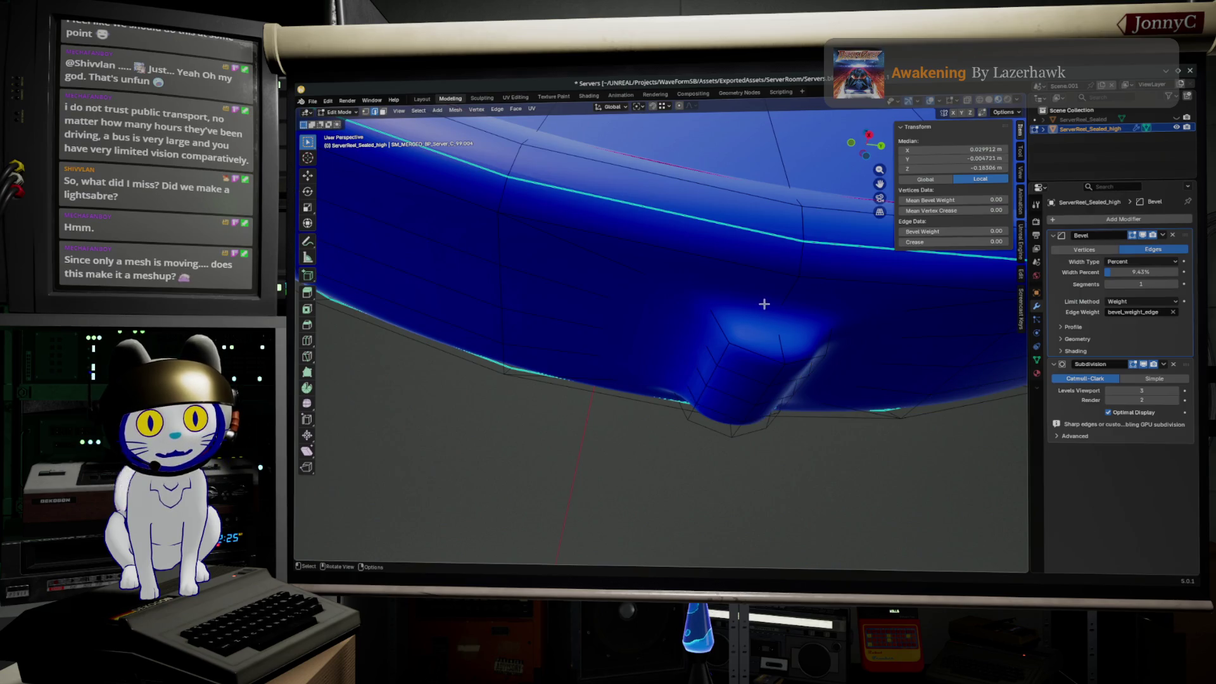
{"action": "mouse_move", "coordinate": [806, 313]}
{"action": "middle_mouse_down"}
{"action": "mouse_move", "coordinate": [730, 301]}
{"action": "mouse_move", "coordinate": [802, 320]}
{"action": "middle_mouse_up"}
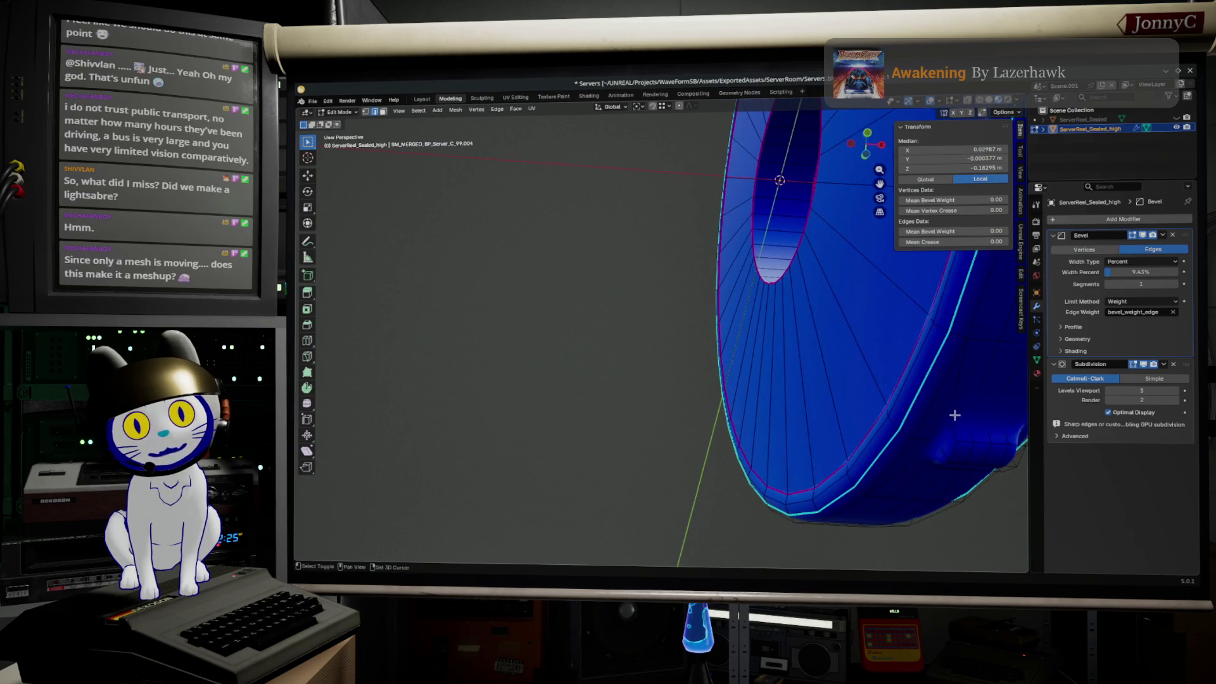
{"action": "left_click", "coordinate": [934, 440], "text": "shift"}
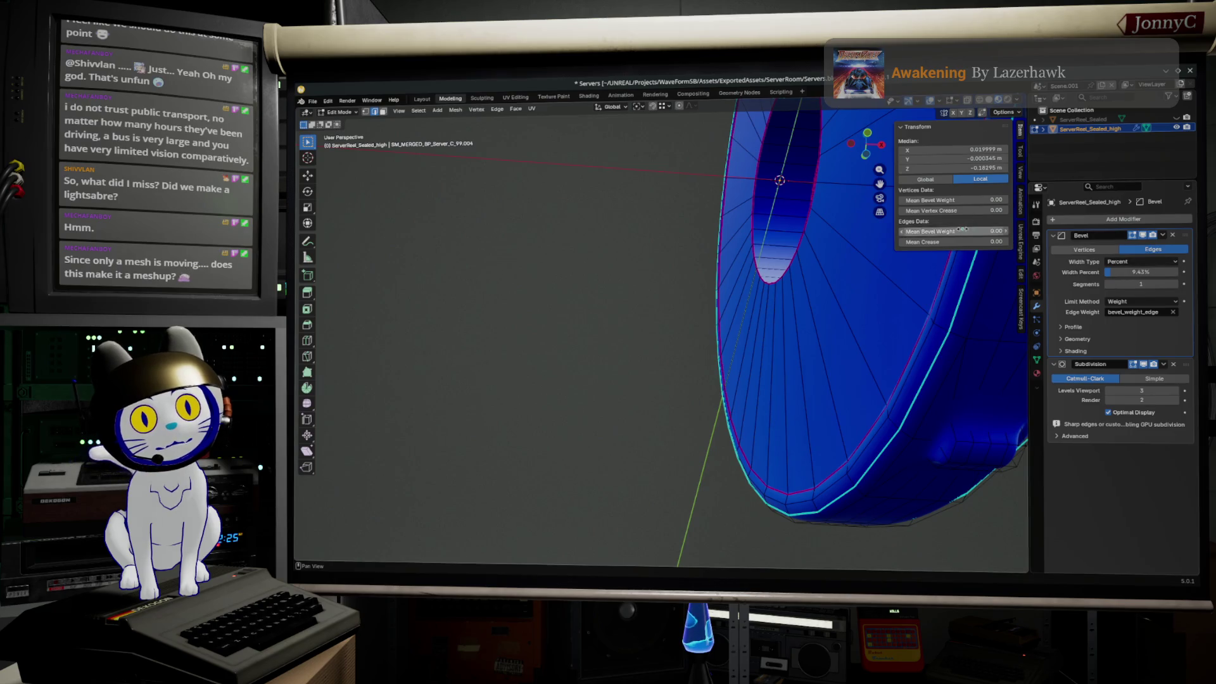
{"action": "left_click", "coordinate": [950, 242]}
{"action": "key", "text": "Tab"}
{"action": "mouse_move", "coordinate": [855, 427]}
{"action": "middle_mouse_down"}
{"action": "mouse_move", "coordinate": [824, 478]}
{"action": "mouse_move", "coordinate": [789, 440]}
{"action": "middle_mouse_up"}
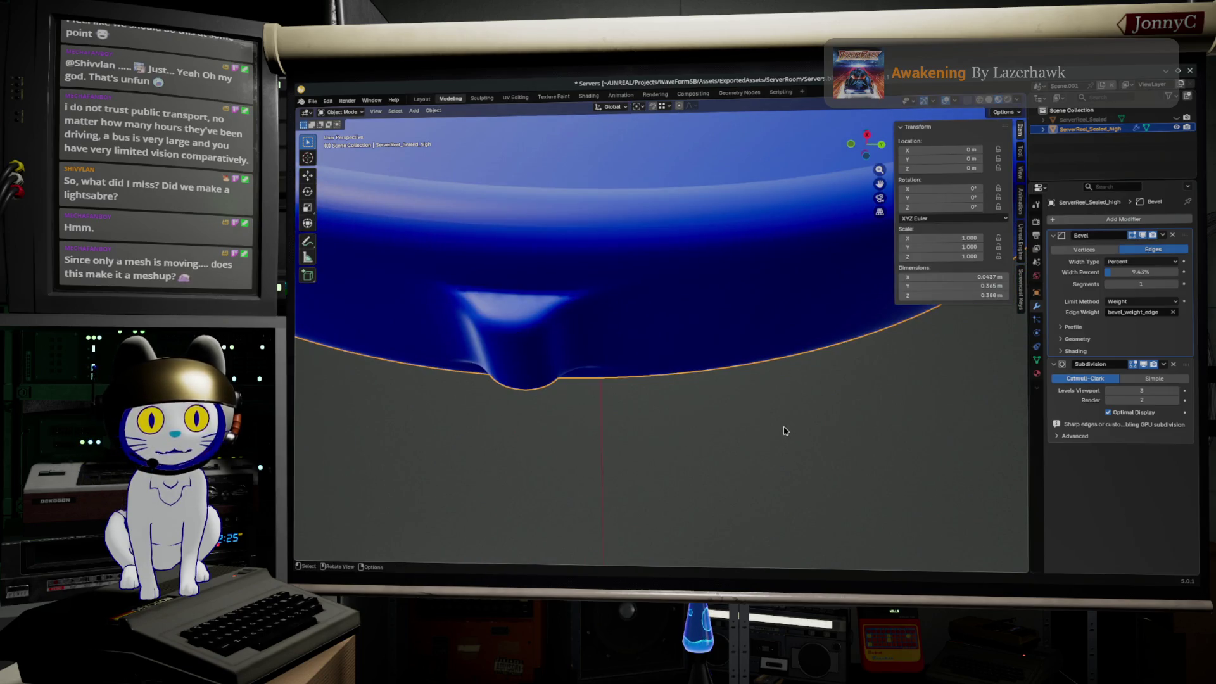
{"action": "mouse_move", "coordinate": [616, 376]}
{"action": "middle_mouse_down"}
{"action": "mouse_move", "coordinate": [646, 361]}
{"action": "mouse_move", "coordinate": [636, 297]}
{"action": "mouse_move", "coordinate": [723, 332]}
{"action": "middle_mouse_up"}
{"action": "key", "text": "Tab"}
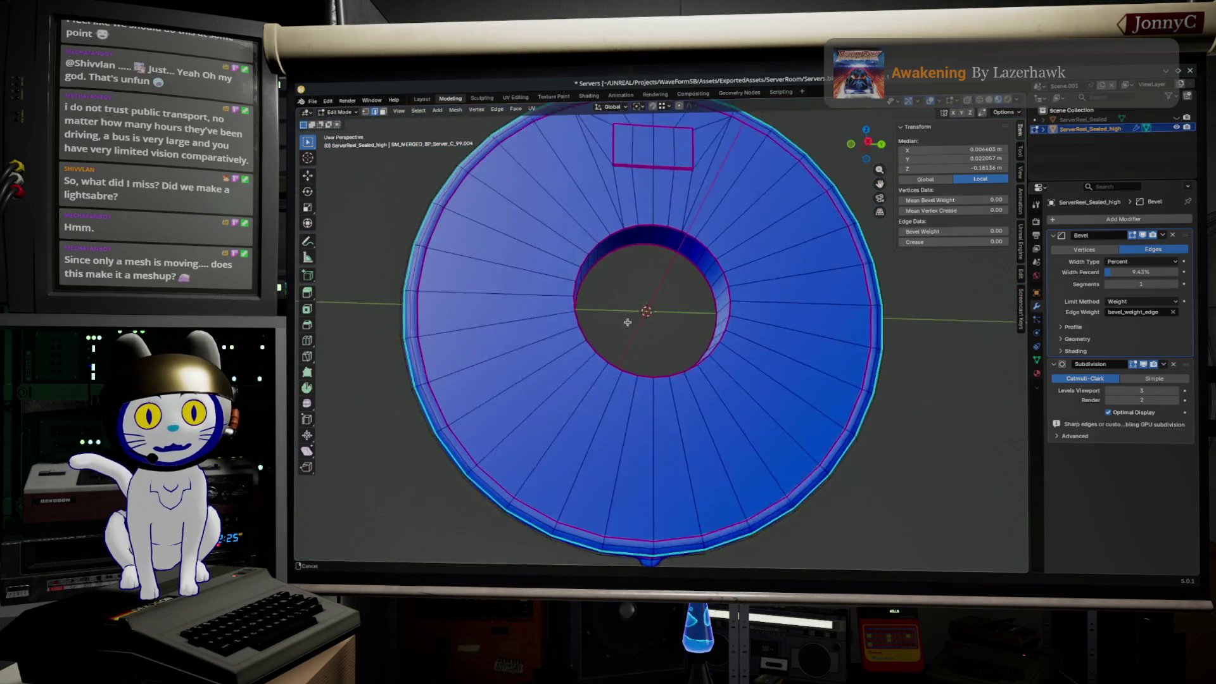
{"action": "scroll", "coordinate": [827, 362], "scroll_direction": "up", "scroll_amount": 5}
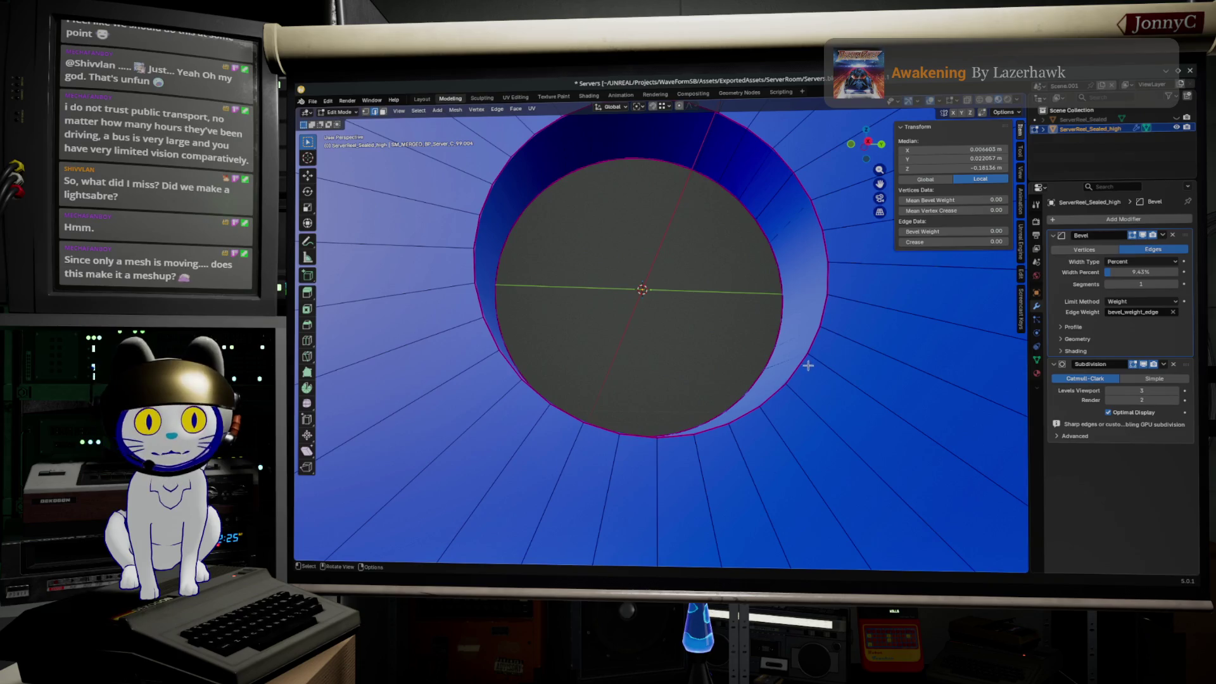
- Give the two edge loops around the centre hole a bevel weight and round the bevel with more segments
{"action": "left_click", "coordinate": [798, 362], "text": "alt"}
{"action": "left_click", "coordinate": [762, 377], "text": "alt+shift"}
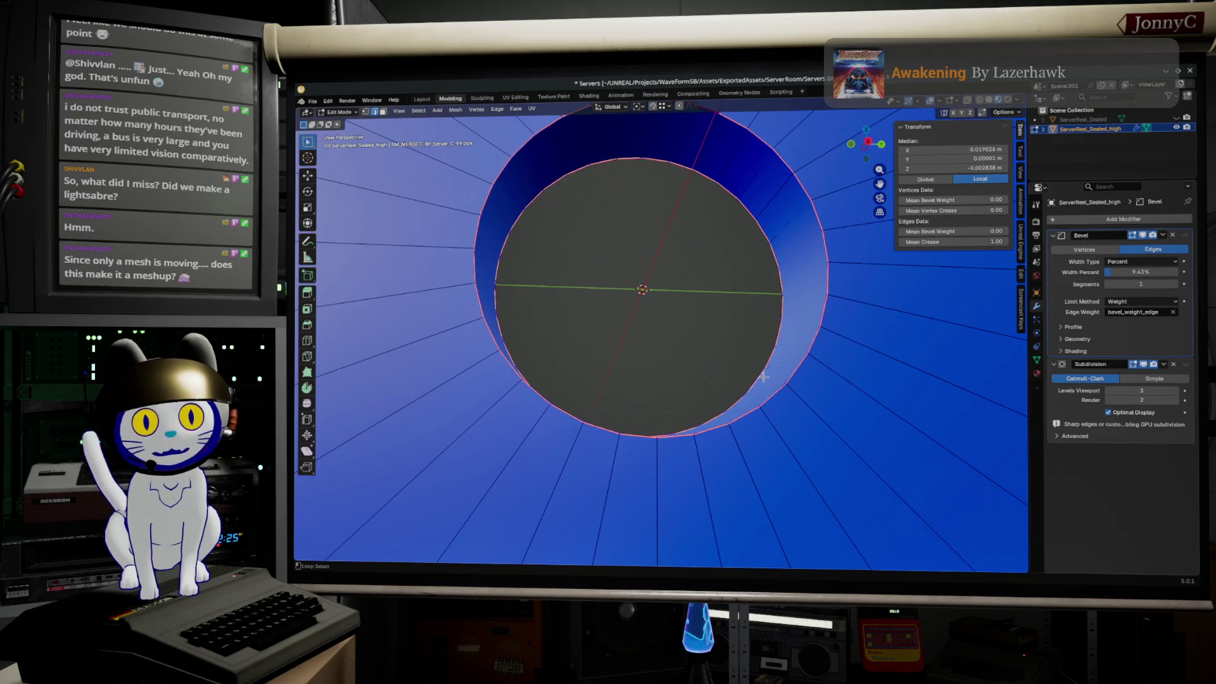
{"action": "mouse_move", "coordinate": [950, 231]}
{"action": "left_mouse_down"}
{"action": "mouse_move", "coordinate": [988, 231]}
{"action": "mouse_move", "coordinate": [947, 231]}
{"action": "left_mouse_up"}
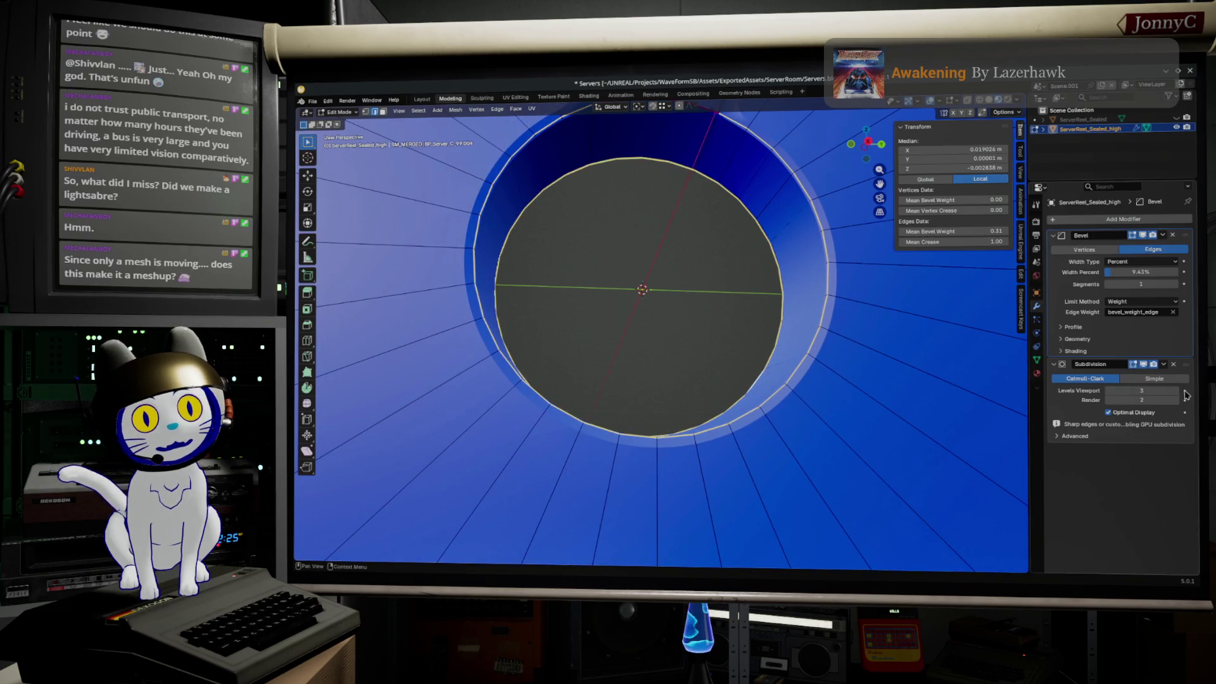
{"action": "left_click_drag", "start_coordinate": [1177, 283], "coordinate": [1180, 285]}
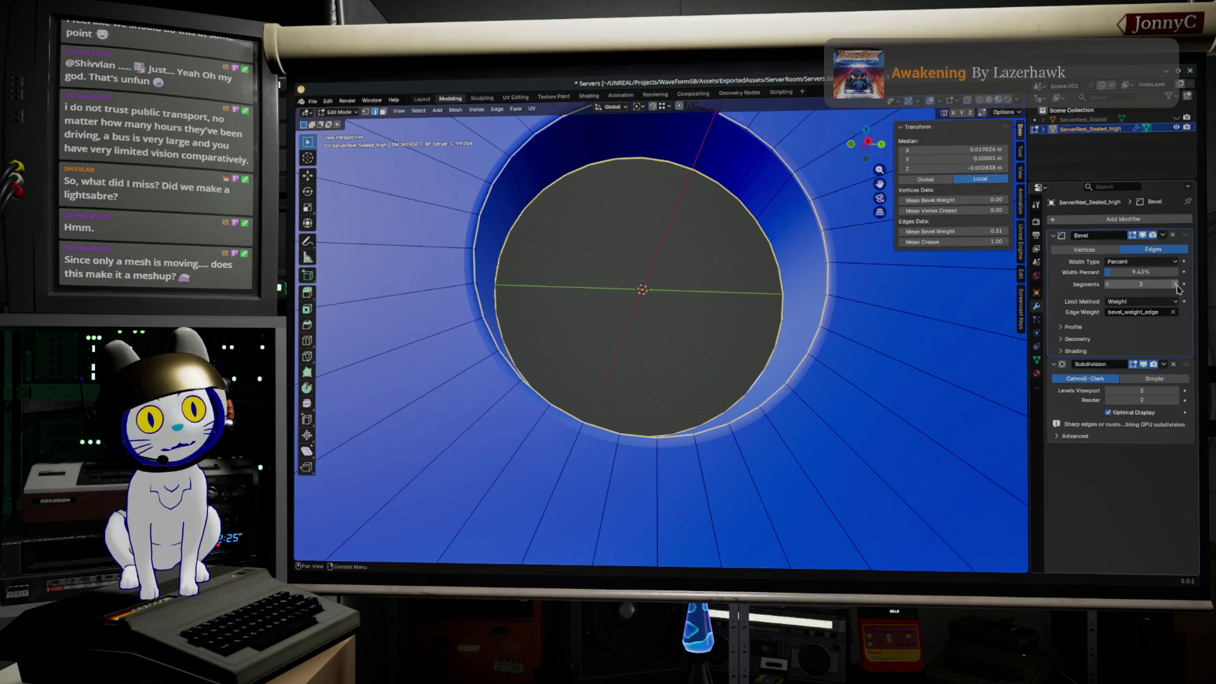
{"action": "key", "text": "Tab"}
{"action": "scroll", "coordinate": [807, 413], "scroll_direction": "down", "scroll_amount": 3}
{"action": "middle_click_drag", "start_coordinate": [809, 399], "coordinate": [804, 420]}
{"action": "scroll", "coordinate": [805, 420], "scroll_direction": "up", "scroll_amount": 3}
{"action": "key", "text": "Tab"}
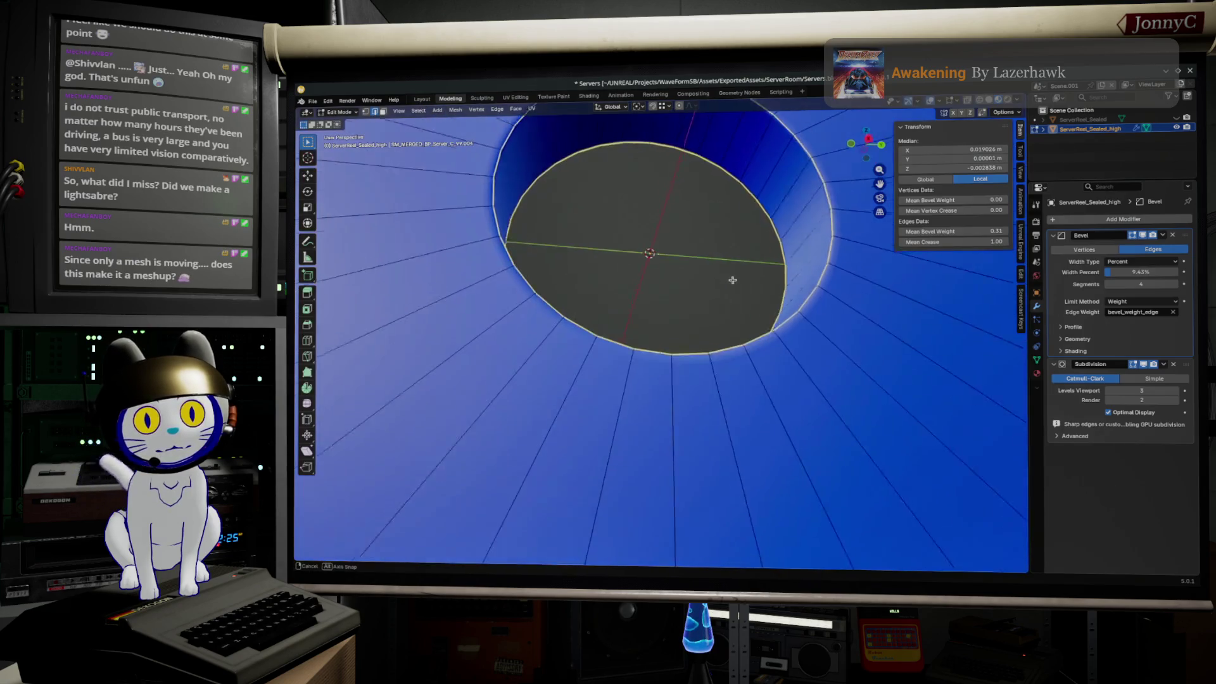
{"action": "middle_click_drag", "start_coordinate": [733, 276], "coordinate": [720, 364]}
- Set the hole loops' bevel weight to 0.30, then enter a weight for the hole's top arc edge
{"action": "left_click", "coordinate": [987, 231]}
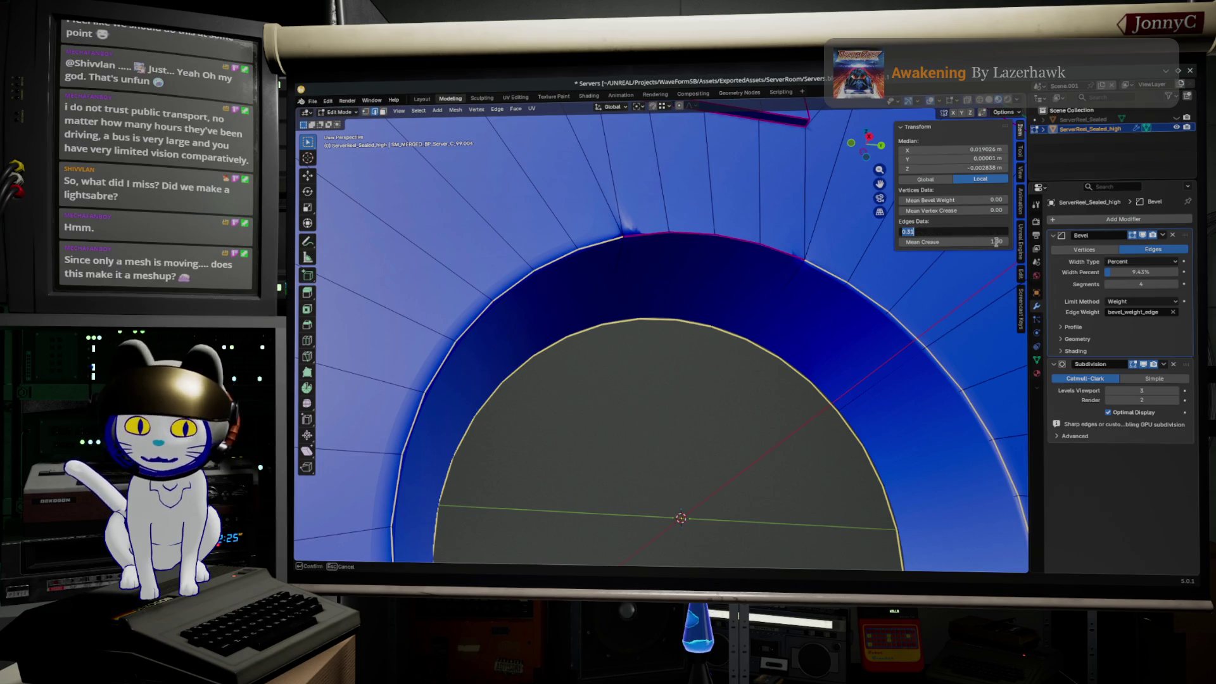
{"action": "type", "text": "0.3"}
{"action": "key", "text": "Return"}
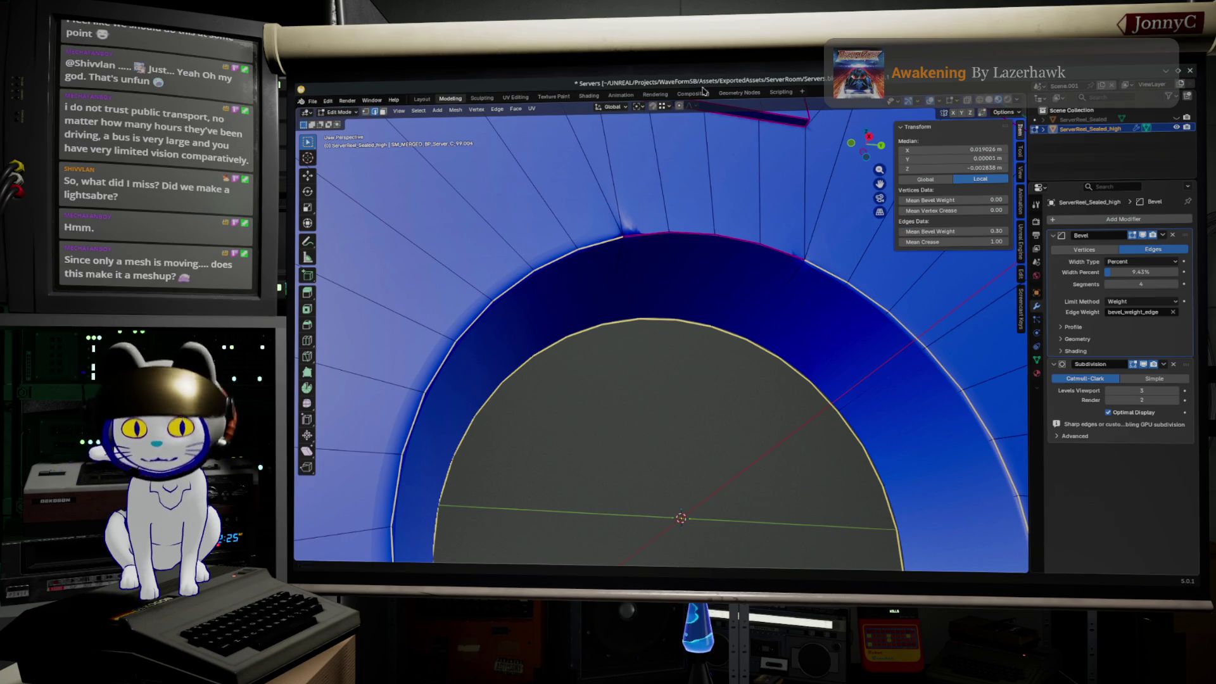
{"action": "left_click", "coordinate": [687, 233], "text": "alt"}
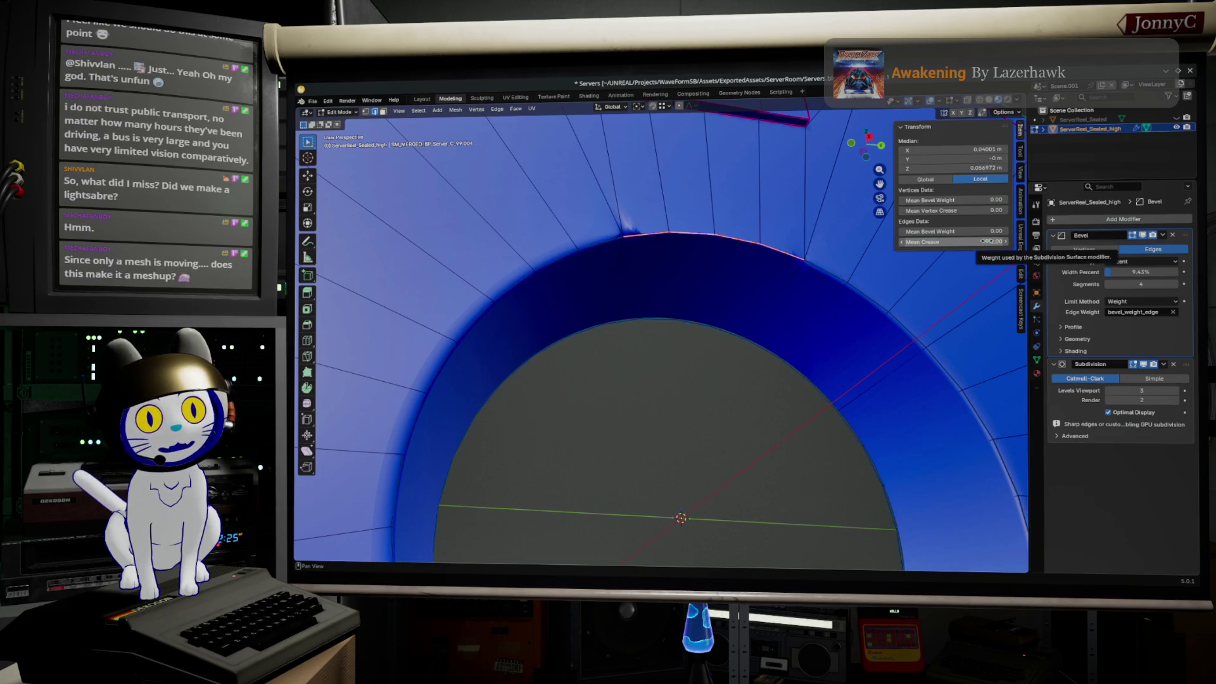
{"action": "left_click", "coordinate": [976, 233]}
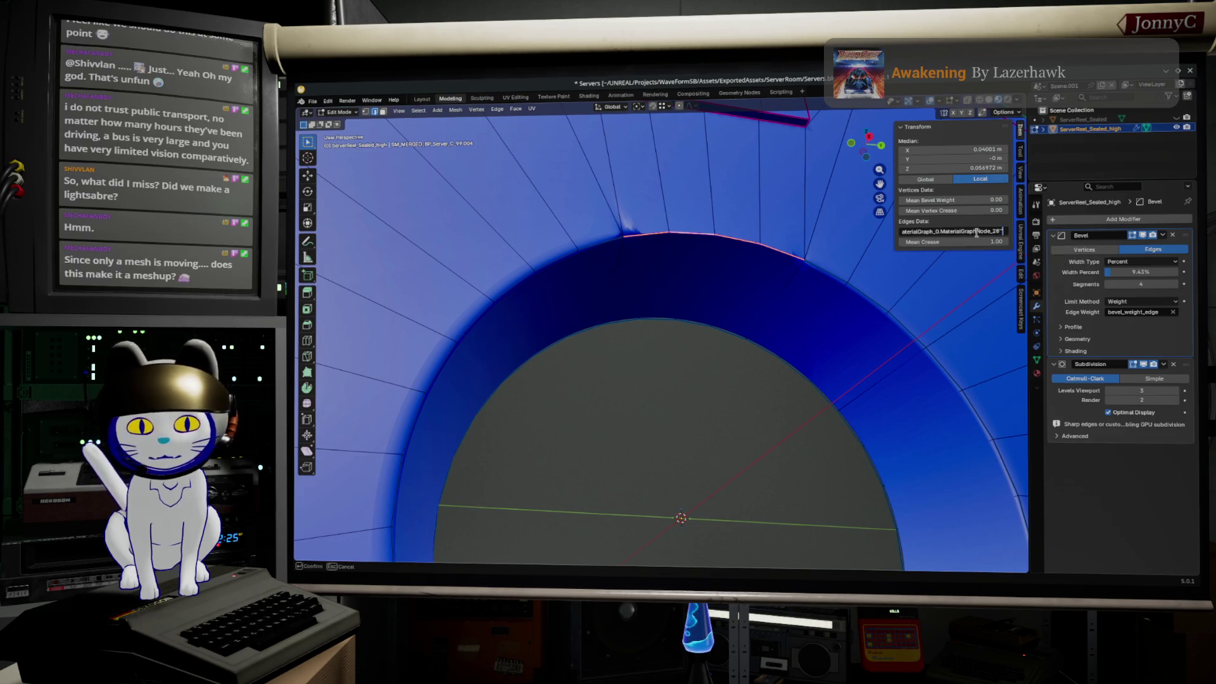
{"action": "key", "text": "ctrl+a"}
{"action": "type", "text": "1"}
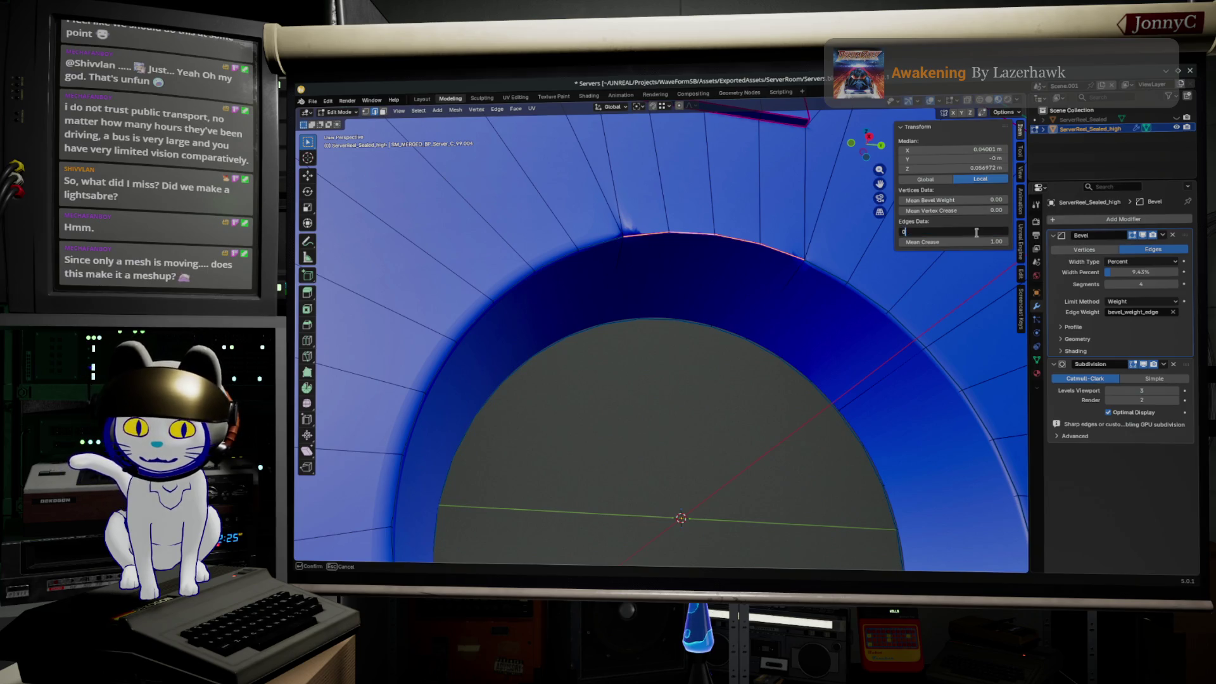
{"action": "key", "text": "Return"}
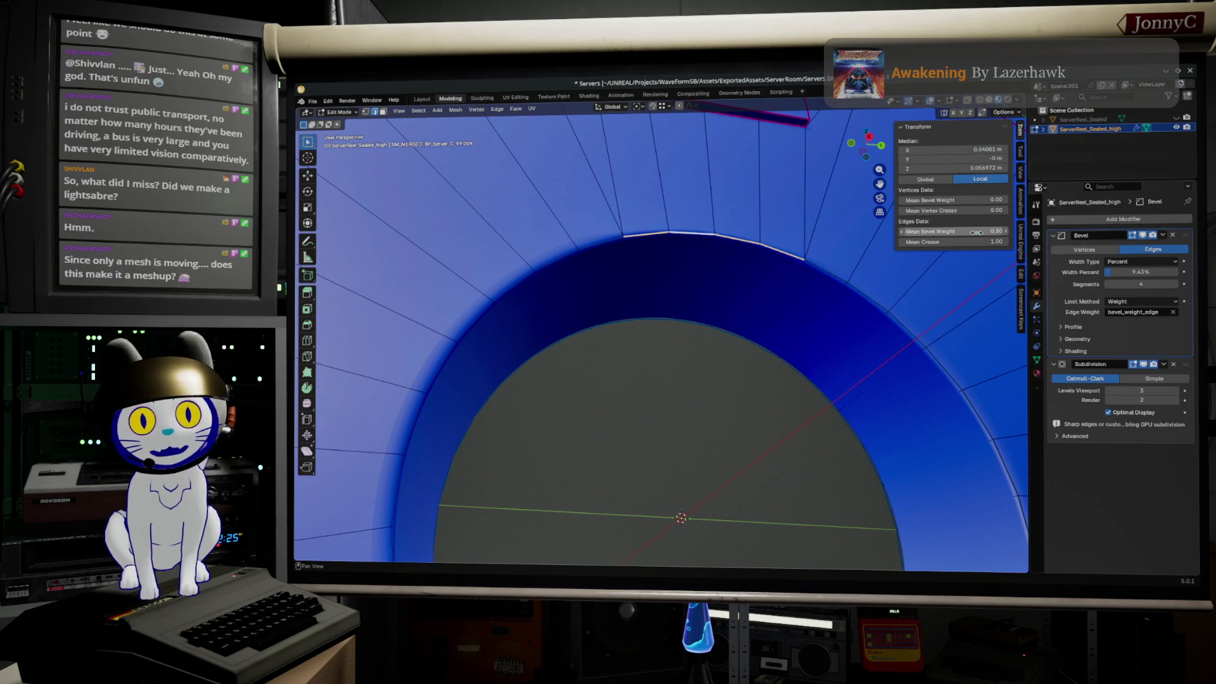
- Deselect all edges and orbit around the hole, previewing the smoothed result
{"action": "left_click", "coordinate": [673, 406]}
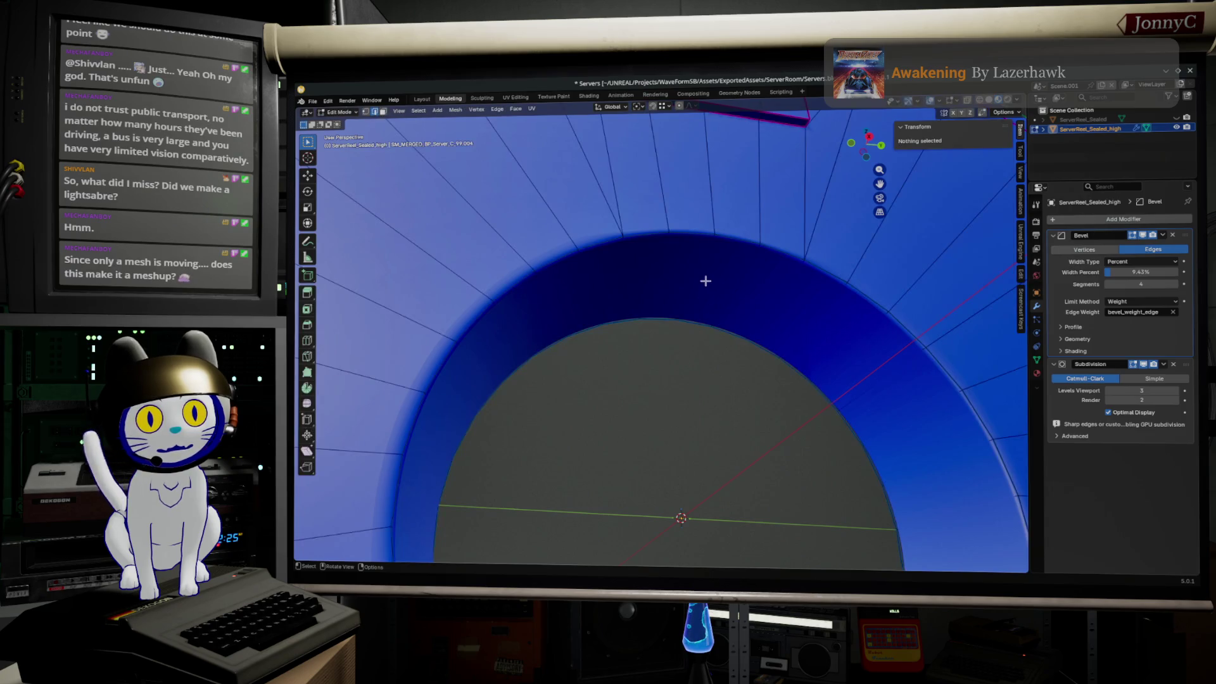
{"action": "middle_click_drag", "start_coordinate": [707, 281], "coordinate": [667, 300]}
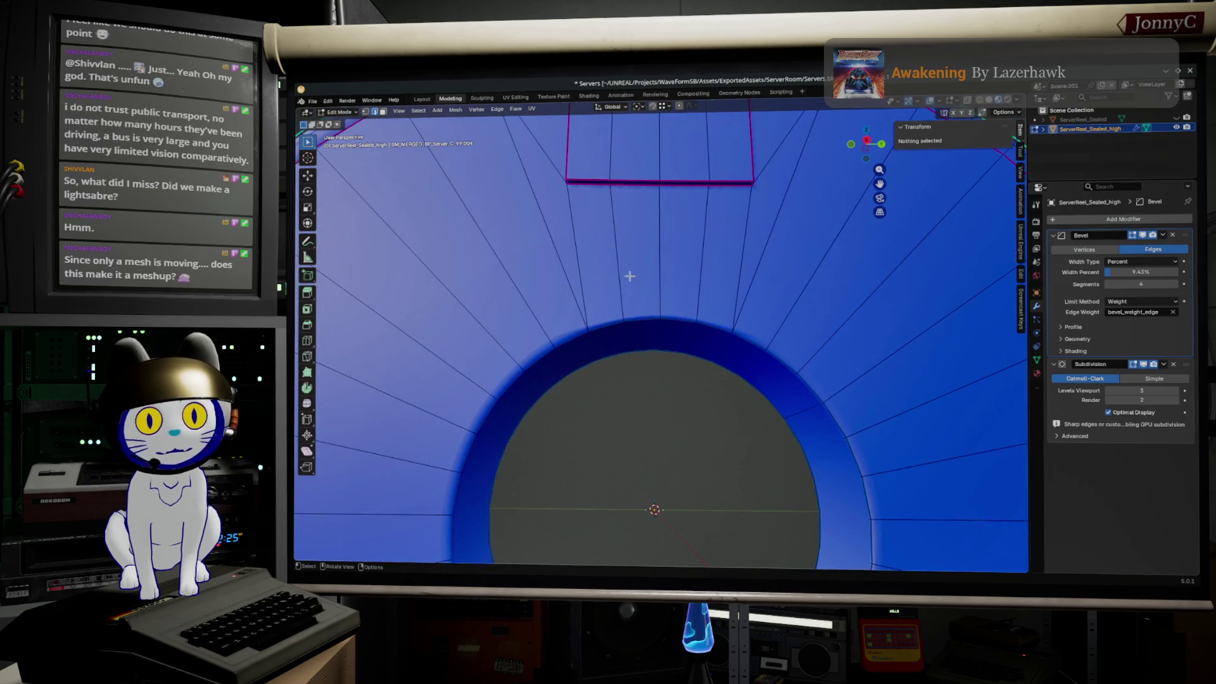
{"action": "key", "text": "Tab"}
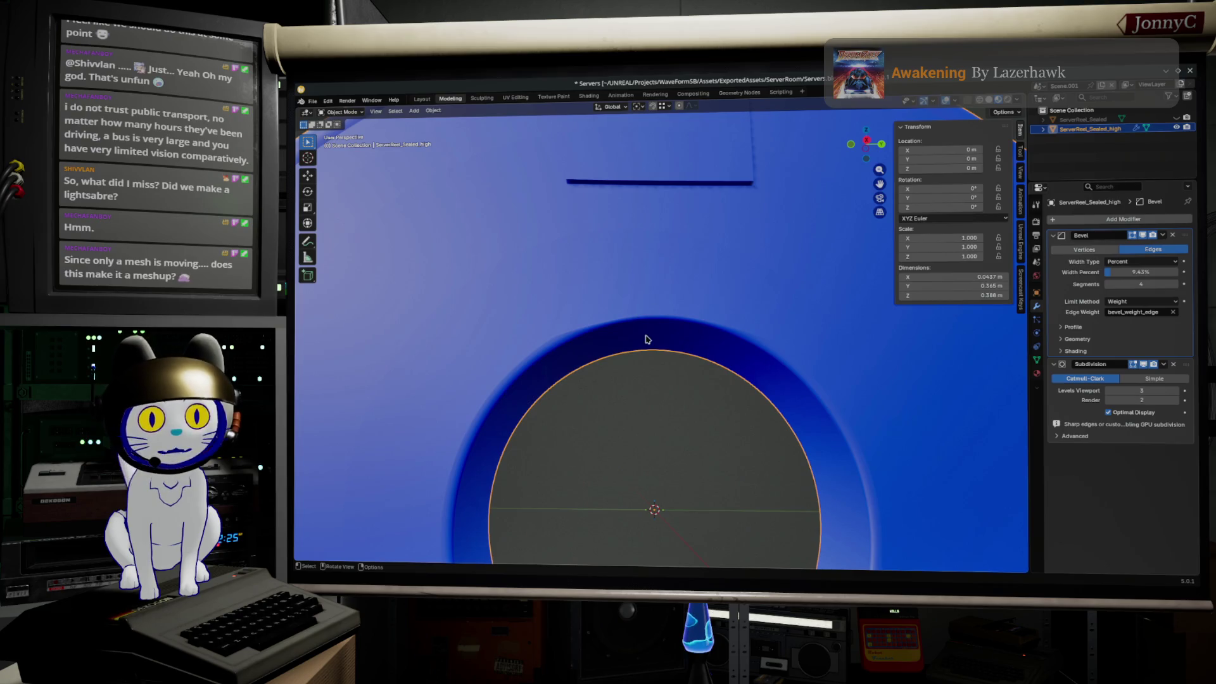
{"action": "key", "text": "Tab"}
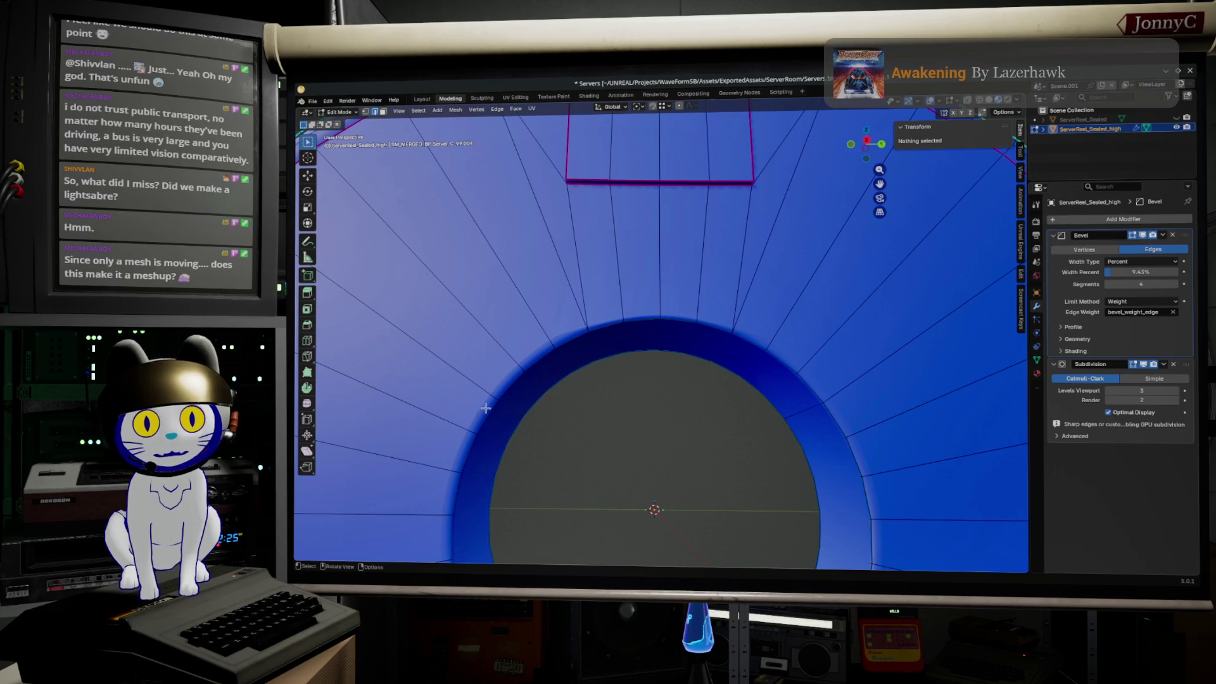
{"action": "middle_click_drag", "start_coordinate": [485, 407], "coordinate": [674, 302]}
{"action": "key", "text": "Tab"}
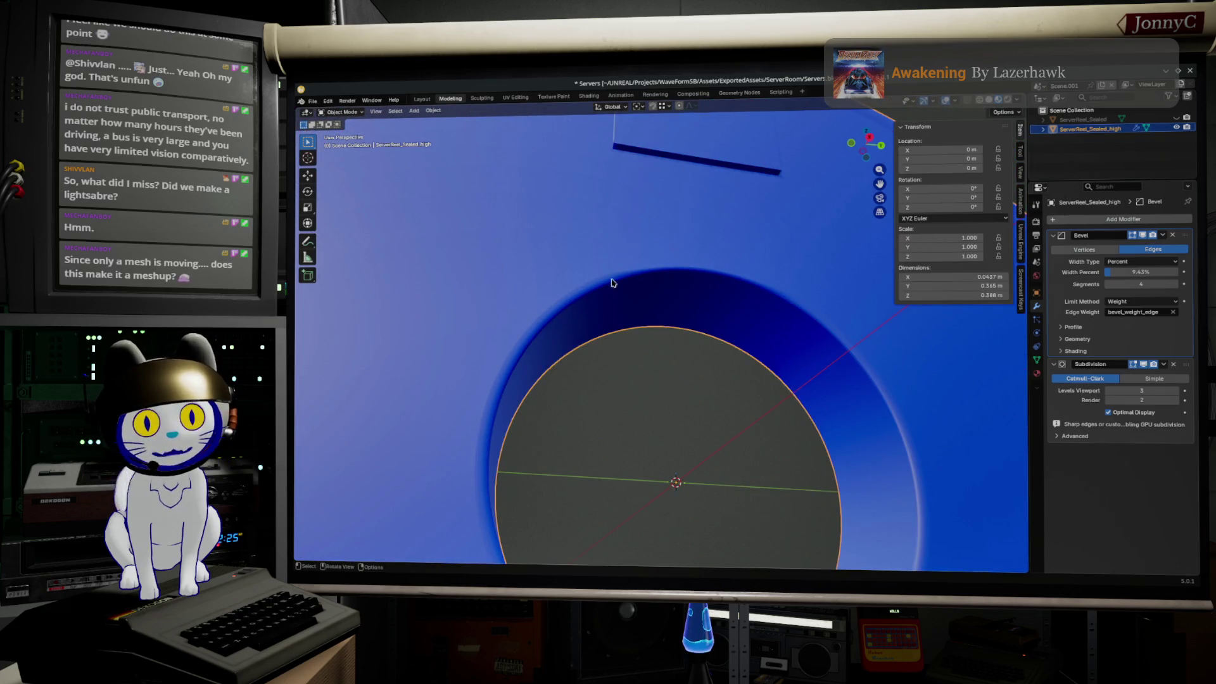
{"action": "key", "text": "Tab"}
{"action": "scroll", "coordinate": [678, 244], "scroll_direction": "down", "scroll_amount": 1}
{"action": "scroll", "coordinate": [761, 437], "scroll_direction": "down", "scroll_amount": 3}
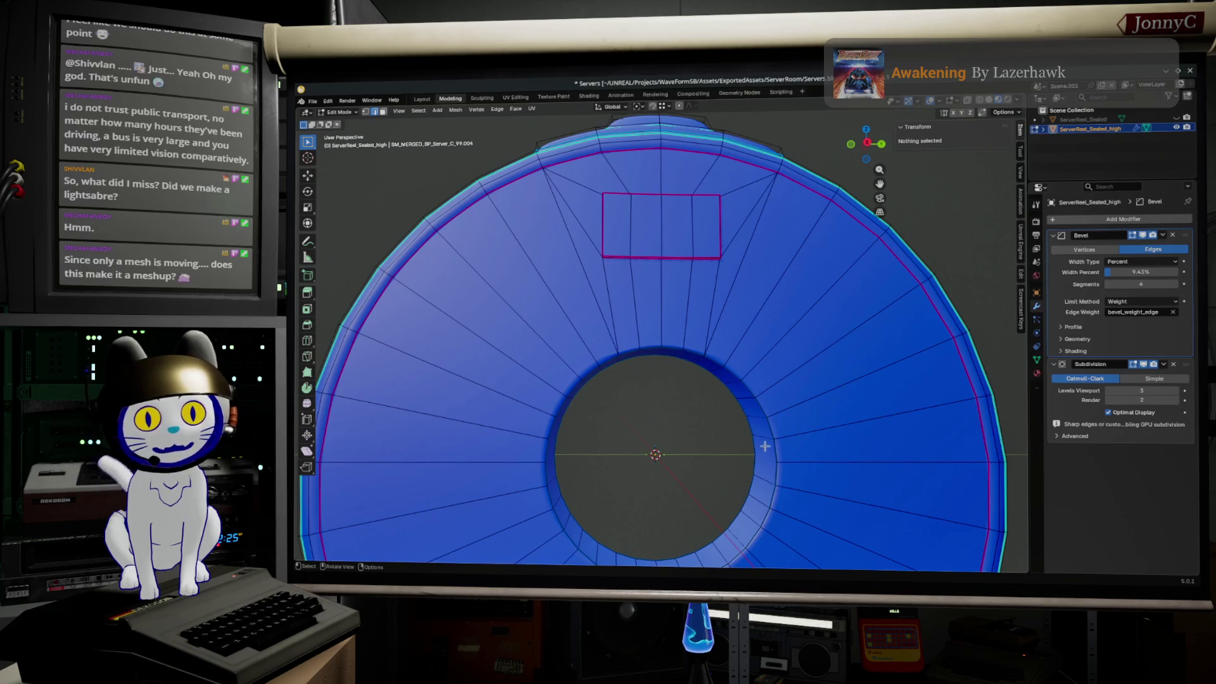
{"action": "scroll", "coordinate": [709, 307], "scroll_direction": "up", "scroll_amount": 2}
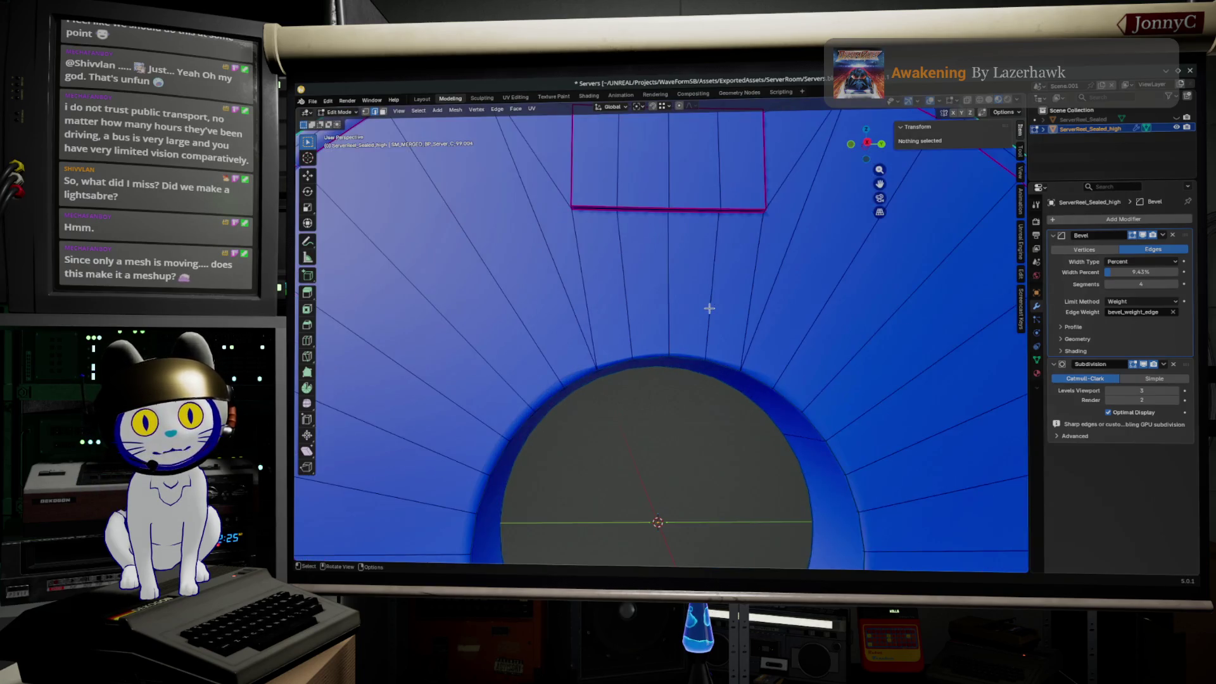
{"action": "scroll", "coordinate": [709, 294], "scroll_direction": "up", "scroll_amount": 2}
{"action": "scroll", "coordinate": [792, 259], "scroll_direction": "up", "scroll_amount": 2}
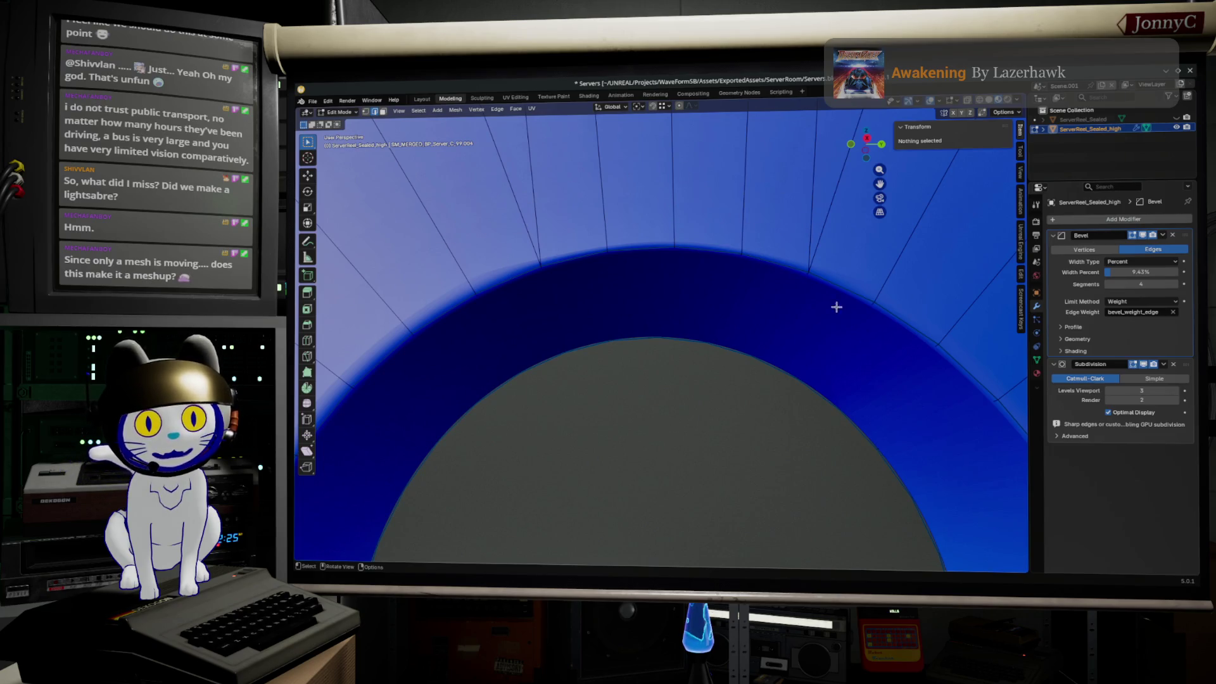
{"action": "scroll", "coordinate": [582, 204], "scroll_direction": "down", "scroll_amount": 3}
{"action": "scroll", "coordinate": [612, 214], "scroll_direction": "down", "scroll_amount": 1}
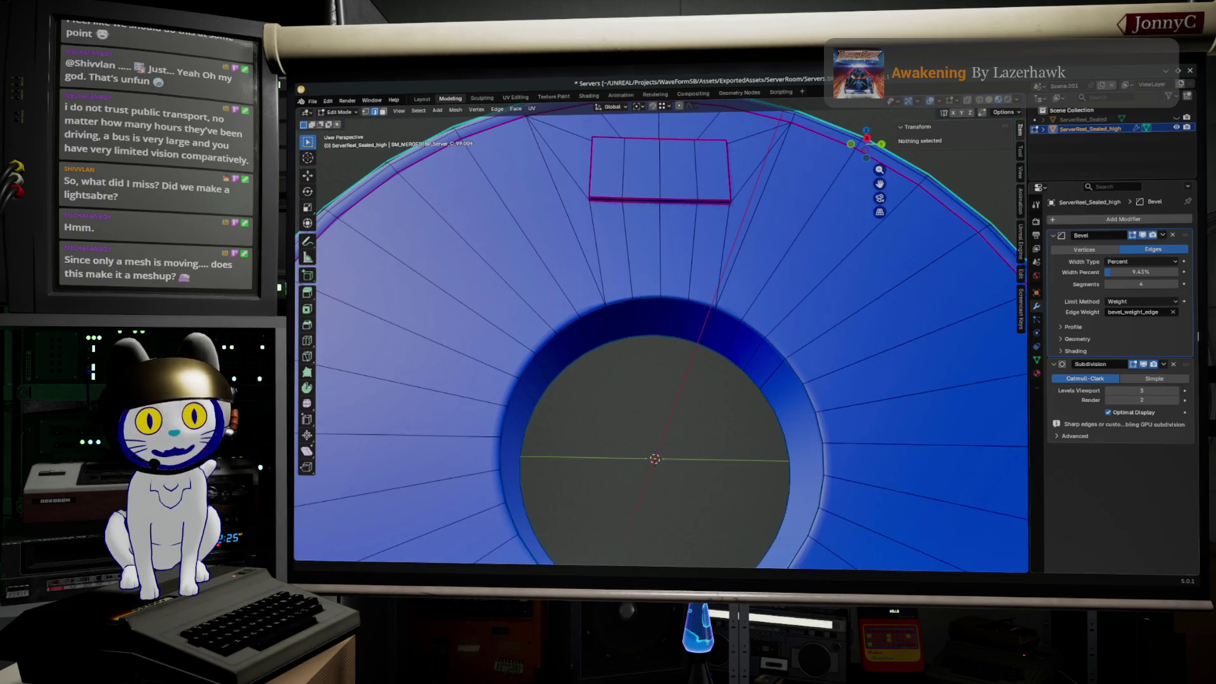
{"action": "middle_click_drag", "start_coordinate": [727, 407], "coordinate": [722, 404]}
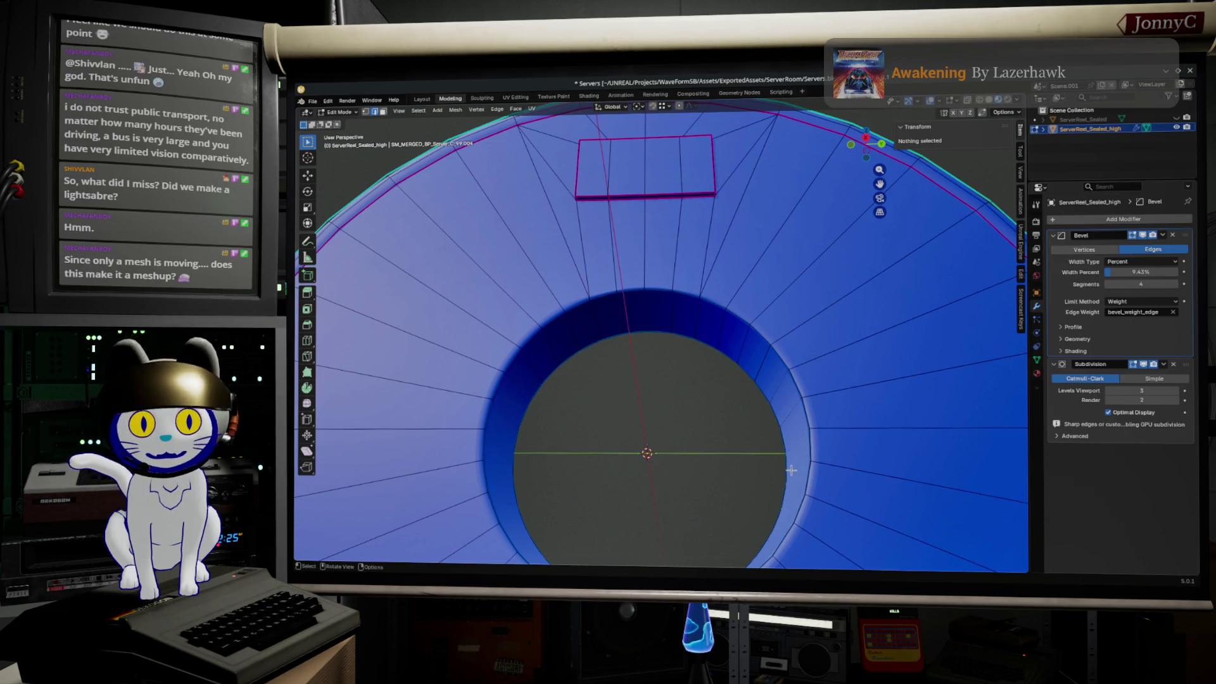
- Bevel the edge loop around the centre hole with Ctrl+B
{"action": "left_click", "coordinate": [809, 480], "text": "alt"}
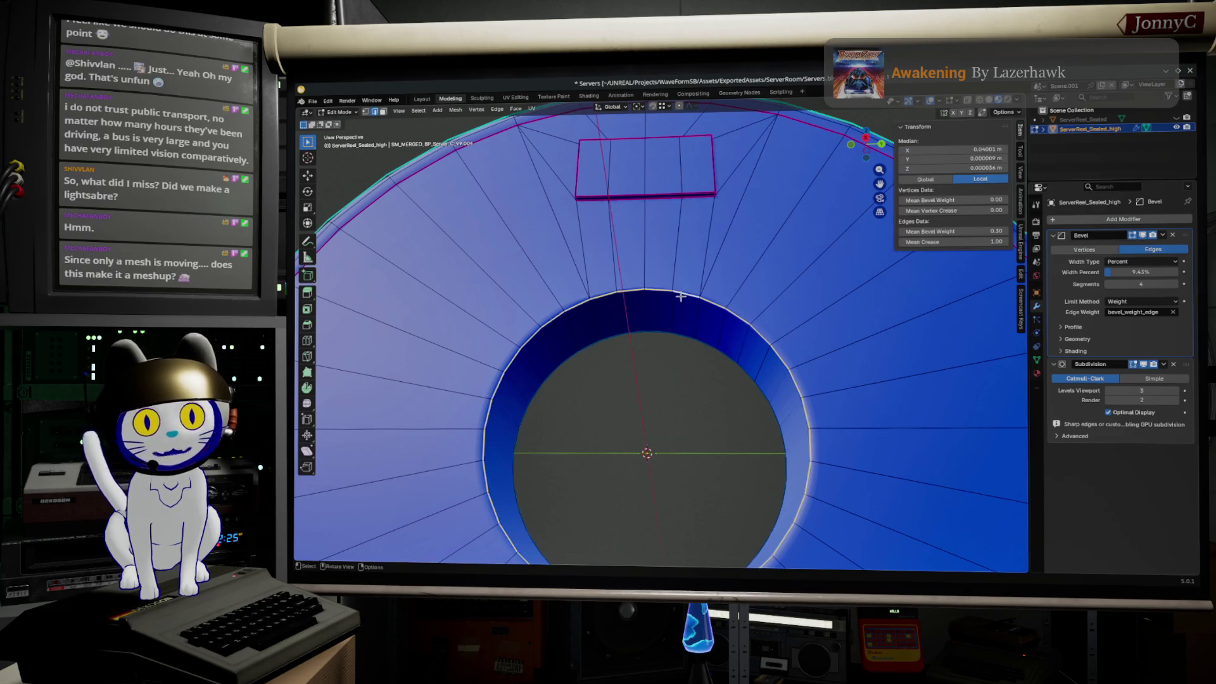
{"action": "key", "text": "ctrl+b"}
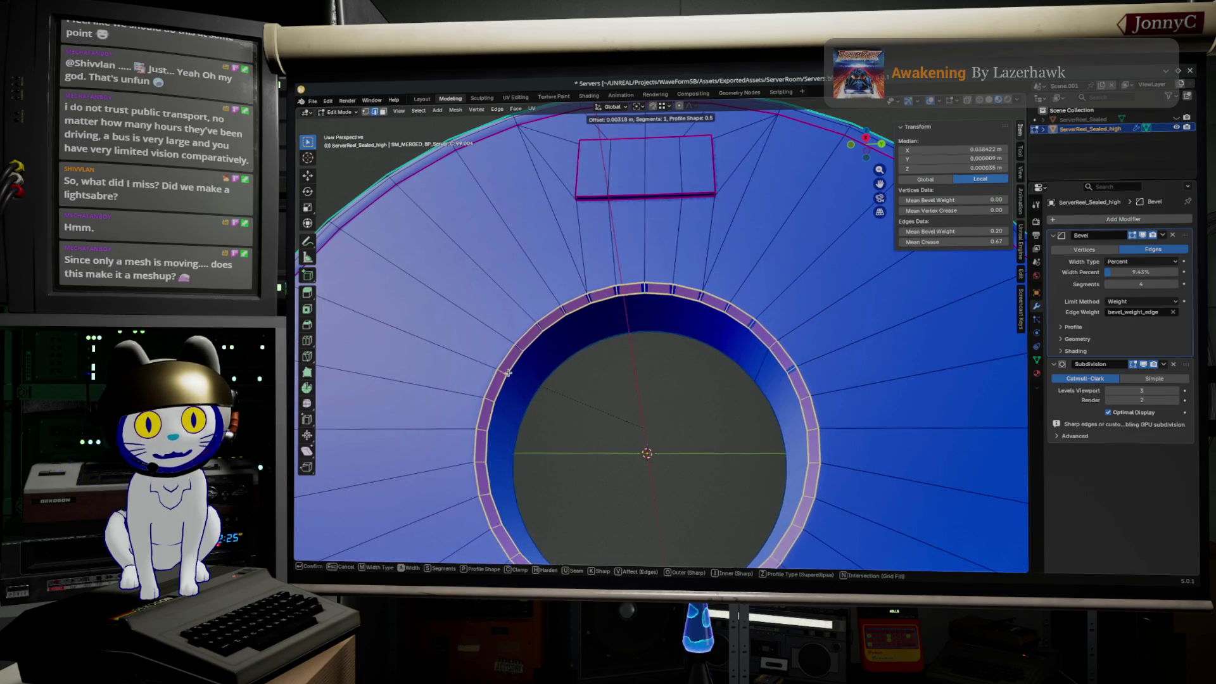
{"action": "left_click", "coordinate": [517, 373]}
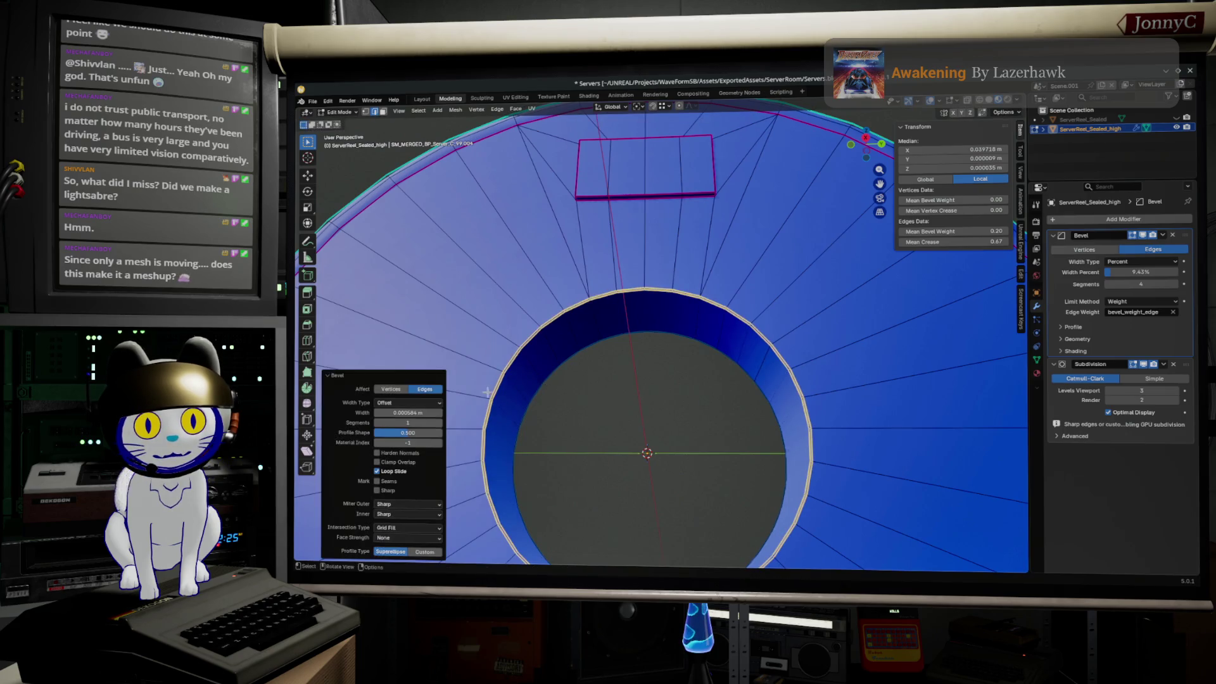
- Scale the bevel's upper edge loop outward about 1.25× with the X axis fixed
{"action": "left_click", "coordinate": [488, 404]}
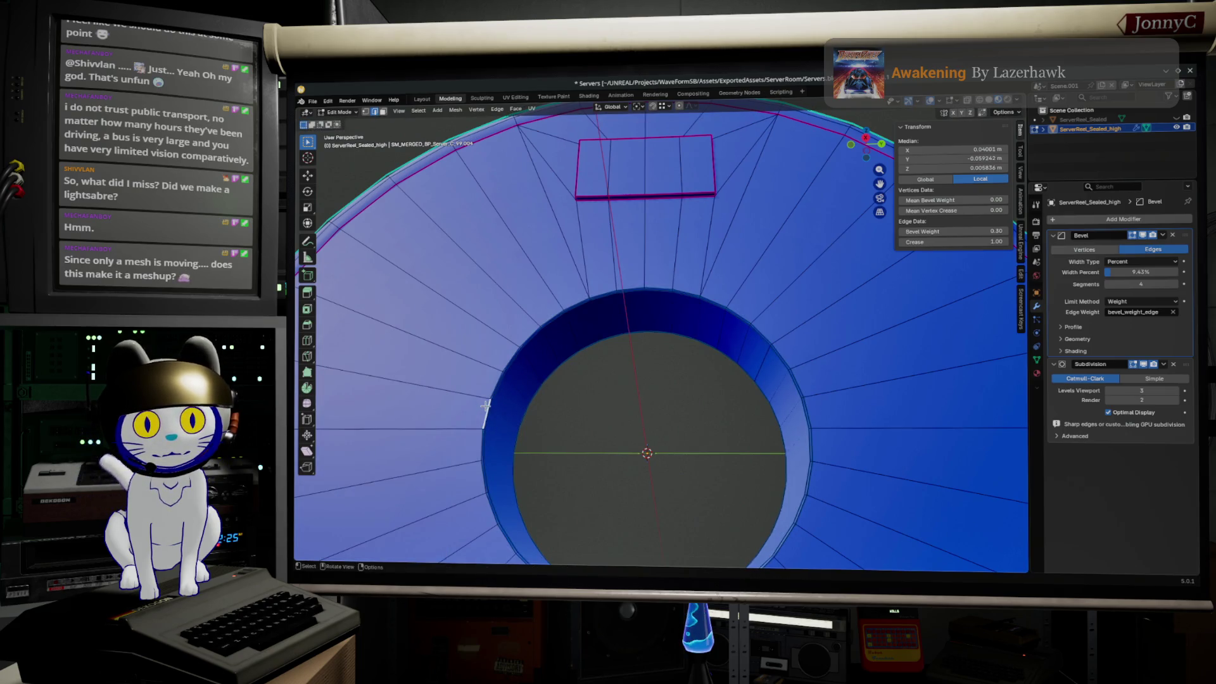
{"action": "left_click", "coordinate": [798, 380], "text": "alt"}
{"action": "left_click", "coordinate": [694, 301], "text": "alt"}
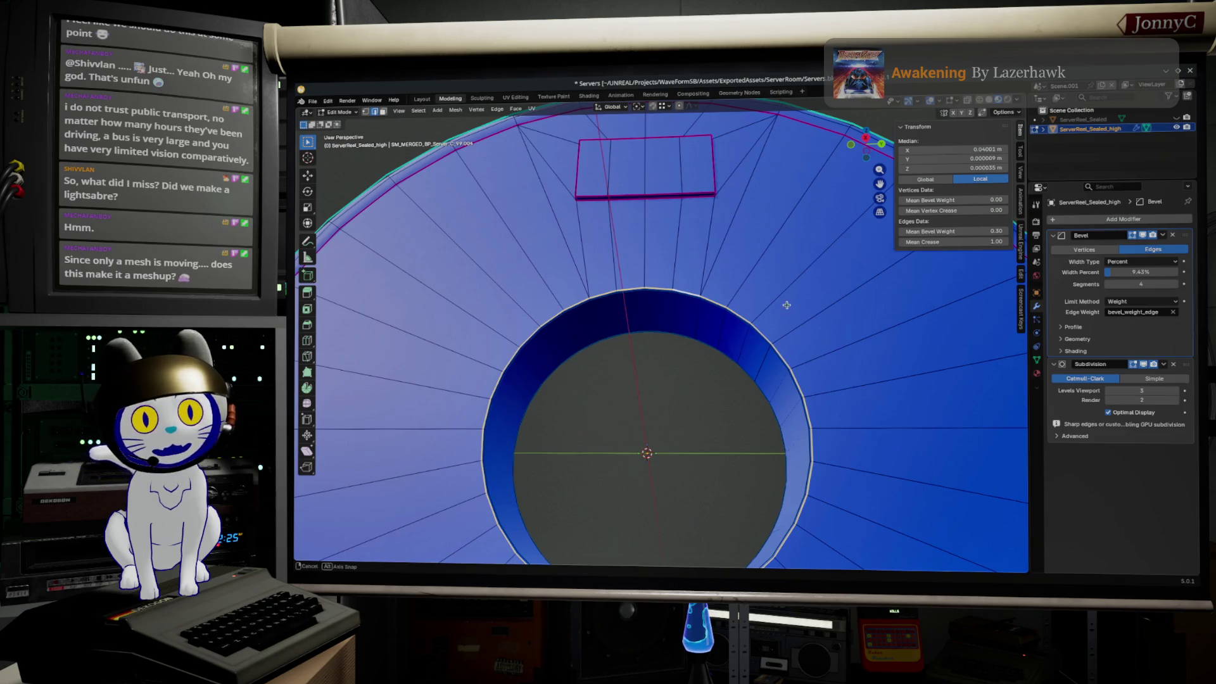
{"action": "middle_click_drag", "start_coordinate": [742, 325], "coordinate": [781, 323]}
{"action": "key", "text": "s"}
{"action": "key", "text": "shift+x"}
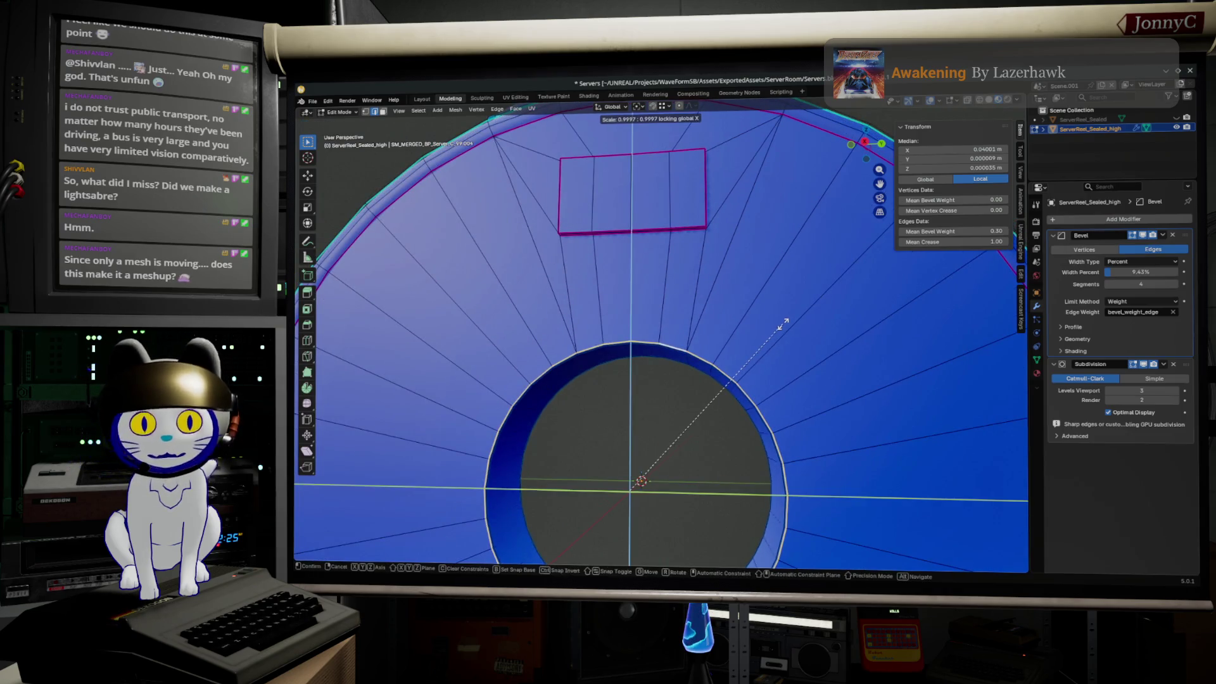
{"action": "left_click", "coordinate": [844, 310]}
{"action": "left_click", "coordinate": [772, 415], "text": "alt"}
{"action": "middle_click_drag", "start_coordinate": [773, 414], "coordinate": [737, 397]}
{"action": "key", "text": "g"}
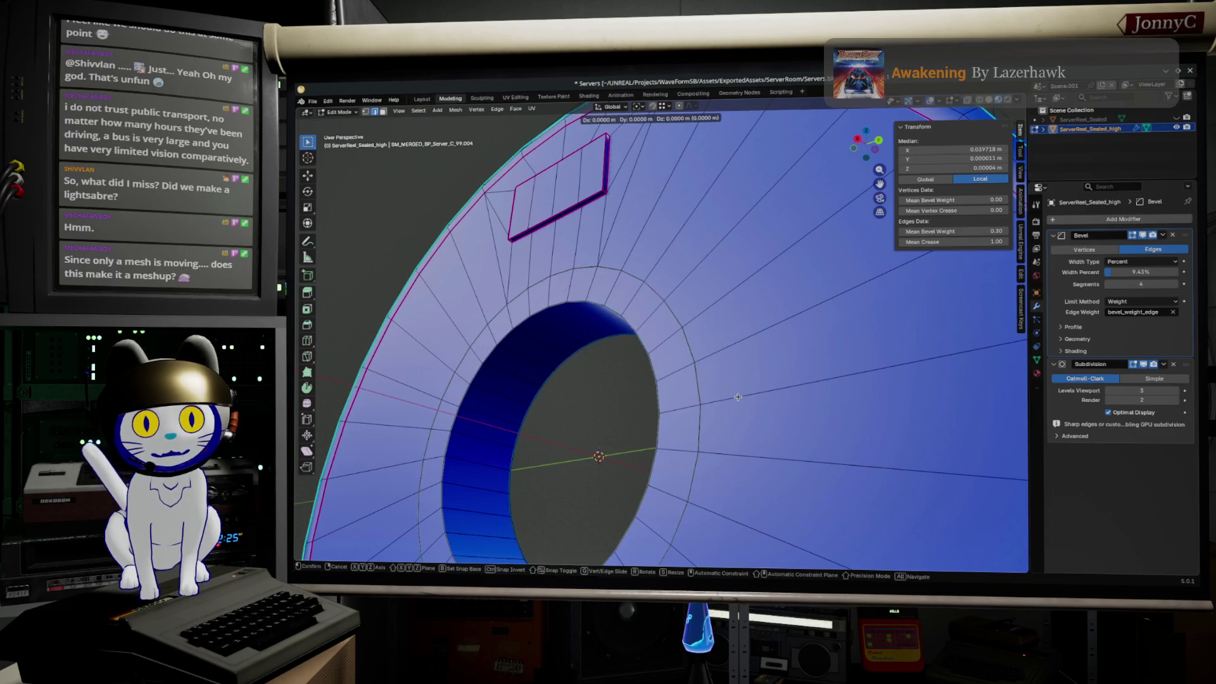
- Grow the selection to the ring of faces around the hole and extrude it
{"action": "left_click", "coordinate": [732, 388]}
{"action": "key", "text": "ctrl+KP_Add"}
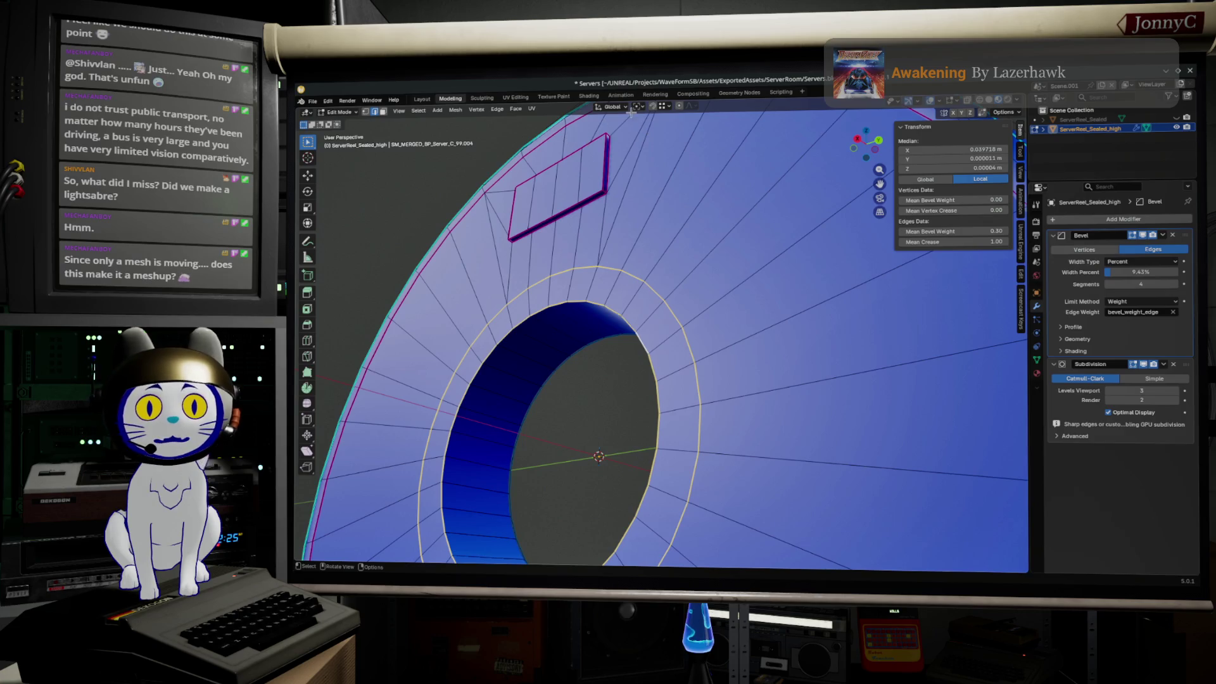
{"action": "left_click", "coordinate": [381, 113]}
{"action": "left_click", "coordinate": [665, 337], "text": "alt"}
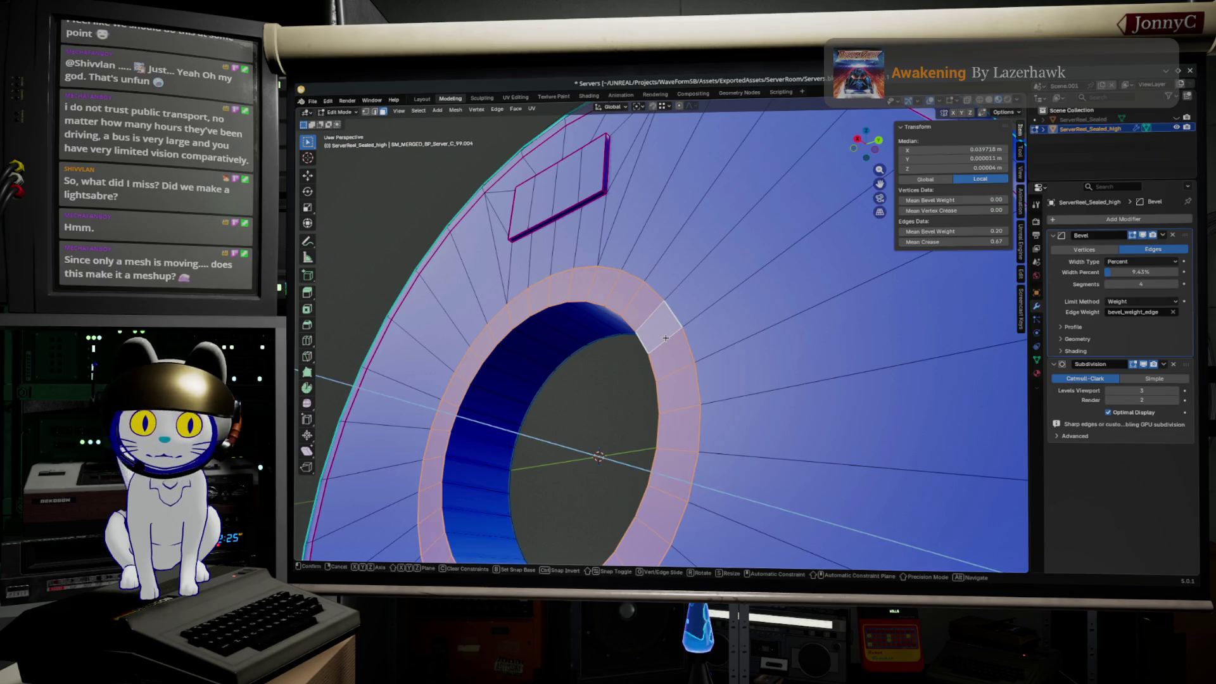
{"action": "key", "text": "e"}
{"action": "left_click", "coordinate": [740, 375]}
- Move the extruded ring outward along X to form the raised hub, cancelling a scale attempt
{"action": "middle_click_drag", "start_coordinate": [741, 376], "coordinate": [718, 372]}
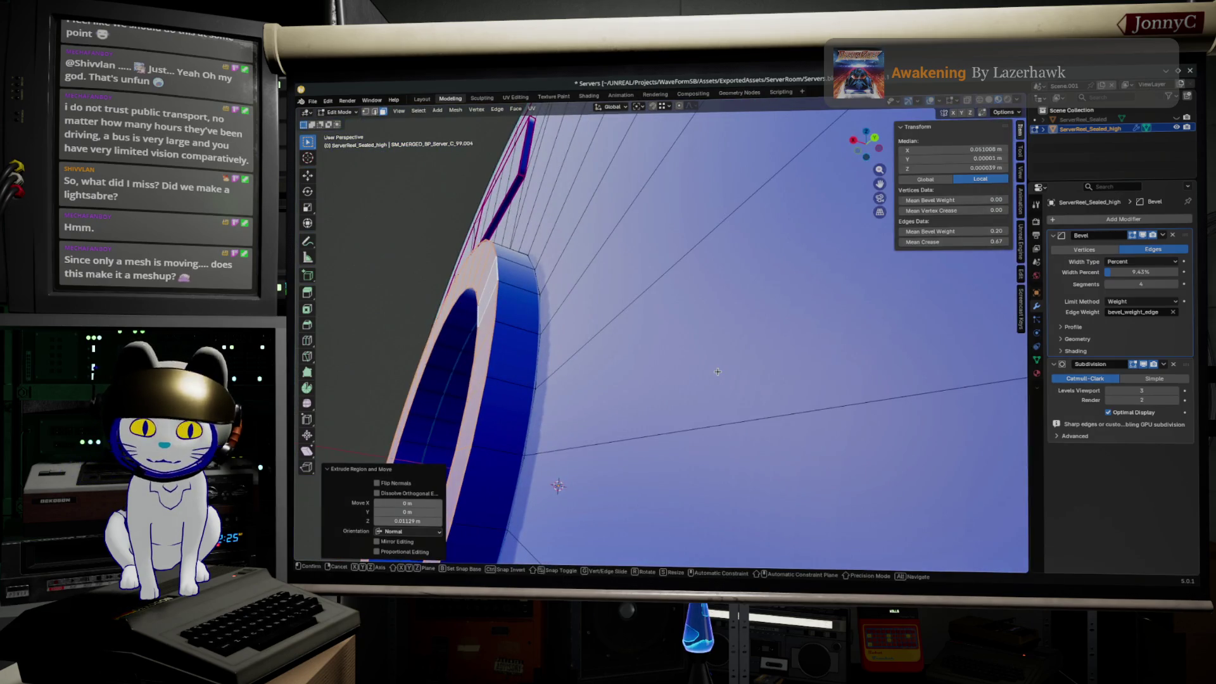
{"action": "key", "text": "g"}
{"action": "key", "text": "x"}
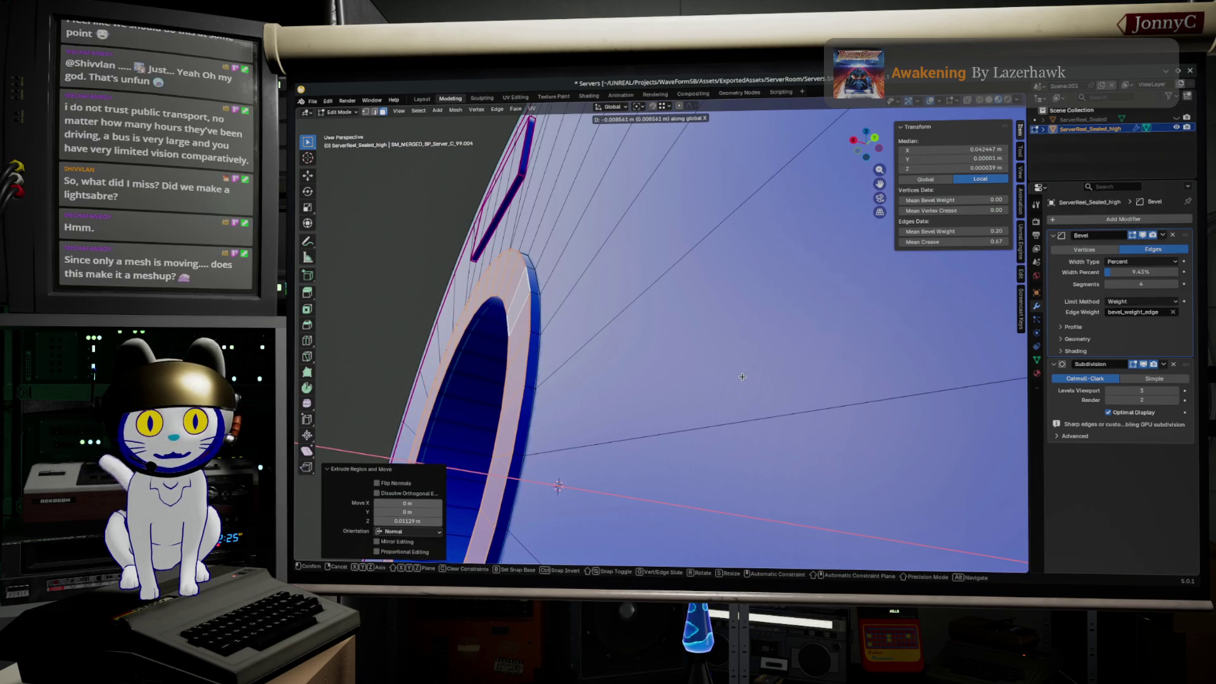
{"action": "left_click", "coordinate": [739, 375]}
{"action": "middle_click_drag", "start_coordinate": [739, 375], "coordinate": [850, 349]}
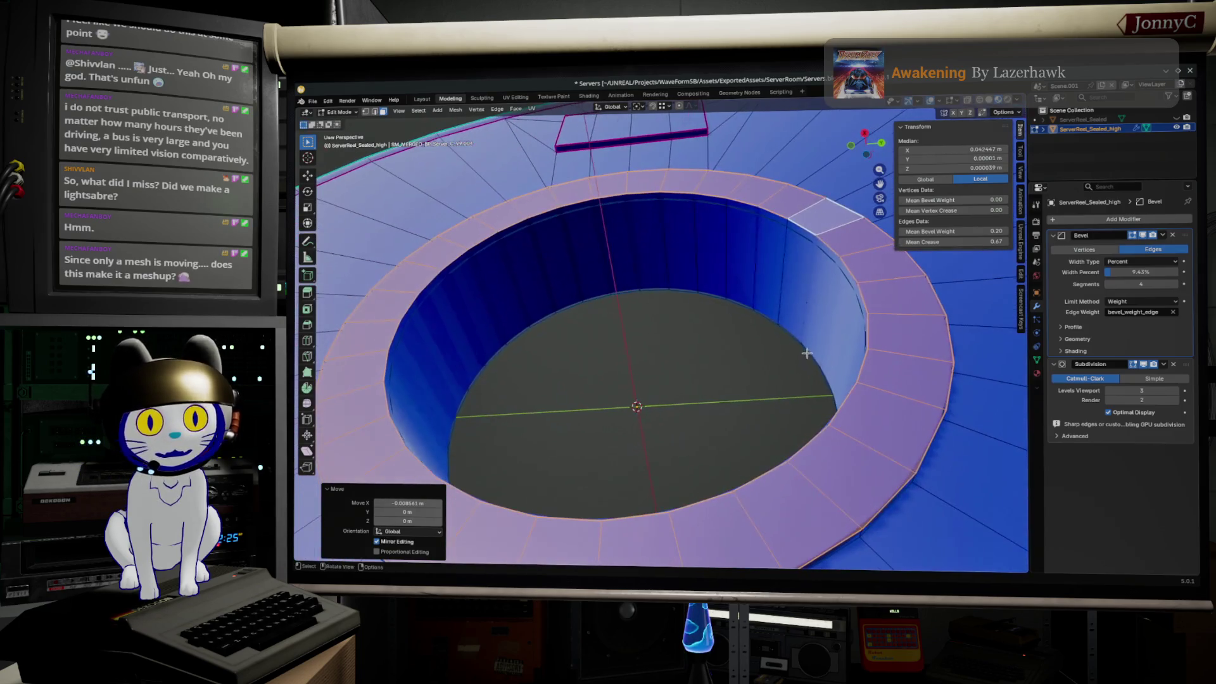
{"action": "key", "text": "s"}
{"action": "right_click", "coordinate": [852, 349]}
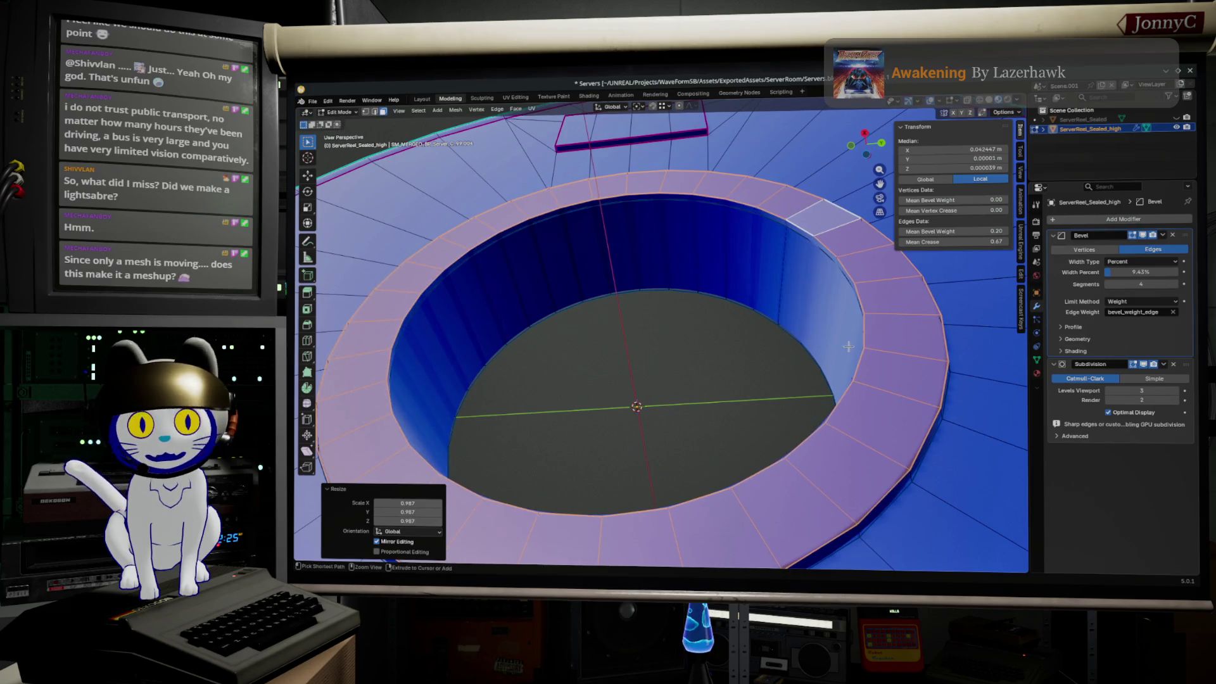
- Dissolve the stray geometry and scale the hub's inner rim loop up slightly
{"action": "key", "text": "ctrl+x"}
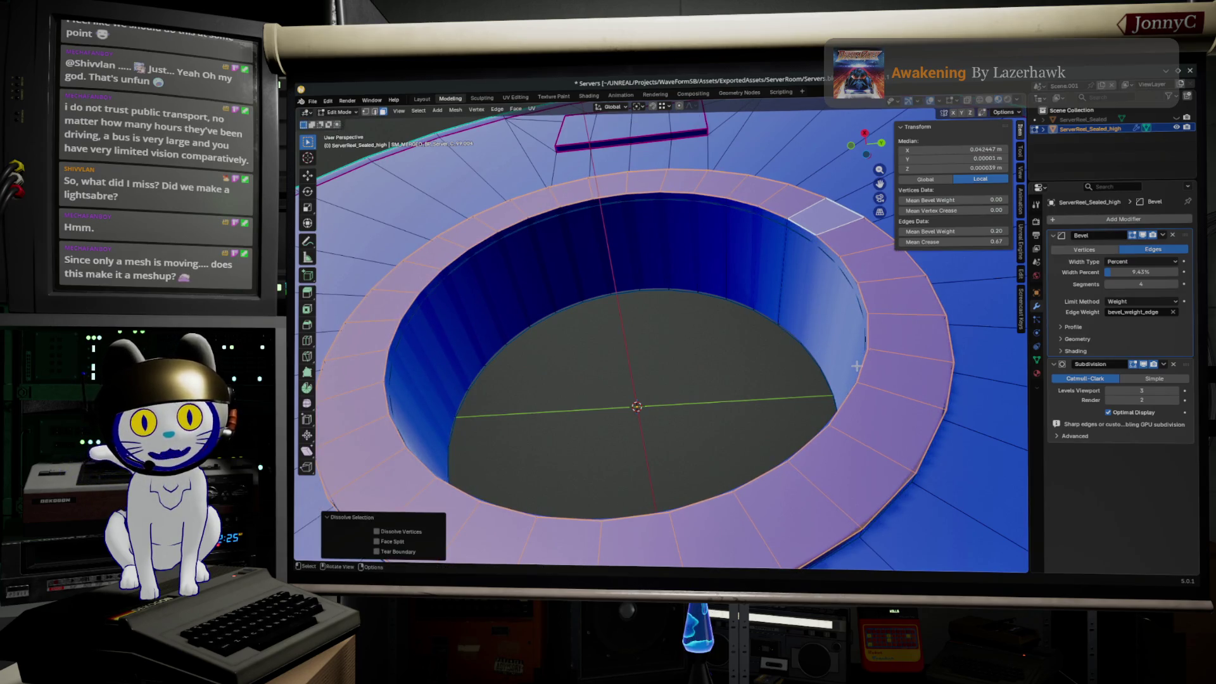
{"action": "left_click", "coordinate": [862, 364], "text": "alt"}
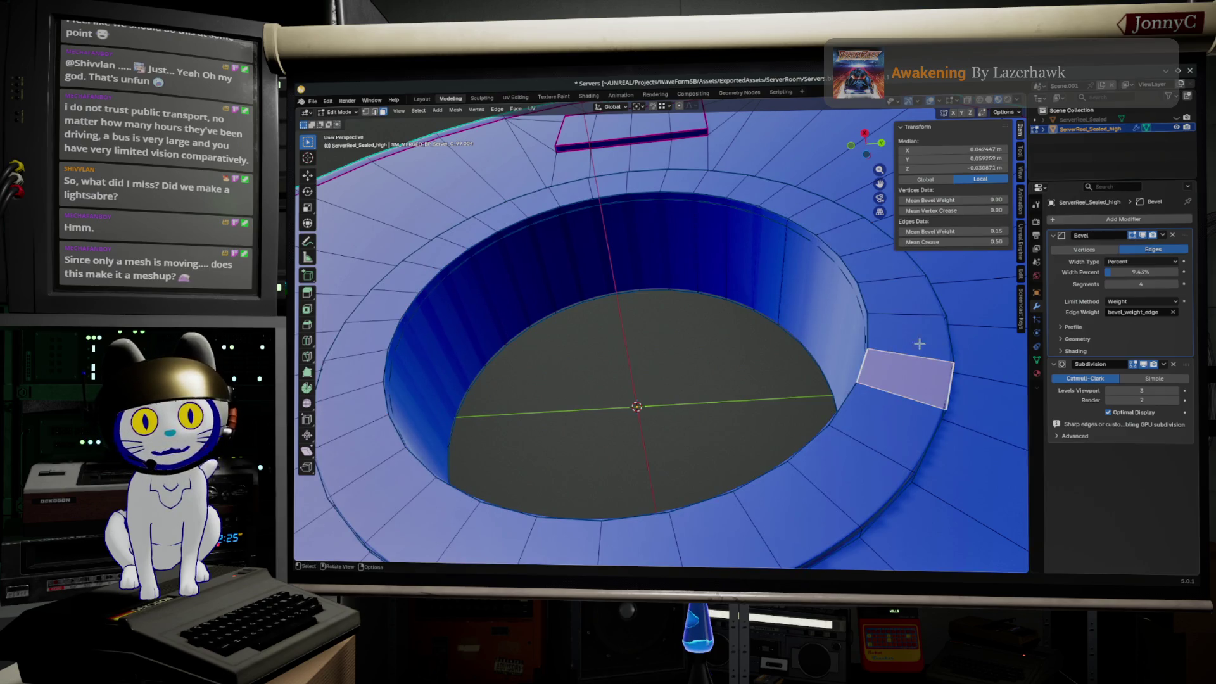
{"action": "left_click", "coordinate": [875, 358]}
{"action": "left_click", "coordinate": [848, 405], "text": "alt"}
{"action": "key", "text": "s"}
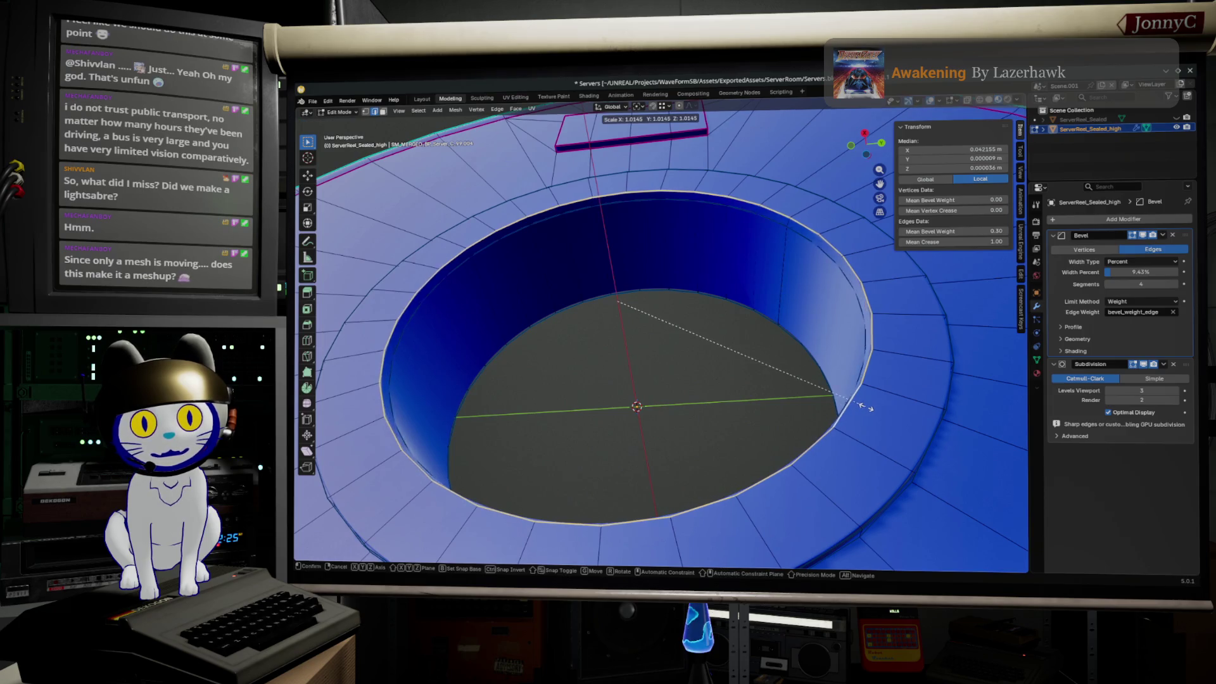
{"action": "left_click", "coordinate": [866, 407]}
- Scale the hub's outer rim loop down slightly and view the smoothed reel in Object Mode
{"action": "left_click", "coordinate": [923, 435], "text": "alt"}
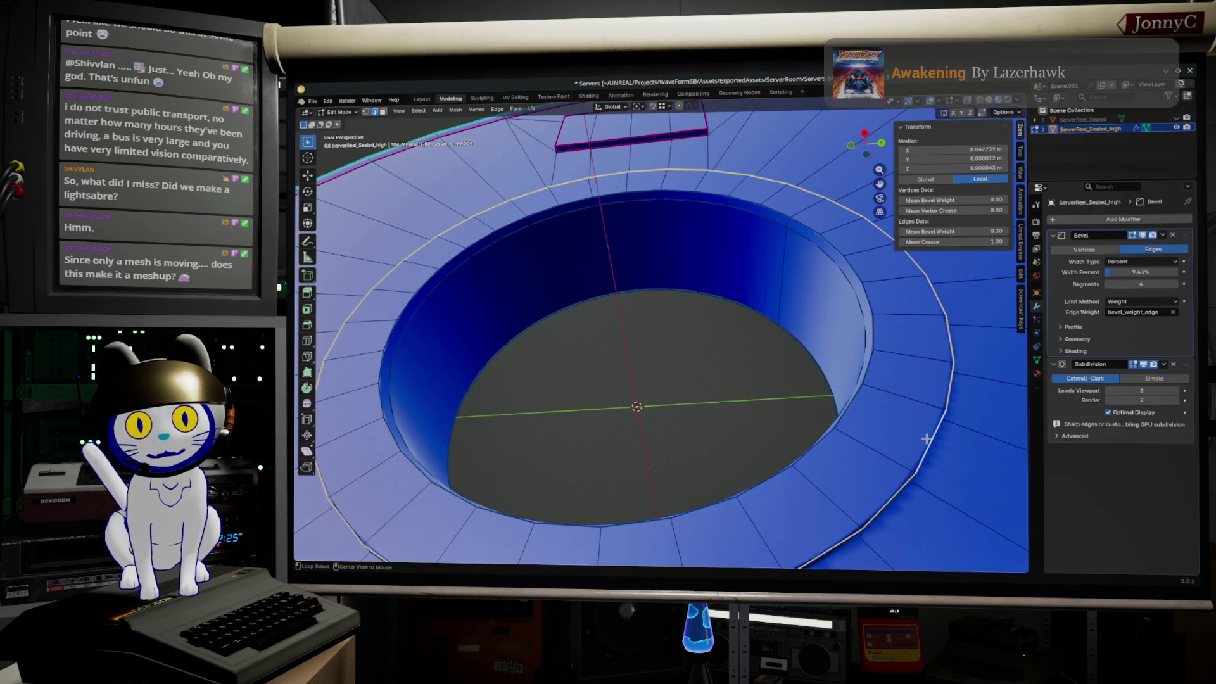
{"action": "key", "text": "s"}
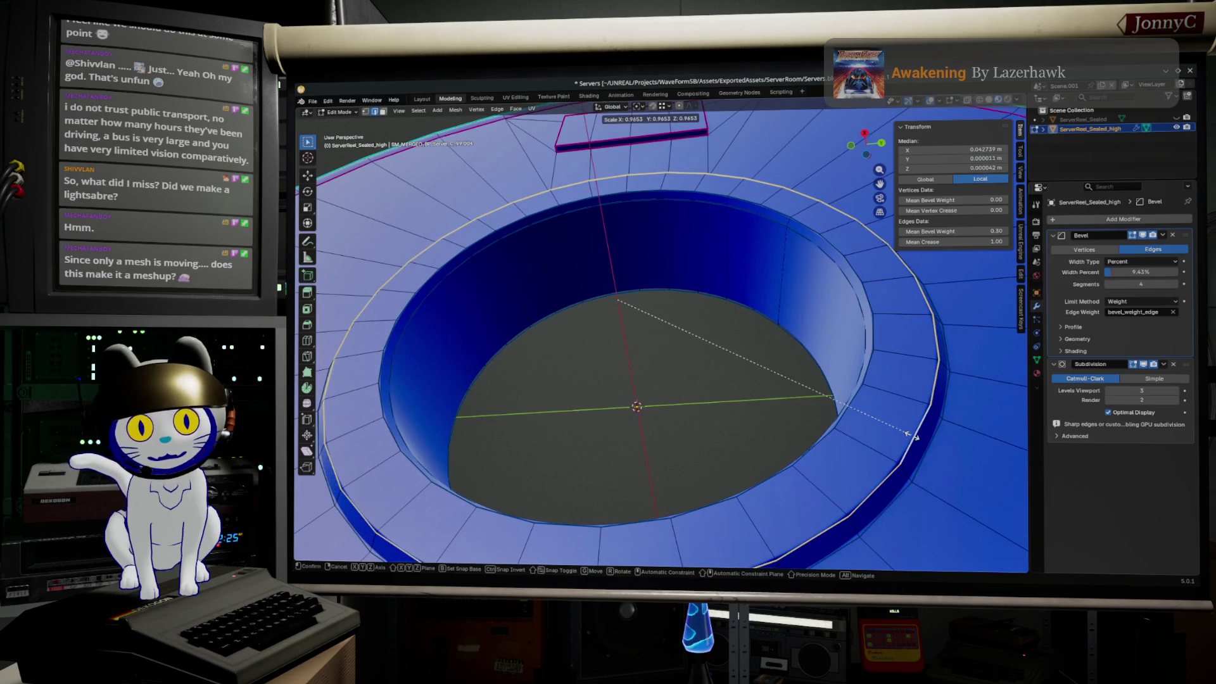
{"action": "left_click", "coordinate": [884, 449]}
{"action": "key", "text": "Tab"}
{"action": "mouse_move", "coordinate": [884, 449]}
{"action": "middle_mouse_down"}
{"action": "mouse_move", "coordinate": [899, 464]}
{"action": "mouse_move", "coordinate": [532, 274]}
{"action": "middle_mouse_up"}
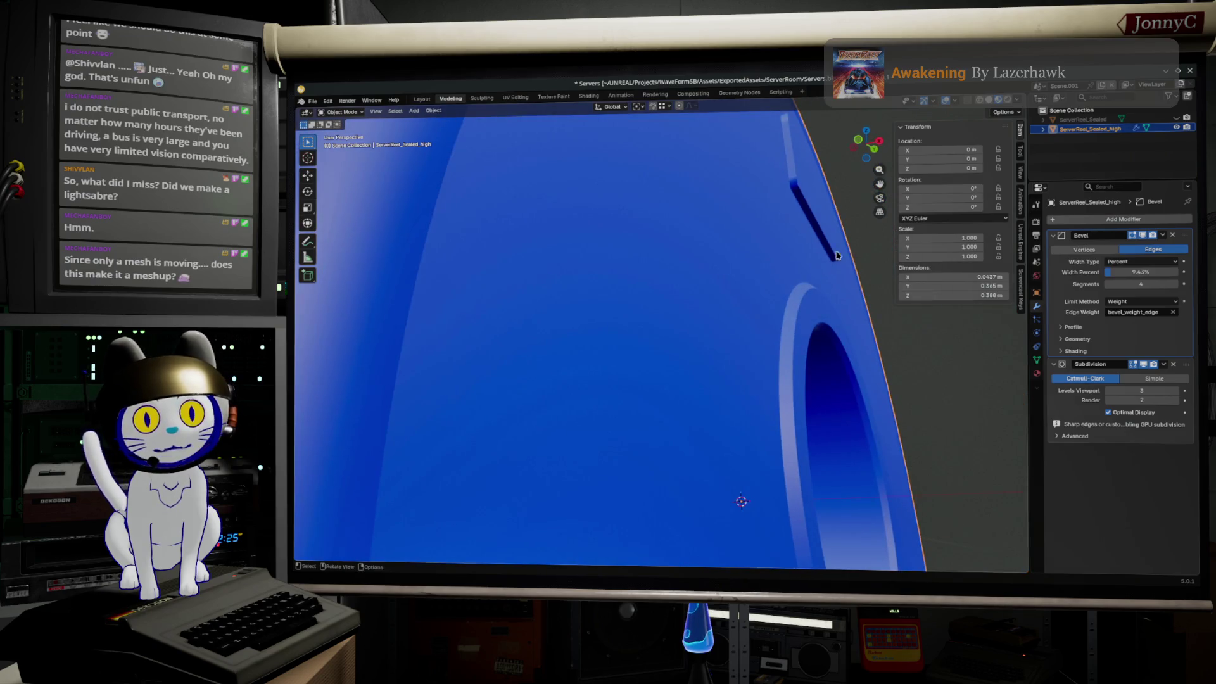
- Sketch a bent line, two tall vertical strokes and short crossing ticks on the whiteboard, undoing one stroke
{"action": "key", "text": "alt+Tab"}
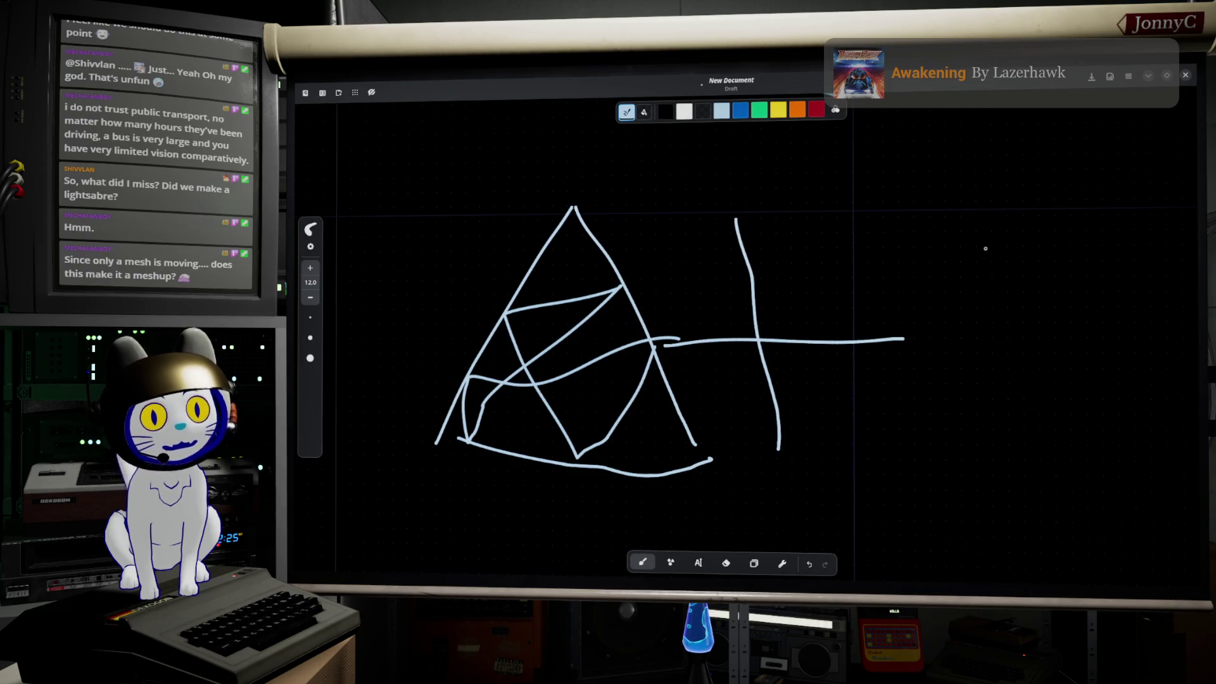
{"action": "left_click_drag", "start_coordinate": [1081, 185], "coordinate": [1018, 281]}
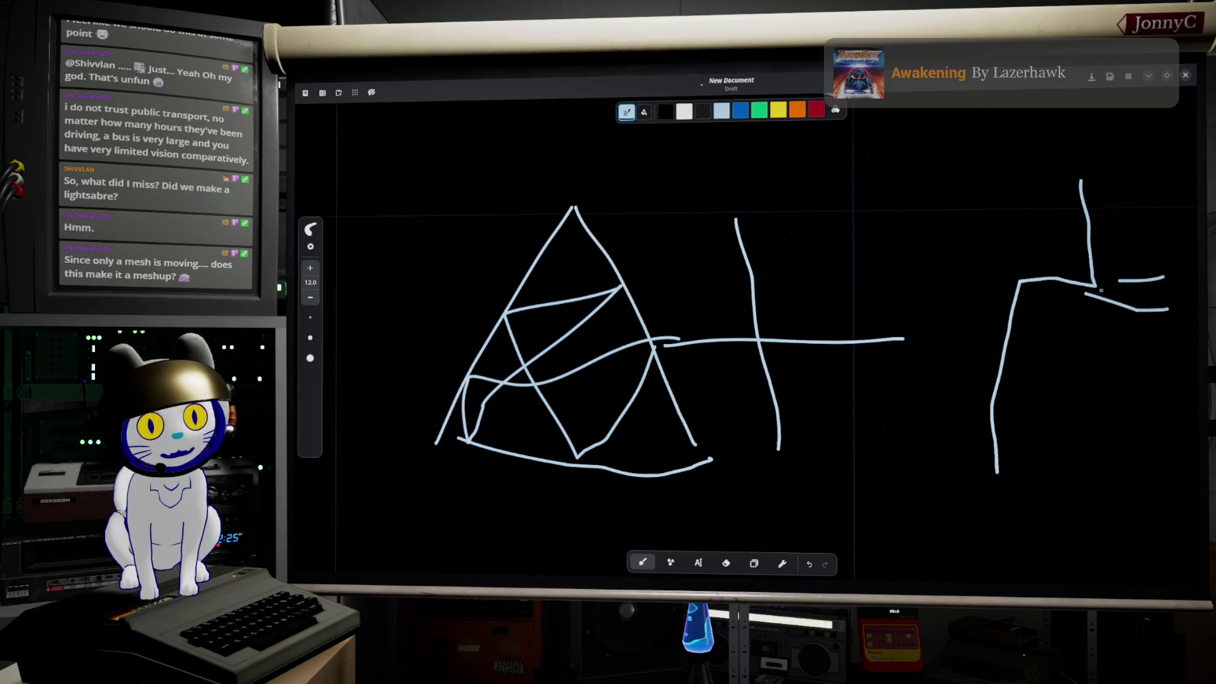
{"action": "left_click_drag", "start_coordinate": [1053, 145], "coordinate": [1060, 570]}
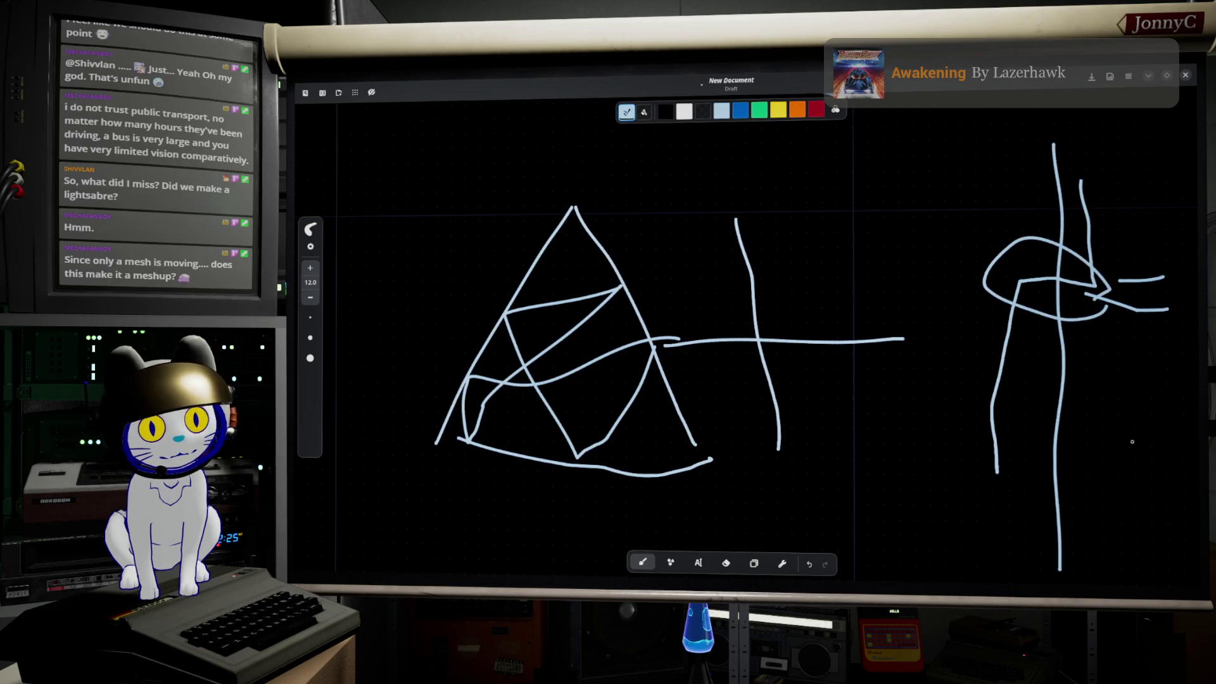
{"action": "left_click_drag", "start_coordinate": [916, 154], "coordinate": [878, 270]}
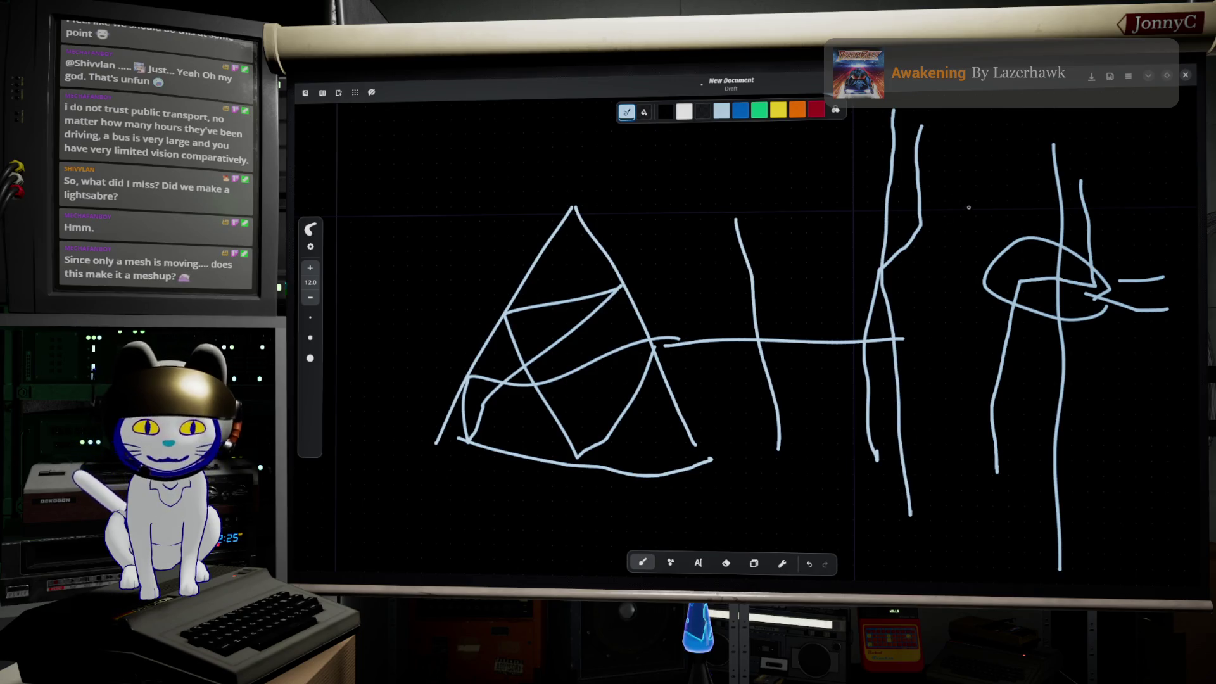
{"action": "key", "text": "ctrl+z"}
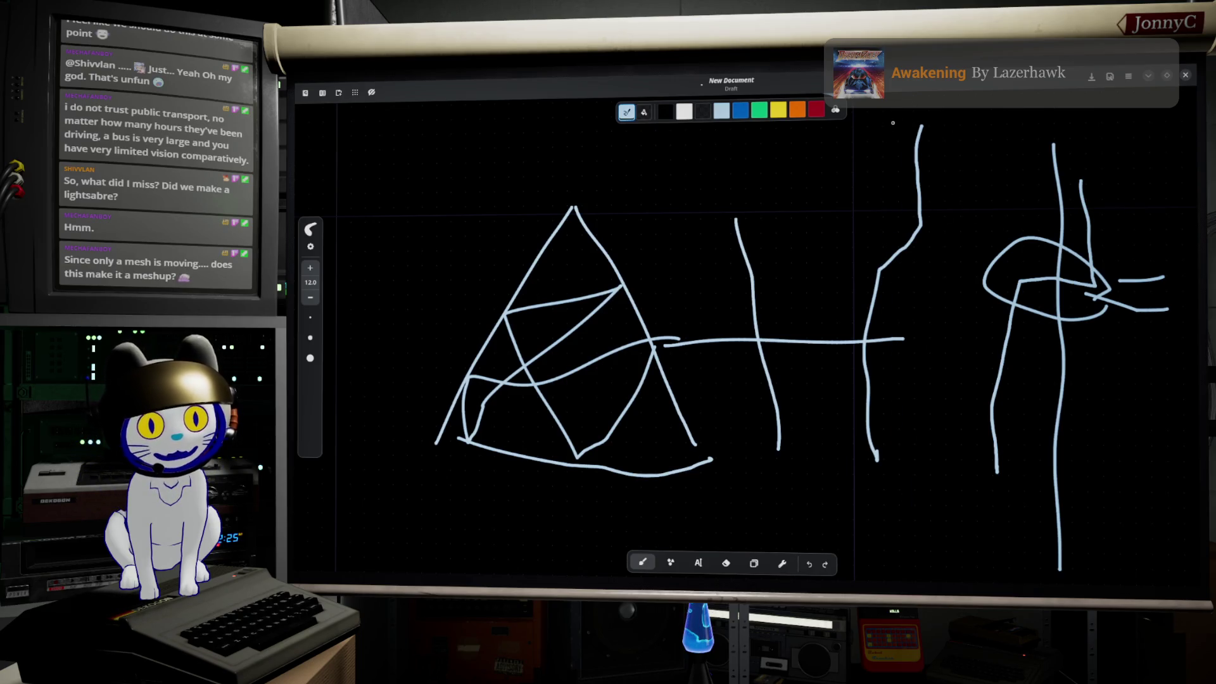
{"action": "left_click_drag", "start_coordinate": [896, 226], "coordinate": [913, 520]}
{"action": "mouse_move", "coordinate": [997, 164]}
{"action": "left_mouse_down"}
{"action": "mouse_move", "coordinate": [923, 181]}
{"action": "mouse_move", "coordinate": [974, 210]}
{"action": "mouse_move", "coordinate": [885, 256]}
{"action": "left_mouse_up"}
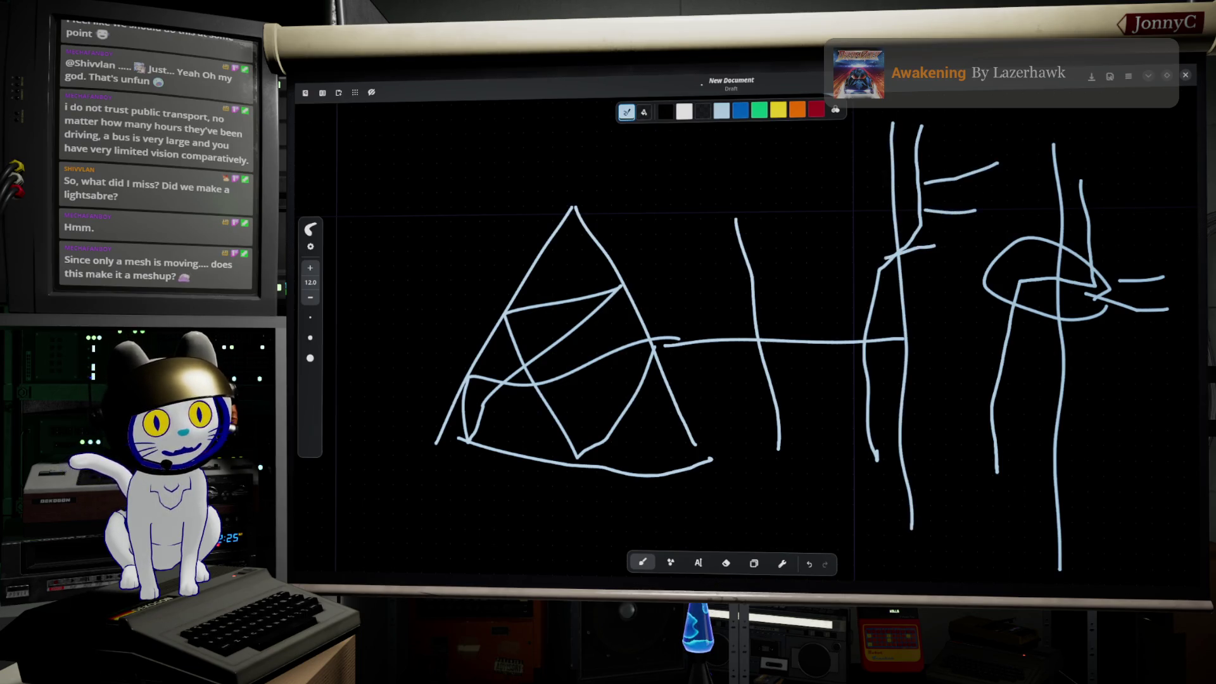
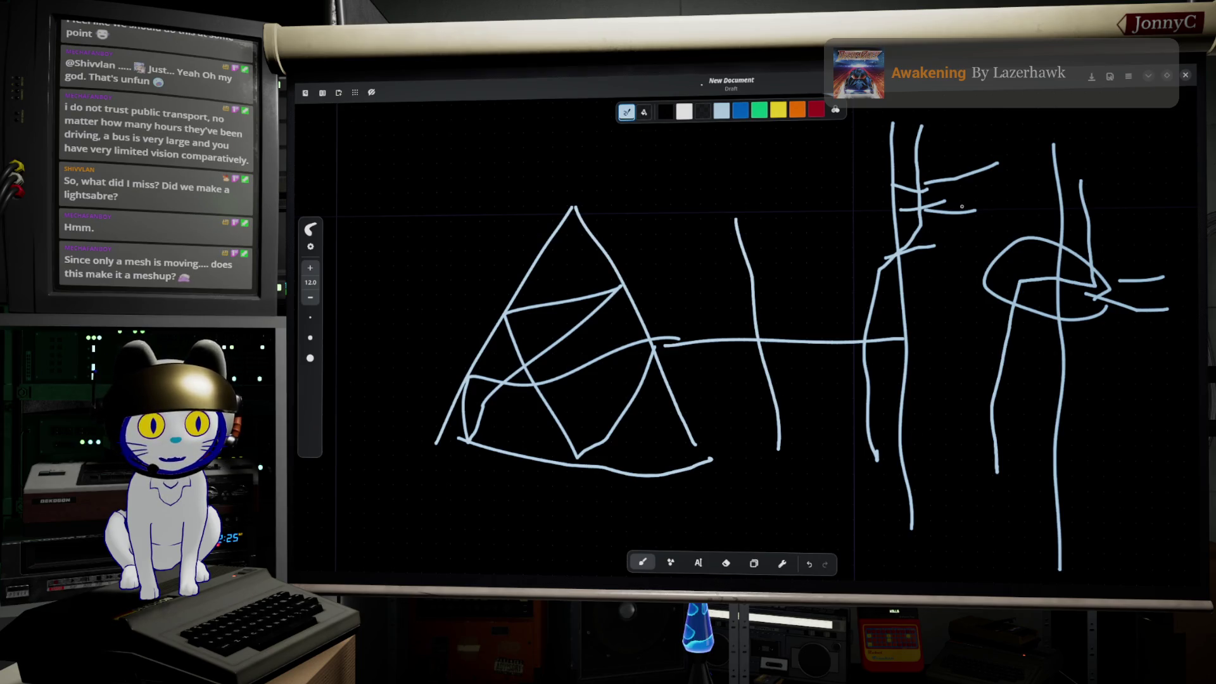
- Put the Rnote sketch away and return to the Blender server housing
{"action": "left_click", "coordinate": [1148, 79]}
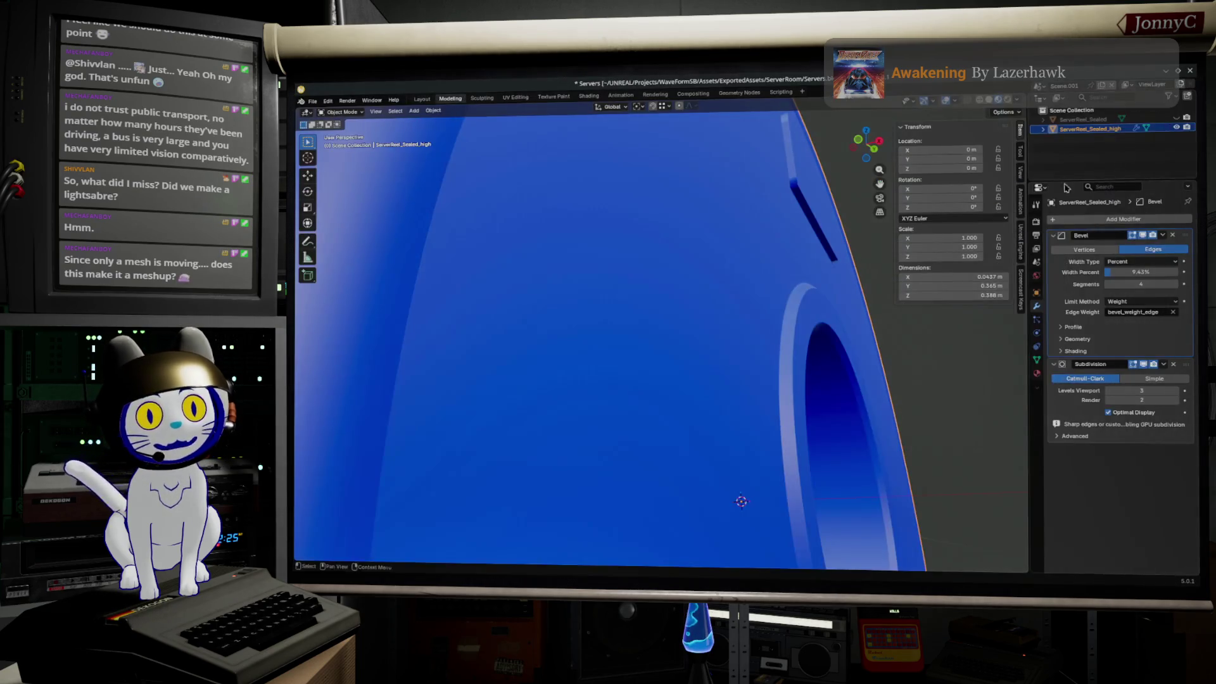
- In wireframe Edit Mode, select the edge loop rimming the central hole and view it from the left
{"action": "middle_click_drag", "start_coordinate": [700, 429], "coordinate": [655, 418]}
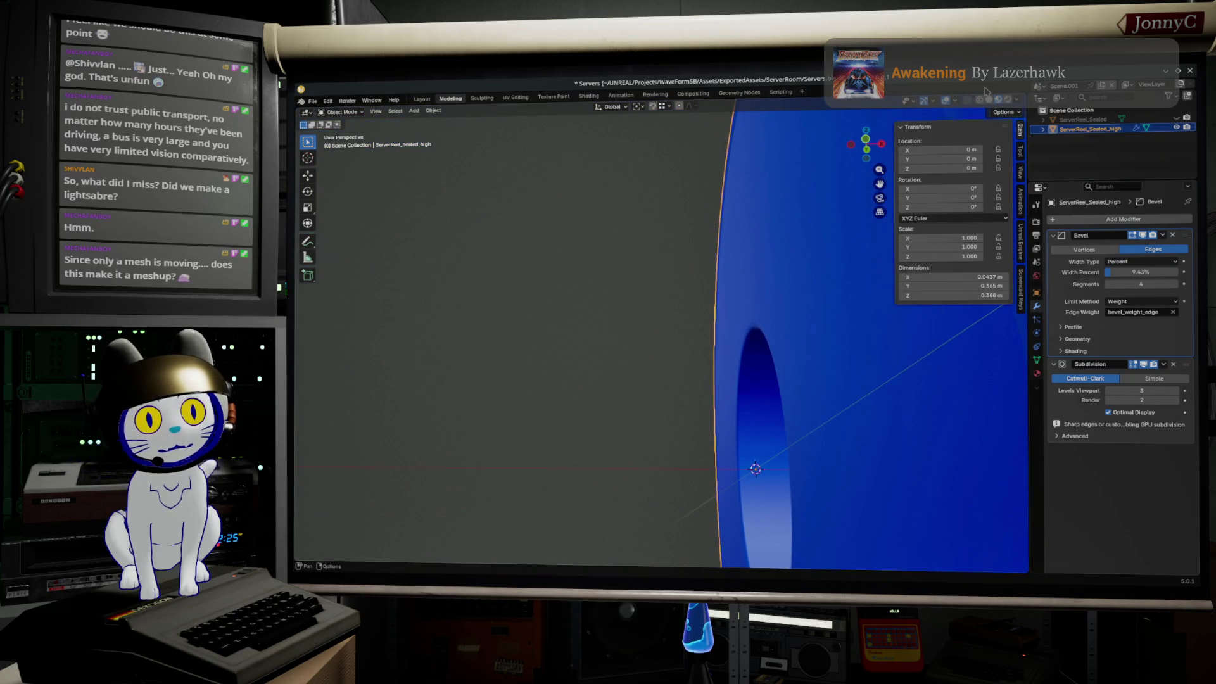
{"action": "left_click", "coordinate": [982, 102]}
{"action": "mouse_move", "coordinate": [860, 446]}
{"action": "middle_mouse_down"}
{"action": "mouse_move", "coordinate": [873, 436]}
{"action": "mouse_move", "coordinate": [745, 533]}
{"action": "middle_mouse_up"}
{"action": "key", "text": "Tab"}
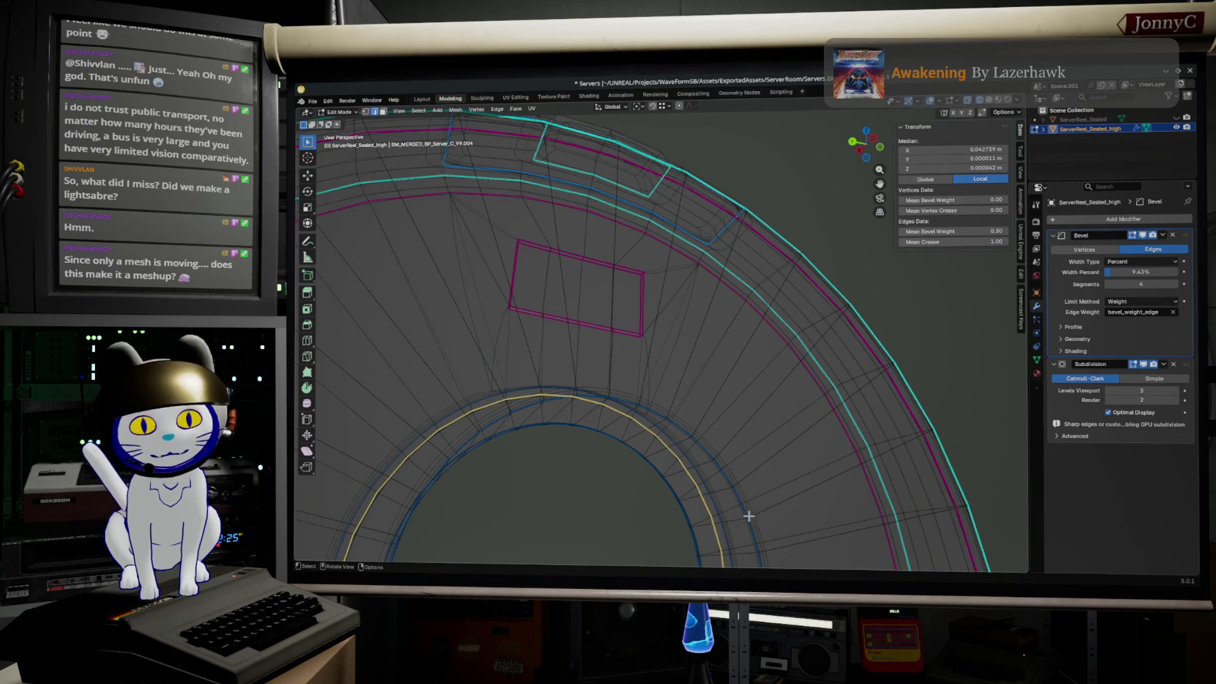
{"action": "left_click", "coordinate": [747, 512]}
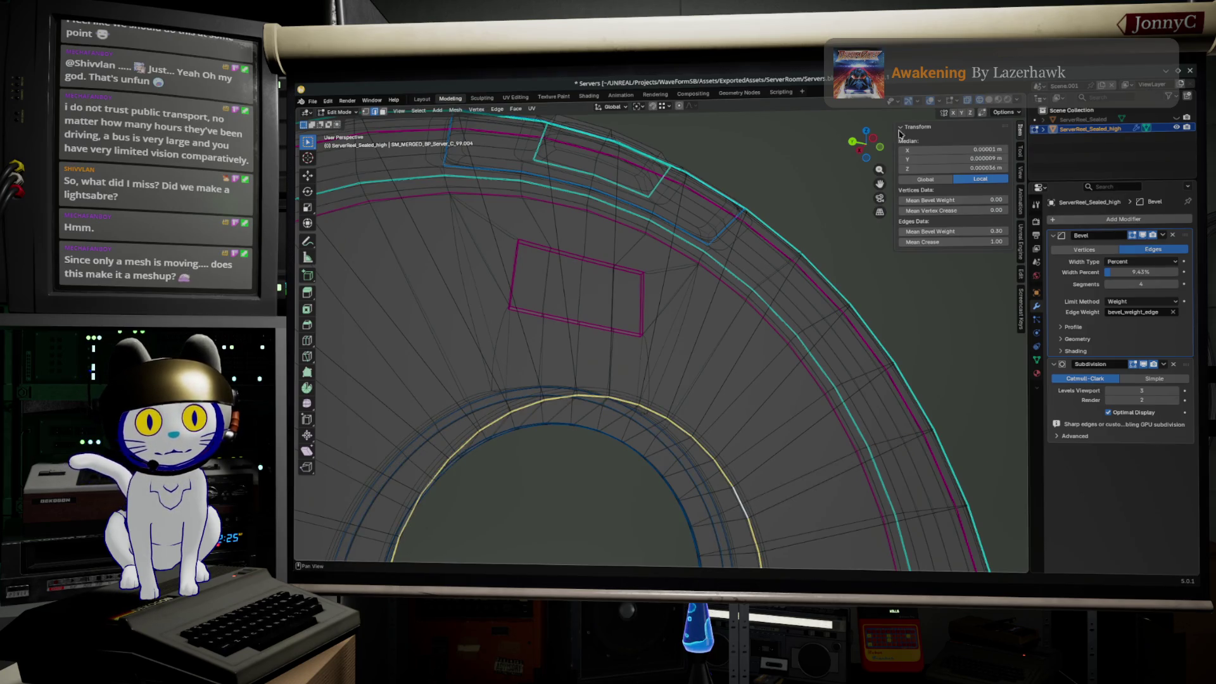
{"action": "left_click", "coordinate": [874, 140]}
{"action": "scroll", "coordinate": [709, 352], "scroll_direction": "up", "scroll_amount": 2}
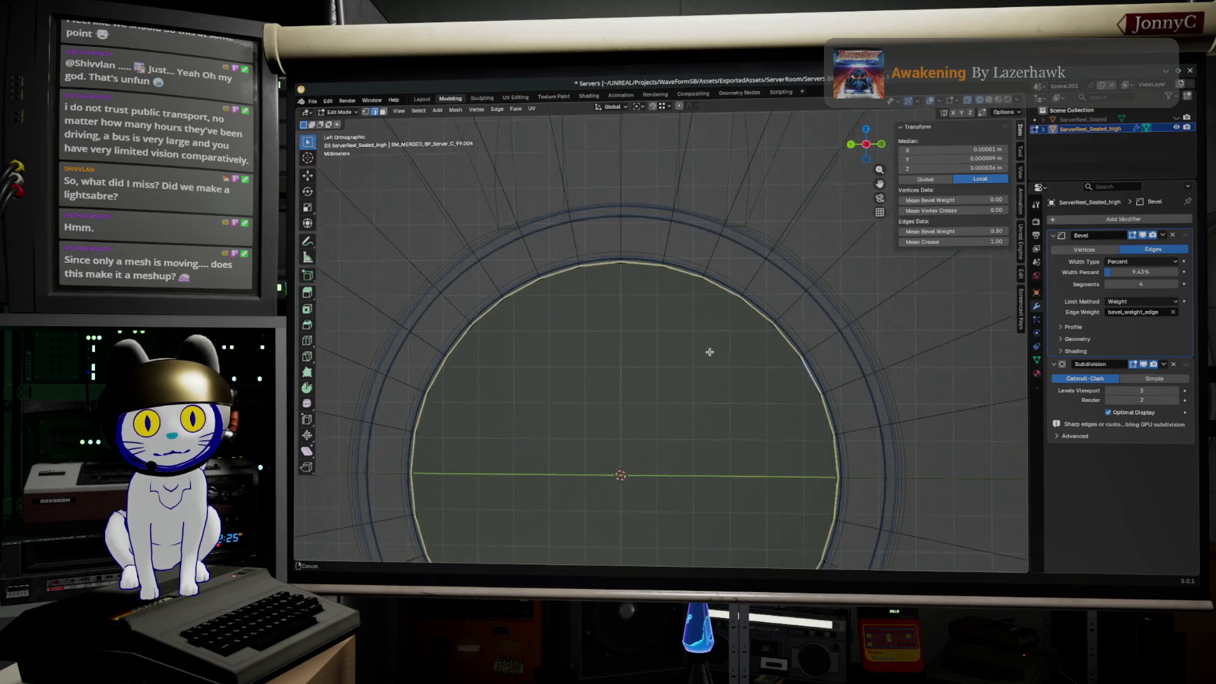
{"action": "scroll", "coordinate": [709, 353], "scroll_direction": "up", "scroll_amount": 2}
- Bevel the hole's edge loop and scale one resulting loop outward, keeping its X size
{"action": "key", "text": "ctrl+b"}
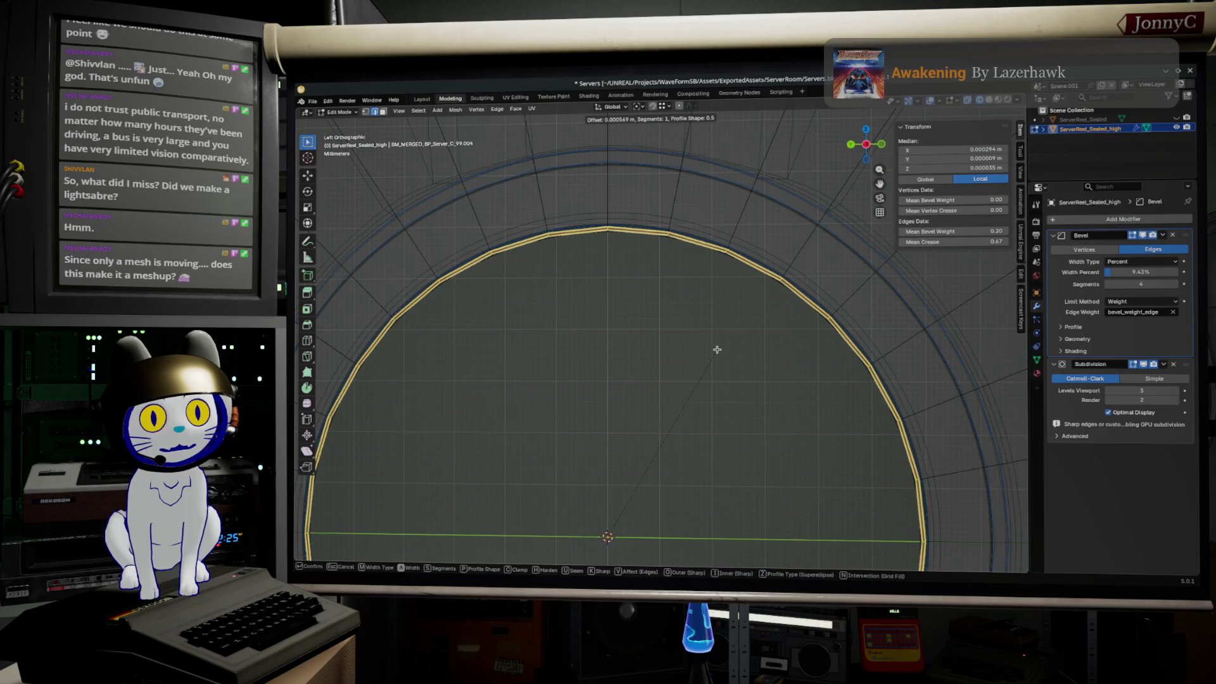
{"action": "left_click", "coordinate": [717, 350]}
{"action": "left_click", "coordinate": [816, 304], "text": "alt"}
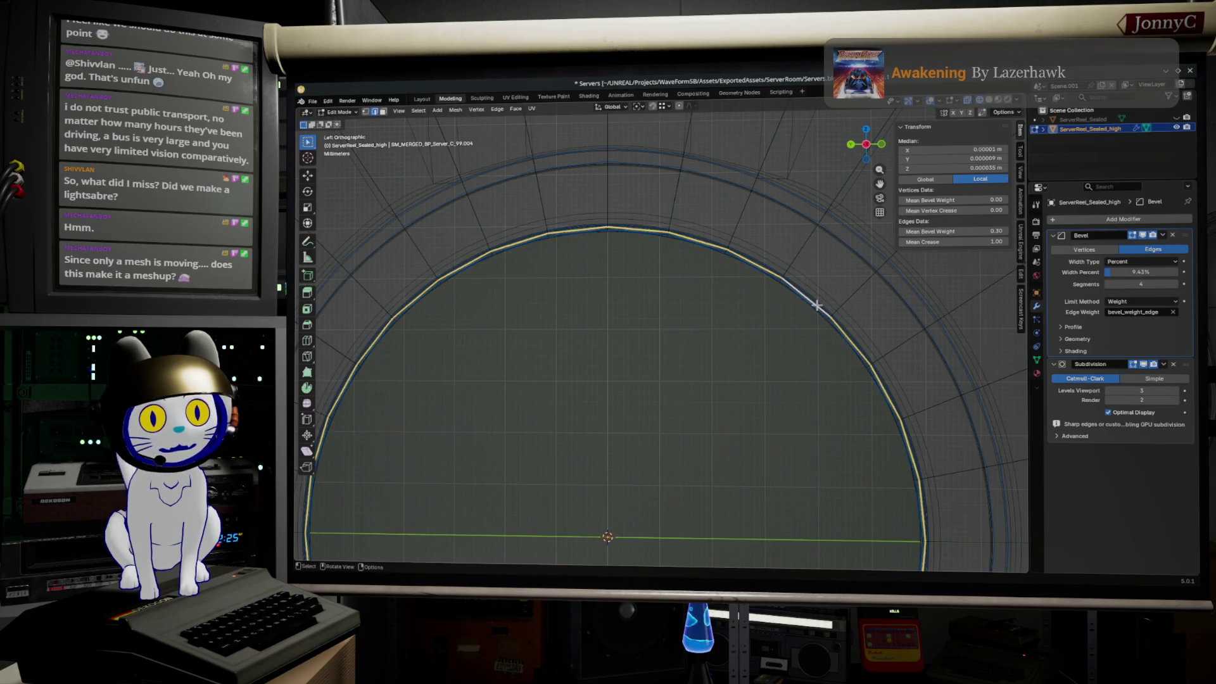
{"action": "key", "text": "s"}
{"action": "key", "text": "shift+x"}
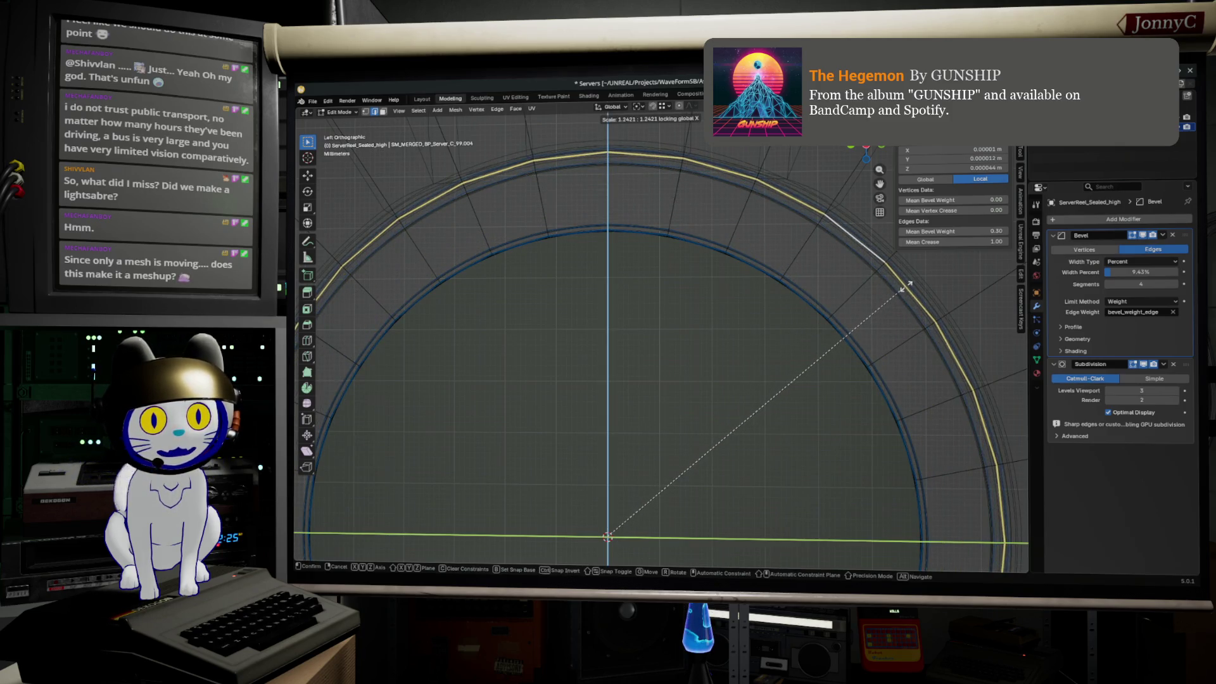
{"action": "left_click", "coordinate": [907, 285]}
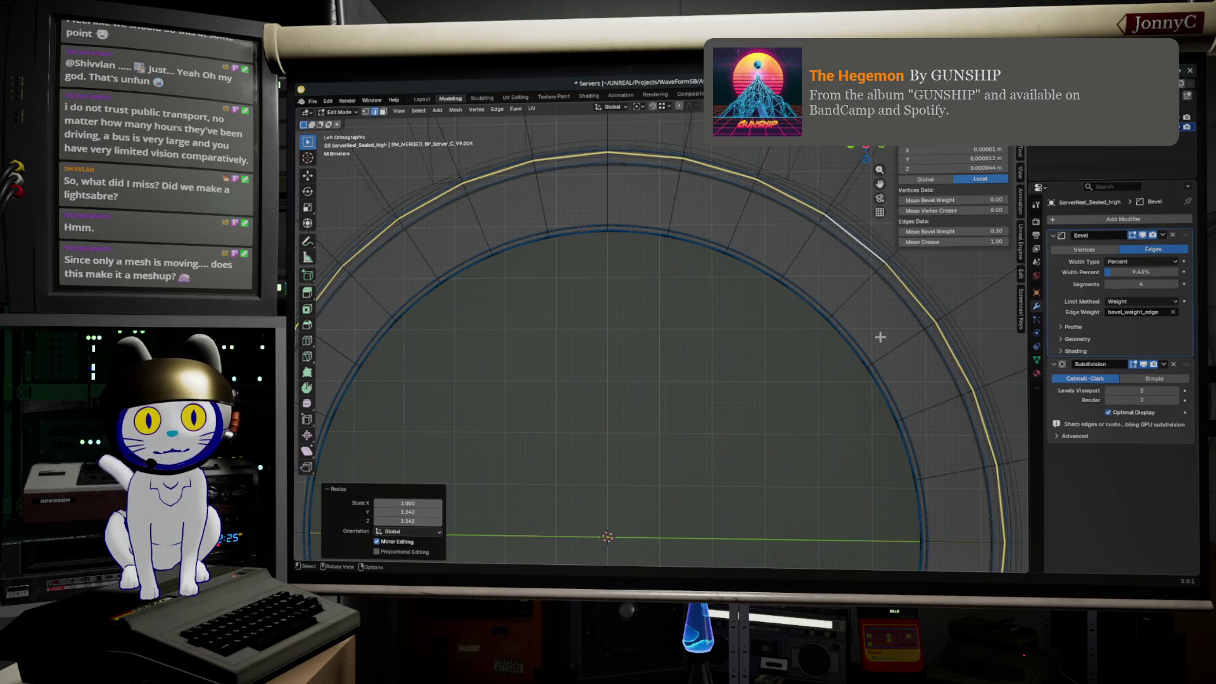
- Select the face ring around the hole and extrude it about 3 mm along X
{"action": "middle_click_drag", "start_coordinate": [880, 336], "coordinate": [676, 370]}
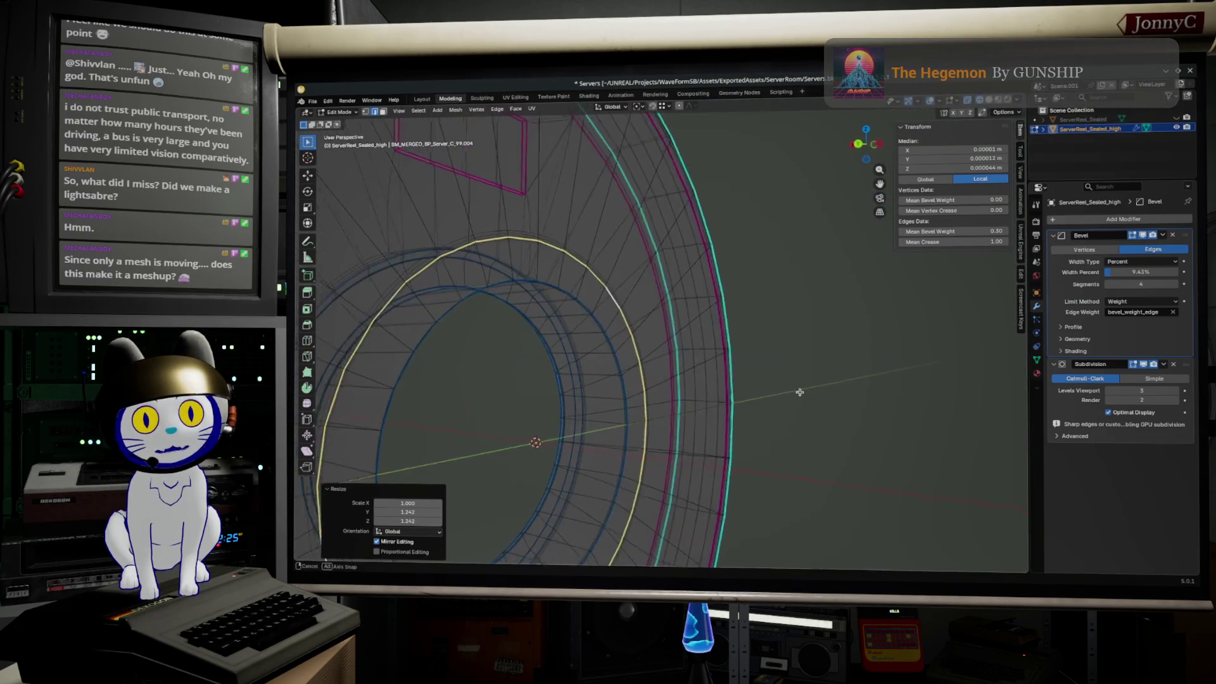
{"action": "left_click", "coordinate": [621, 367], "text": "alt"}
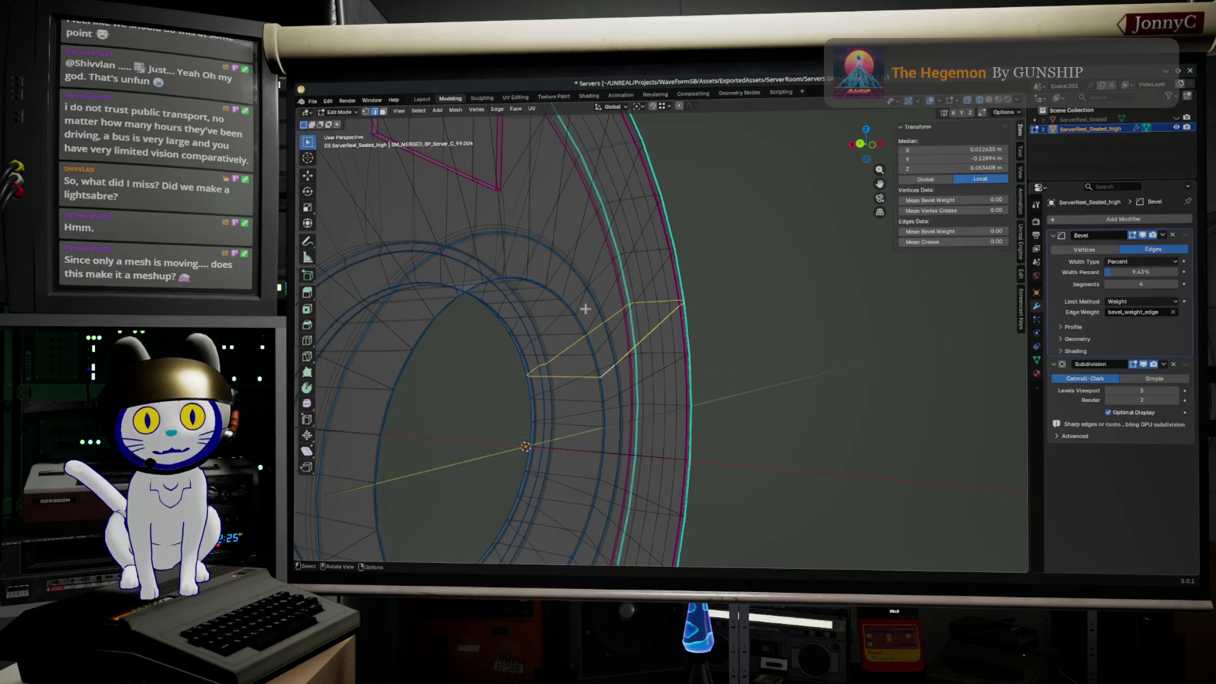
{"action": "left_click", "coordinate": [383, 112]}
{"action": "left_click", "coordinate": [605, 370], "text": "alt"}
{"action": "mouse_move", "coordinate": [605, 375]}
{"action": "middle_mouse_down"}
{"action": "mouse_move", "coordinate": [633, 374]}
{"action": "mouse_move", "coordinate": [833, 173]}
{"action": "middle_mouse_up"}
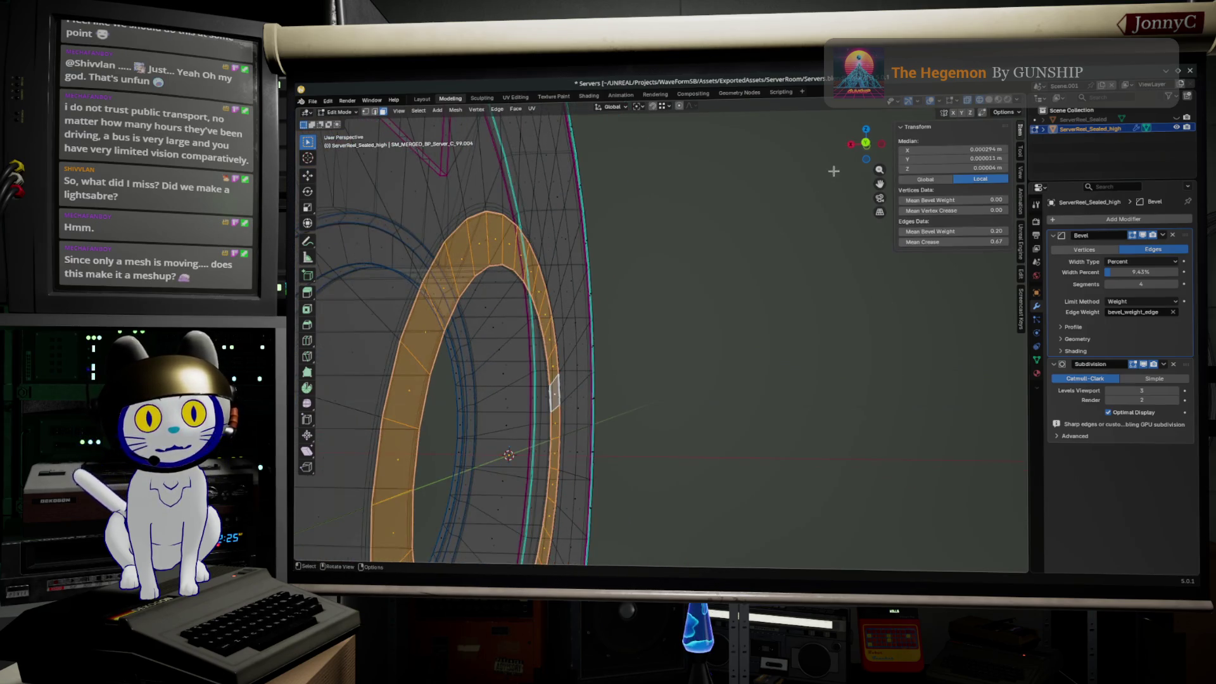
{"action": "left_click", "coordinate": [865, 143]}
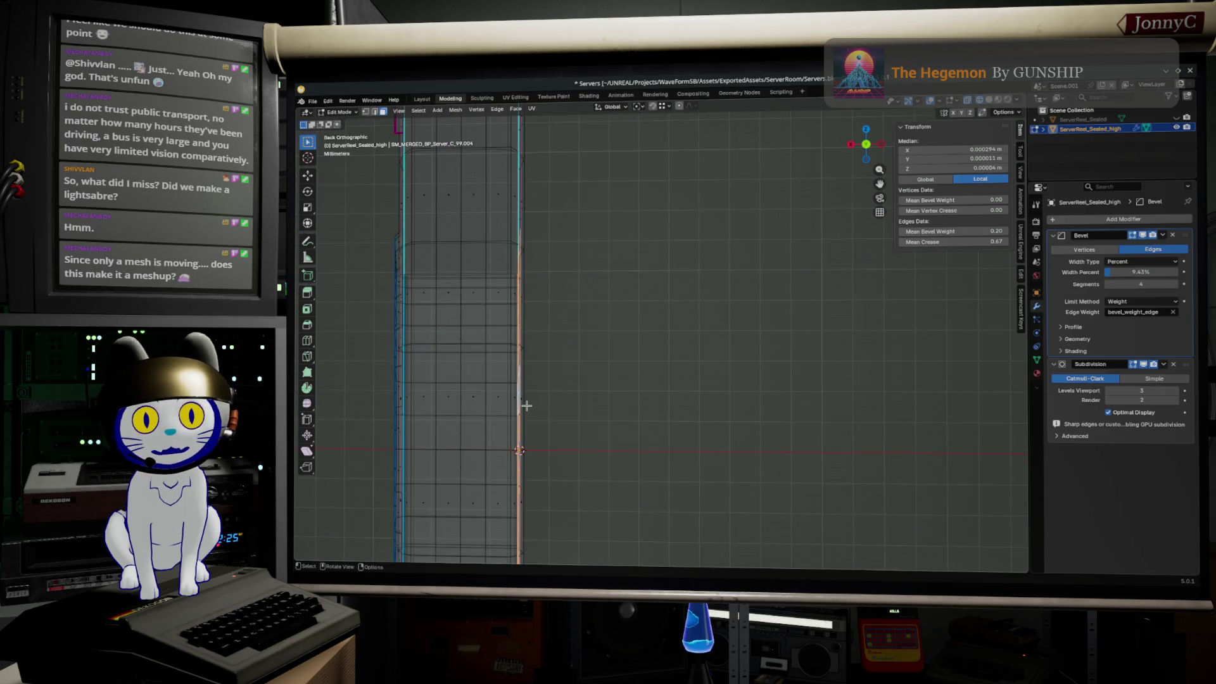
{"action": "key", "text": "g"}
{"action": "key", "text": "z"}
{"action": "key", "text": "z"}
{"action": "key", "text": "x"}
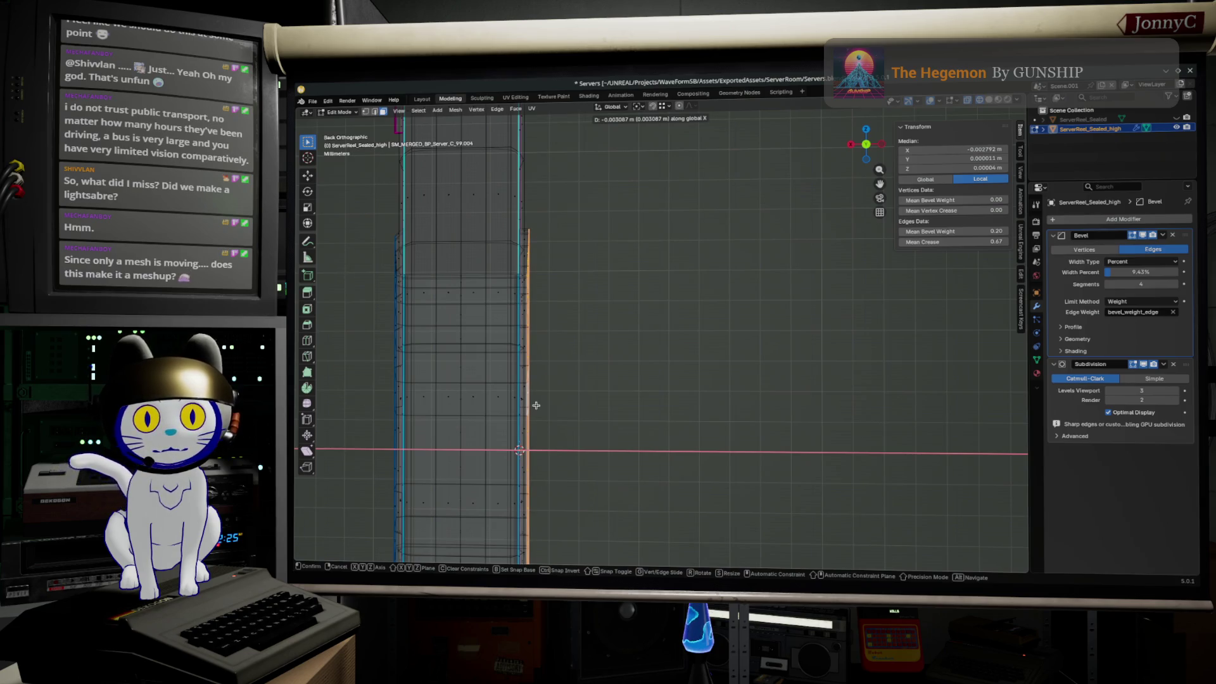
{"action": "left_click", "coordinate": [535, 405]}
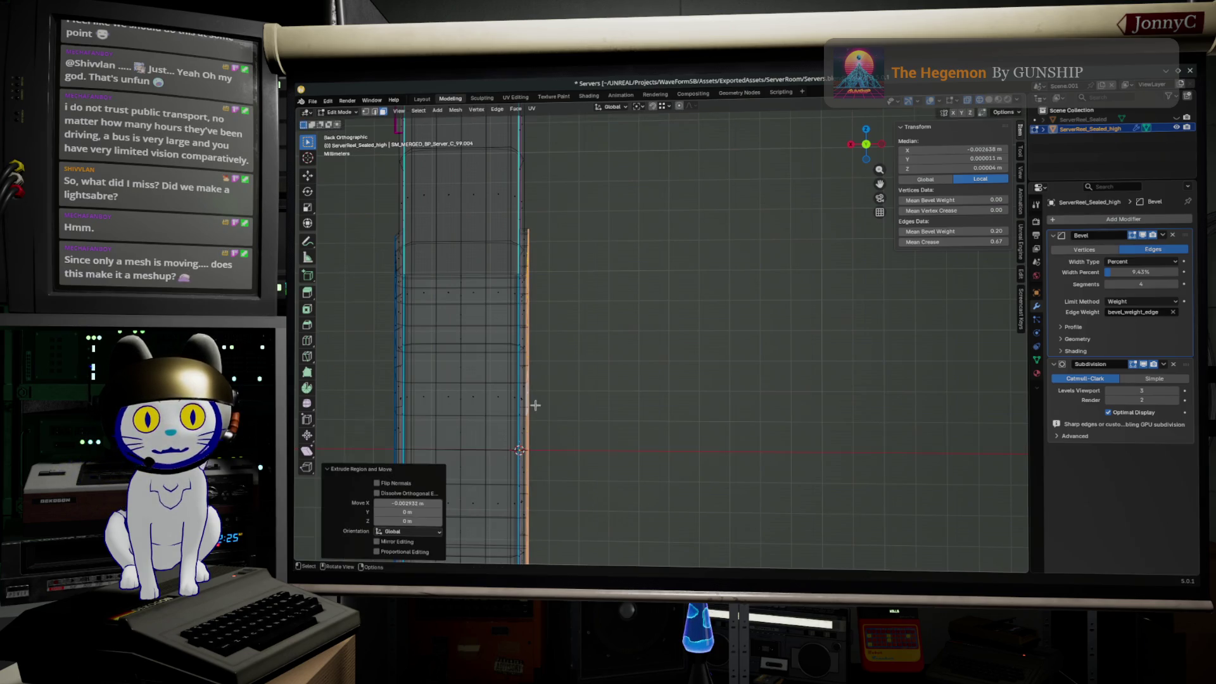
{"action": "middle_click_drag", "start_coordinate": [567, 390], "coordinate": [561, 374]}
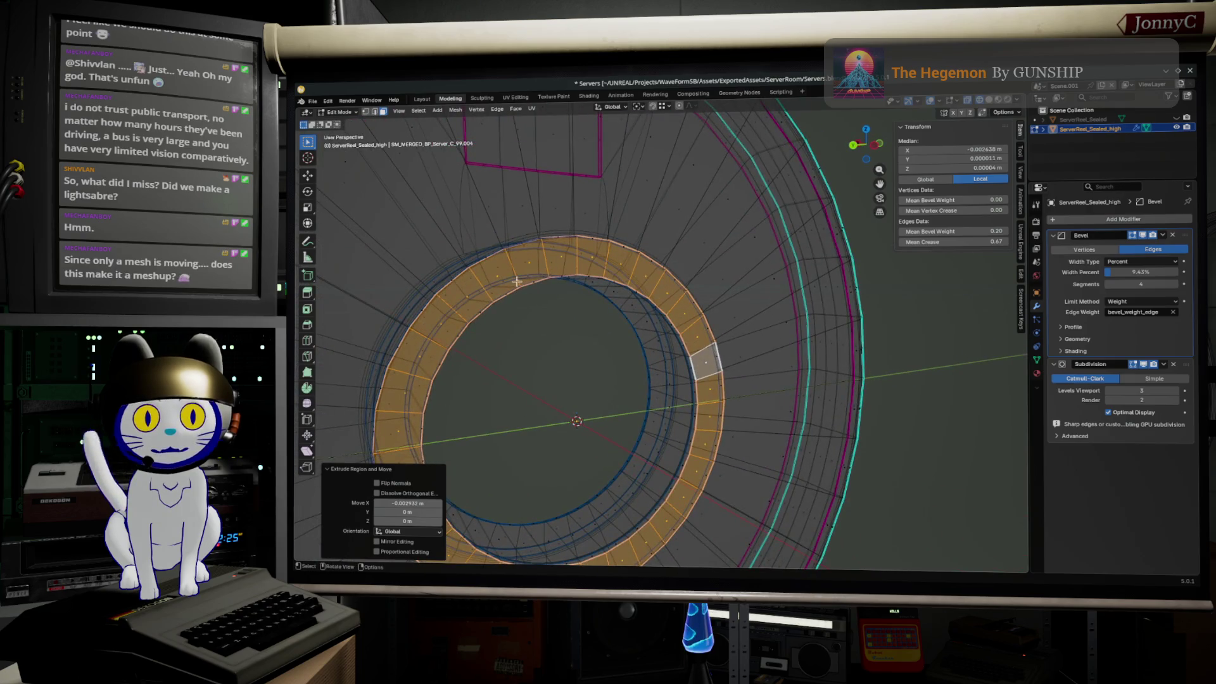
- Scale one edge loop of the recessed ring up slightly, about 1.02
{"action": "middle_click_drag", "start_coordinate": [516, 281], "coordinate": [472, 353], "text": "shift"}
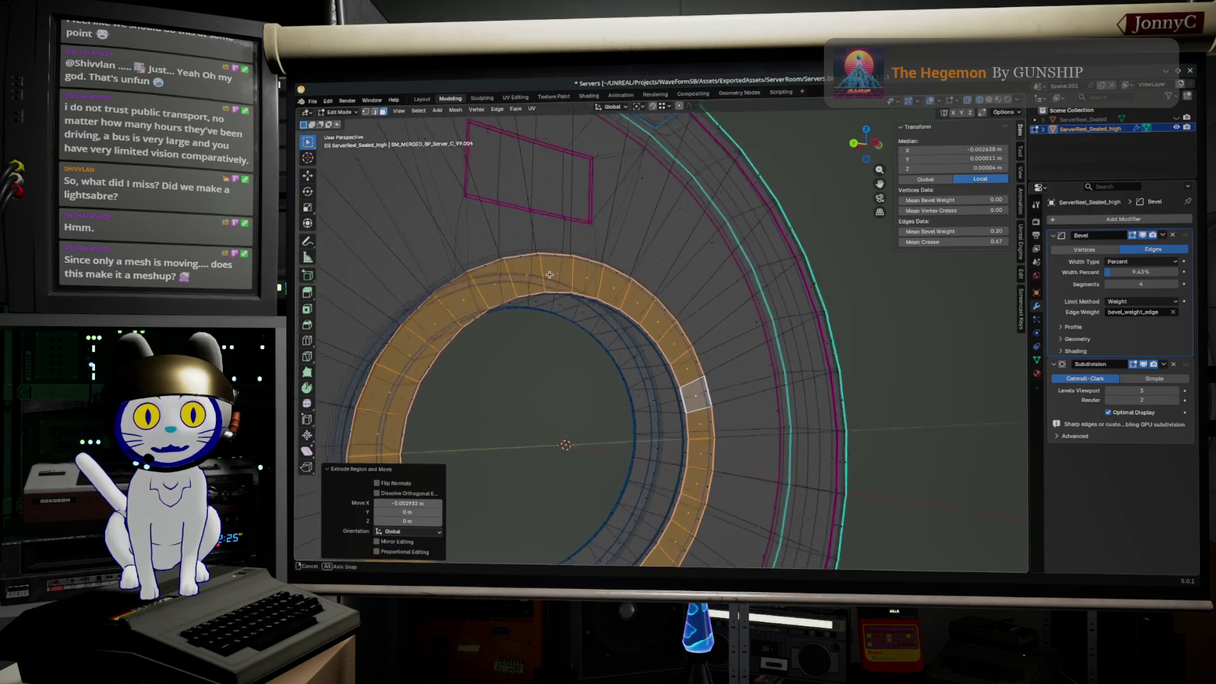
{"action": "left_click", "coordinate": [375, 111]}
{"action": "left_click", "coordinate": [512, 281], "text": "alt"}
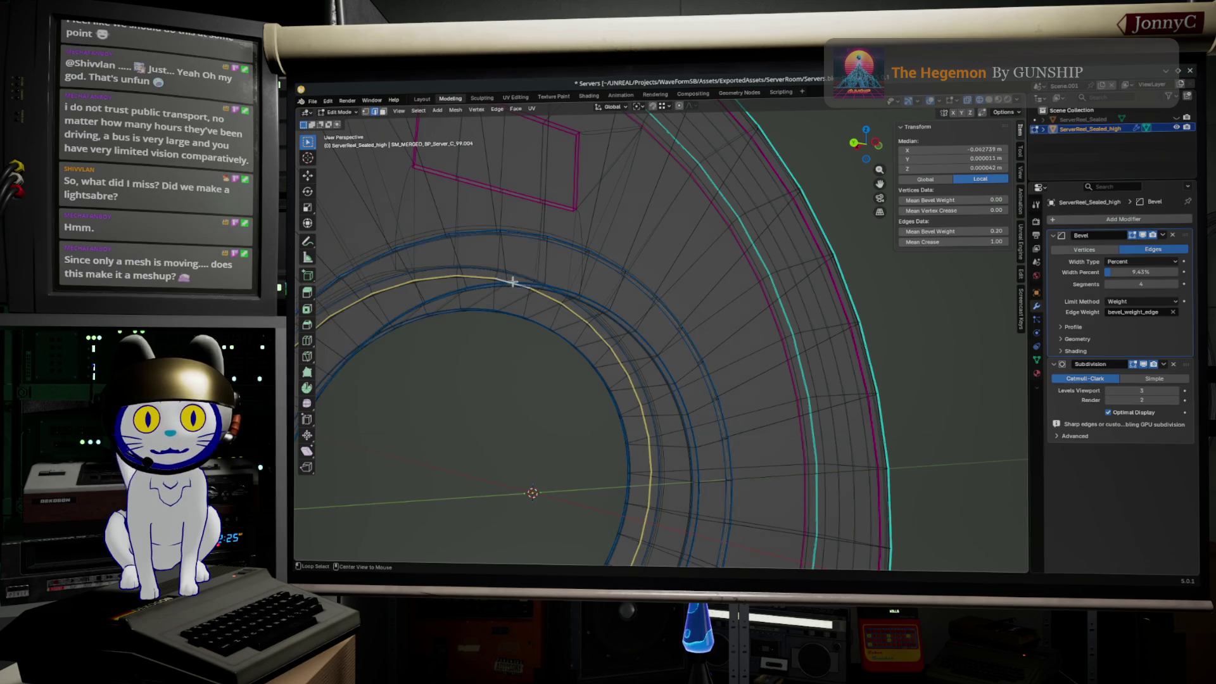
{"action": "key", "text": "s"}
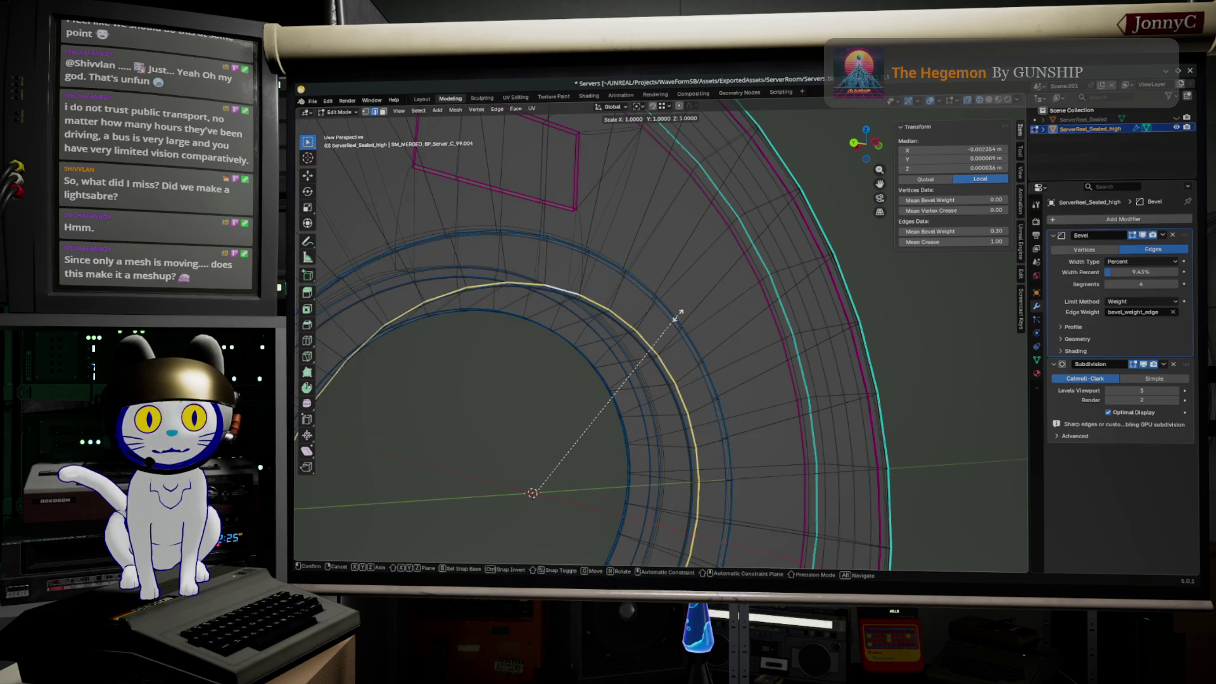
{"action": "left_click", "coordinate": [679, 314]}
{"action": "middle_click_drag", "start_coordinate": [677, 312], "coordinate": [660, 304]}
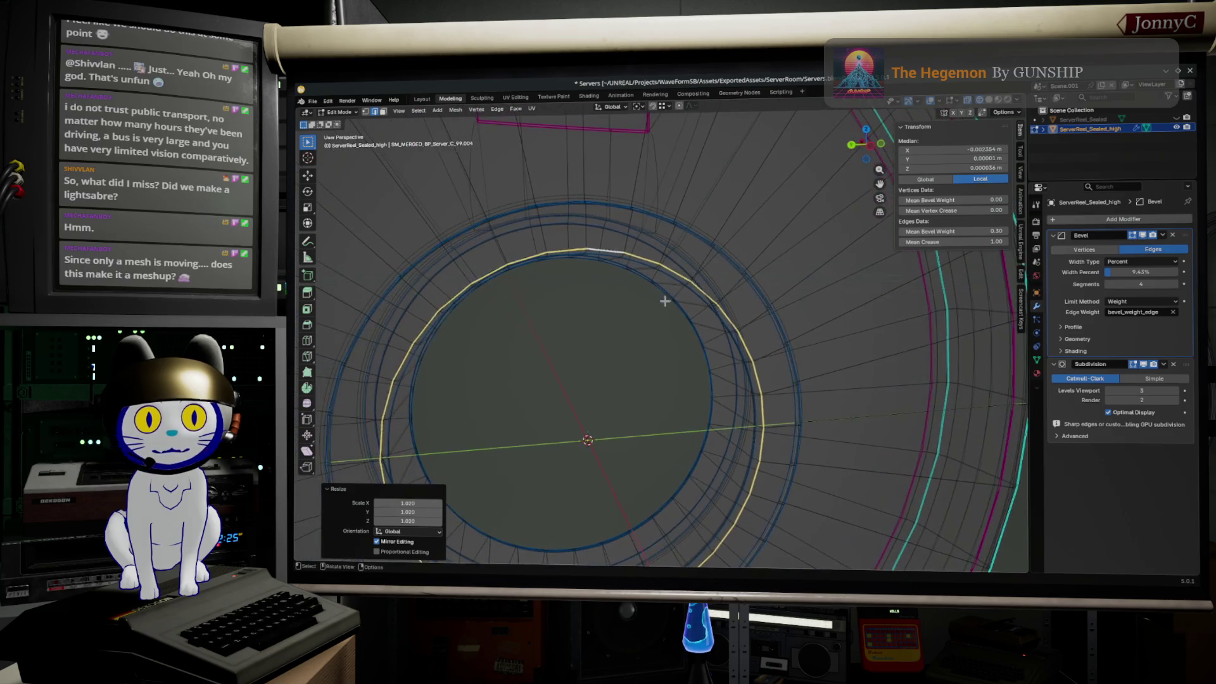
{"action": "mouse_move", "coordinate": [722, 268]}
{"action": "middle_mouse_down"}
{"action": "mouse_move", "coordinate": [680, 236]}
{"action": "mouse_move", "coordinate": [714, 236]}
{"action": "middle_mouse_up"}
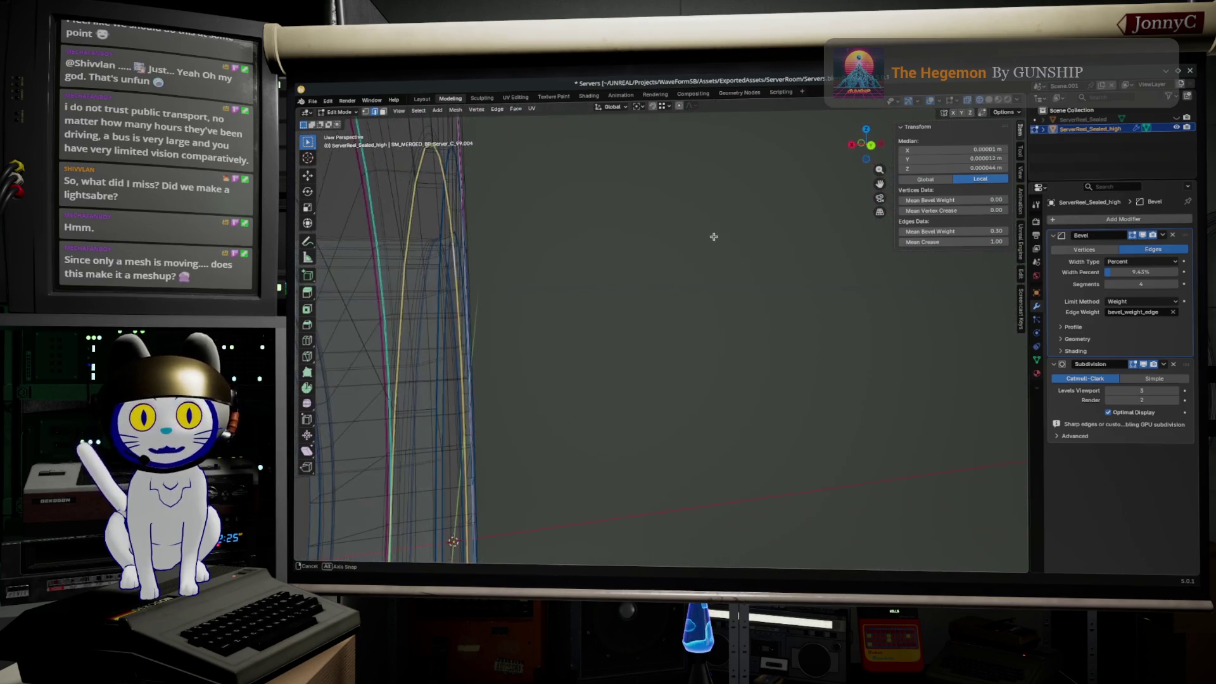
{"action": "left_click", "coordinate": [442, 224], "text": "alt"}
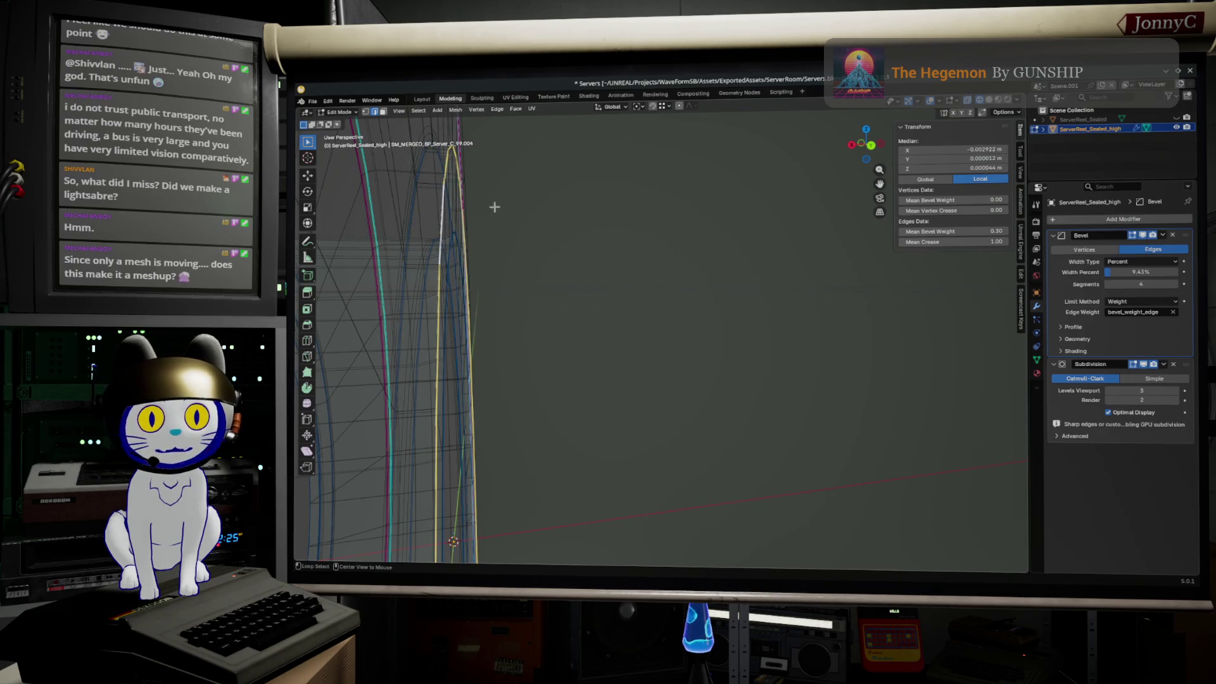
{"action": "left_click", "coordinate": [875, 146]}
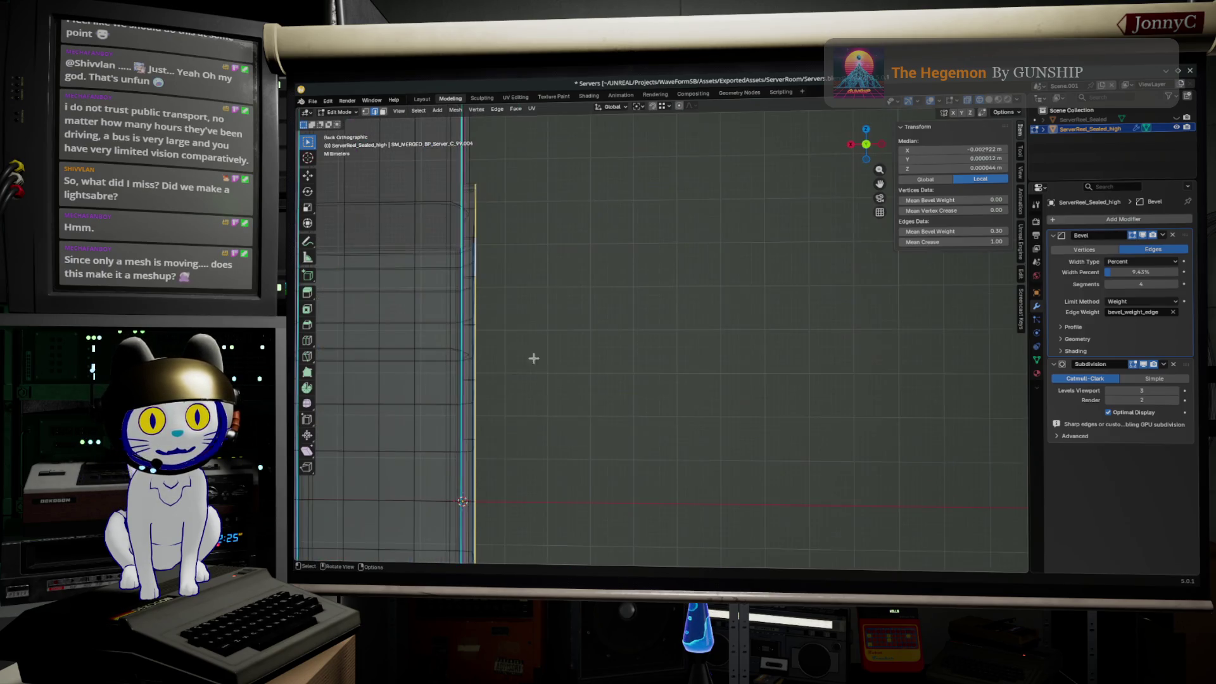
{"action": "key", "text": "alt+a"}
- Shrink another rim edge loop slightly inward and leave mesh editing
{"action": "left_click", "coordinate": [881, 146]}
{"action": "scroll", "coordinate": [753, 265], "scroll_direction": "down", "scroll_amount": 3}
{"action": "middle_click_drag", "start_coordinate": [770, 273], "coordinate": [608, 356]}
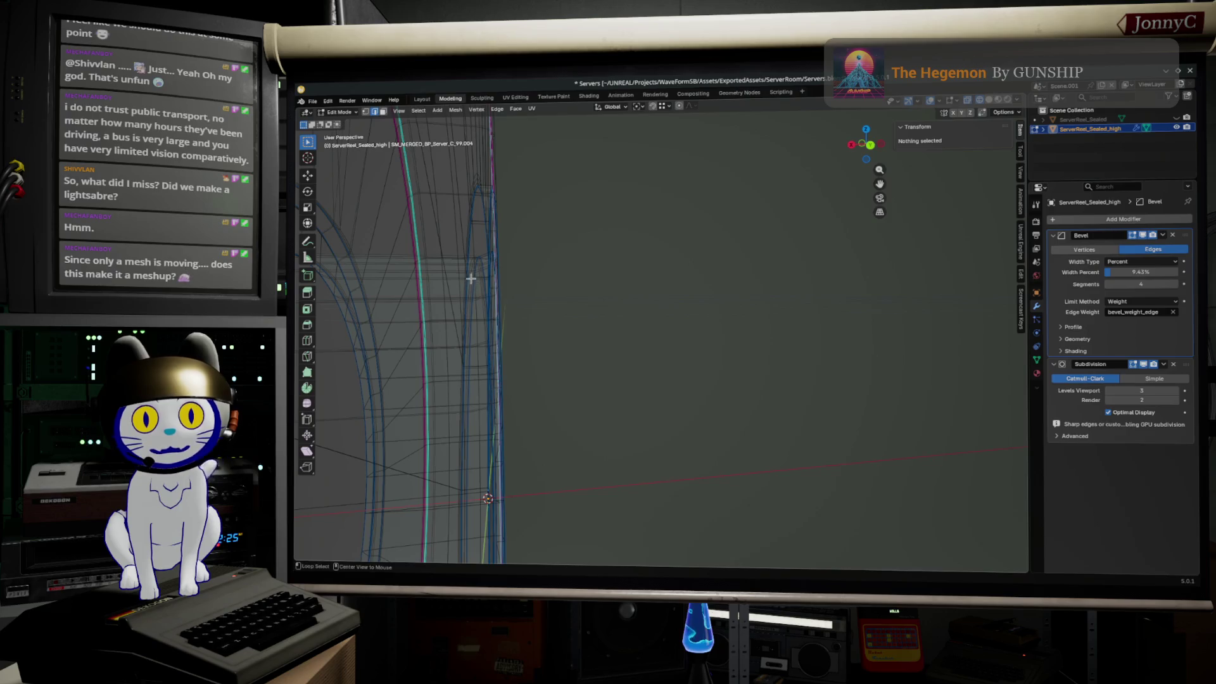
{"action": "middle_click_drag", "start_coordinate": [470, 278], "coordinate": [480, 273]}
{"action": "left_click", "coordinate": [460, 264], "text": "alt"}
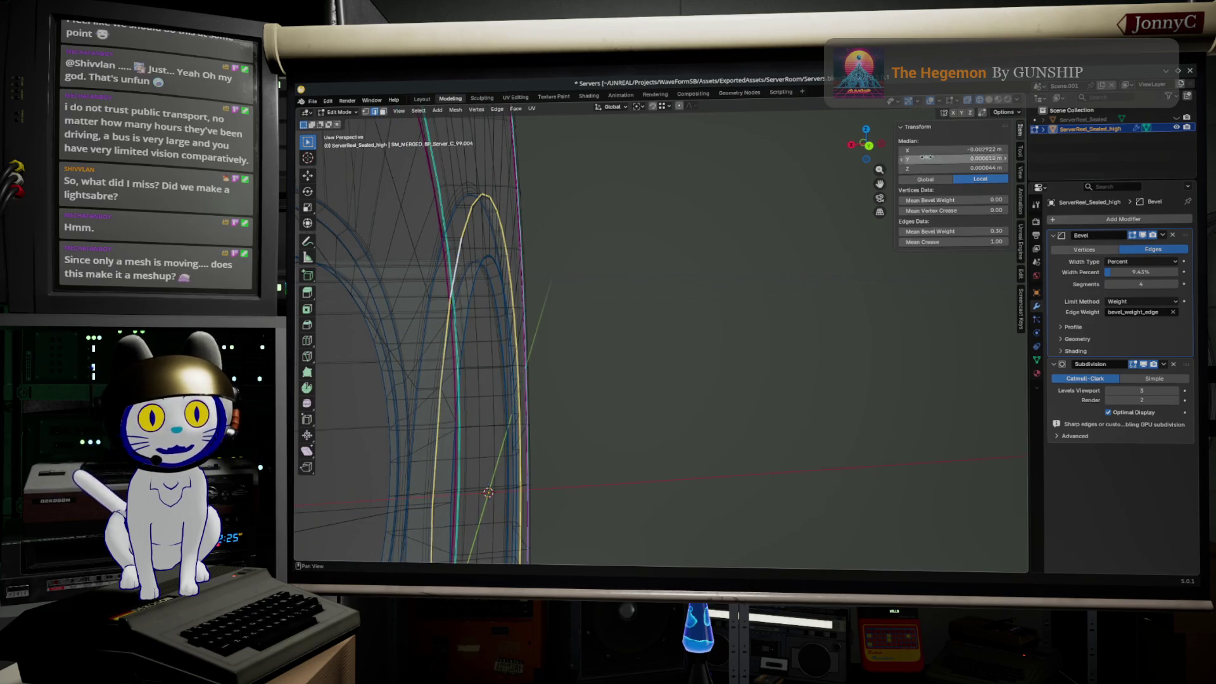
{"action": "left_click", "coordinate": [884, 150]}
{"action": "scroll", "coordinate": [629, 314], "scroll_direction": "up", "scroll_amount": 2}
{"action": "key", "text": "s"}
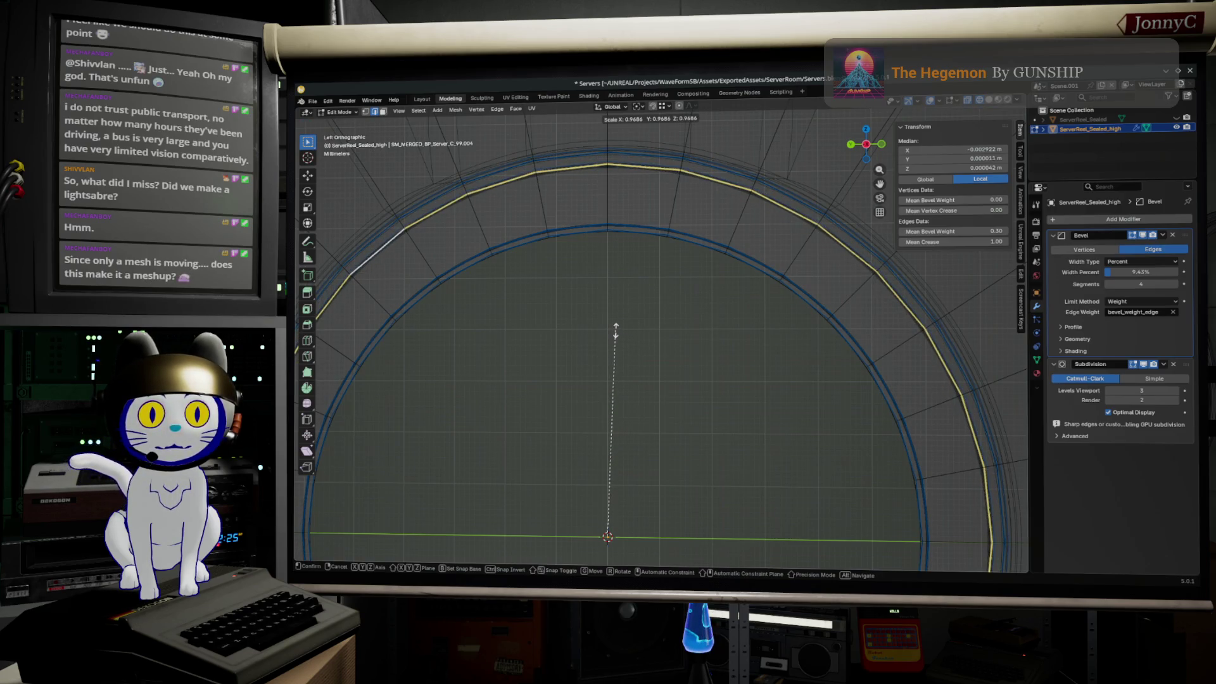
{"action": "left_click", "coordinate": [615, 329]}
{"action": "key", "text": "Tab"}
{"action": "scroll", "coordinate": [576, 388], "scroll_direction": "down", "scroll_amount": 5}
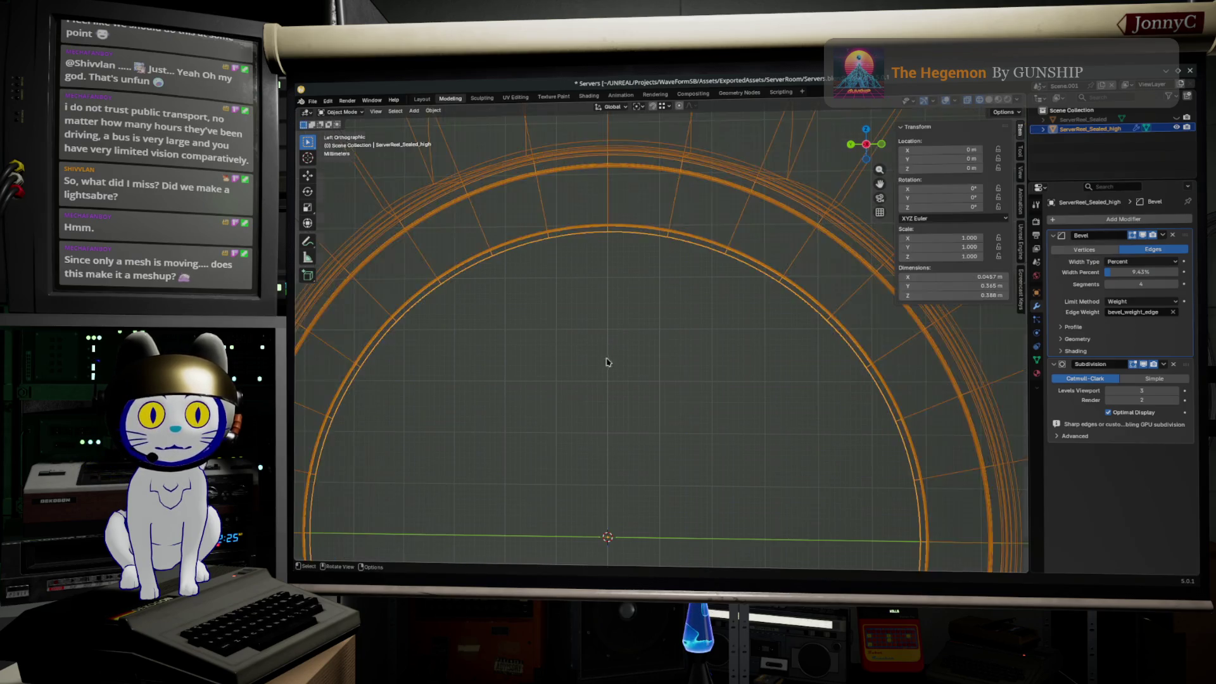
- Switch back to solid shading and face the housing head-on in Edit Mode
{"action": "middle_click_drag", "start_coordinate": [576, 388], "coordinate": [666, 361]}
{"action": "key", "text": "Tab"}
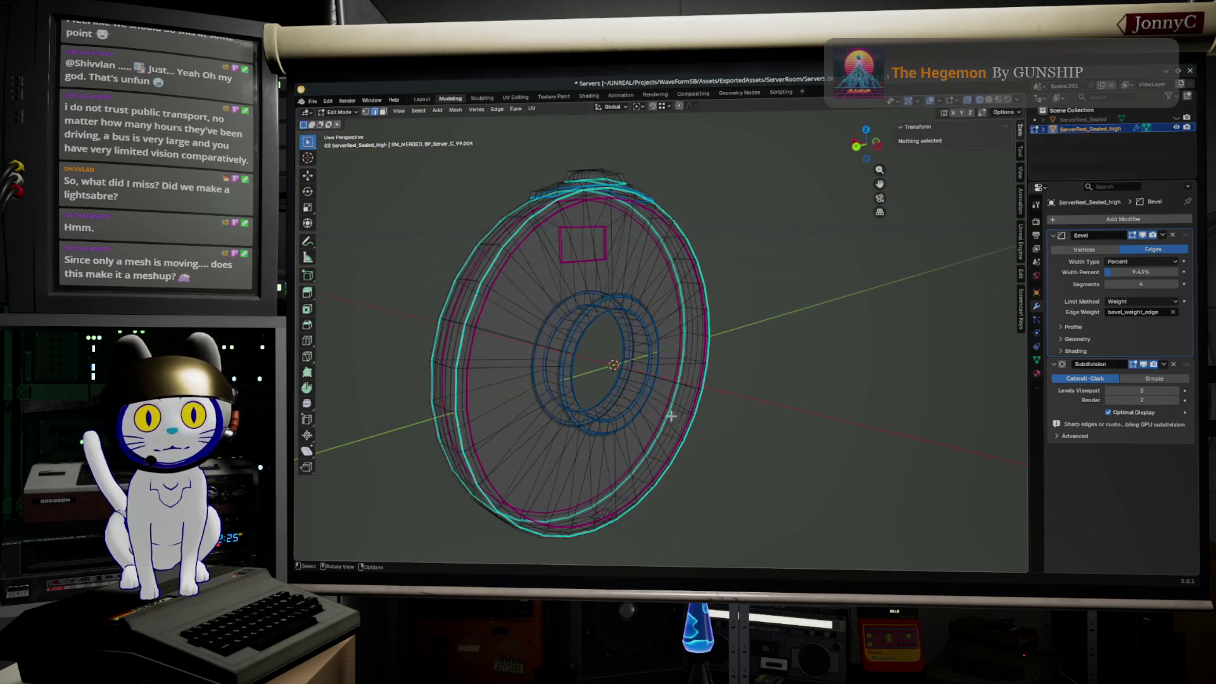
{"action": "key", "text": "shift+z"}
{"action": "key", "text": "Tab"}
{"action": "mouse_move", "coordinate": [788, 416]}
{"action": "middle_mouse_down"}
{"action": "mouse_move", "coordinate": [703, 428]}
{"action": "mouse_move", "coordinate": [629, 413]}
{"action": "mouse_move", "coordinate": [557, 456]}
{"action": "mouse_move", "coordinate": [480, 436]}
{"action": "mouse_move", "coordinate": [546, 412]}
{"action": "mouse_move", "coordinate": [532, 435]}
{"action": "mouse_move", "coordinate": [641, 333]}
{"action": "mouse_move", "coordinate": [556, 484]}
{"action": "mouse_move", "coordinate": [584, 470]}
{"action": "middle_mouse_up"}
{"action": "scroll", "coordinate": [627, 362], "scroll_direction": "up", "scroll_amount": 3}
{"action": "key", "text": "Tab"}
- Select the vent recess's corner vertices to pick its vertical depth edge
{"action": "mouse_move", "coordinate": [734, 423]}
{"action": "middle_mouse_down"}
{"action": "mouse_move", "coordinate": [700, 483]}
{"action": "mouse_move", "coordinate": [708, 444]}
{"action": "middle_mouse_up"}
{"action": "left_click", "coordinate": [694, 400]}
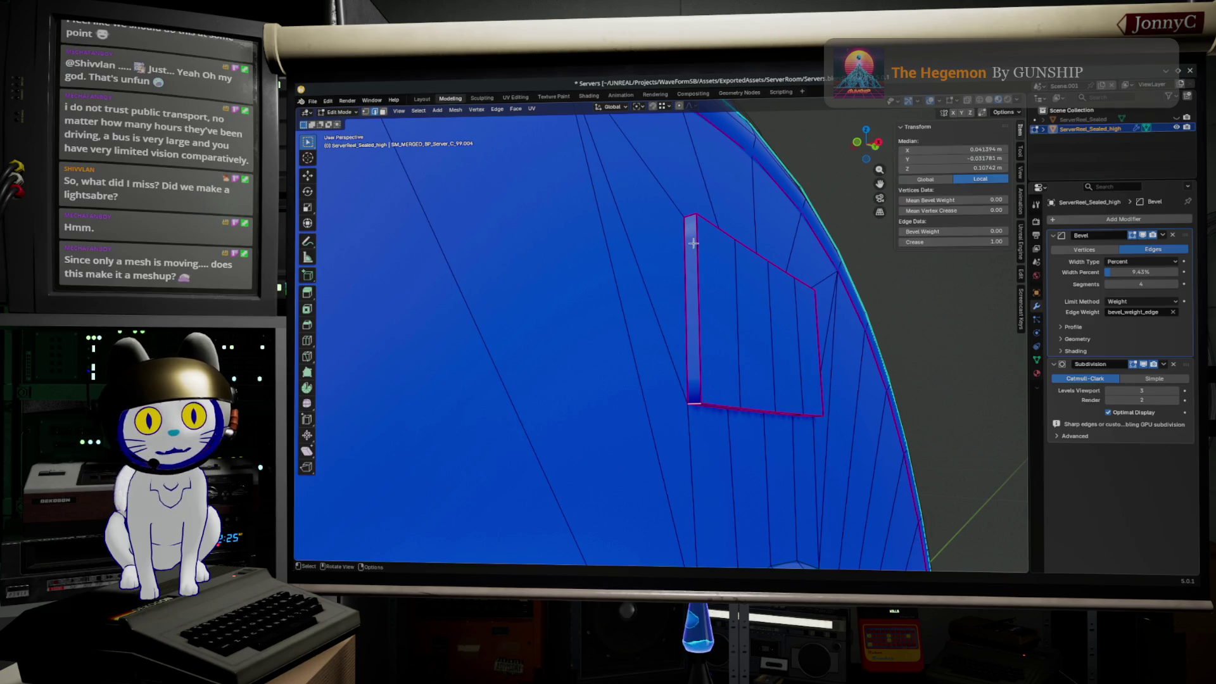
{"action": "scroll", "coordinate": [725, 238], "scroll_direction": "down", "scroll_amount": 5}
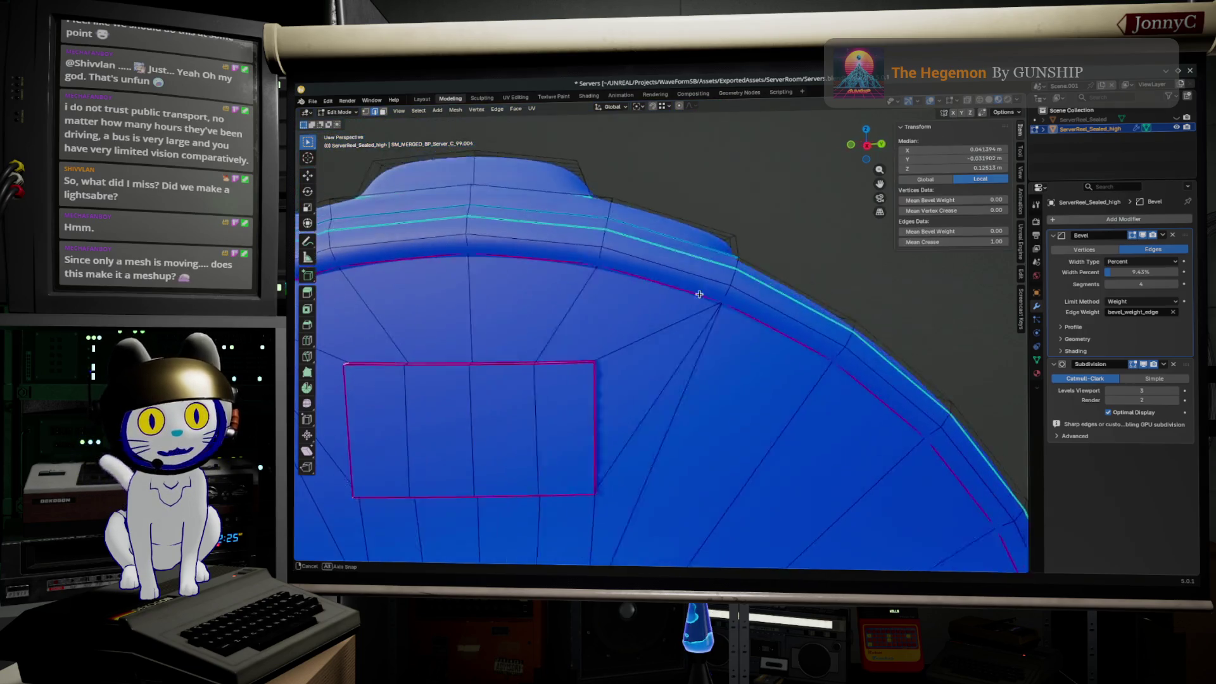
{"action": "middle_click_drag", "start_coordinate": [543, 380], "coordinate": [510, 394]}
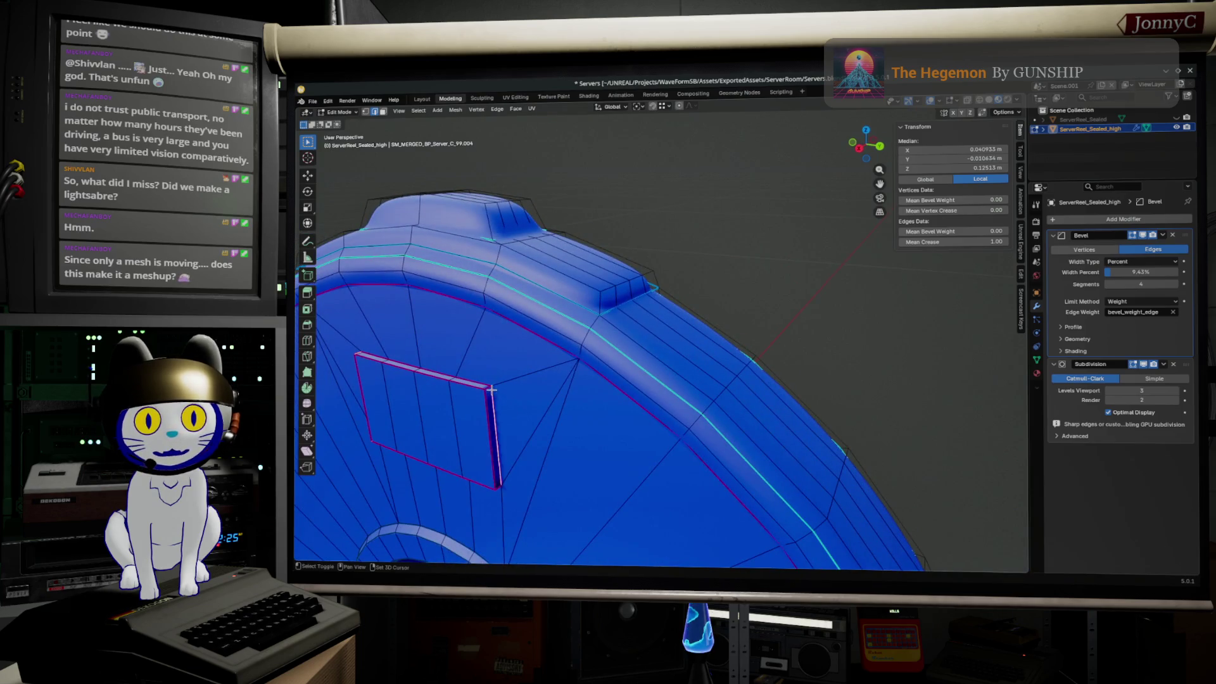
{"action": "left_click", "coordinate": [487, 386], "text": "shift"}
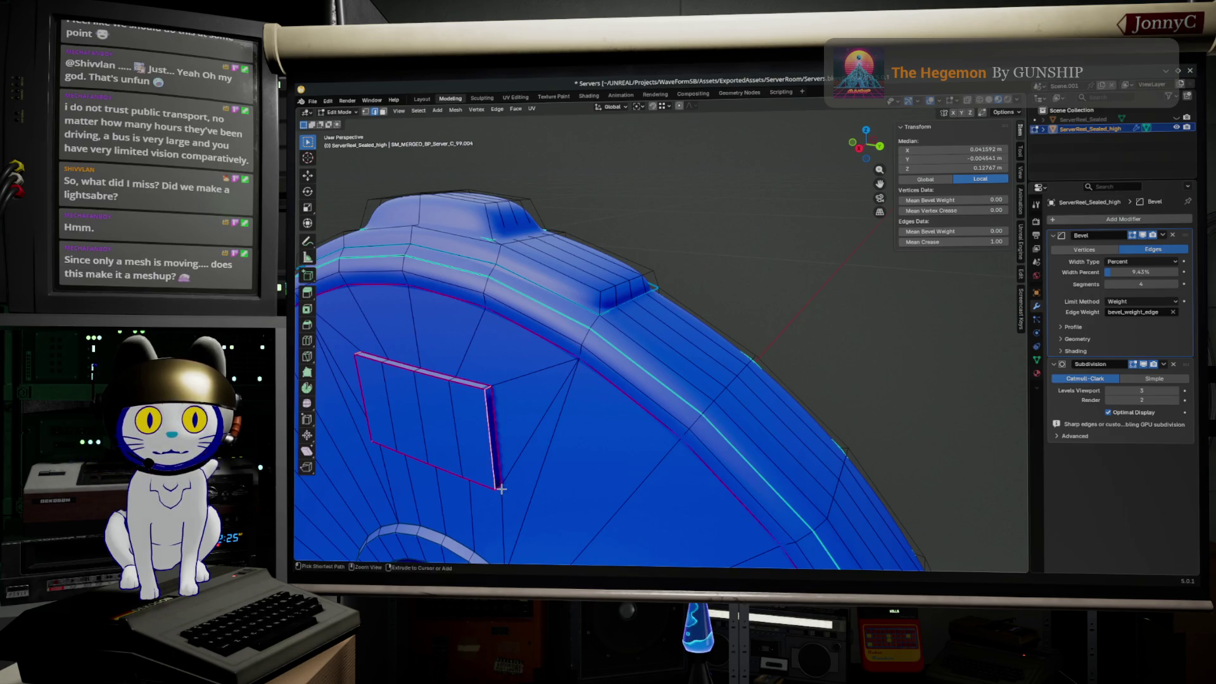
{"action": "left_click", "coordinate": [501, 487], "text": "shift"}
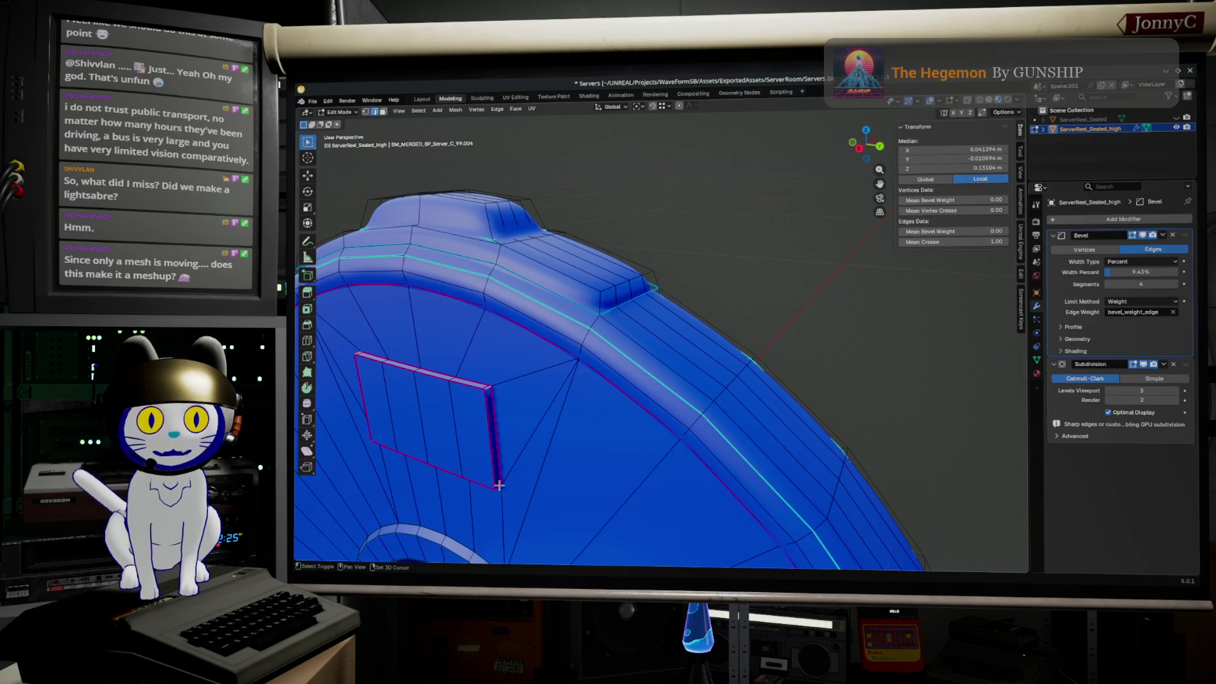
{"action": "mouse_move", "coordinate": [517, 504]}
{"action": "middle_mouse_down"}
{"action": "mouse_move", "coordinate": [625, 461]}
{"action": "mouse_move", "coordinate": [651, 434]}
{"action": "middle_mouse_up"}
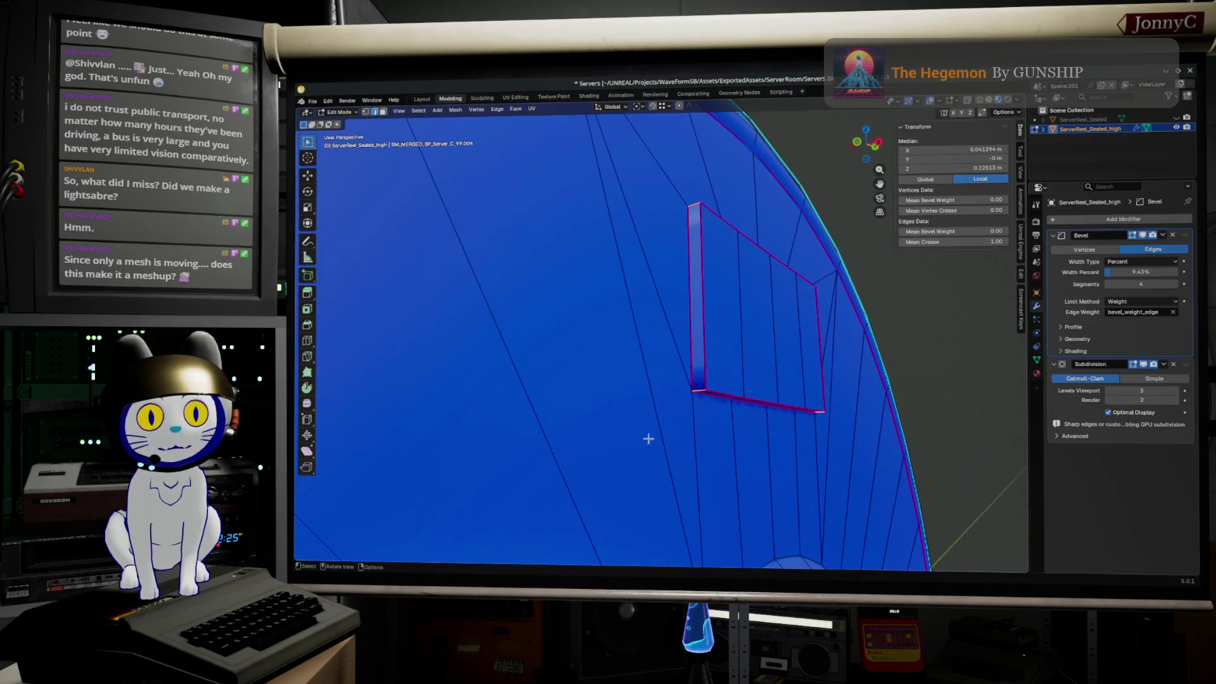
- Give the depth edge crease 1.00 and bevel weight about 0.76, then preview the smoothed groove
{"action": "left_click", "coordinate": [977, 239]}
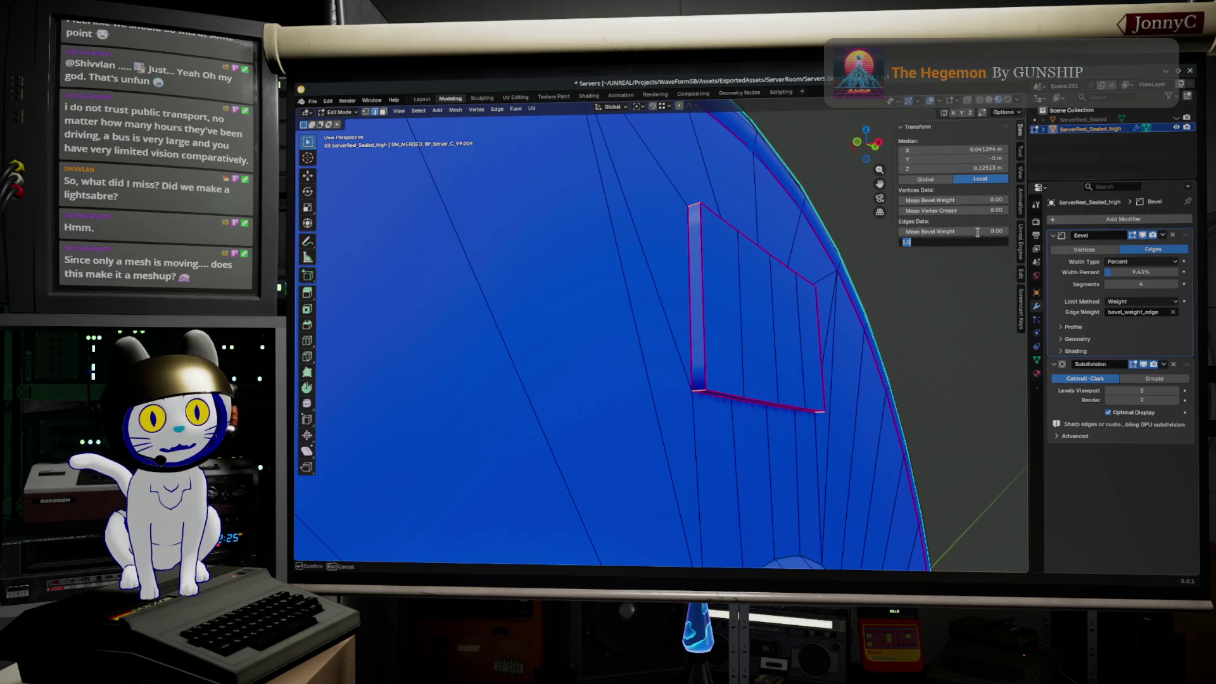
{"action": "key", "text": "Return"}
{"action": "left_click_drag", "start_coordinate": [982, 231], "coordinate": [989, 231]}
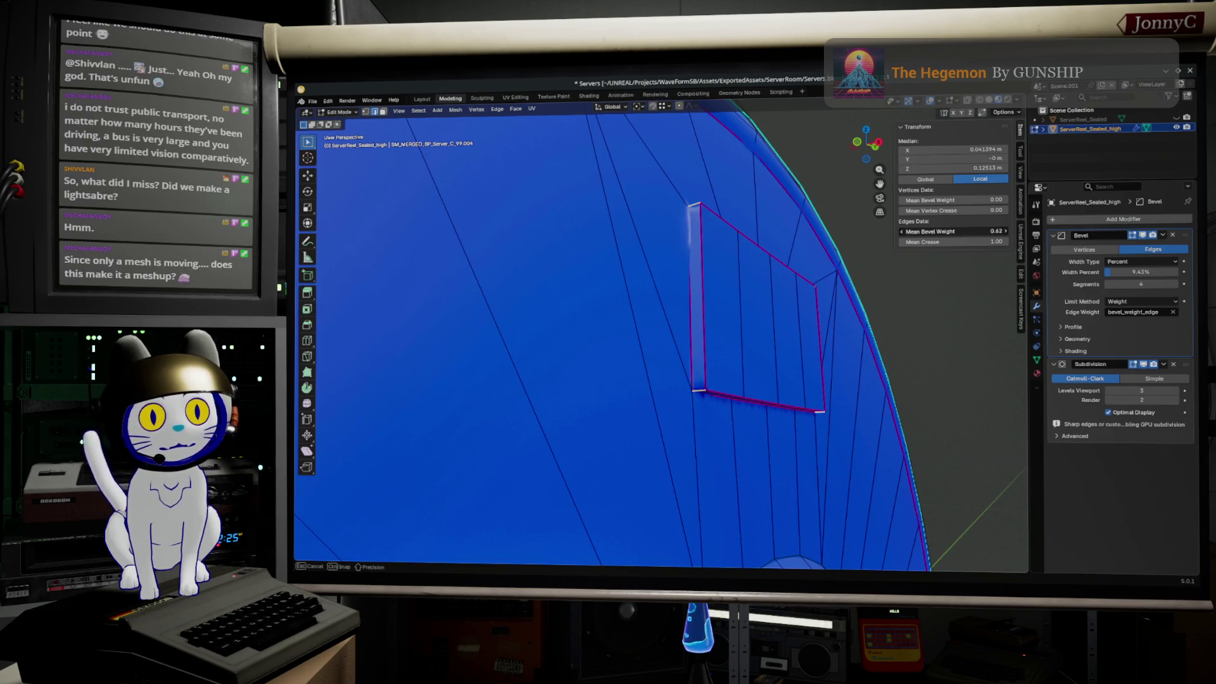
{"action": "left_click_drag", "start_coordinate": [988, 232], "coordinate": [1002, 232]}
{"action": "mouse_move", "coordinate": [751, 399]}
{"action": "middle_mouse_down"}
{"action": "mouse_move", "coordinate": [812, 430]}
{"action": "mouse_move", "coordinate": [701, 324]}
{"action": "mouse_move", "coordinate": [574, 476]}
{"action": "middle_mouse_up"}
{"action": "key", "text": "Tab"}
{"action": "scroll", "coordinate": [600, 413], "scroll_direction": "down", "scroll_amount": 3}
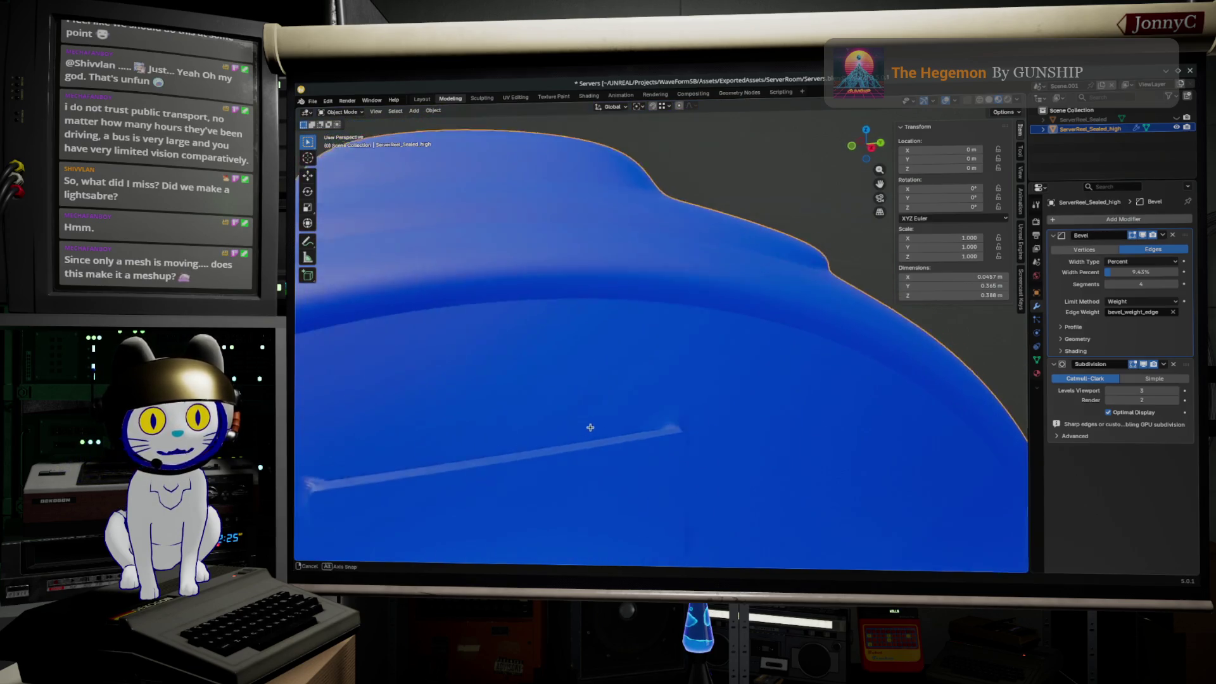
- Set the vent's long rim edge bevel weight to 0.76 and start bevelling the corner vertex
{"action": "middle_click_drag", "start_coordinate": [593, 426], "coordinate": [531, 412]}
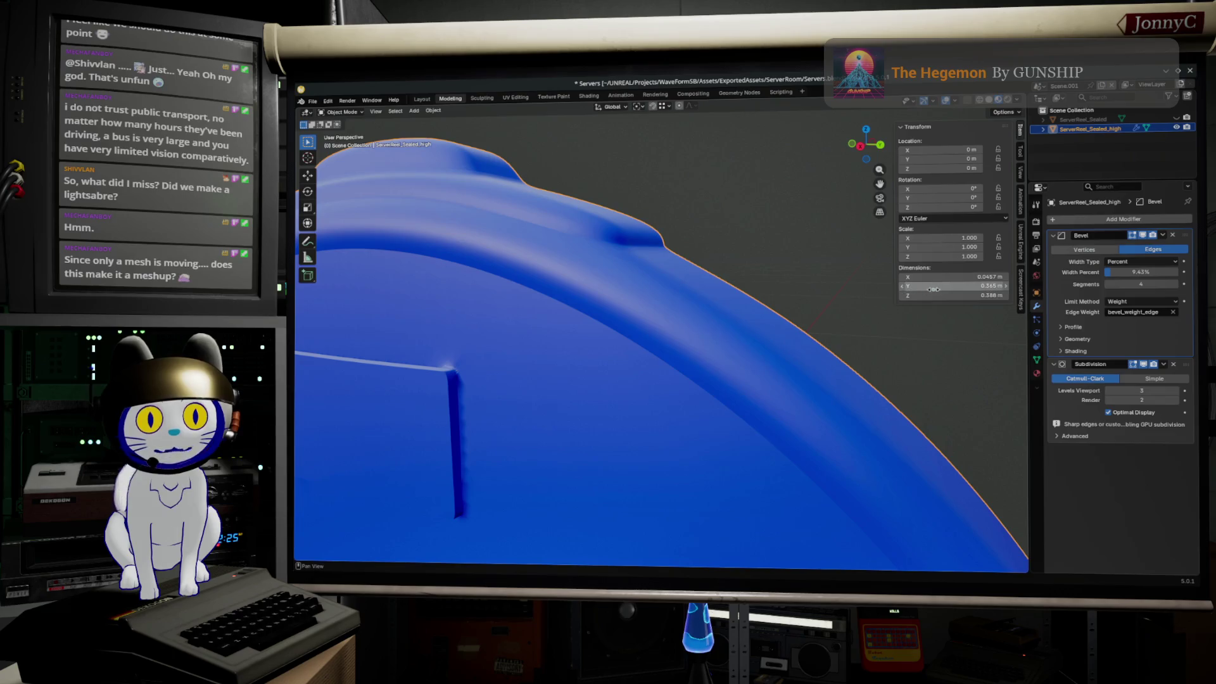
{"action": "key", "text": "Tab"}
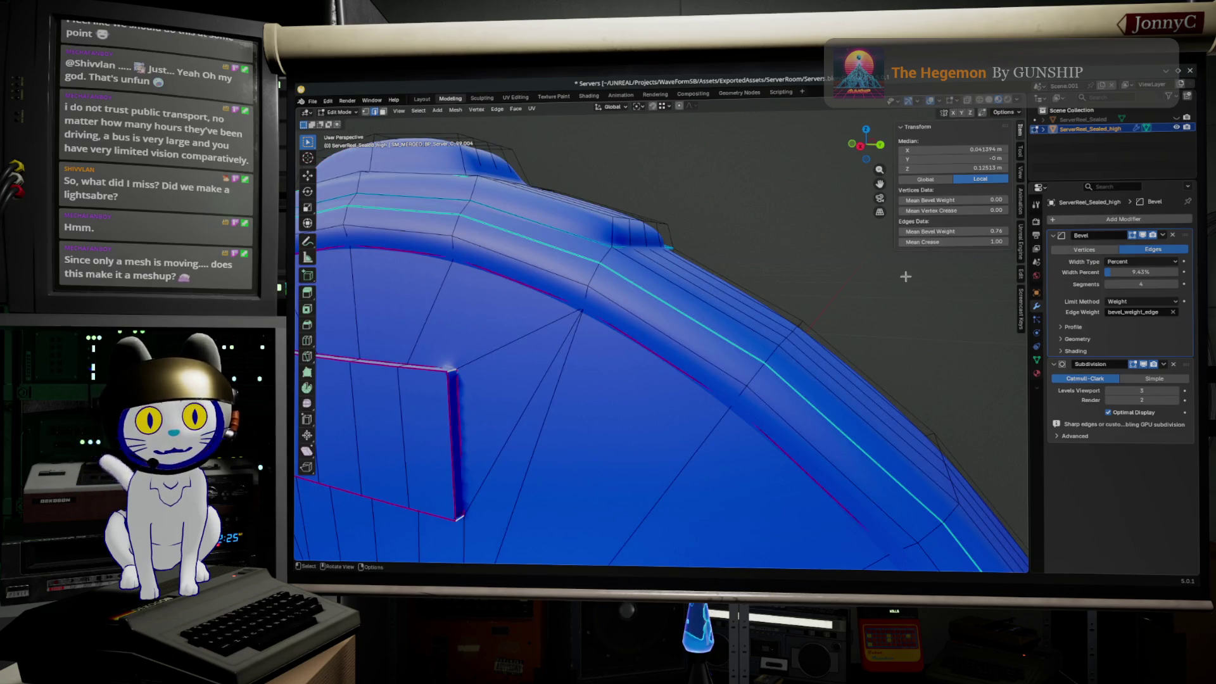
{"action": "mouse_move", "coordinate": [997, 231]}
{"action": "left_mouse_down"}
{"action": "mouse_move", "coordinate": [1036, 232]}
{"action": "mouse_move", "coordinate": [997, 231]}
{"action": "left_mouse_up"}
{"action": "scroll", "coordinate": [678, 434], "scroll_direction": "up", "scroll_amount": 6}
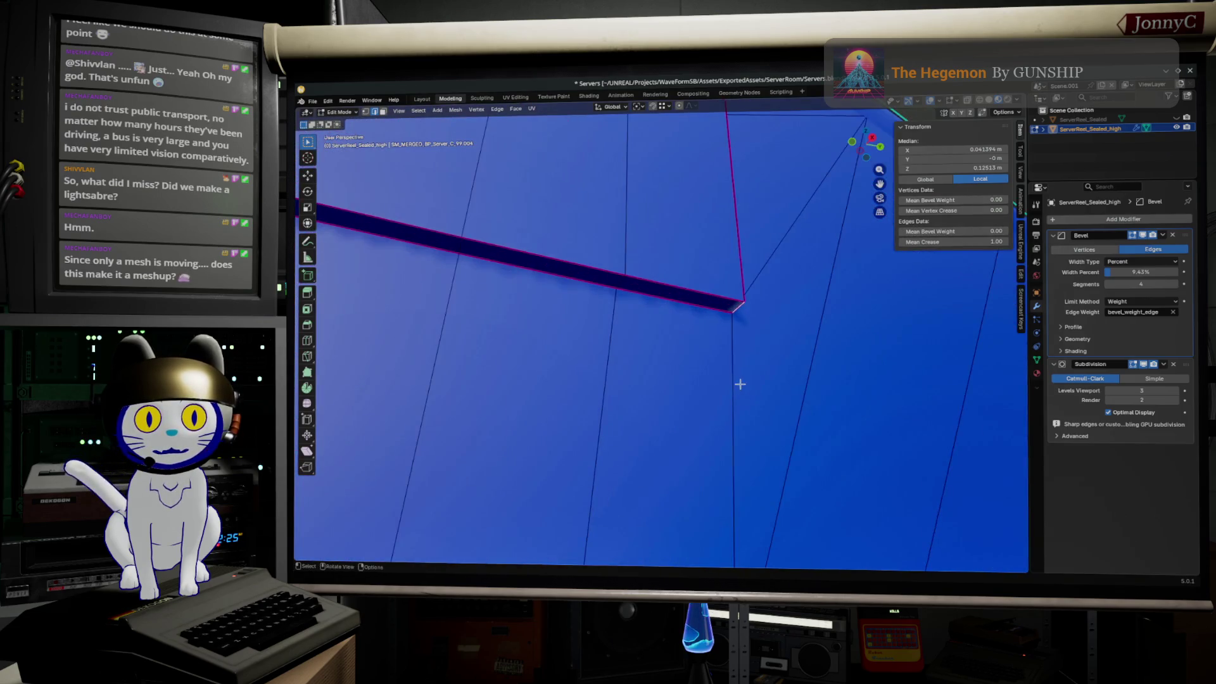
{"action": "scroll", "coordinate": [737, 386], "scroll_direction": "down", "scroll_amount": 2}
{"action": "key", "text": "ctrl+b"}
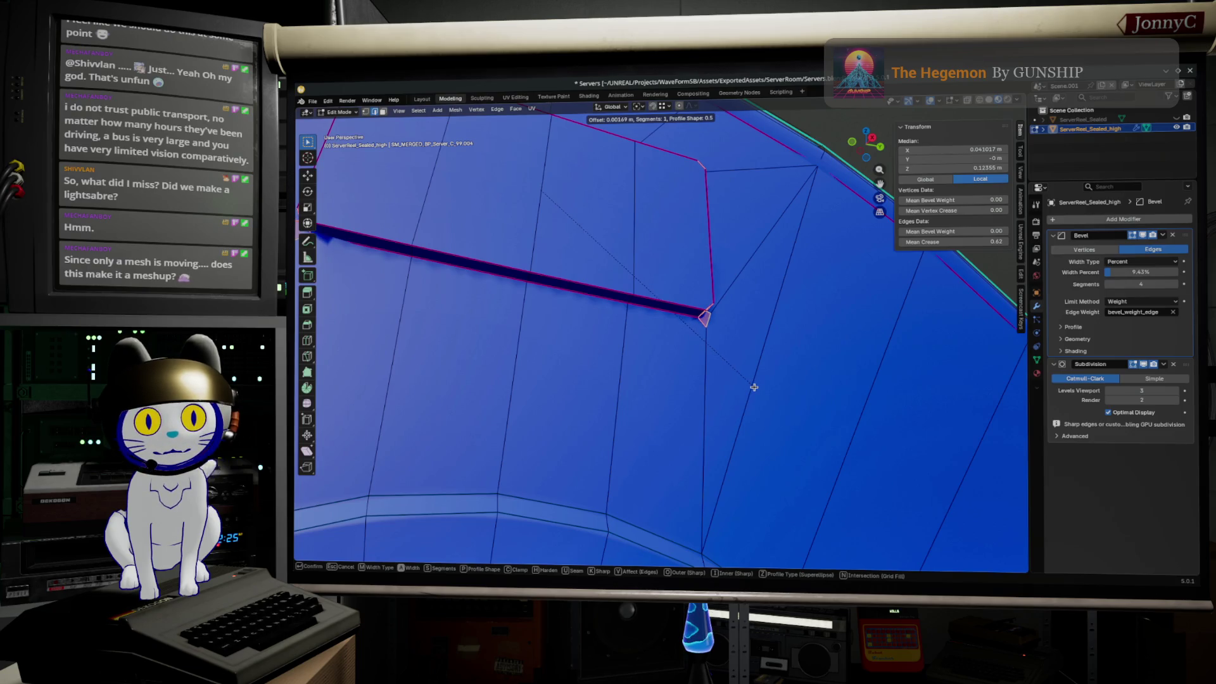
- Confirm the corner vertex bevel and inspect it smoothed, then show X-ray wireframe
{"action": "left_click", "coordinate": [754, 387]}
{"action": "middle_click_drag", "start_coordinate": [750, 397], "coordinate": [712, 406]}
{"action": "scroll", "coordinate": [744, 400], "scroll_direction": "up", "scroll_amount": 3}
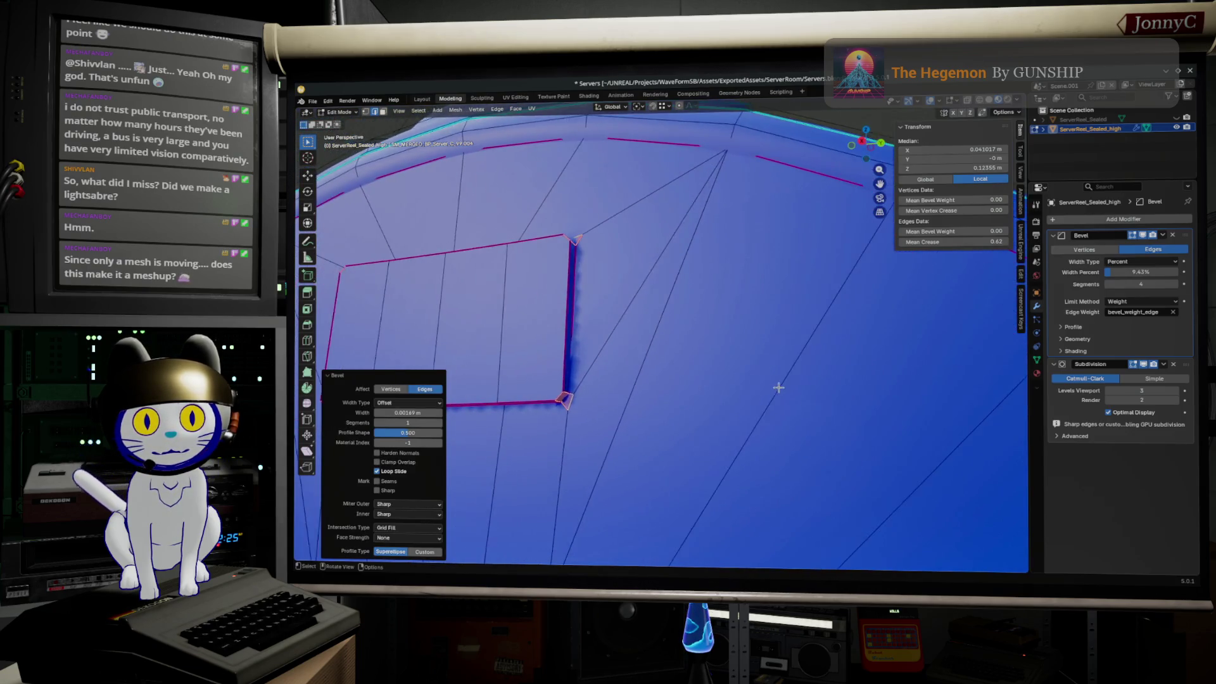
{"action": "key", "text": "Tab"}
{"action": "mouse_move", "coordinate": [677, 428]}
{"action": "middle_mouse_down"}
{"action": "mouse_move", "coordinate": [692, 431]}
{"action": "mouse_move", "coordinate": [691, 458]}
{"action": "middle_mouse_up"}
{"action": "key", "text": "Tab"}
{"action": "scroll", "coordinate": [687, 454], "scroll_direction": "up", "scroll_amount": 2}
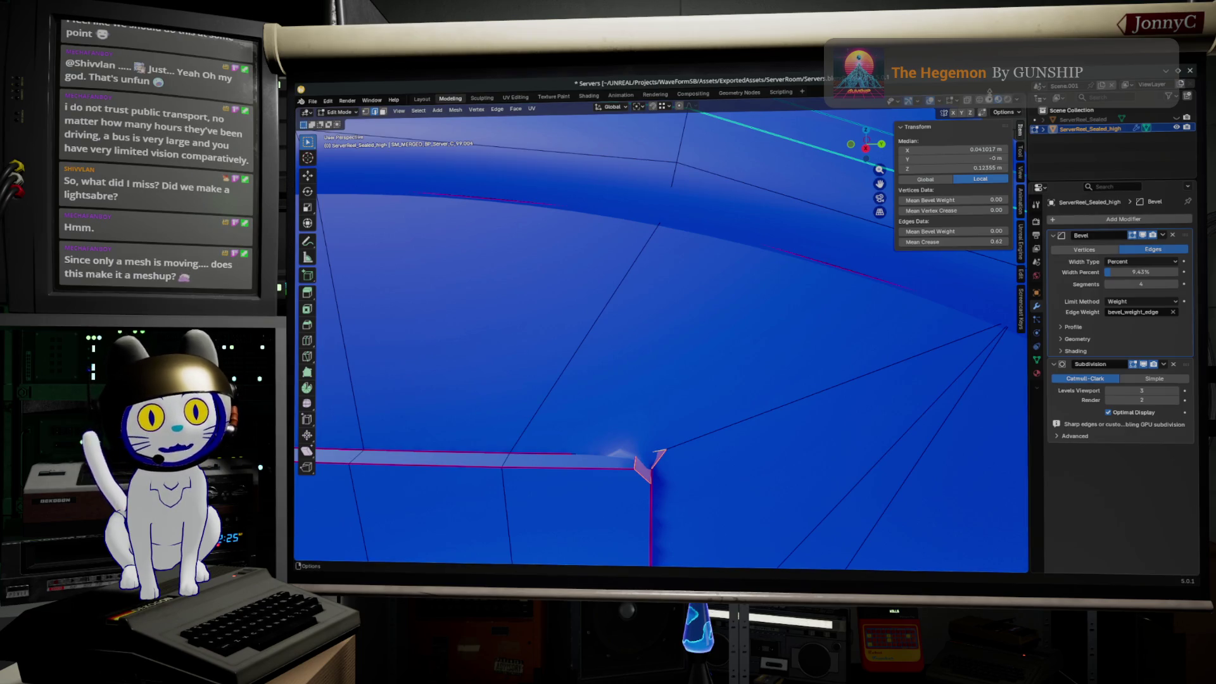
{"action": "key", "text": "shift+z"}
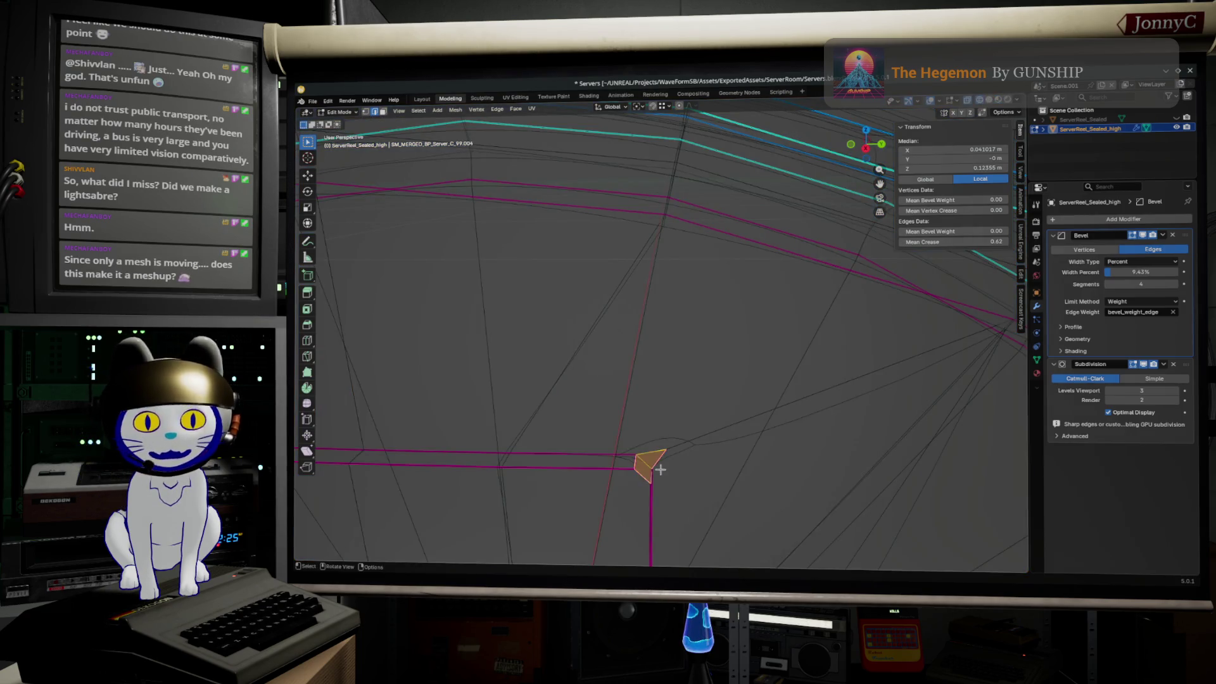
- Knife-cut a new edge from the bevelled corner vertex up to the upper edge
{"action": "key", "text": "k"}
{"action": "left_click", "coordinate": [639, 456]}
{"action": "left_click", "coordinate": [668, 212]}
{"action": "key", "text": "Return"}
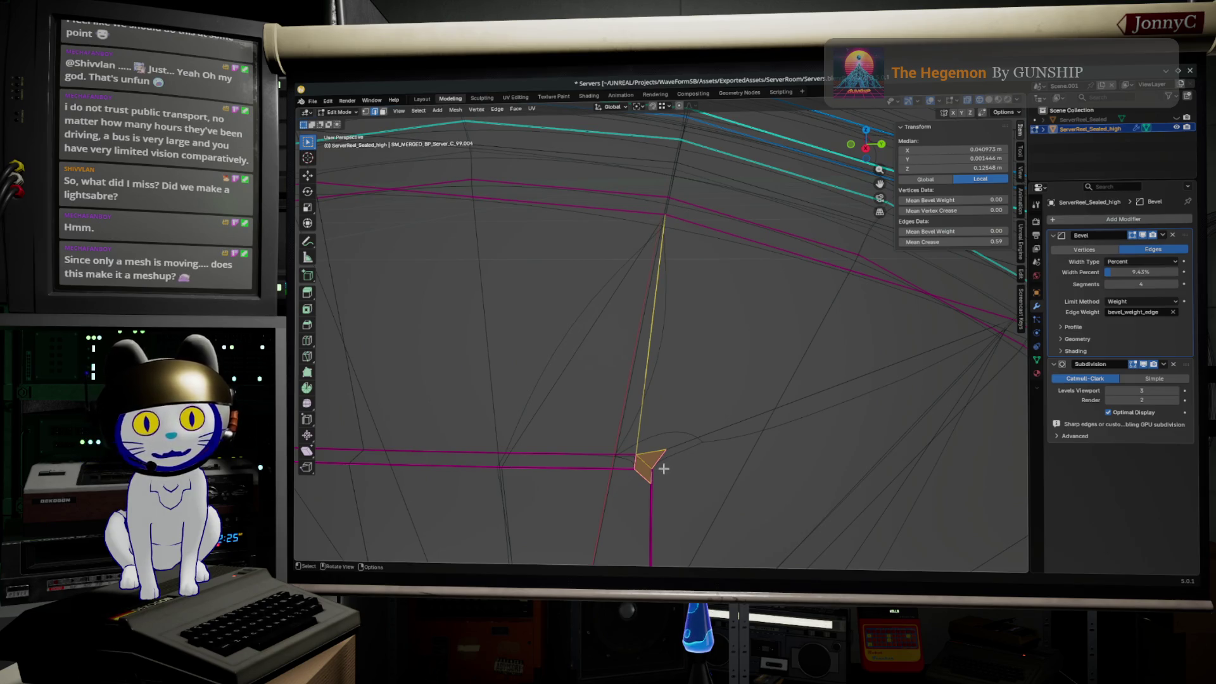
{"action": "key", "text": "k"}
{"action": "left_click", "coordinate": [654, 465]}
{"action": "mouse_move", "coordinate": [869, 392]}
{"action": "middle_mouse_down"}
{"action": "mouse_move", "coordinate": [903, 377]}
{"action": "mouse_move", "coordinate": [866, 373]}
{"action": "middle_mouse_up"}
{"action": "key", "text": "Escape"}
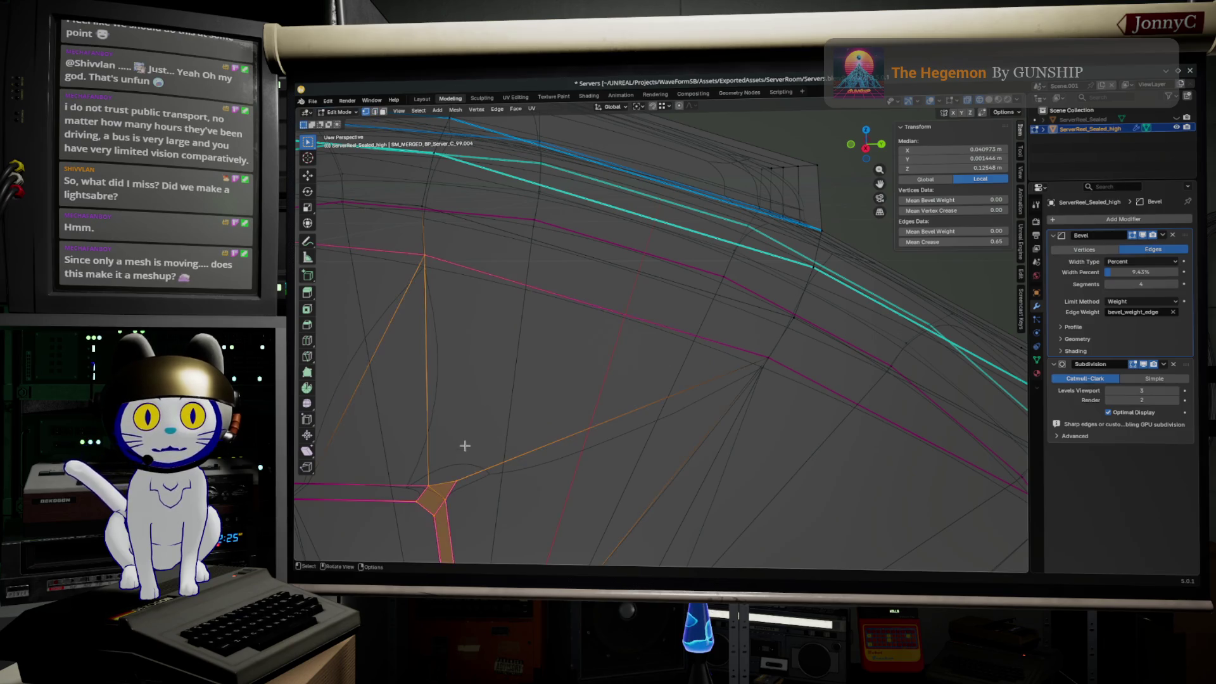
- Slide a corner vertex to its edge's end, merge by distance, and adjust the corner vertex crease
{"action": "left_click", "coordinate": [459, 482]}
{"action": "key", "text": "g"}
{"action": "key", "text": "g"}
{"action": "left_click", "coordinate": [855, 380]}
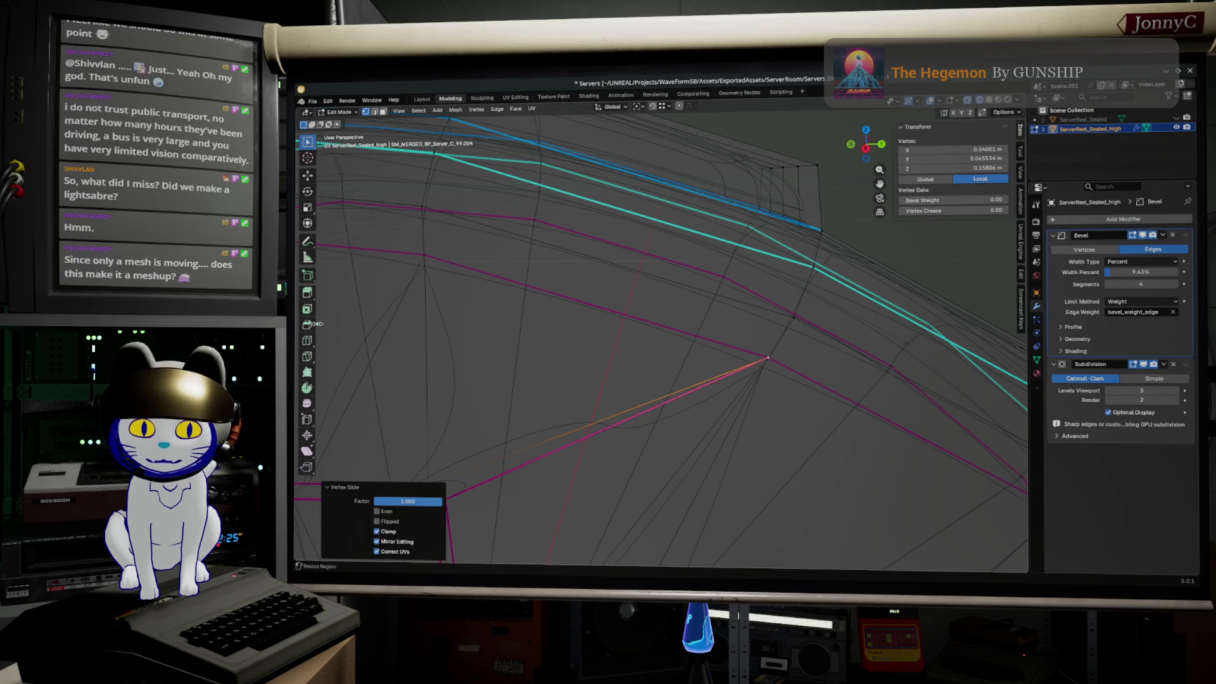
{"action": "left_click", "coordinate": [671, 447]}
{"action": "key", "text": "a"}
{"action": "key", "text": "m"}
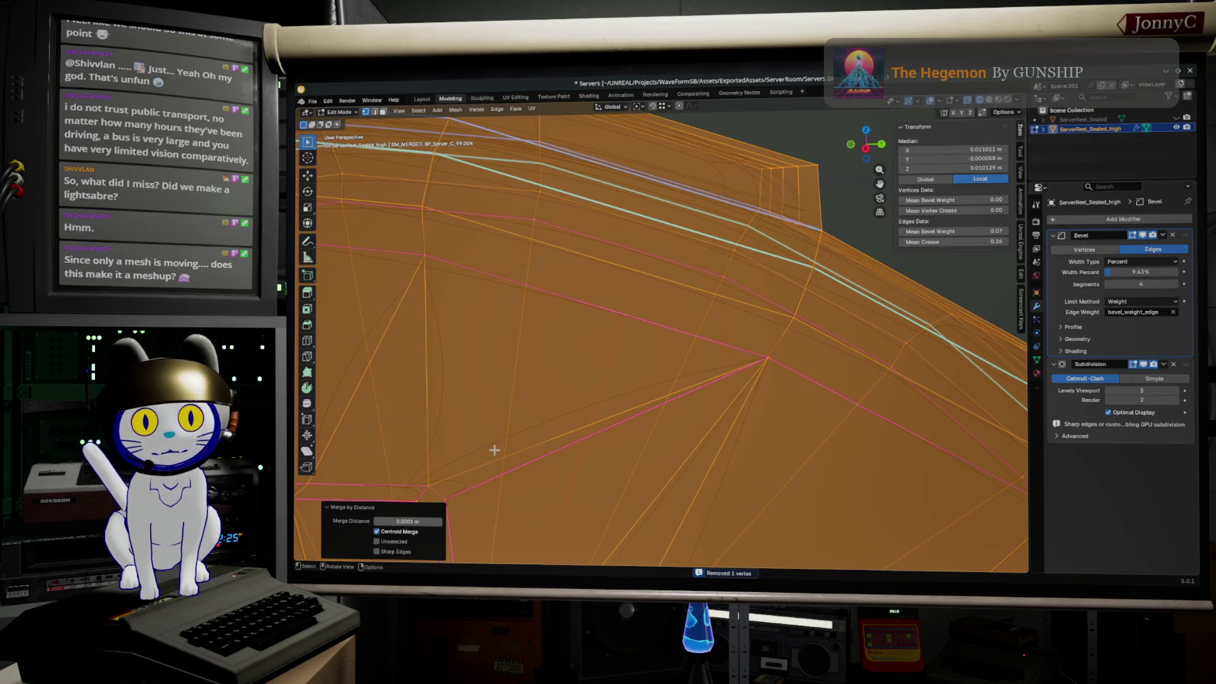
{"action": "key", "text": "alt+a"}
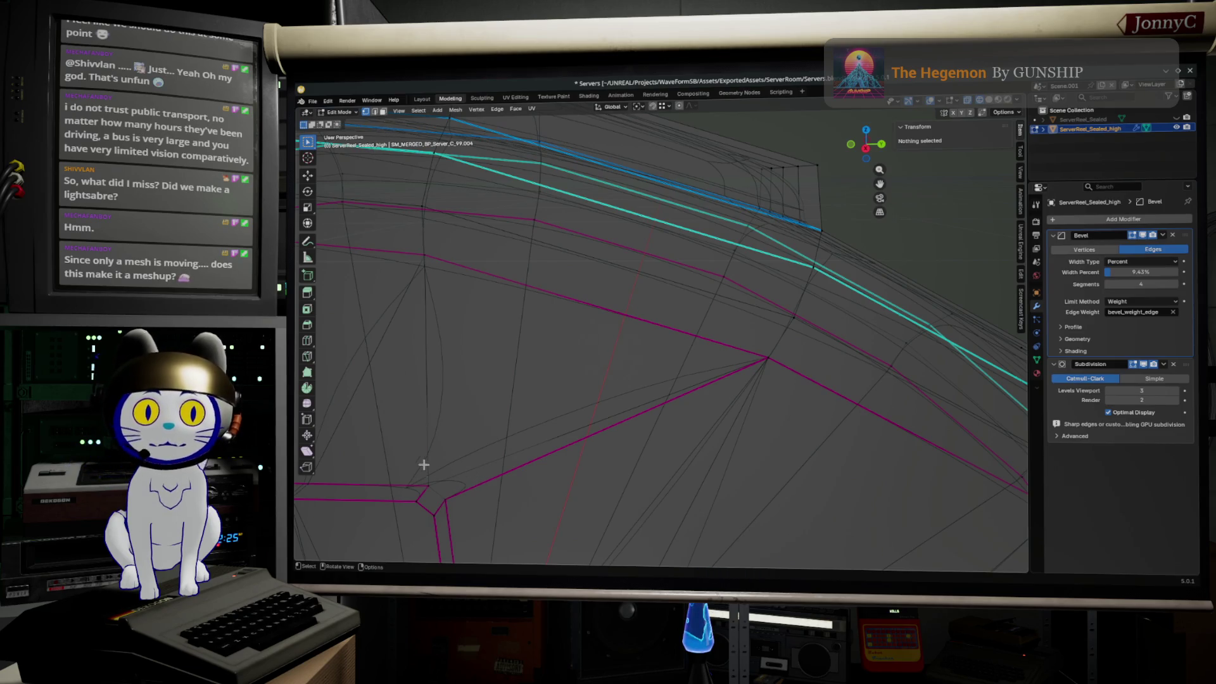
{"action": "left_click", "coordinate": [433, 488]}
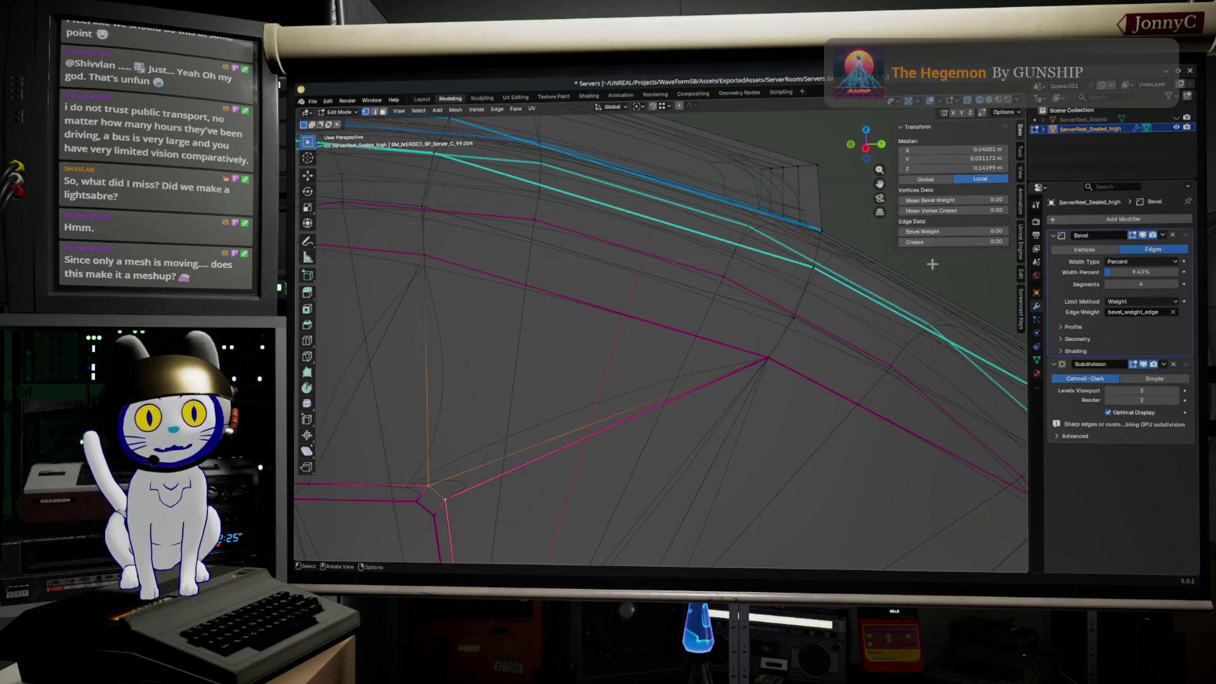
{"action": "left_click_drag", "start_coordinate": [950, 242], "coordinate": [951, 242]}
- Dissolve the extra diagonal and vertical edges at the corner and preview the smoothed result
{"action": "left_click", "coordinate": [377, 115]}
{"action": "left_click", "coordinate": [456, 475]}
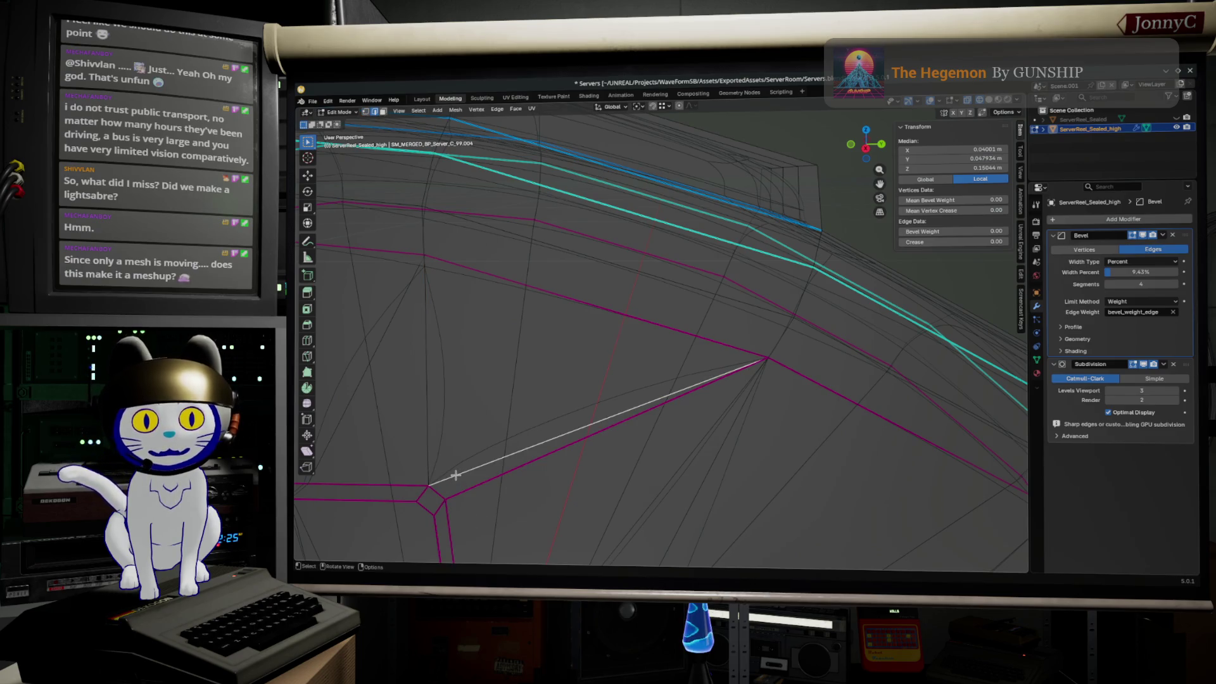
{"action": "key", "text": "x"}
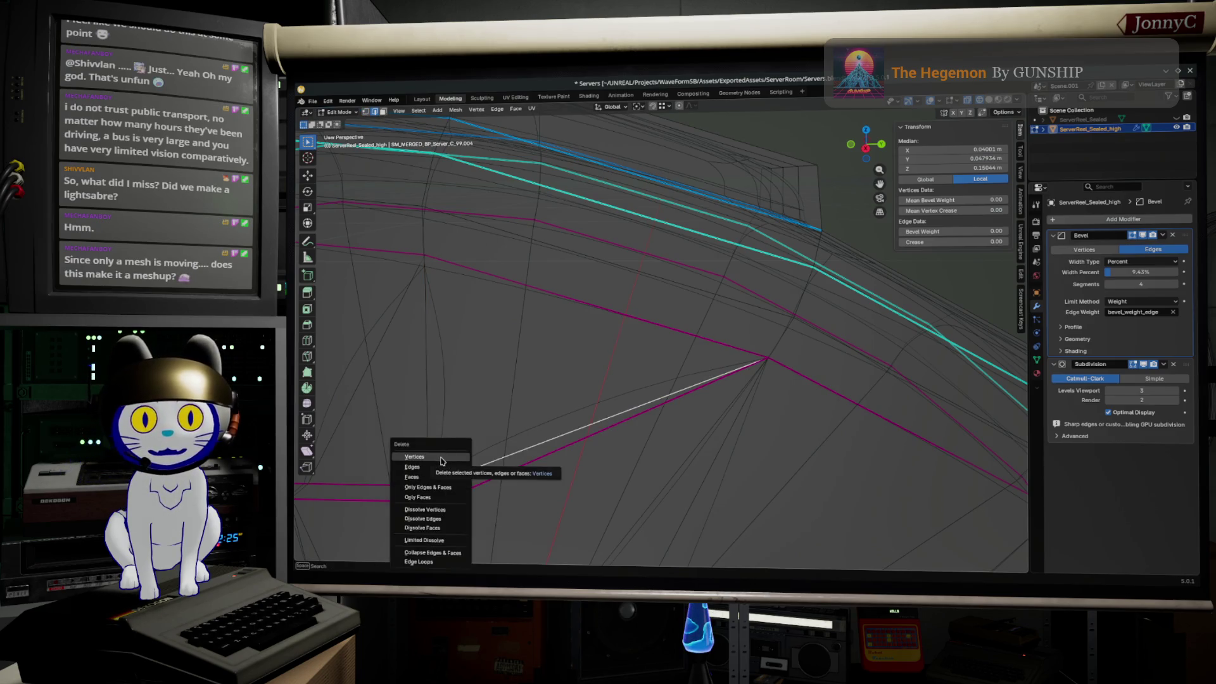
{"action": "left_click", "coordinate": [375, 415]}
{"action": "left_click", "coordinate": [425, 412]}
{"action": "left_click", "coordinate": [492, 476], "text": "shift"}
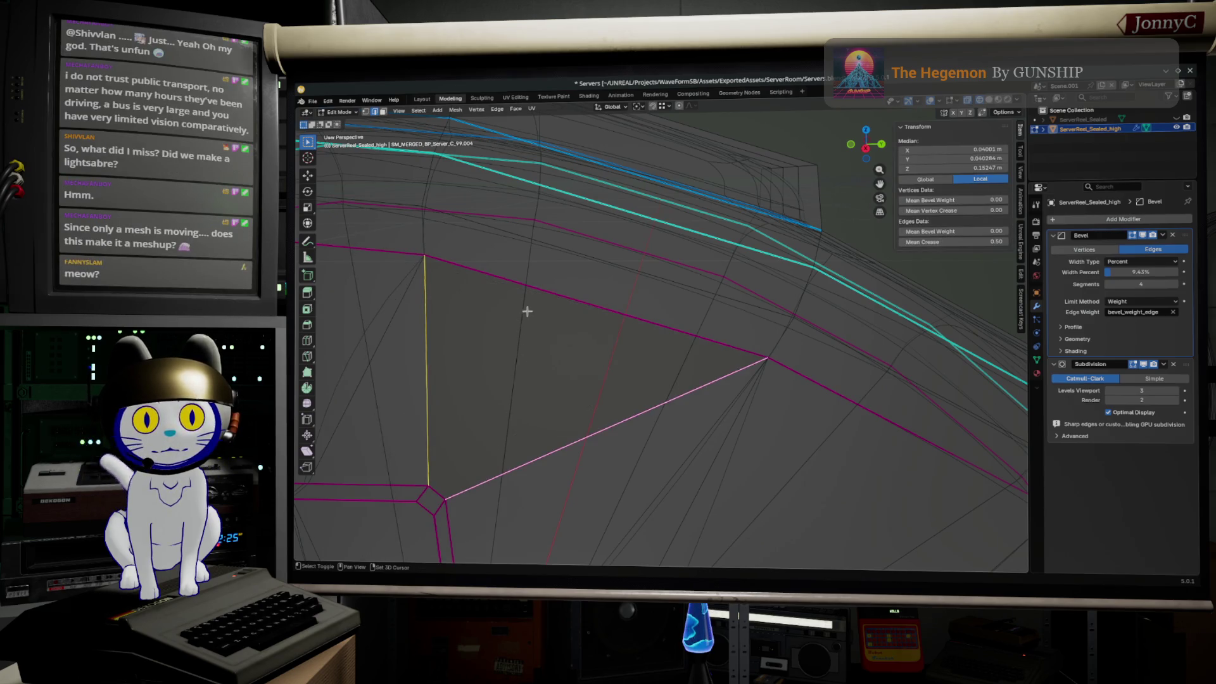
{"action": "middle_click_drag", "start_coordinate": [542, 296], "coordinate": [549, 315]}
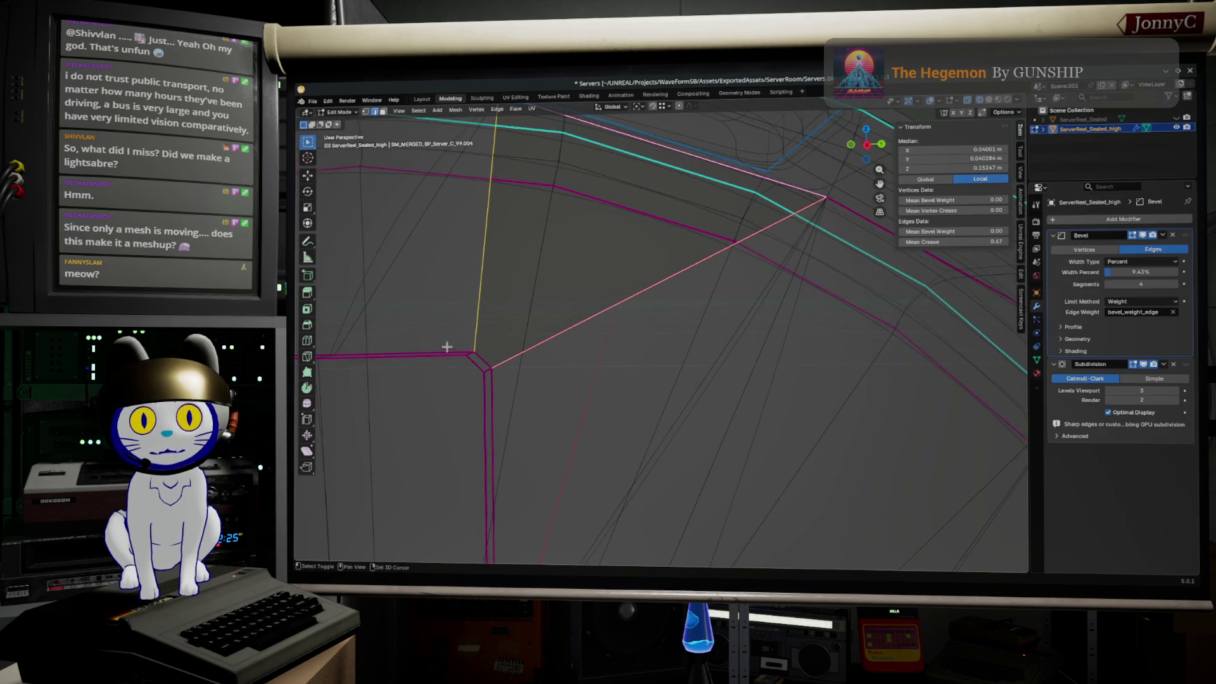
{"action": "key", "text": "f"}
{"action": "key", "text": "ctrl+z"}
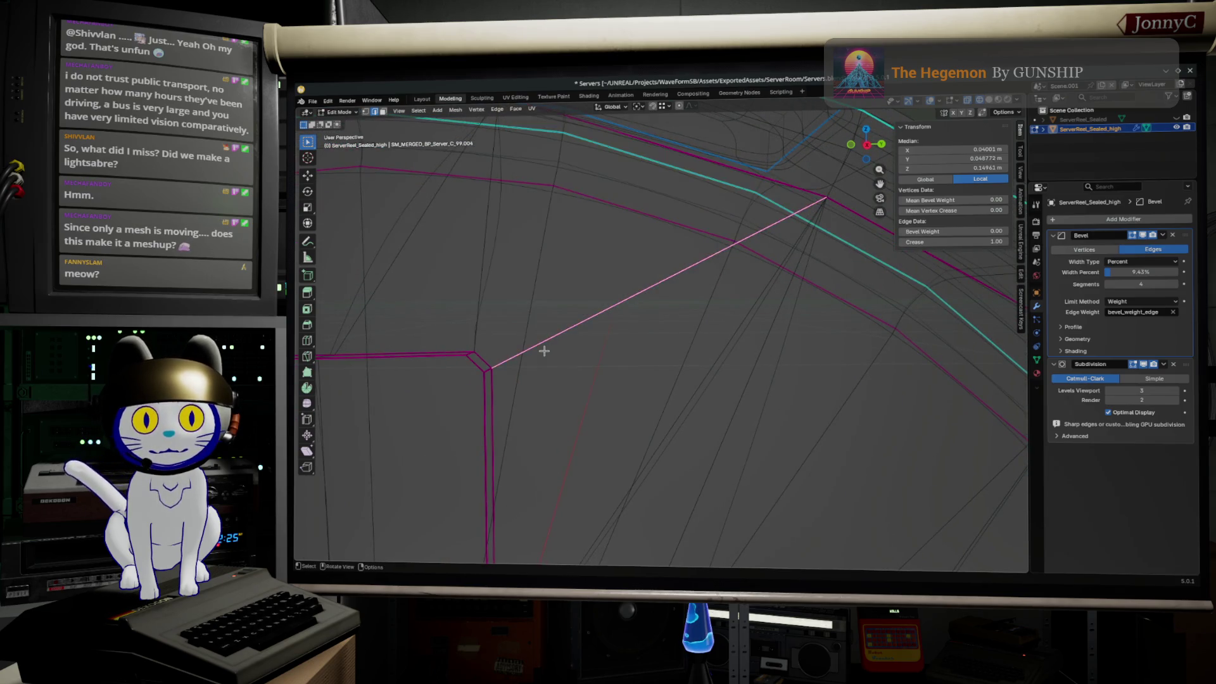
{"action": "key", "text": "shift+z"}
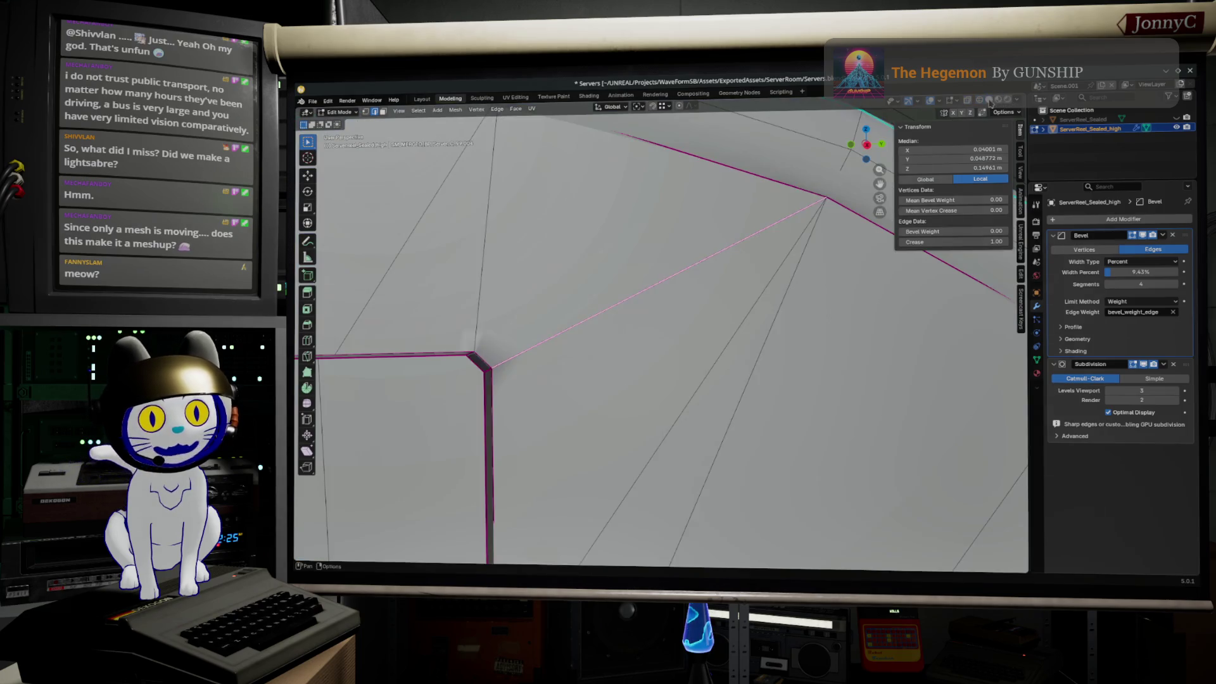
{"action": "key", "text": "Tab"}
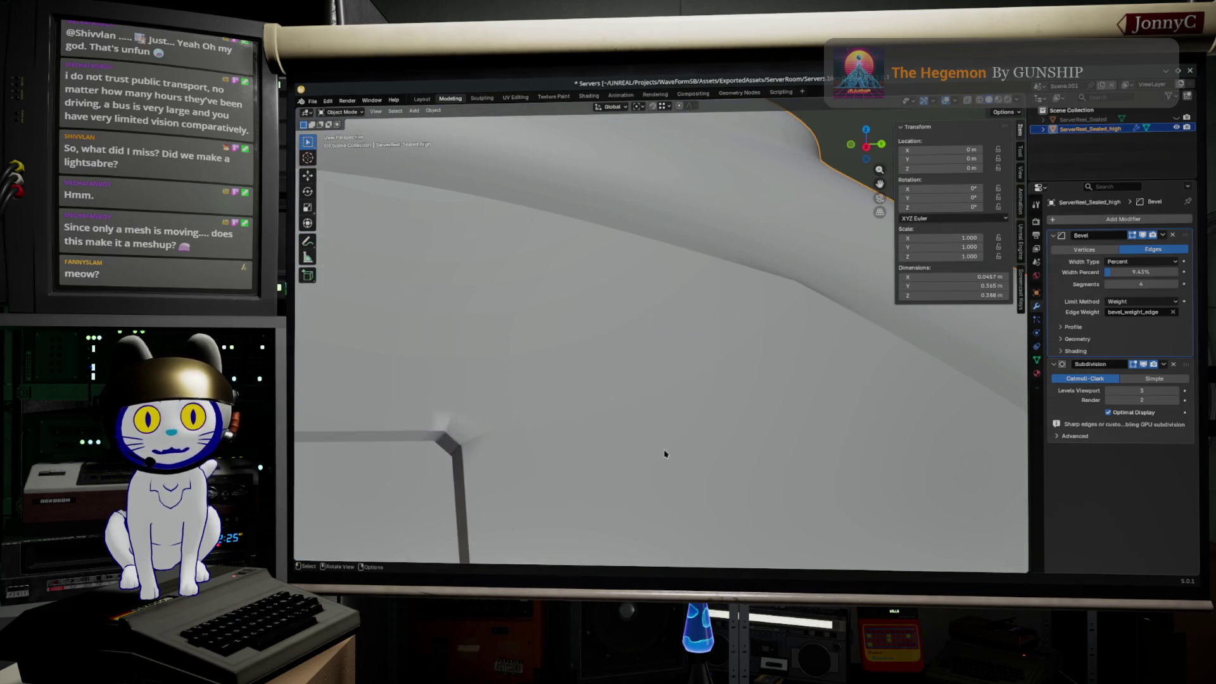
- Select the vent corner edges and set their crease to 0.79 via the searched command
{"action": "middle_click_drag", "start_coordinate": [666, 455], "coordinate": [684, 453]}
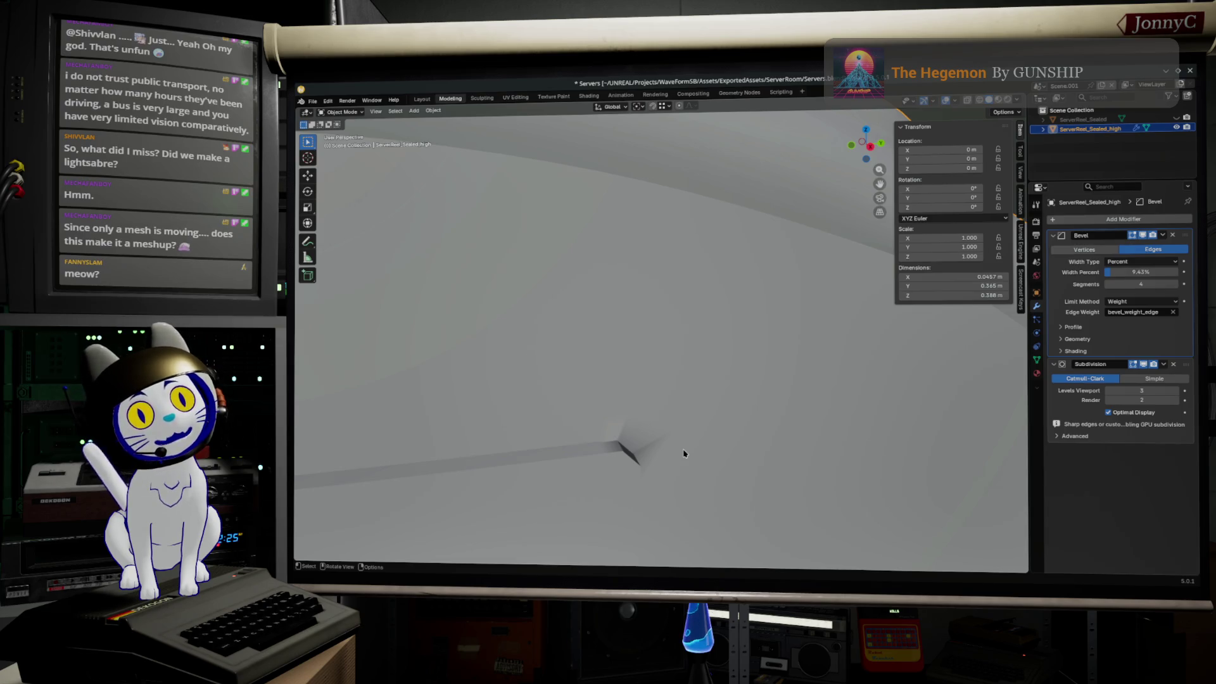
{"action": "mouse_move", "coordinate": [636, 492]}
{"action": "middle_mouse_down"}
{"action": "mouse_move", "coordinate": [711, 408]}
{"action": "mouse_move", "coordinate": [657, 438]}
{"action": "middle_mouse_up"}
{"action": "key", "text": "Tab"}
{"action": "middle_click_drag", "start_coordinate": [518, 453], "coordinate": [381, 450]}
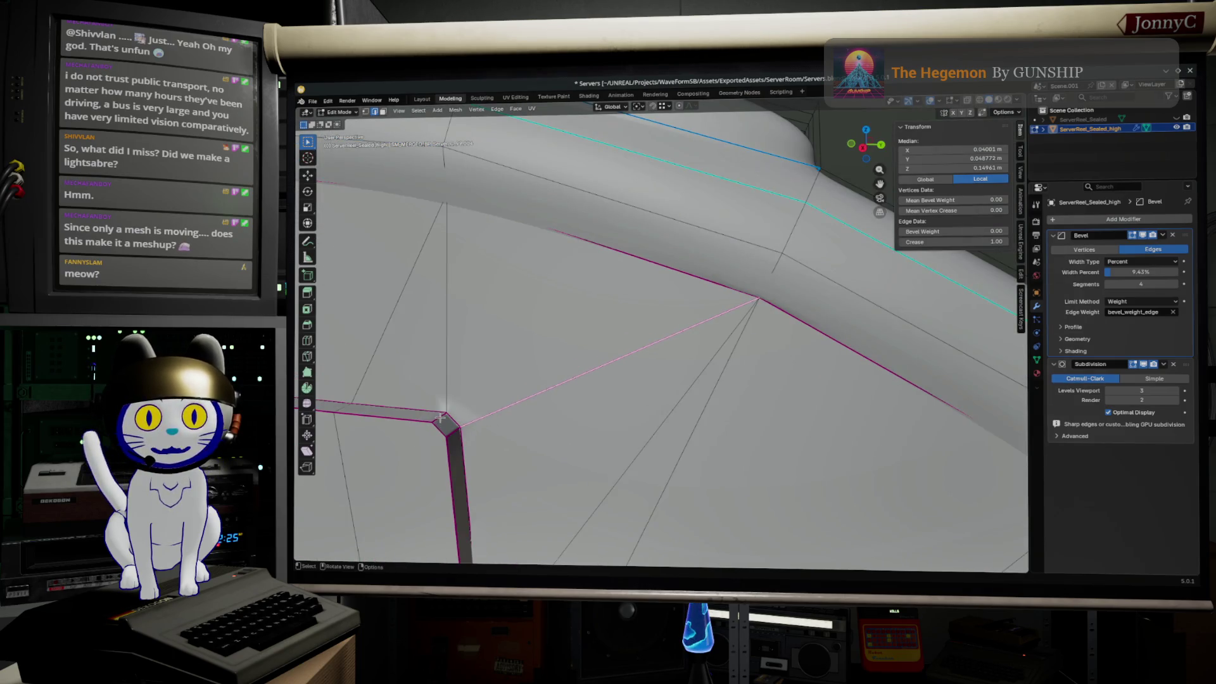
{"action": "left_click", "coordinate": [443, 419], "text": "alt+shift"}
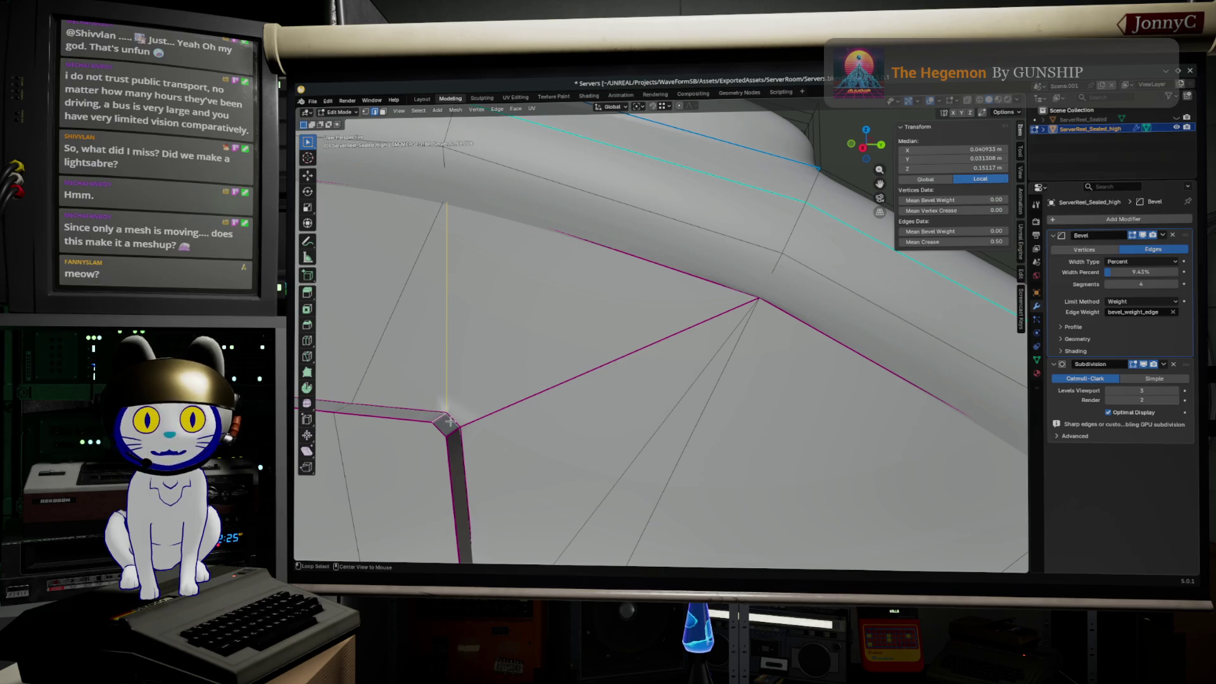
{"action": "left_click", "coordinate": [444, 416], "text": "alt"}
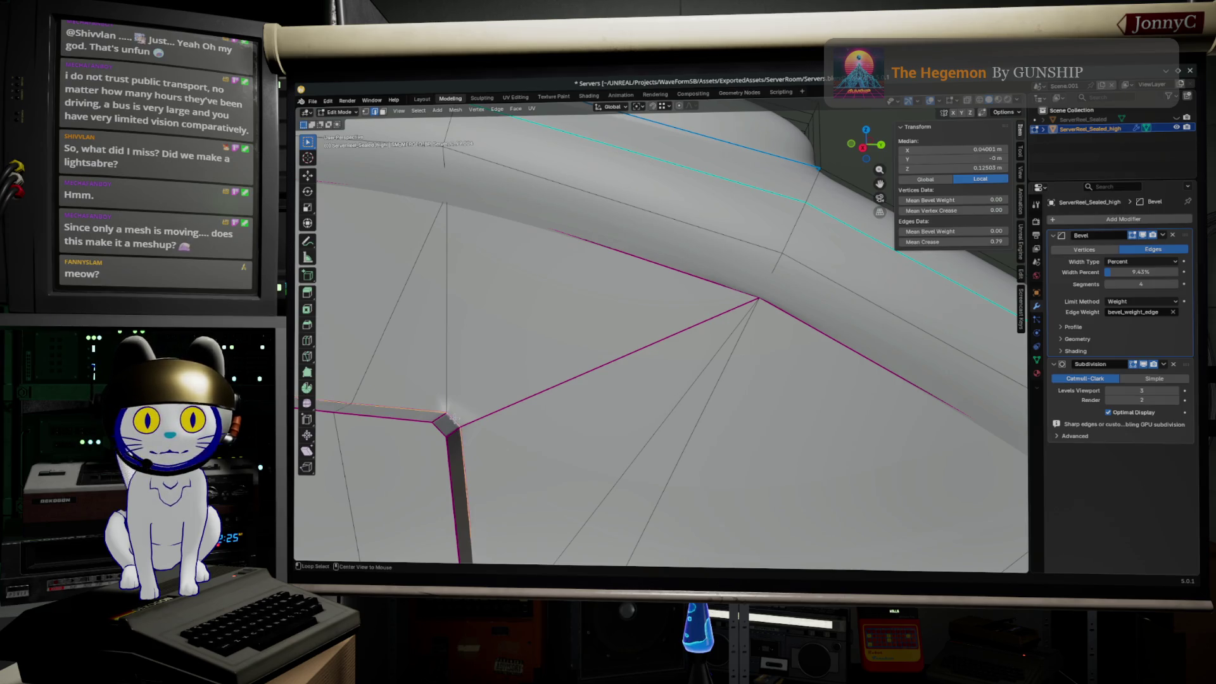
{"action": "key", "text": "F3"}
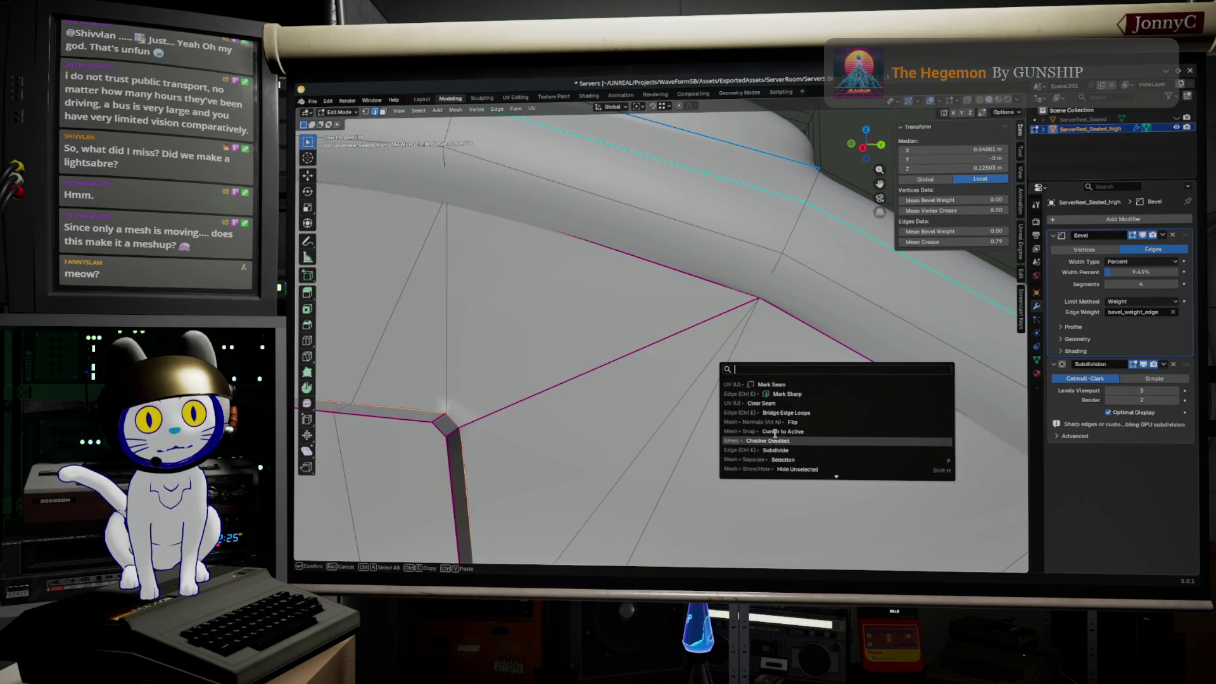
{"action": "left_click", "coordinate": [795, 391]}
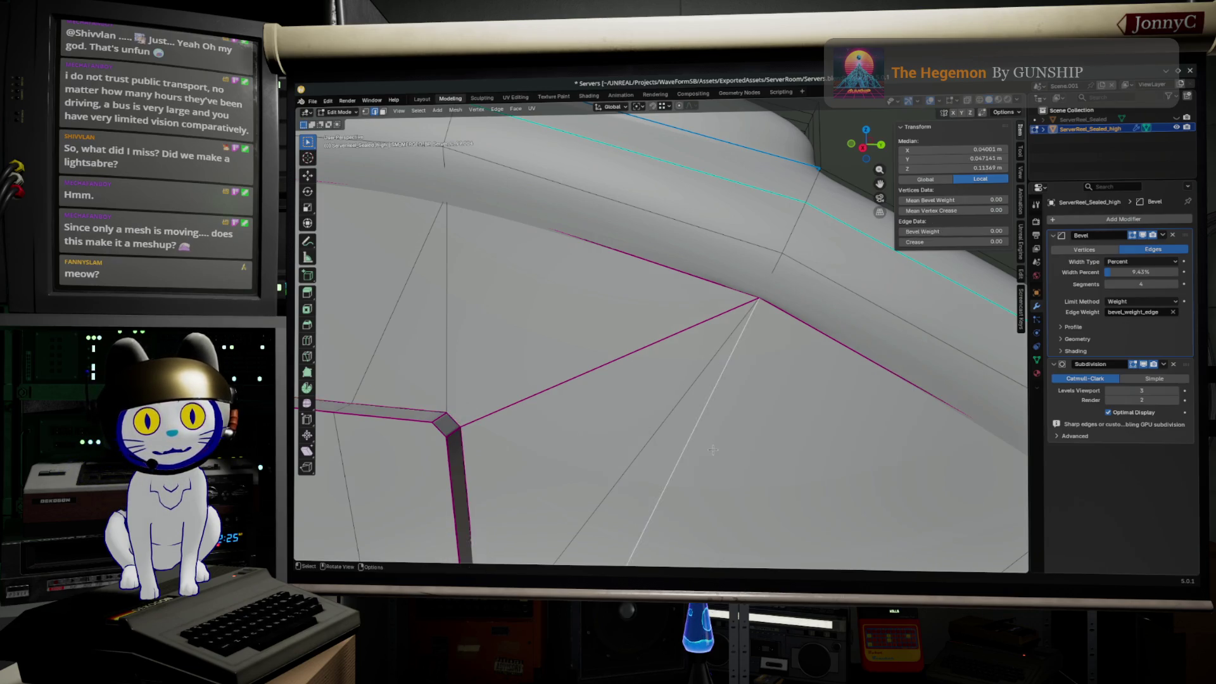
{"action": "key", "text": "Tab"}
- Orbit around the corner and preview the subdivided result in Object Mode
{"action": "middle_click_drag", "start_coordinate": [543, 473], "coordinate": [558, 465]}
{"action": "mouse_move", "coordinate": [619, 421]}
{"action": "middle_mouse_down"}
{"action": "mouse_move", "coordinate": [501, 423]}
{"action": "mouse_move", "coordinate": [513, 376]}
{"action": "middle_mouse_up"}
{"action": "key", "text": "Tab"}
{"action": "key", "text": "Tab"}
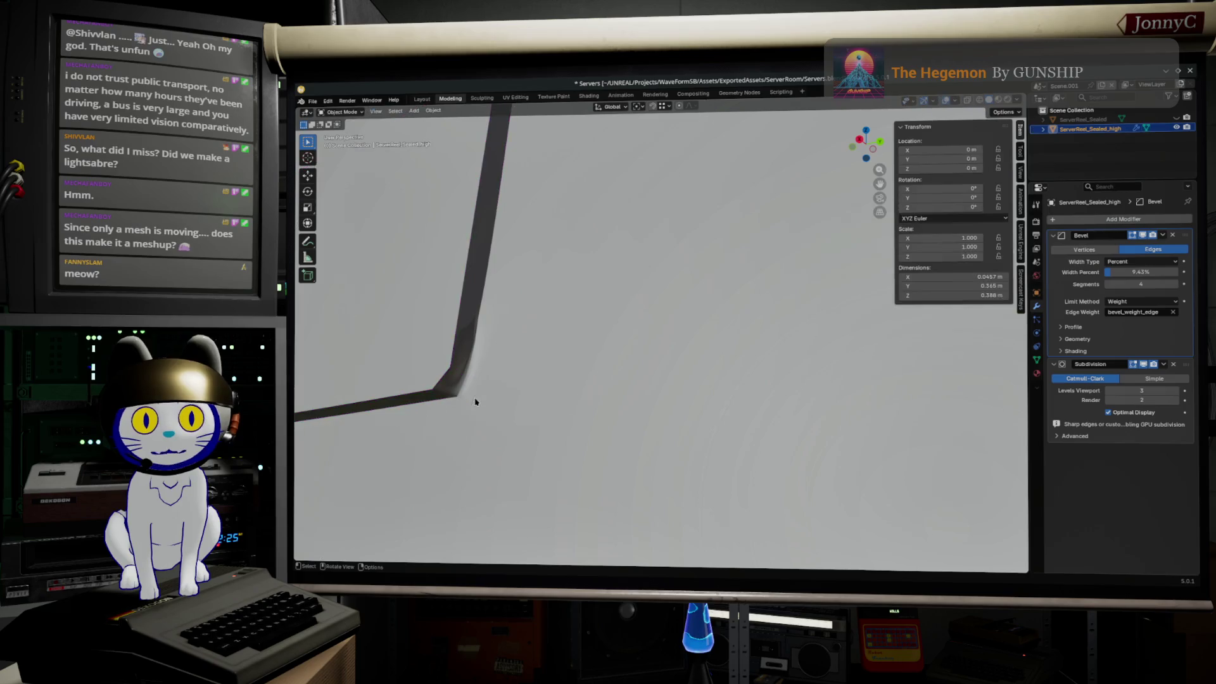
{"action": "key", "text": "Tab"}
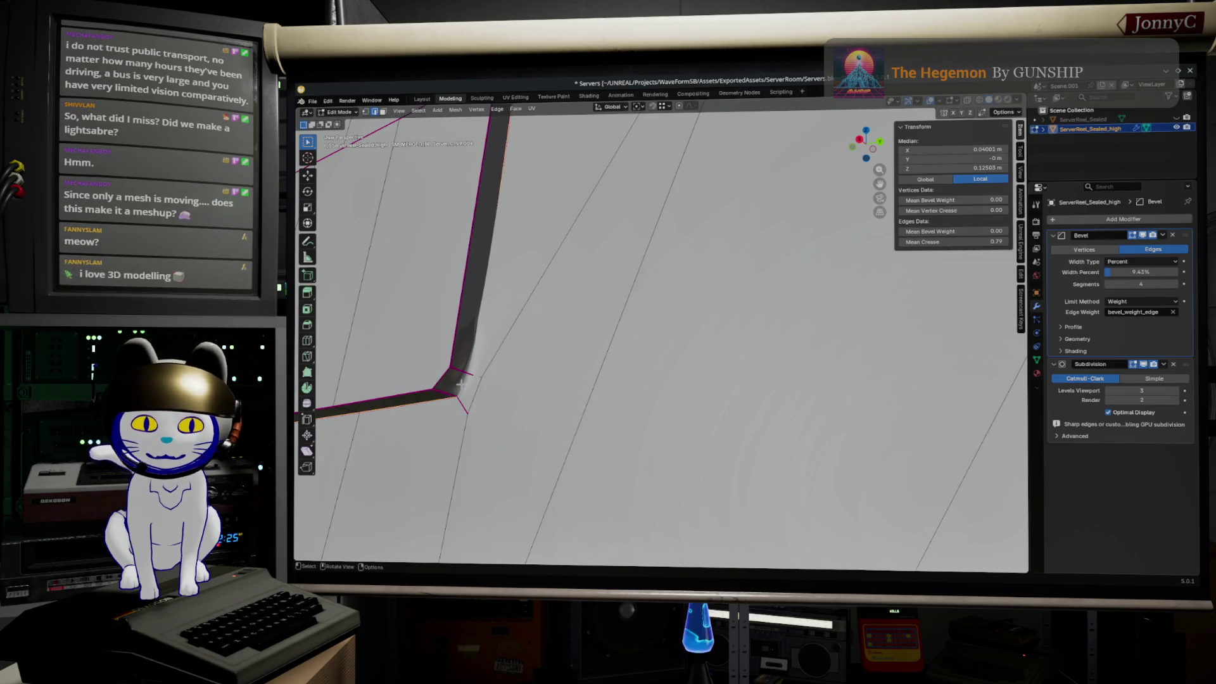
- In X-ray wireframe, select the vent corner vertex and lower its crease slightly
{"action": "right_click", "coordinate": [460, 386]}
{"action": "key", "text": "Escape"}
{"action": "left_click", "coordinate": [460, 380]}
{"action": "middle_click_drag", "start_coordinate": [461, 380], "coordinate": [543, 374]}
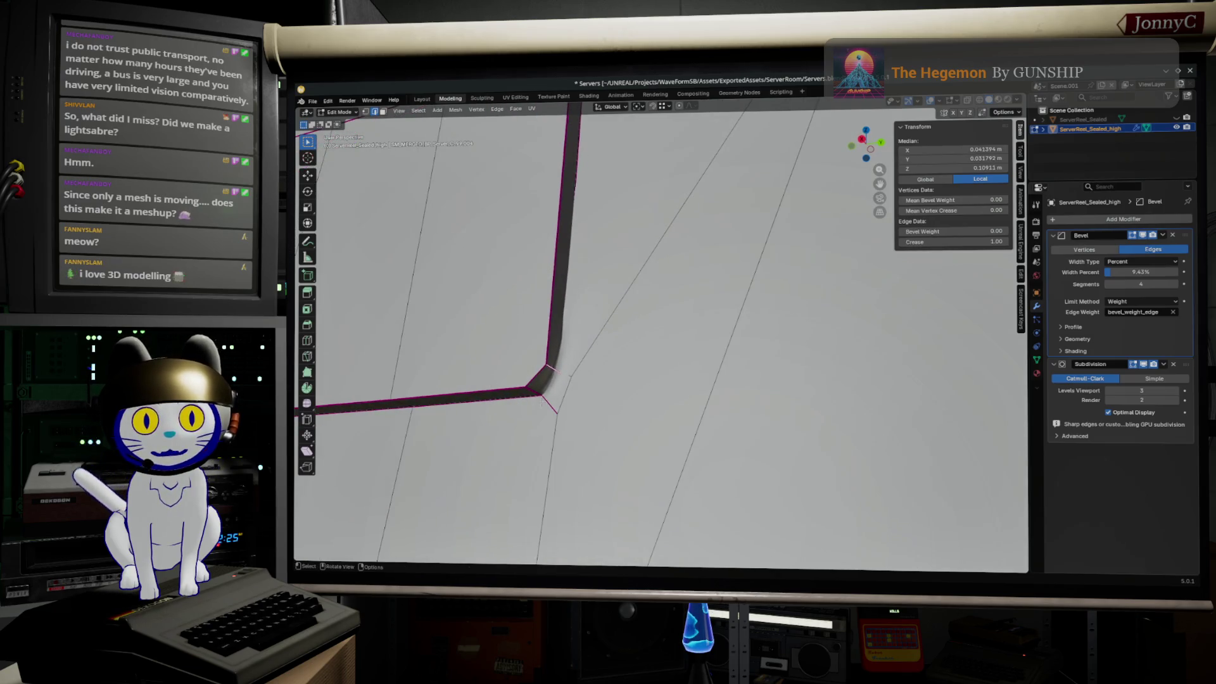
{"action": "scroll", "coordinate": [613, 356], "scroll_direction": "down", "scroll_amount": 3}
{"action": "scroll", "coordinate": [550, 422], "scroll_direction": "up", "scroll_amount": 3}
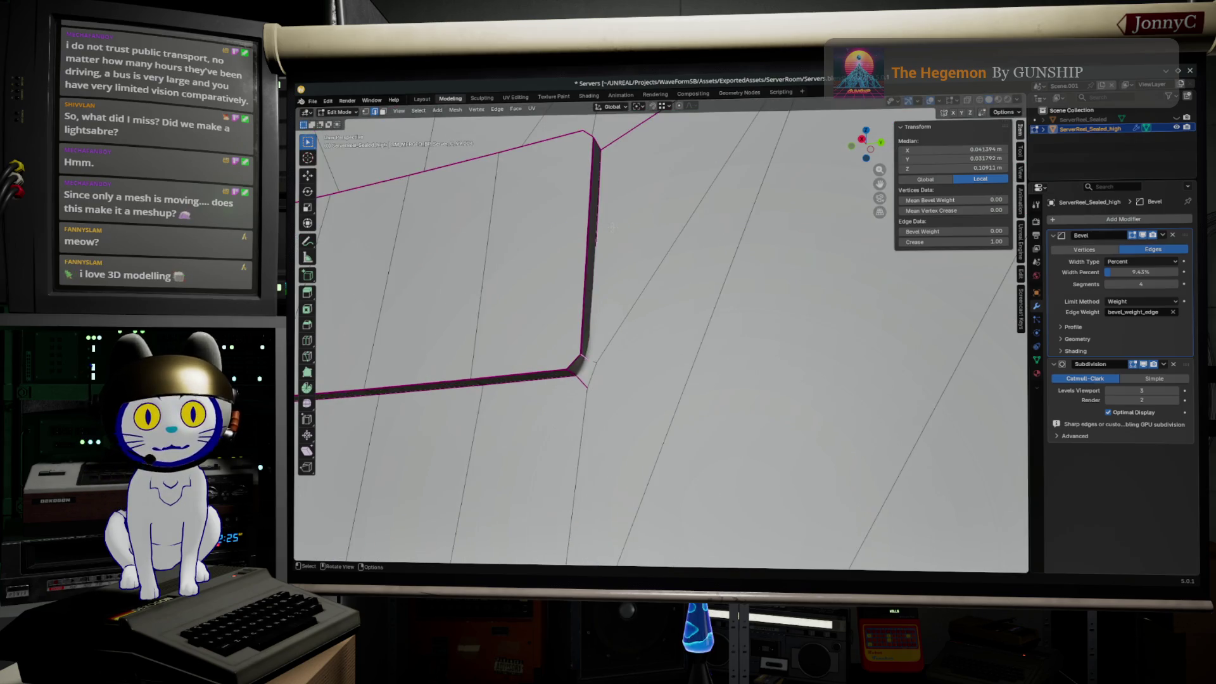
{"action": "key", "text": "shift+z"}
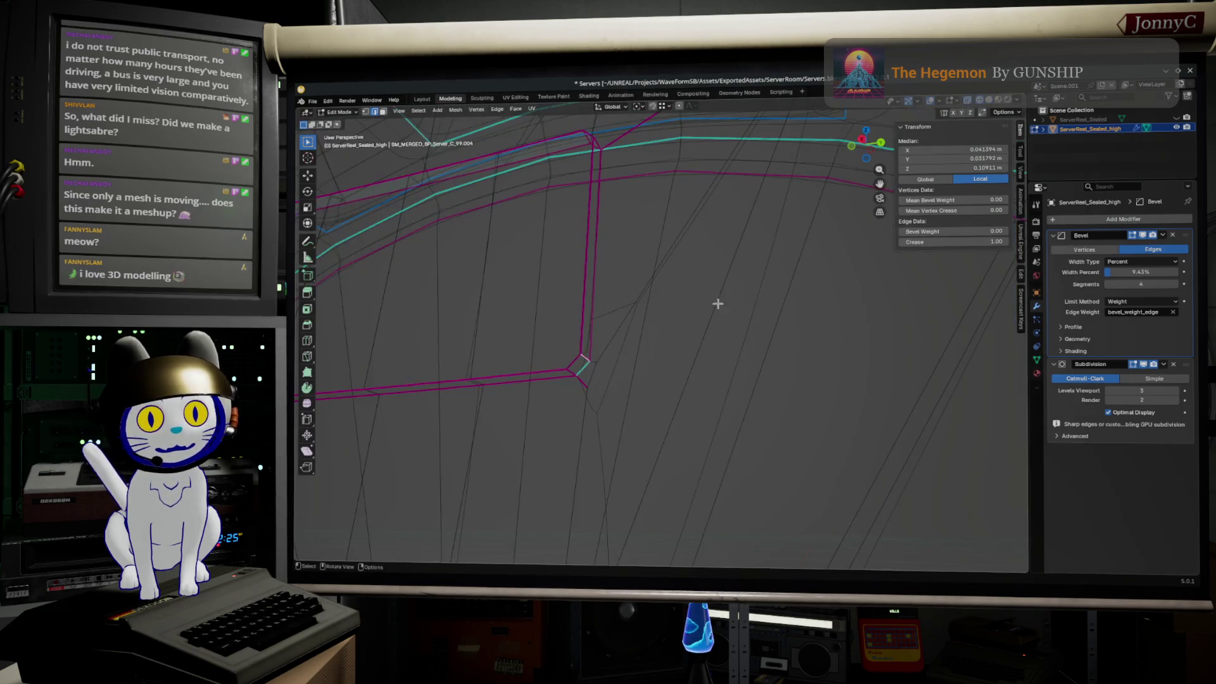
{"action": "left_click", "coordinate": [582, 368]}
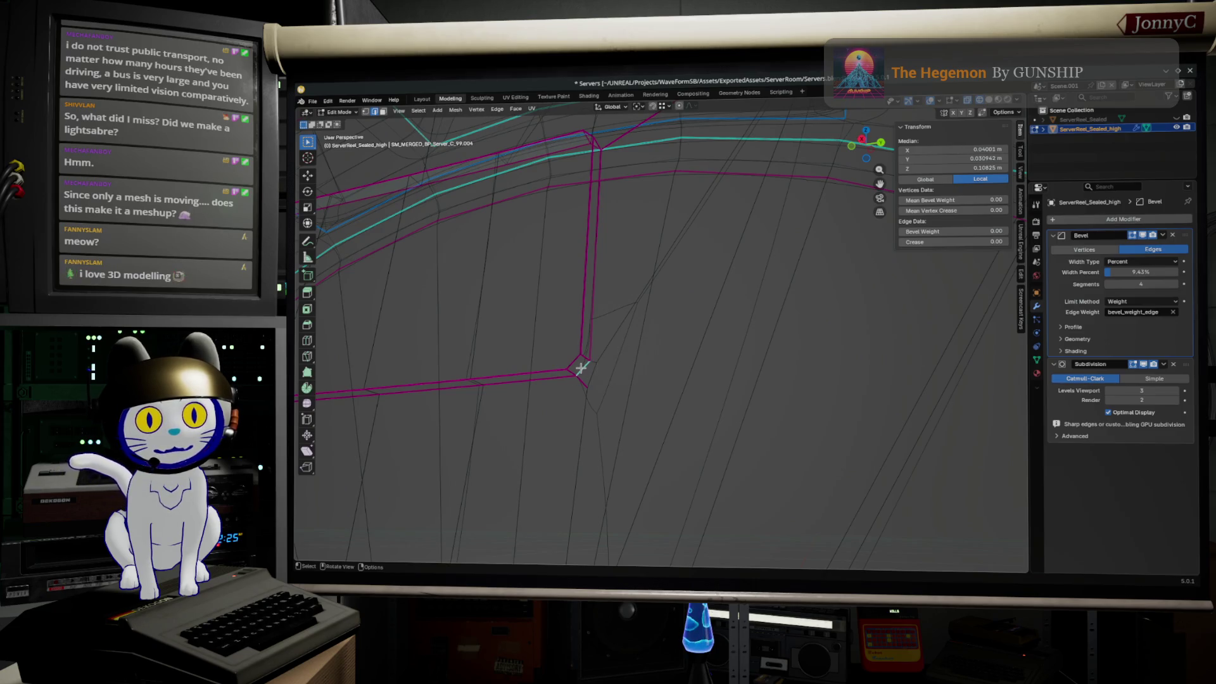
{"action": "left_click_drag", "start_coordinate": [988, 243], "coordinate": [822, 262]}
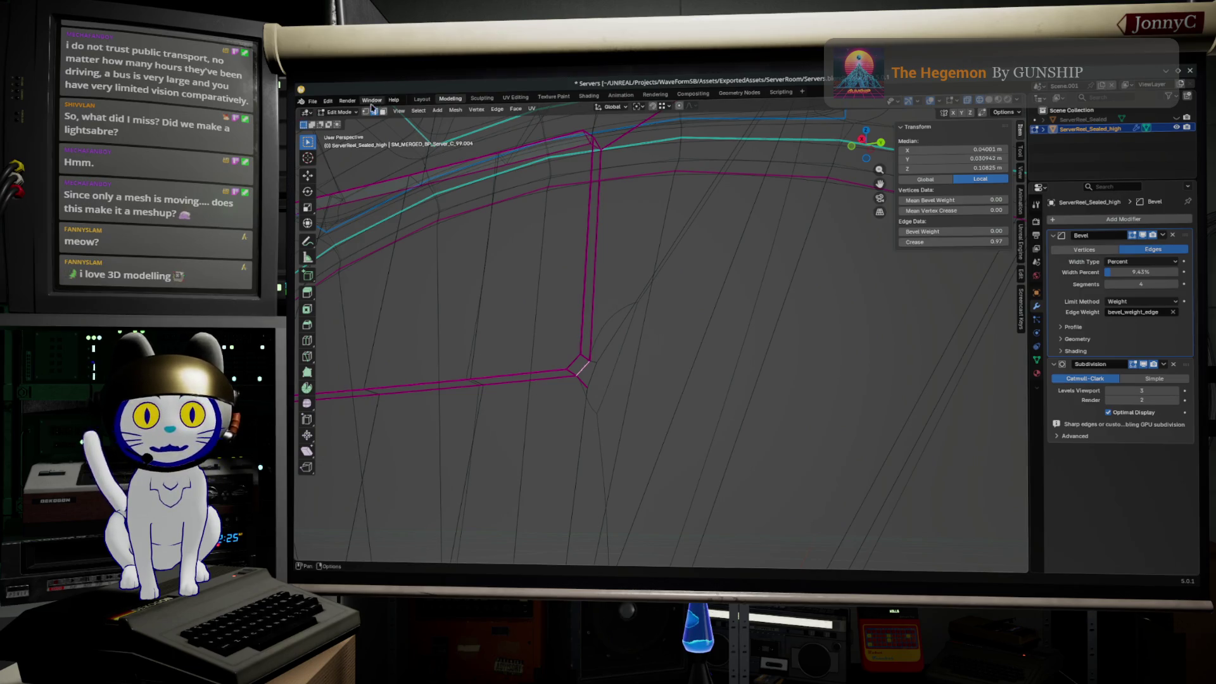
- Vertex-slide the two corner vertices together and merge by distance, removing 2 duplicates
{"action": "left_click", "coordinate": [583, 382], "text": "alt"}
{"action": "left_click", "coordinate": [582, 382]}
{"action": "key", "text": "shift+v"}
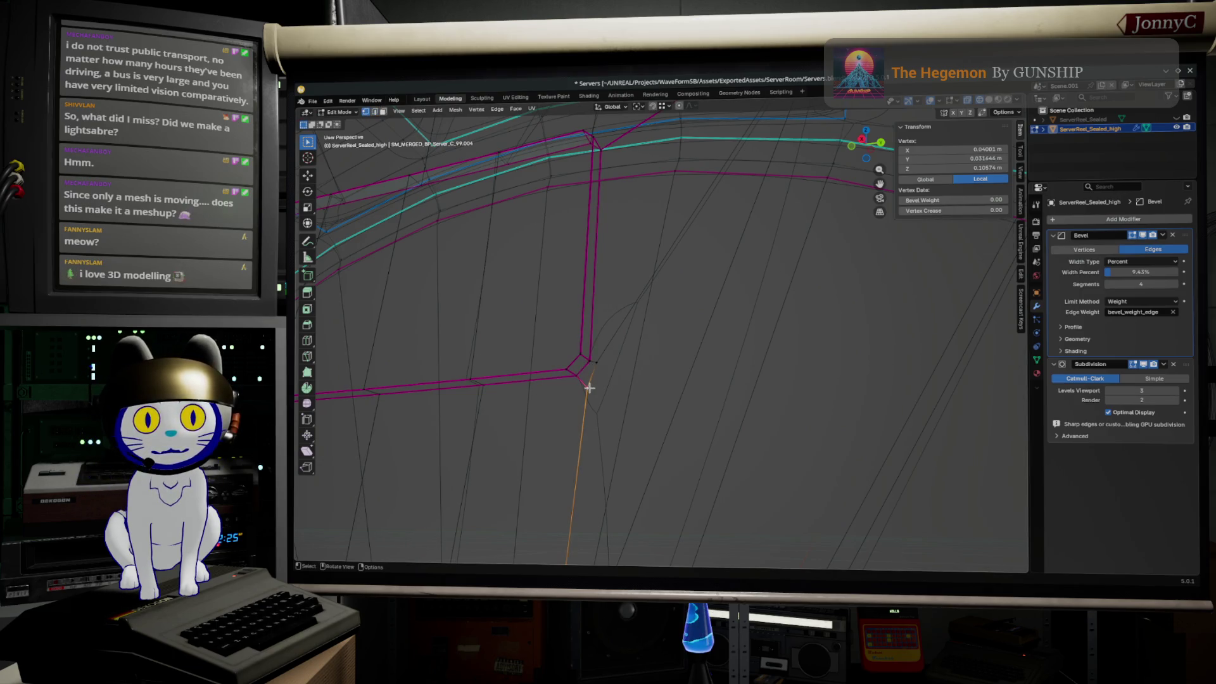
{"action": "left_click", "coordinate": [576, 375]}
{"action": "key", "text": "shift+v"}
{"action": "left_click", "coordinate": [583, 360]}
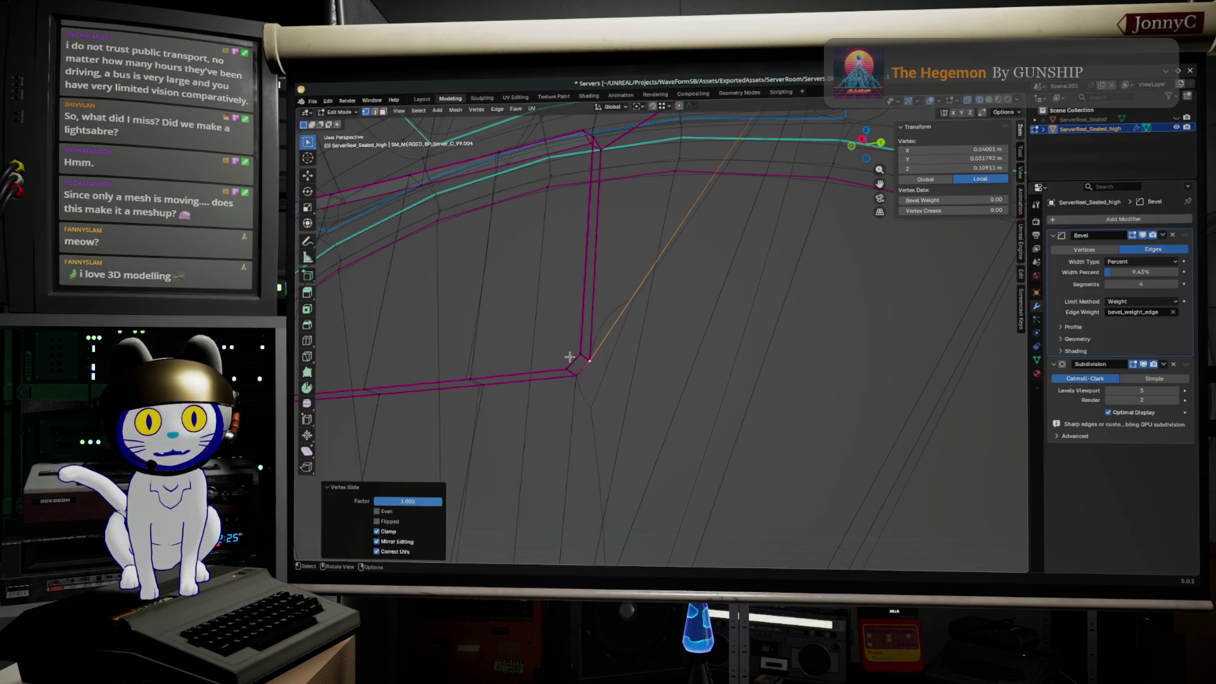
{"action": "key", "text": "a"}
{"action": "key", "text": "m"}
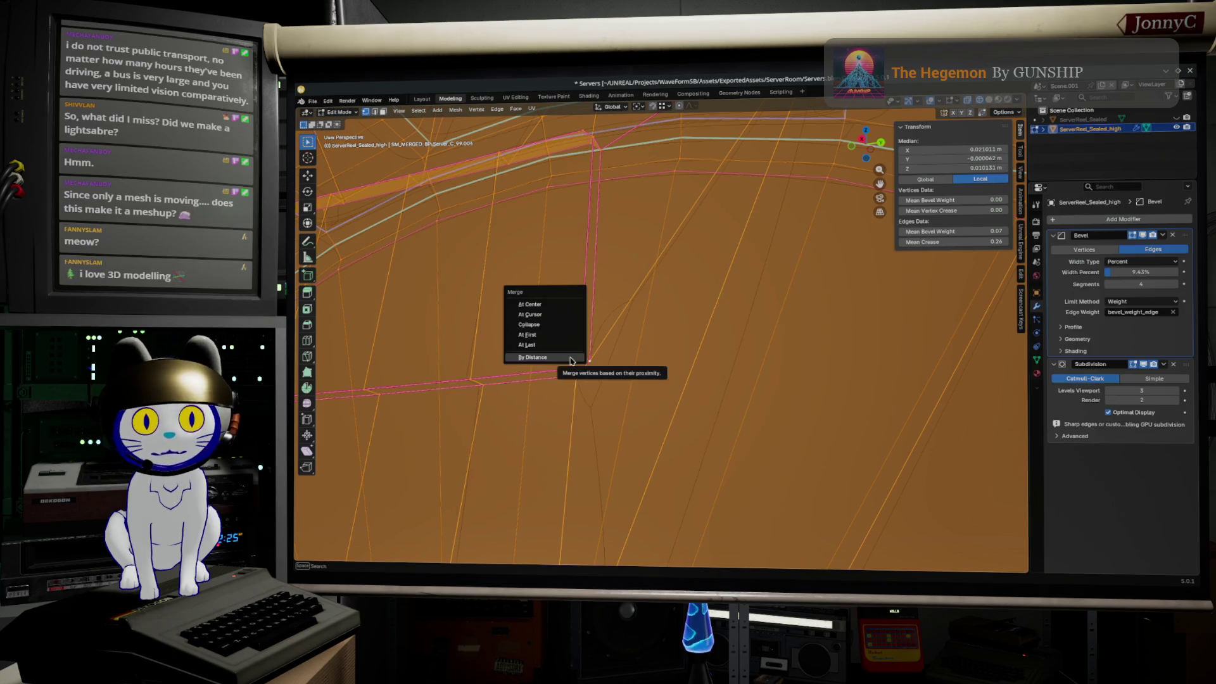
{"action": "left_click", "coordinate": [571, 357]}
{"action": "key", "text": "alt+a"}
{"action": "mouse_move", "coordinate": [570, 357]}
{"action": "middle_mouse_down"}
{"action": "mouse_move", "coordinate": [648, 388]}
{"action": "mouse_move", "coordinate": [640, 319]}
{"action": "middle_mouse_up"}
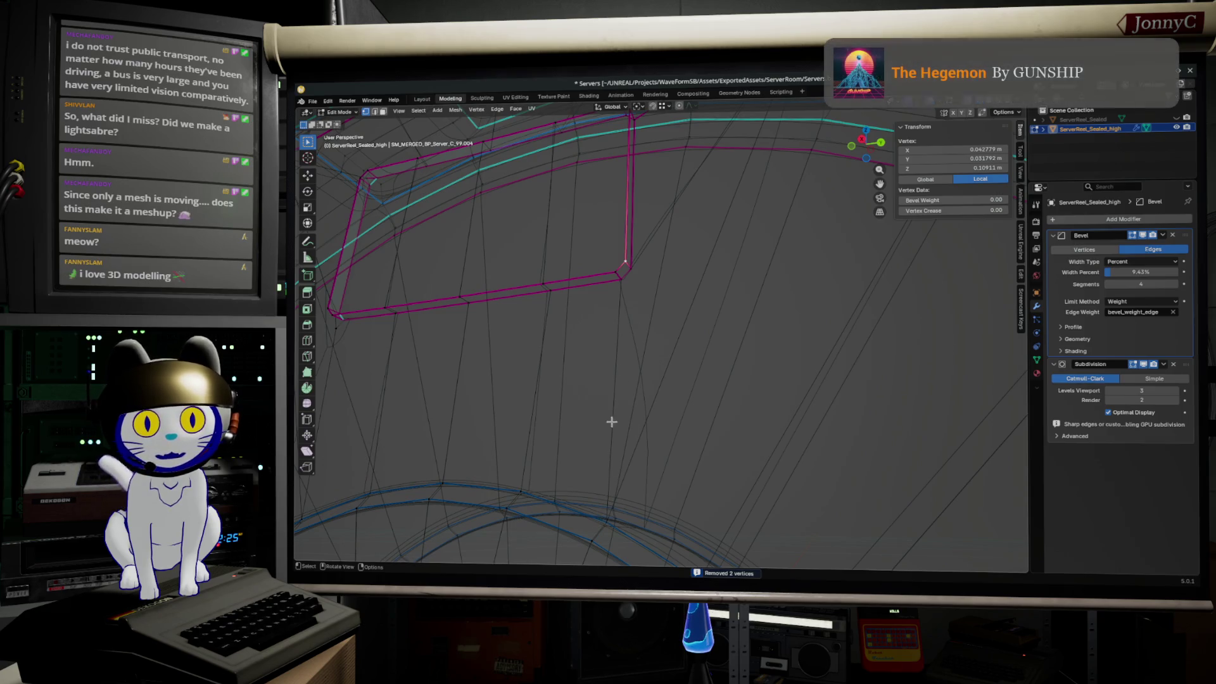
- Crease the vertical vent edge at the next corner to 1.00
{"action": "mouse_move", "coordinate": [576, 348]}
{"action": "middle_mouse_down"}
{"action": "mouse_move", "coordinate": [536, 363]}
{"action": "mouse_move", "coordinate": [541, 375]}
{"action": "middle_mouse_up"}
{"action": "middle_click_drag", "start_coordinate": [603, 257], "coordinate": [624, 347]}
{"action": "left_click", "coordinate": [636, 374], "text": "shift"}
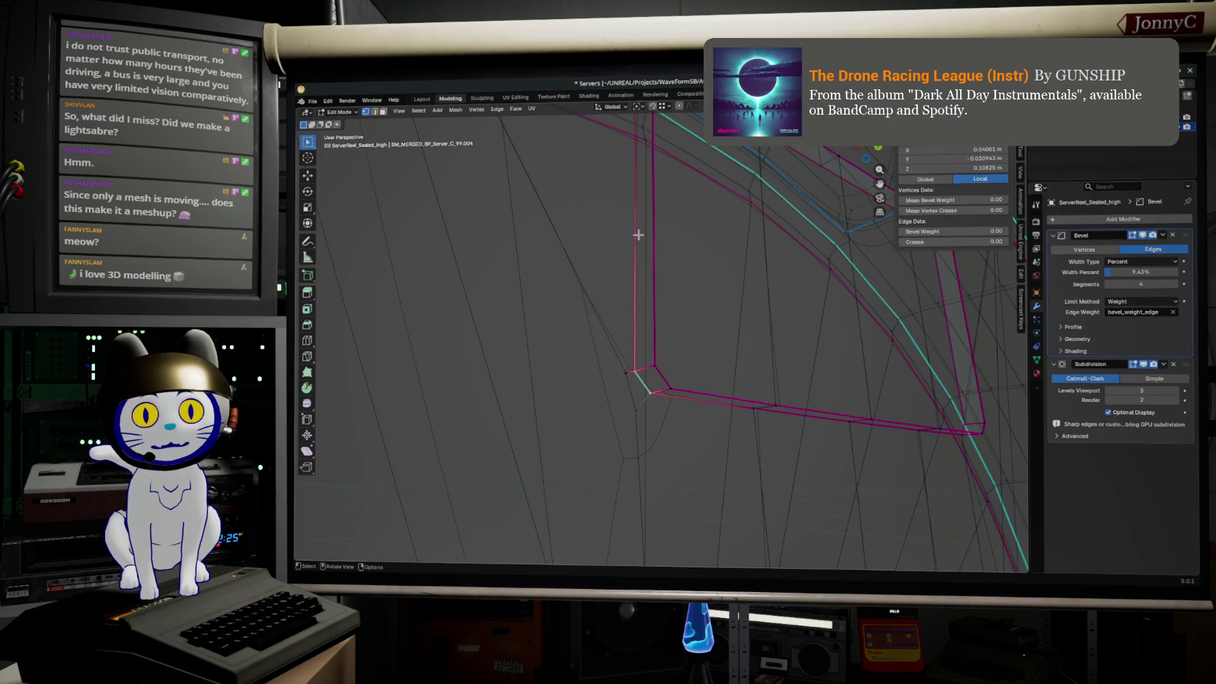
{"action": "key", "text": "F3"}
{"action": "key", "text": "Escape"}
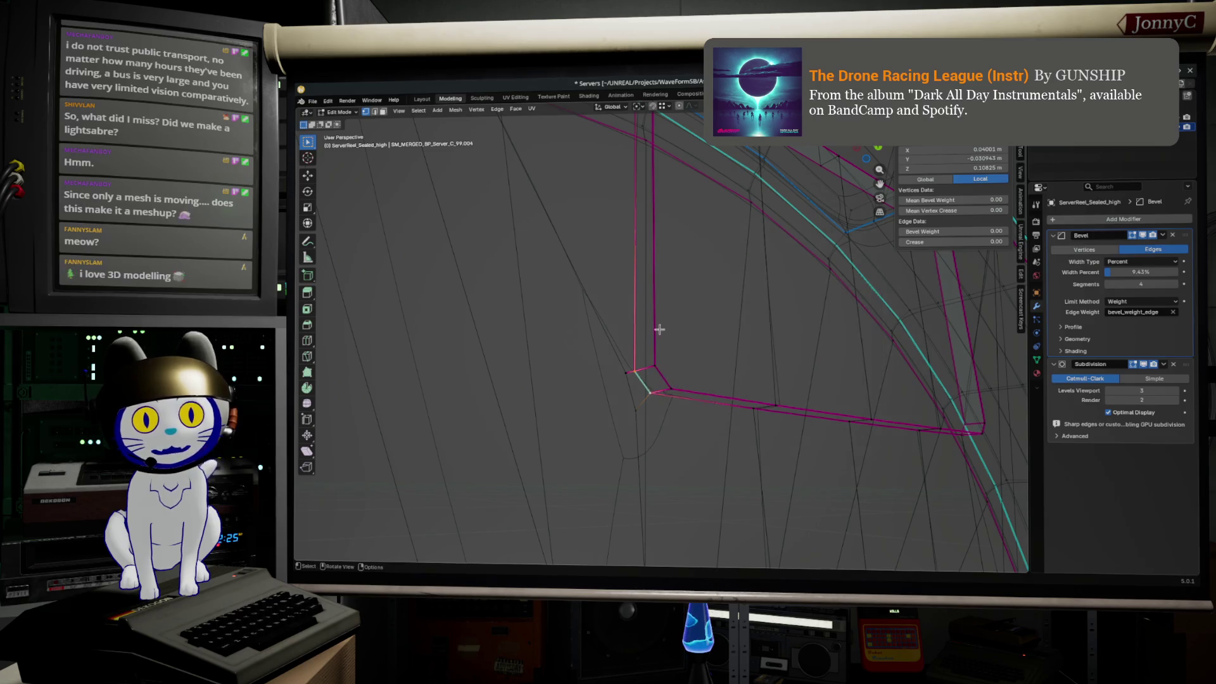
{"action": "left_click_drag", "start_coordinate": [950, 241], "coordinate": [988, 242]}
- Slide the two corner vertices into place and merge the whole mesh by distance
{"action": "left_click", "coordinate": [632, 425]}
{"action": "key", "text": "g"}
{"action": "key", "text": "g"}
{"action": "left_click", "coordinate": [676, 388]}
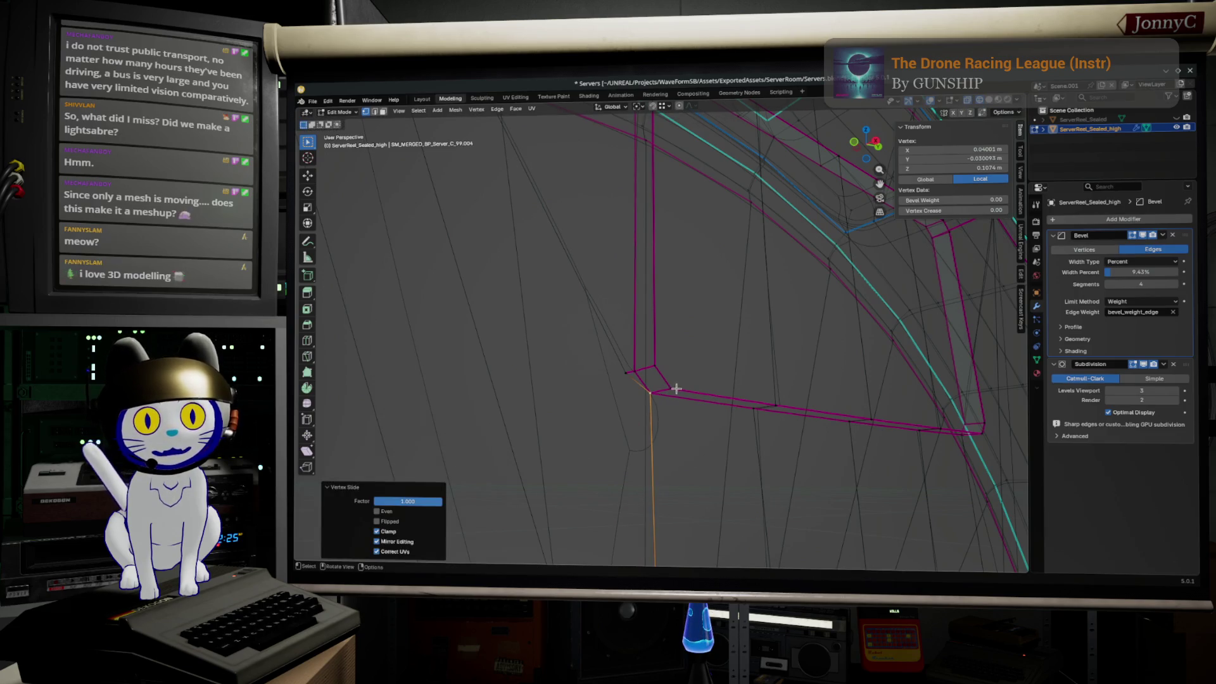
{"action": "key", "text": "g"}
{"action": "key", "text": "g"}
{"action": "left_click", "coordinate": [700, 355]}
{"action": "key", "text": "a"}
{"action": "key", "text": "m"}
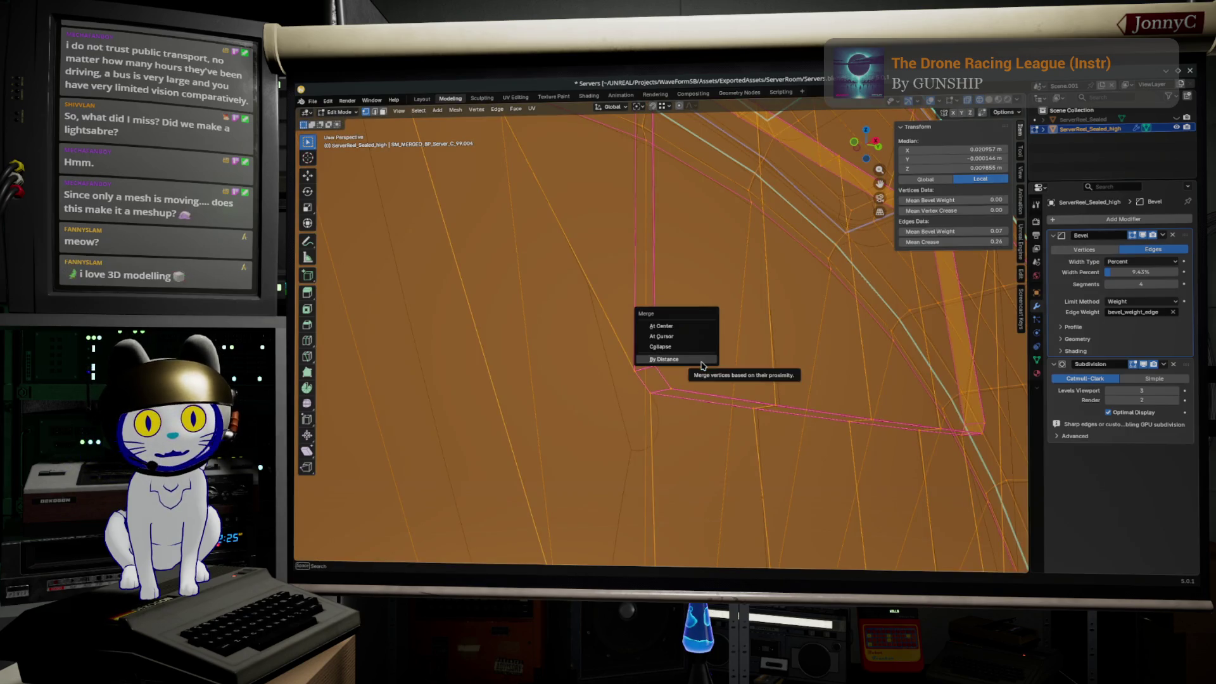
{"action": "left_click", "coordinate": [701, 360]}
{"action": "key", "text": "alt+a"}
- Mark the corner edges sharp and the edge loop through them as a seam
{"action": "left_click", "coordinate": [654, 387]}
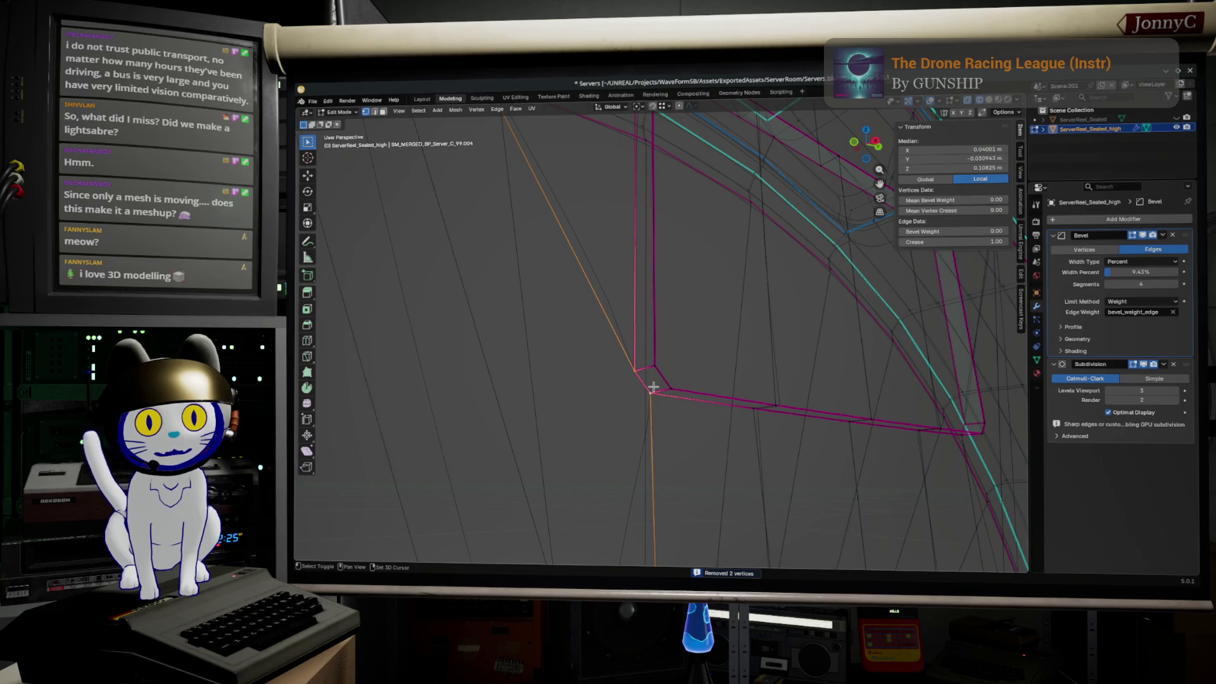
{"action": "key", "text": "F3"}
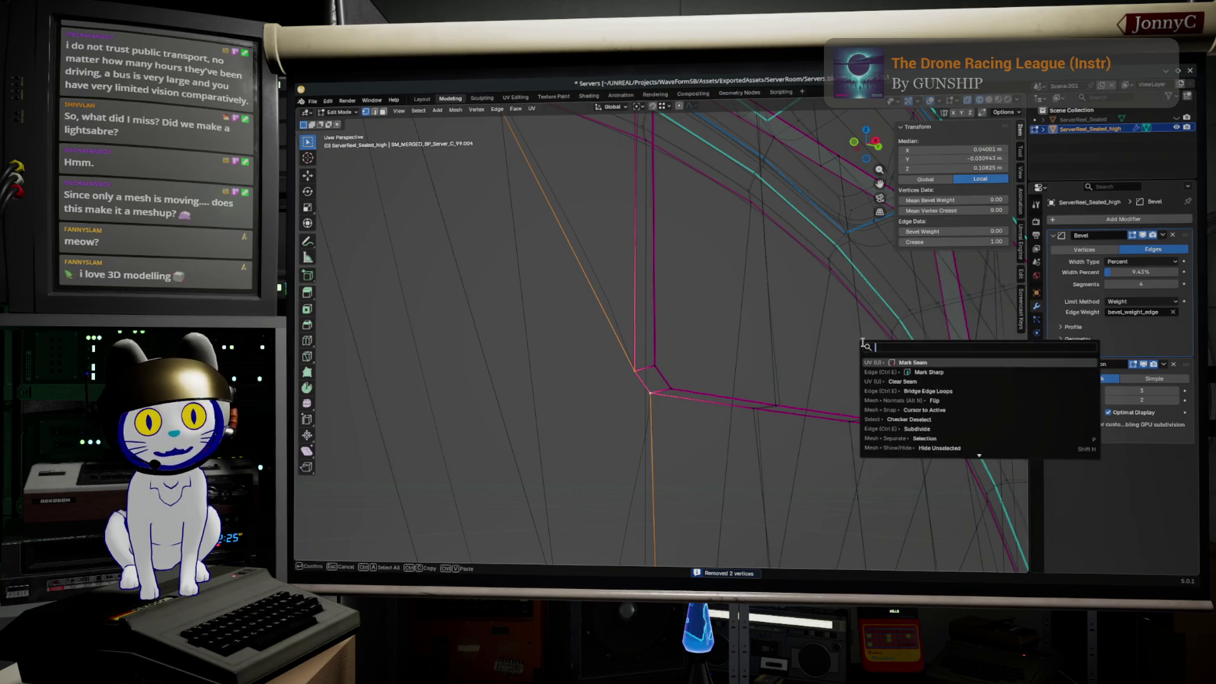
{"action": "left_click", "coordinate": [912, 371]}
{"action": "mouse_move", "coordinate": [873, 366]}
{"action": "middle_mouse_down"}
{"action": "mouse_move", "coordinate": [780, 361]}
{"action": "mouse_move", "coordinate": [700, 272]}
{"action": "mouse_move", "coordinate": [706, 294]}
{"action": "middle_mouse_up"}
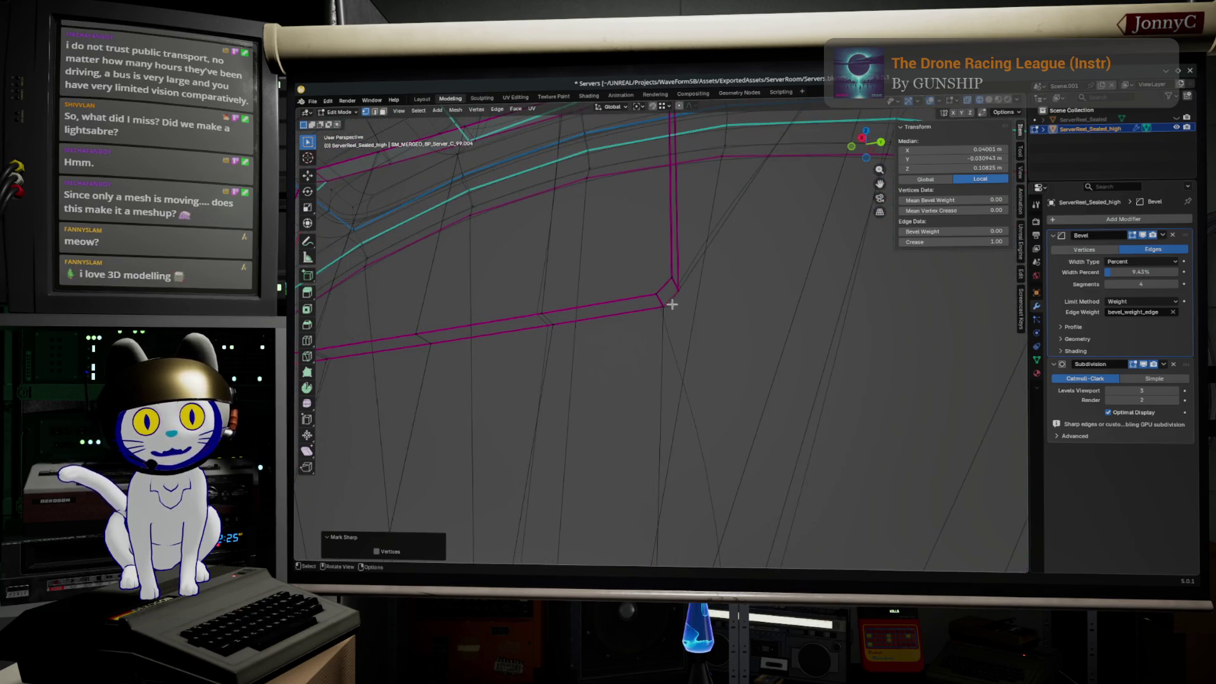
{"action": "left_click", "coordinate": [675, 293], "text": "alt"}
{"action": "key", "text": "F3"}
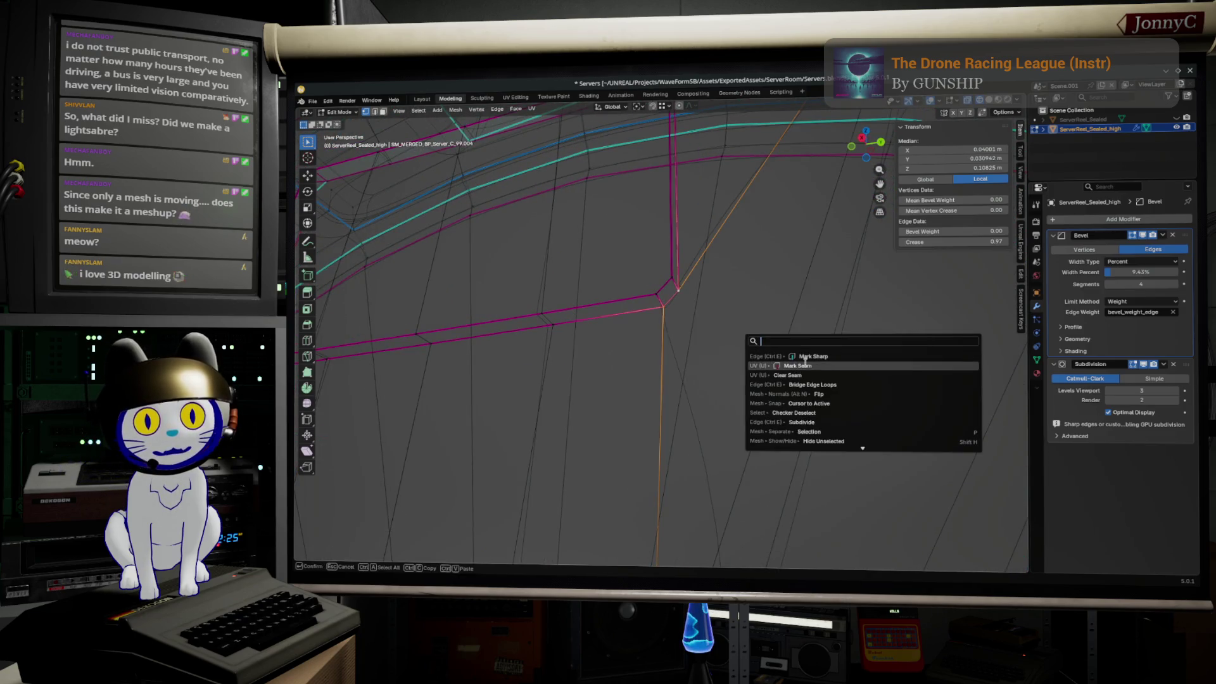
{"action": "left_click", "coordinate": [806, 364]}
{"action": "middle_click_drag", "start_coordinate": [553, 266], "coordinate": [590, 298]}
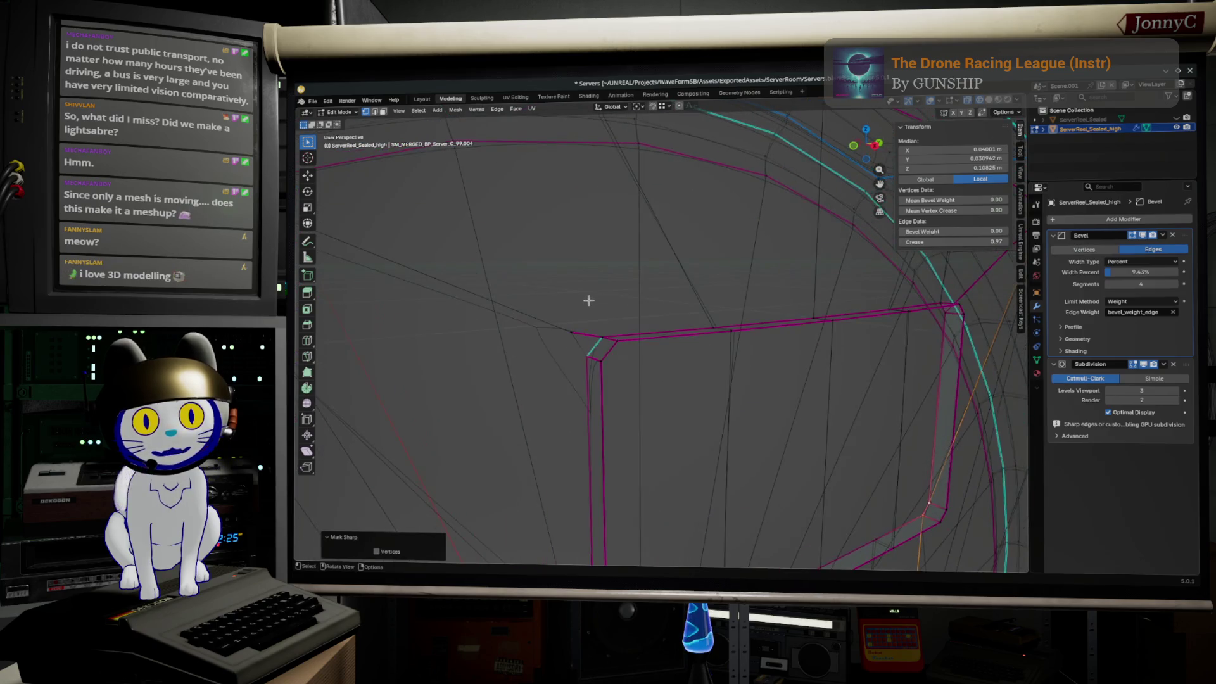
- Slide the next corner vertex, merge the mesh by distance and knife-cut a new edge from the corner
{"action": "left_click", "coordinate": [577, 330]}
{"action": "mouse_move", "coordinate": [690, 335]}
{"action": "middle_mouse_down"}
{"action": "mouse_move", "coordinate": [635, 329]}
{"action": "mouse_move", "coordinate": [739, 353]}
{"action": "mouse_move", "coordinate": [810, 338]}
{"action": "middle_mouse_up"}
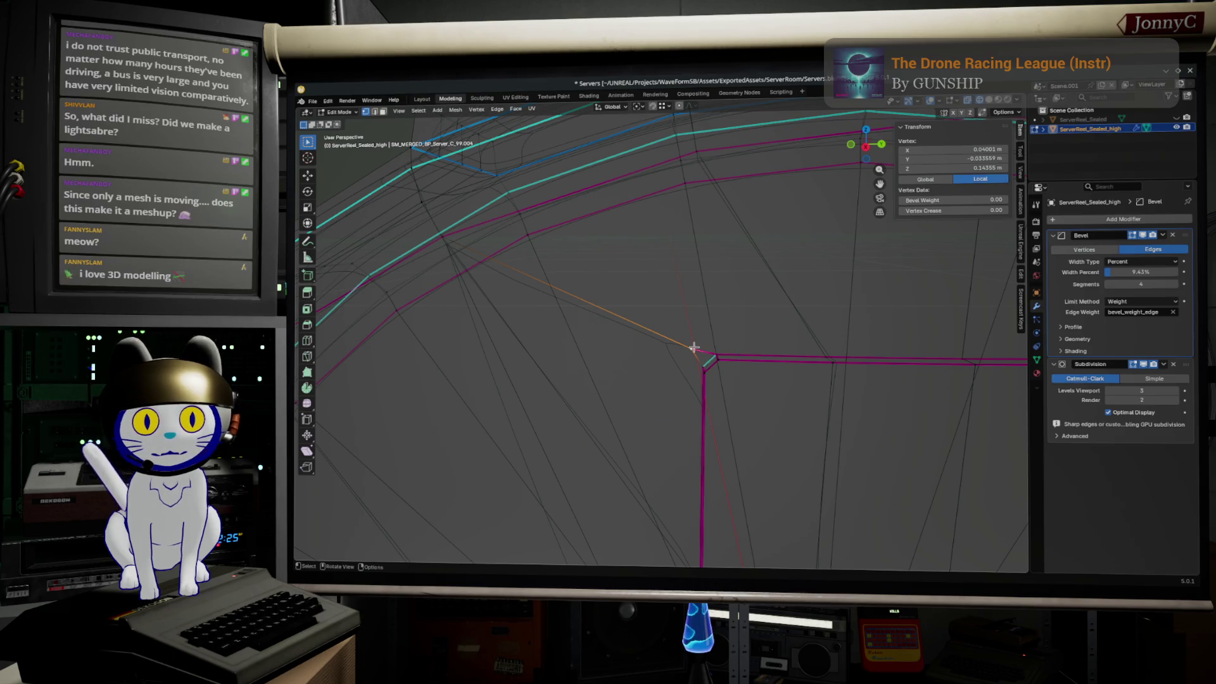
{"action": "left_click", "coordinate": [734, 445]}
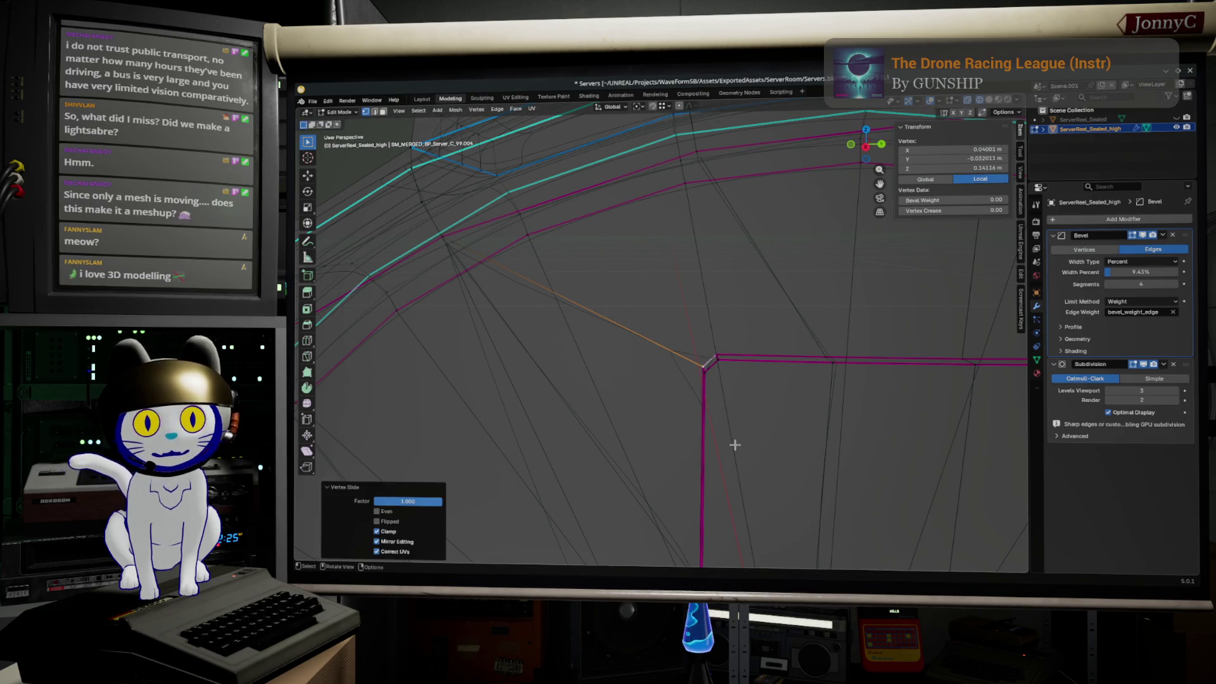
{"action": "key", "text": "a"}
{"action": "key", "text": "m"}
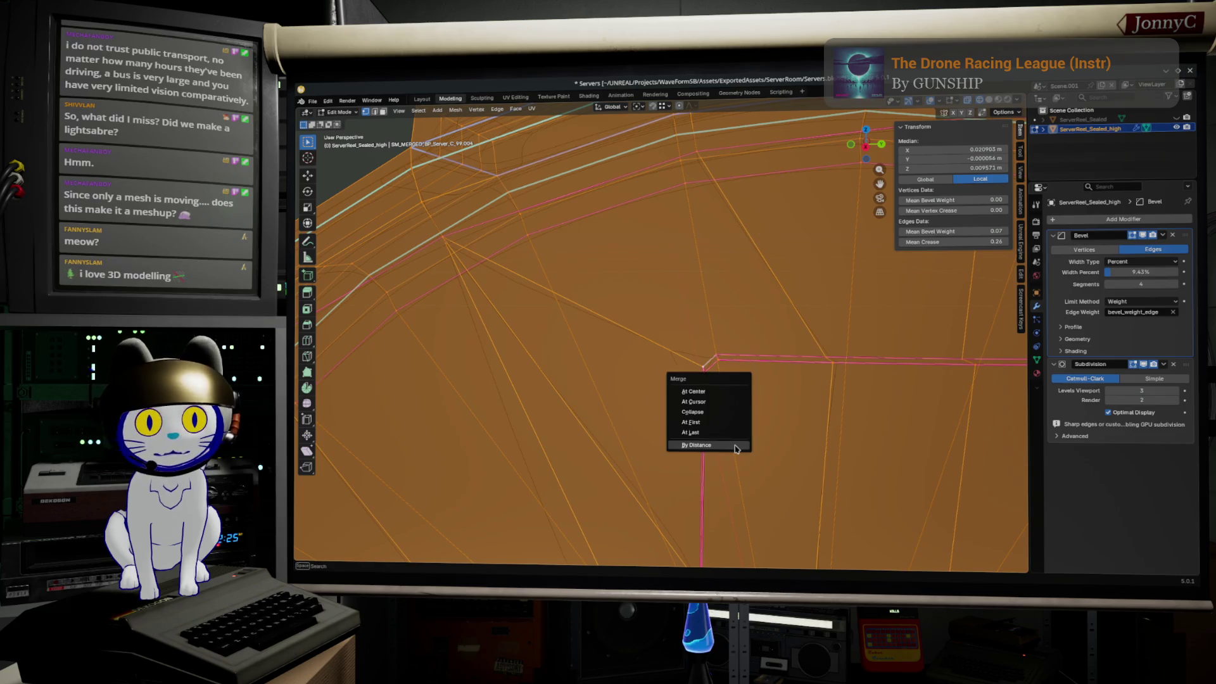
{"action": "left_click", "coordinate": [735, 445]}
{"action": "key", "text": "k"}
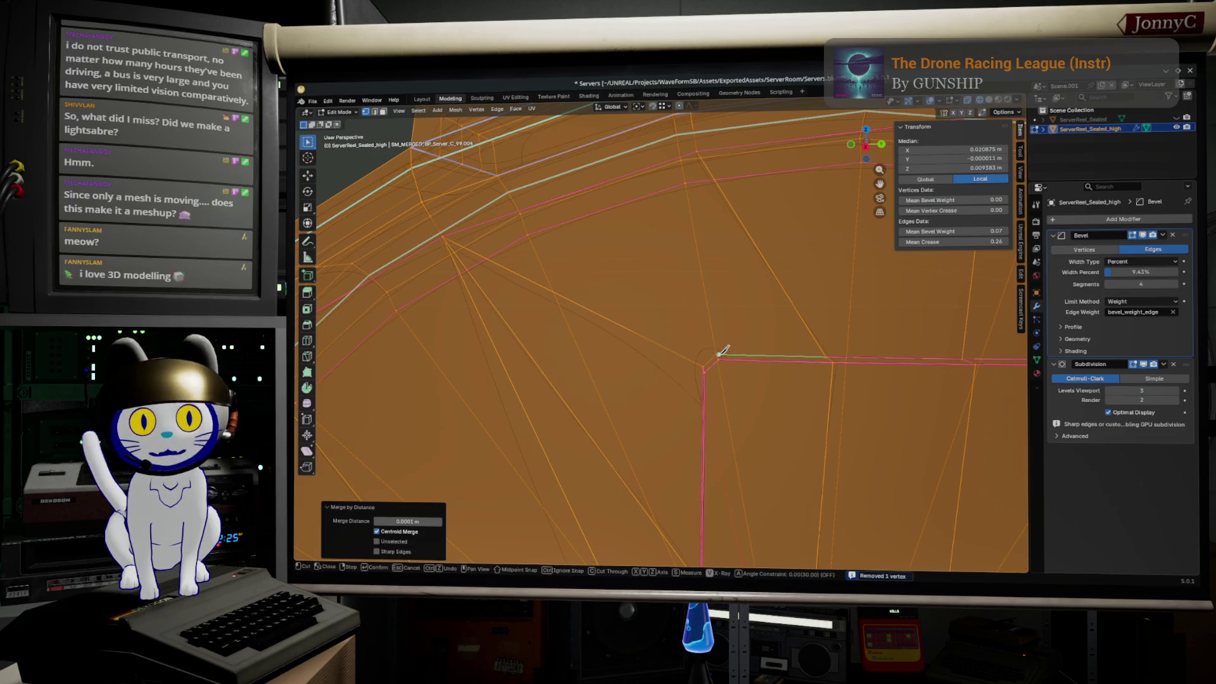
{"action": "left_click", "coordinate": [716, 355]}
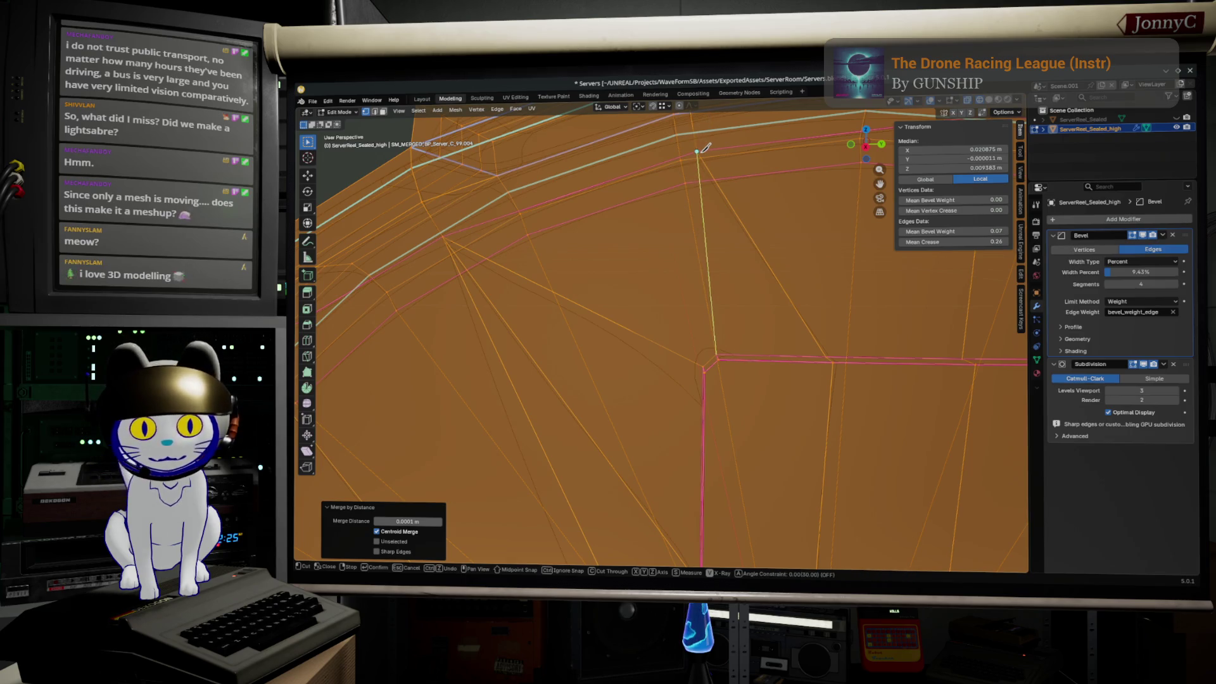
{"action": "key", "text": "Return"}
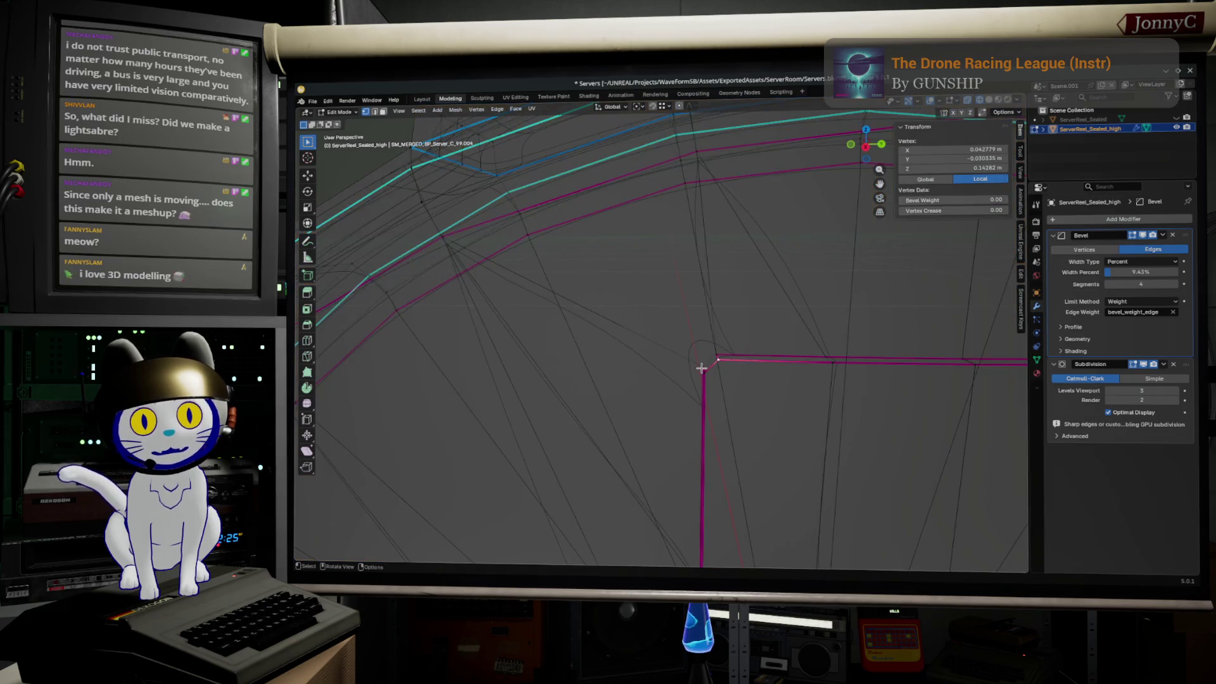
- Give the edges meeting at the corner crease 1.00, mark them sharp and switch to solid shading
{"action": "left_click", "coordinate": [712, 358], "text": "shift"}
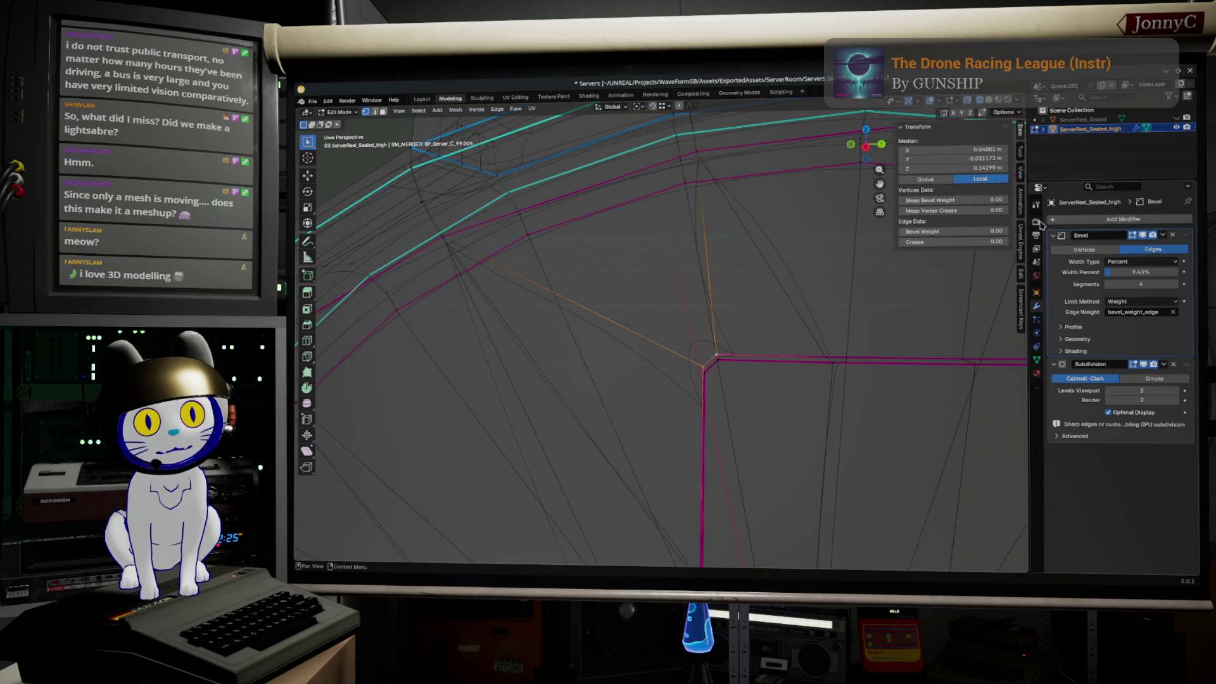
{"action": "left_click_drag", "start_coordinate": [951, 241], "coordinate": [954, 241]}
{"action": "right_click", "coordinate": [760, 354]}
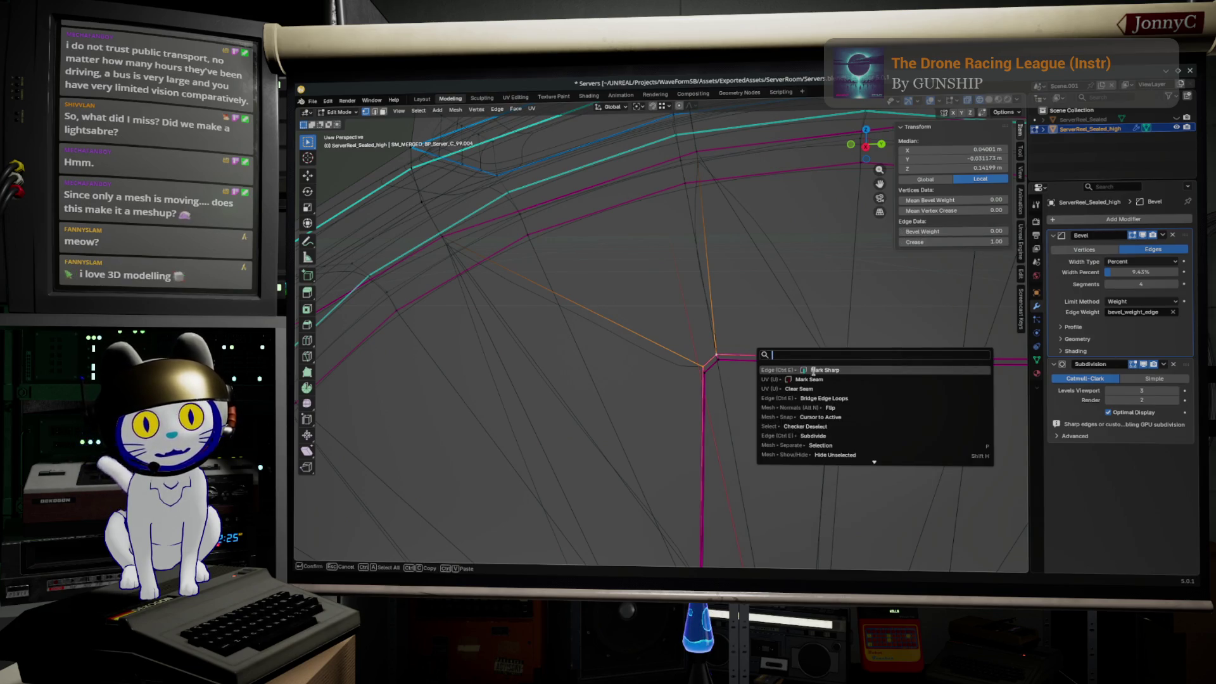
{"action": "left_click", "coordinate": [813, 372]}
{"action": "key", "text": "shift+z"}
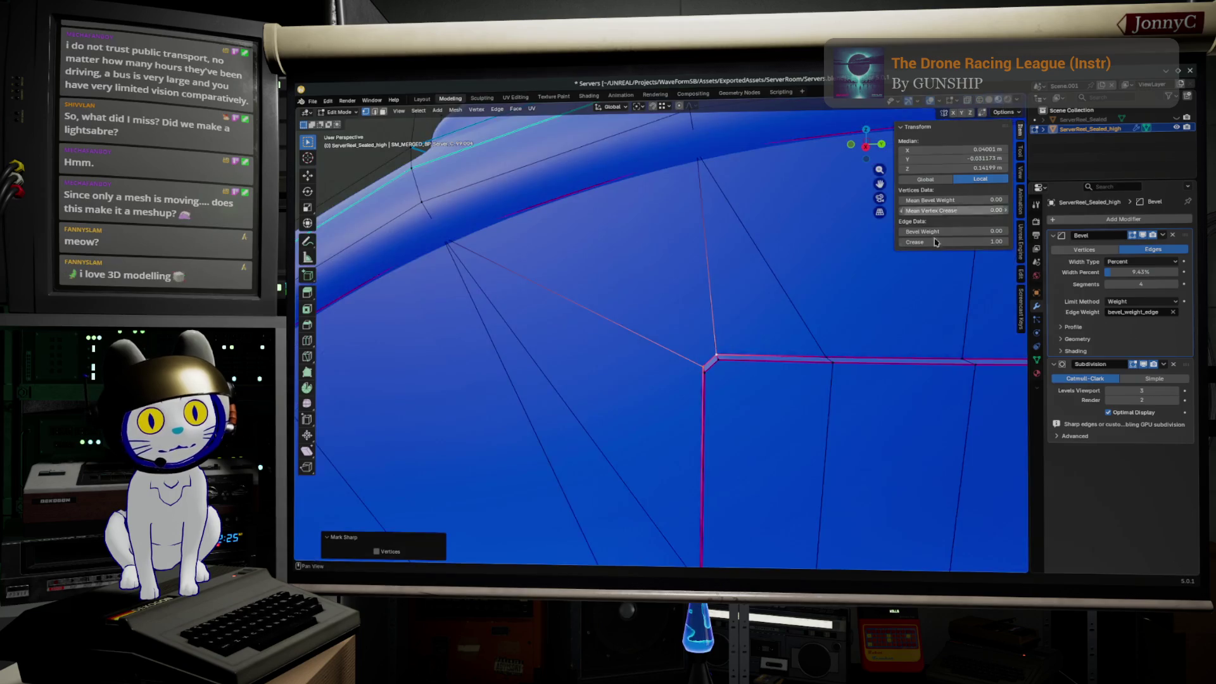
{"action": "scroll", "coordinate": [840, 400], "scroll_direction": "down", "scroll_amount": 2}
- Return to Object Mode and orbit the ring housing to check the recessed vent and rim
{"action": "key", "text": "Tab"}
{"action": "mouse_move", "coordinate": [823, 427]}
{"action": "middle_mouse_down"}
{"action": "mouse_move", "coordinate": [883, 402]}
{"action": "mouse_move", "coordinate": [858, 348]}
{"action": "mouse_move", "coordinate": [788, 371]}
{"action": "mouse_move", "coordinate": [773, 421]}
{"action": "mouse_move", "coordinate": [733, 435]}
{"action": "mouse_move", "coordinate": [868, 412]}
{"action": "mouse_move", "coordinate": [731, 427]}
{"action": "middle_mouse_up"}
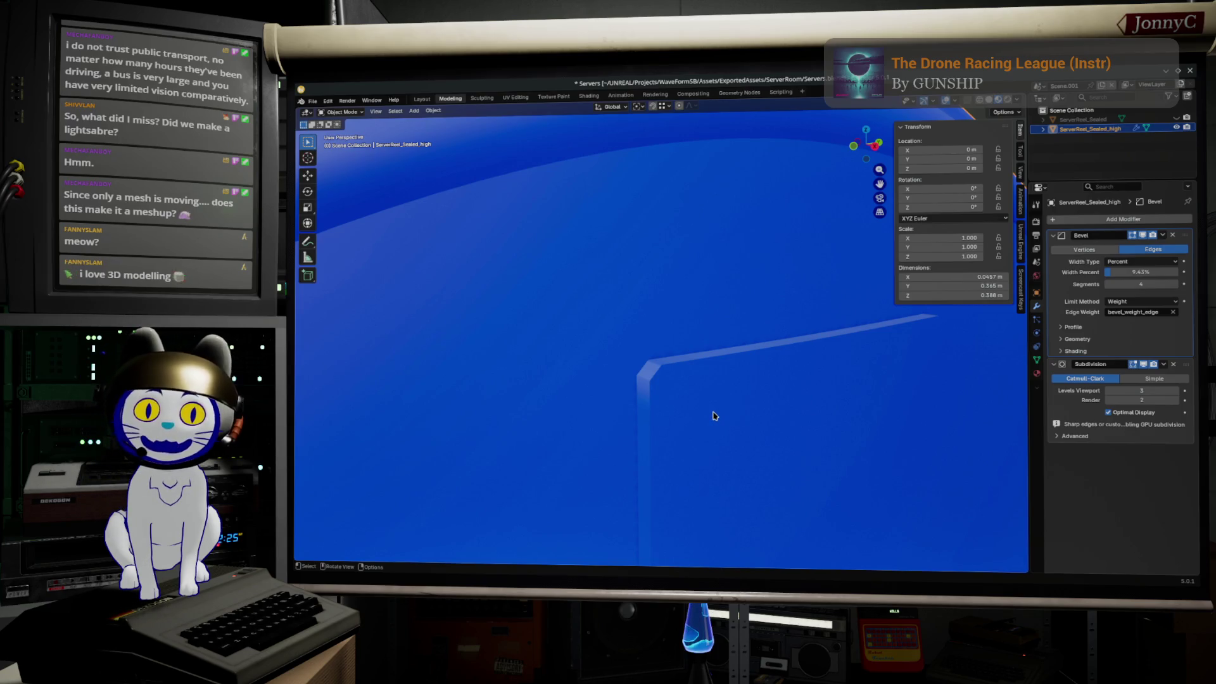
{"action": "scroll", "coordinate": [704, 404], "scroll_direction": "down", "scroll_amount": 2}
{"action": "scroll", "coordinate": [704, 407], "scroll_direction": "down", "scroll_amount": 3}
{"action": "scroll", "coordinate": [699, 409], "scroll_direction": "down", "scroll_amount": 2}
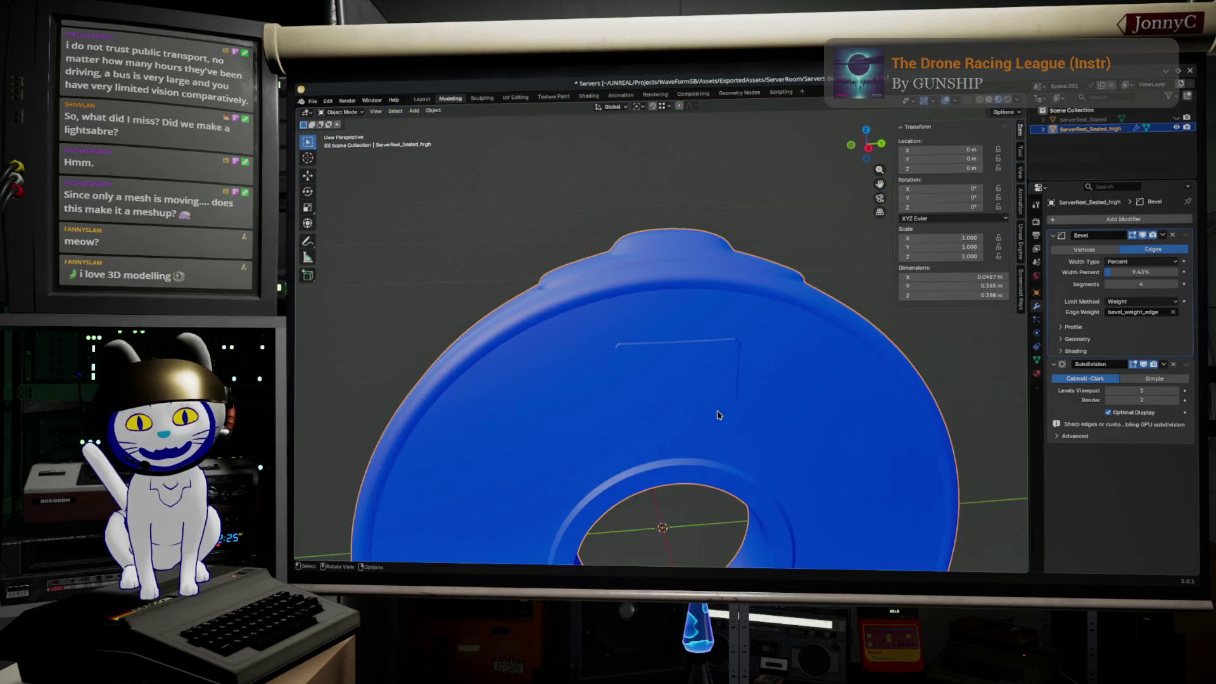
{"action": "mouse_move", "coordinate": [695, 412]}
{"action": "middle_mouse_down"}
{"action": "mouse_move", "coordinate": [674, 388]}
{"action": "mouse_move", "coordinate": [693, 396]}
{"action": "middle_mouse_up"}
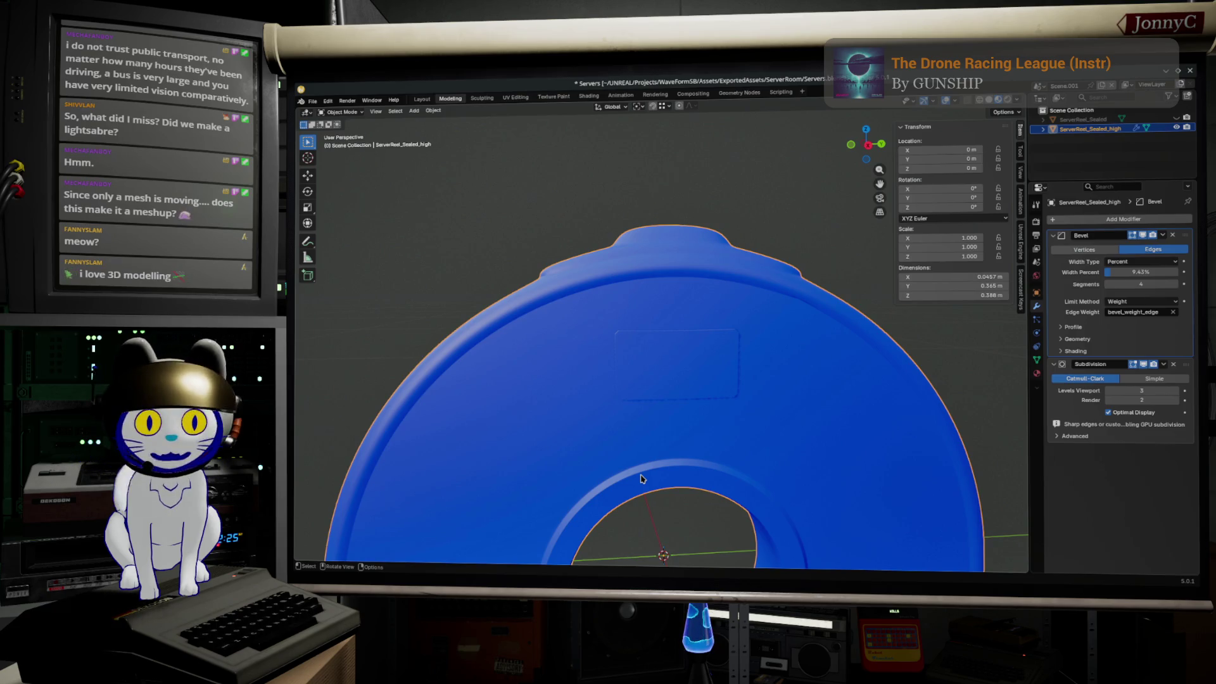
{"action": "mouse_move", "coordinate": [680, 315]}
{"action": "middle_mouse_down"}
{"action": "mouse_move", "coordinate": [864, 348]}
{"action": "mouse_move", "coordinate": [722, 361]}
{"action": "middle_mouse_up"}
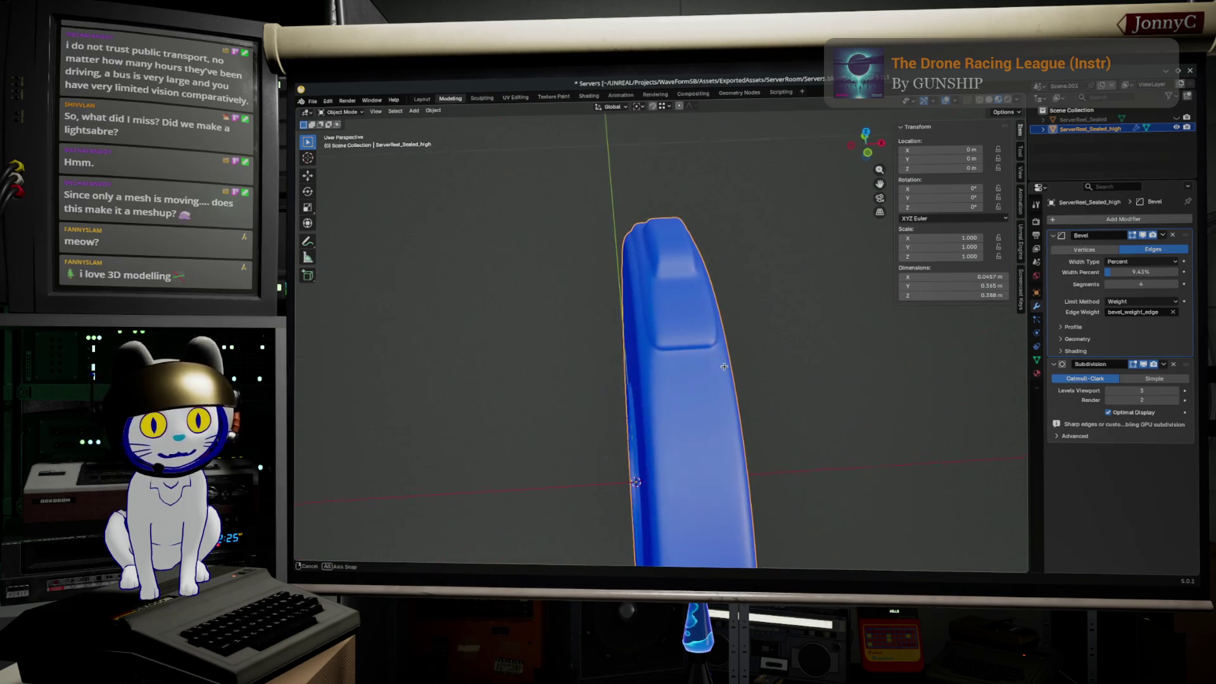
- In Edit Mode, select the edge loops around the raised rim bump, undoing one unwanted loop
{"action": "key", "text": "Tab"}
{"action": "middle_click_drag", "start_coordinate": [685, 317], "coordinate": [603, 302]}
{"action": "left_click", "coordinate": [603, 302], "text": "alt"}
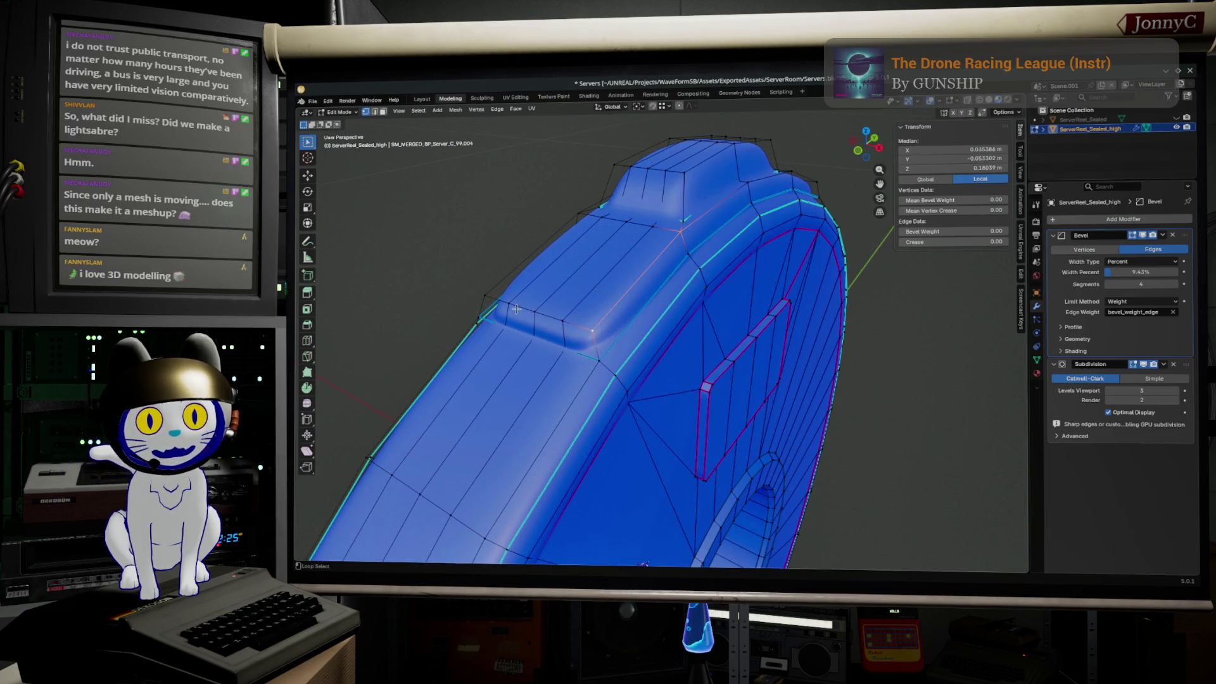
{"action": "left_click", "coordinate": [487, 296], "text": "alt"}
{"action": "middle_click_drag", "start_coordinate": [759, 242], "coordinate": [647, 265]}
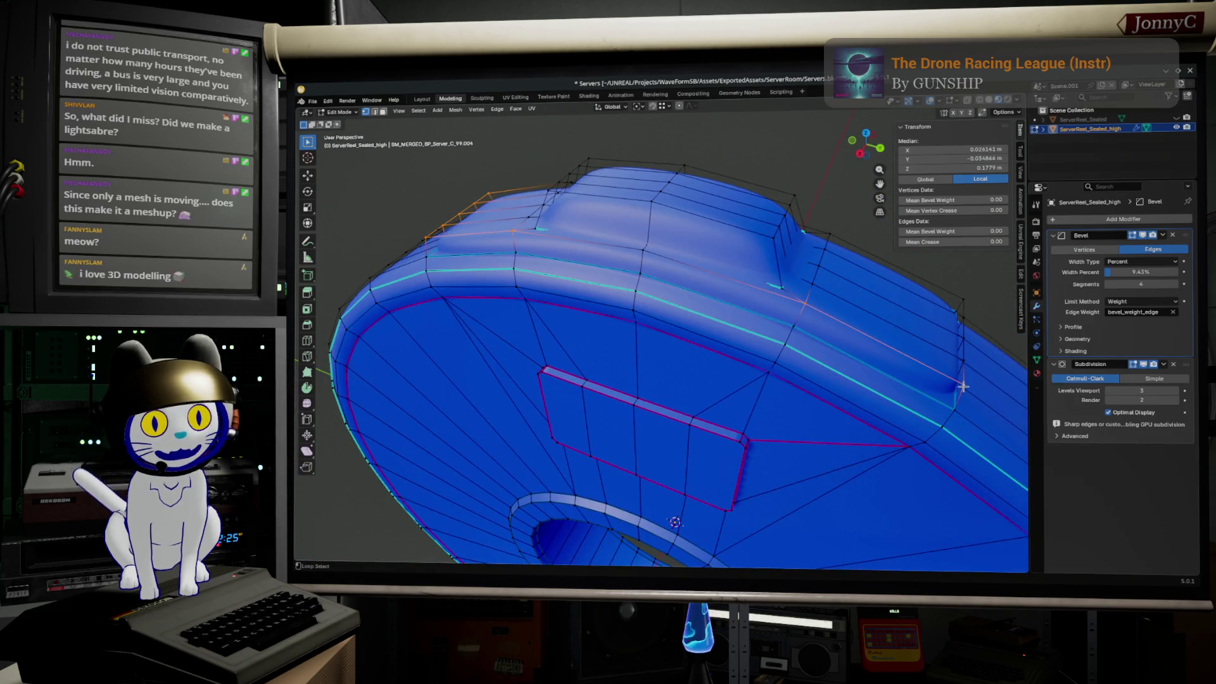
{"action": "middle_click_drag", "start_coordinate": [968, 393], "coordinate": [660, 273]}
{"action": "left_click", "coordinate": [661, 272], "text": "alt+shift"}
{"action": "mouse_move", "coordinate": [760, 309]}
{"action": "middle_mouse_down"}
{"action": "mouse_move", "coordinate": [920, 303]}
{"action": "mouse_move", "coordinate": [710, 196]}
{"action": "mouse_move", "coordinate": [709, 176]}
{"action": "middle_mouse_up"}
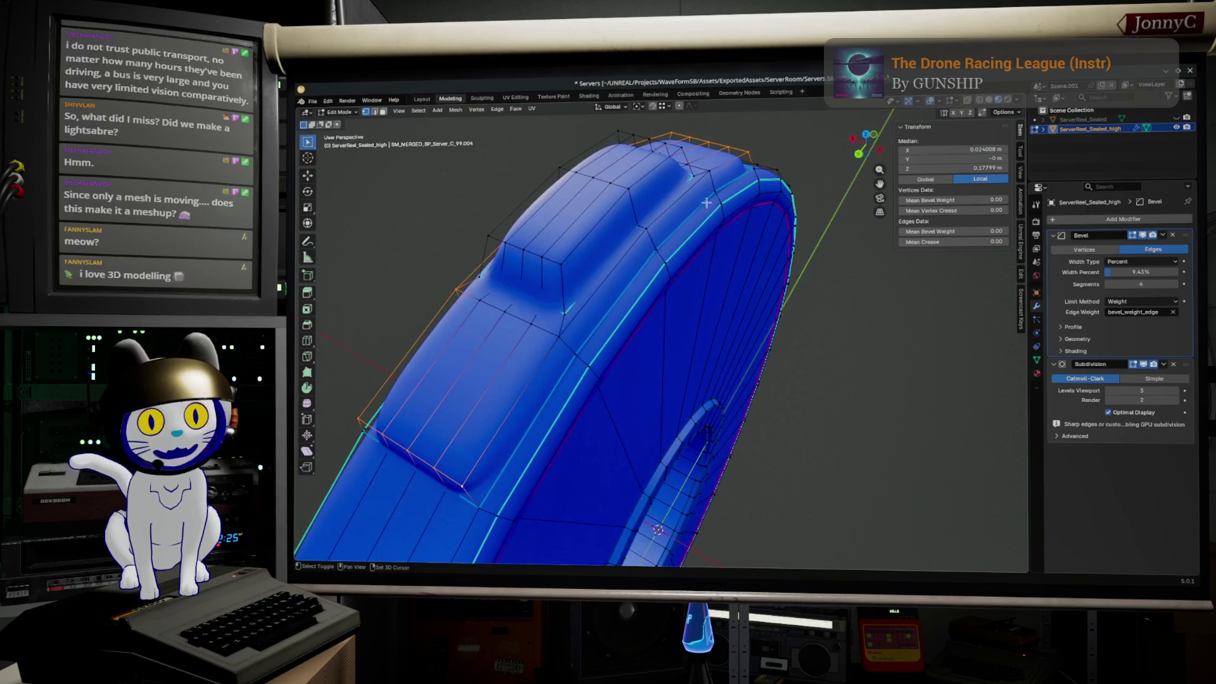
{"action": "left_click", "coordinate": [710, 177], "text": "alt+shift"}
{"action": "key", "text": "ctrl+z"}
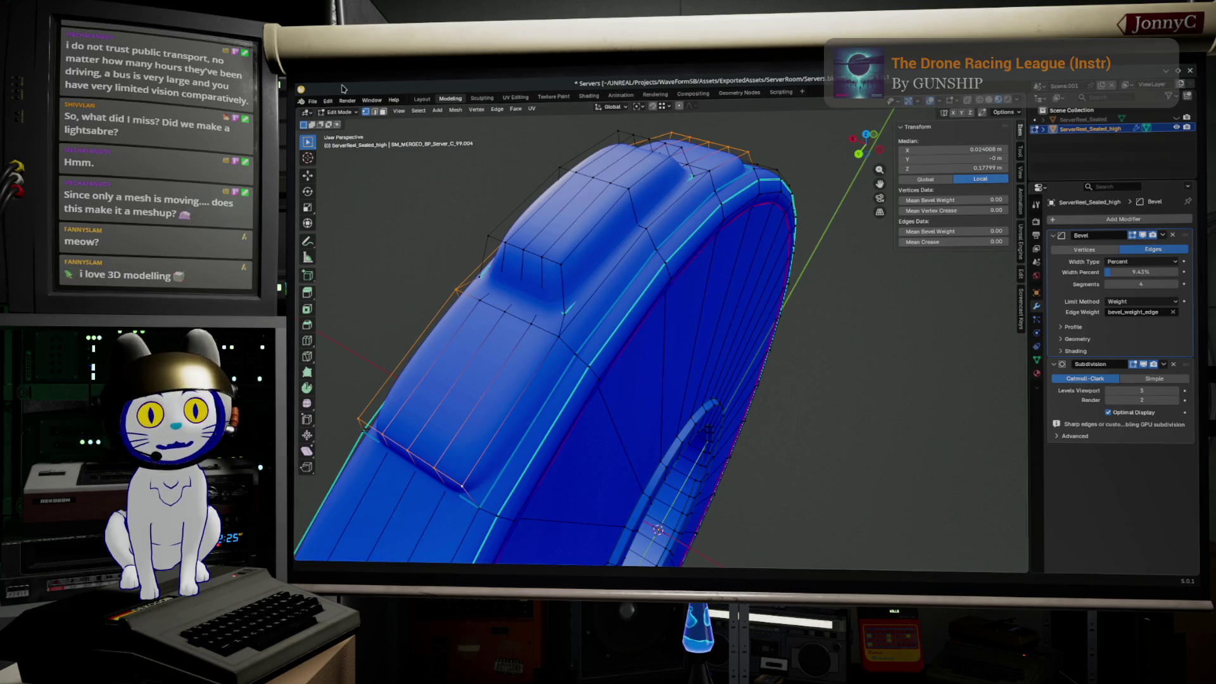
- Pick the shortest edge path around the bump and set its Mean Crease to 0.63
{"action": "left_click", "coordinate": [379, 114]}
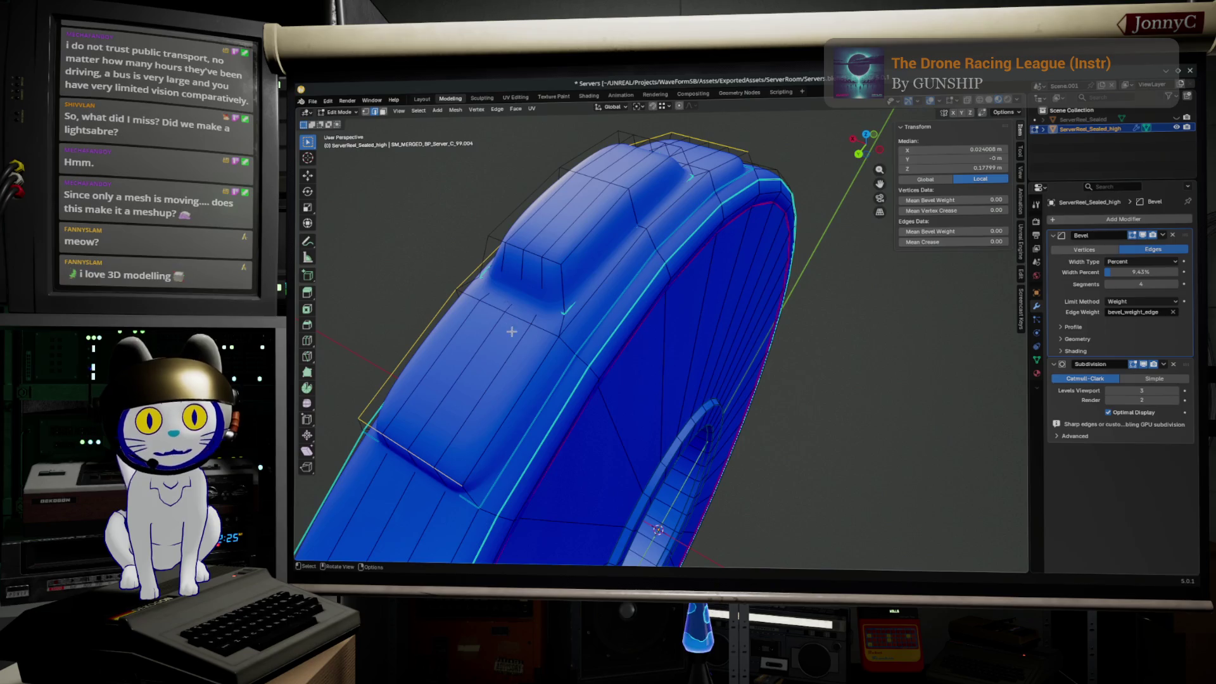
{"action": "key", "text": "shift"}
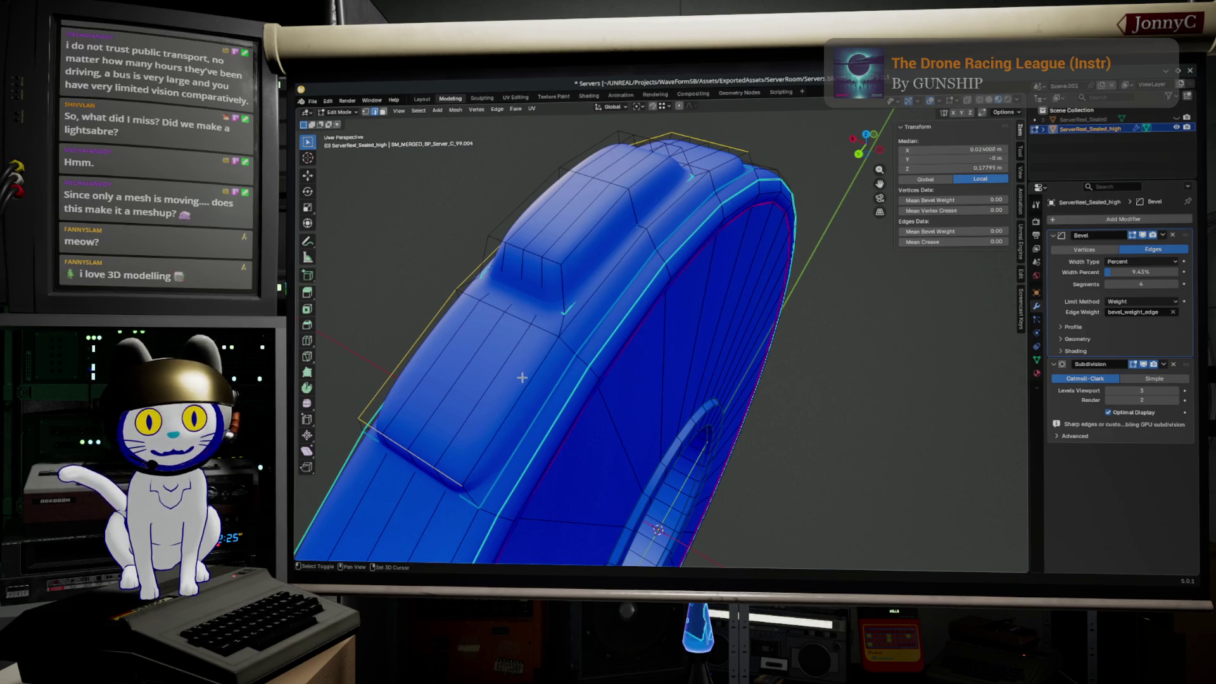
{"action": "left_click", "coordinate": [733, 168], "text": "ctrl"}
{"action": "left_click", "coordinate": [729, 164], "text": "ctrl"}
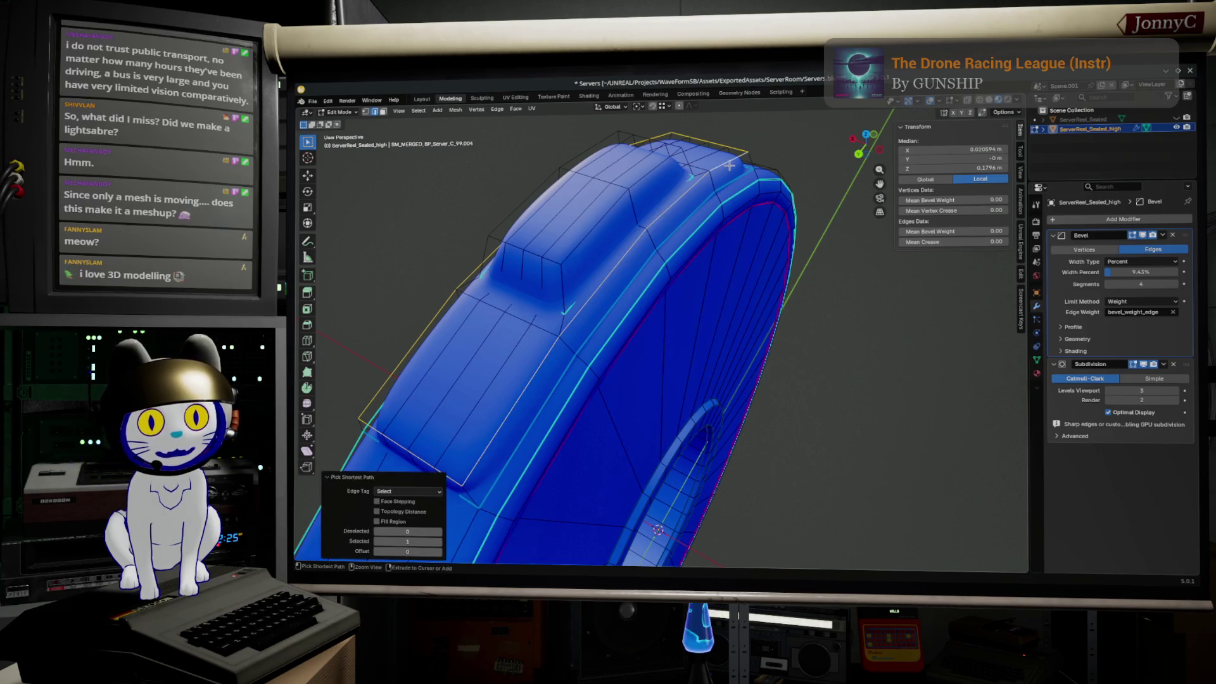
{"action": "middle_click_drag", "start_coordinate": [667, 313], "coordinate": [696, 287]}
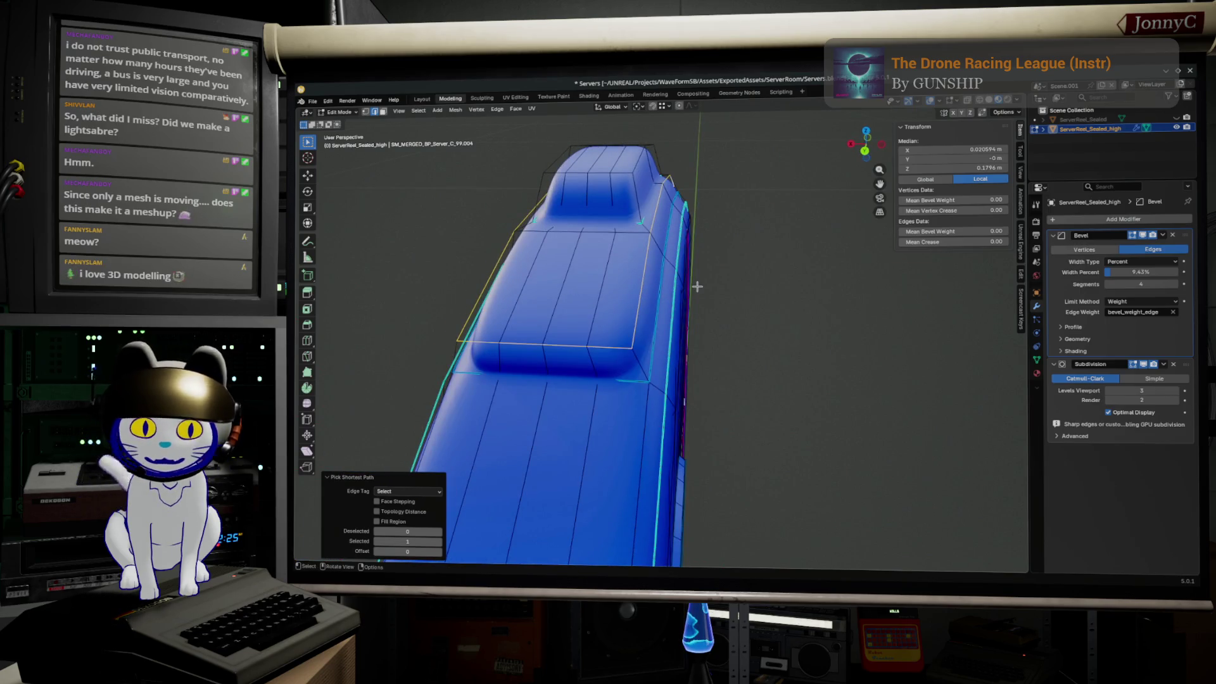
{"action": "left_click_drag", "start_coordinate": [976, 242], "coordinate": [997, 241]}
{"action": "middle_click_drag", "start_coordinate": [665, 333], "coordinate": [604, 345]}
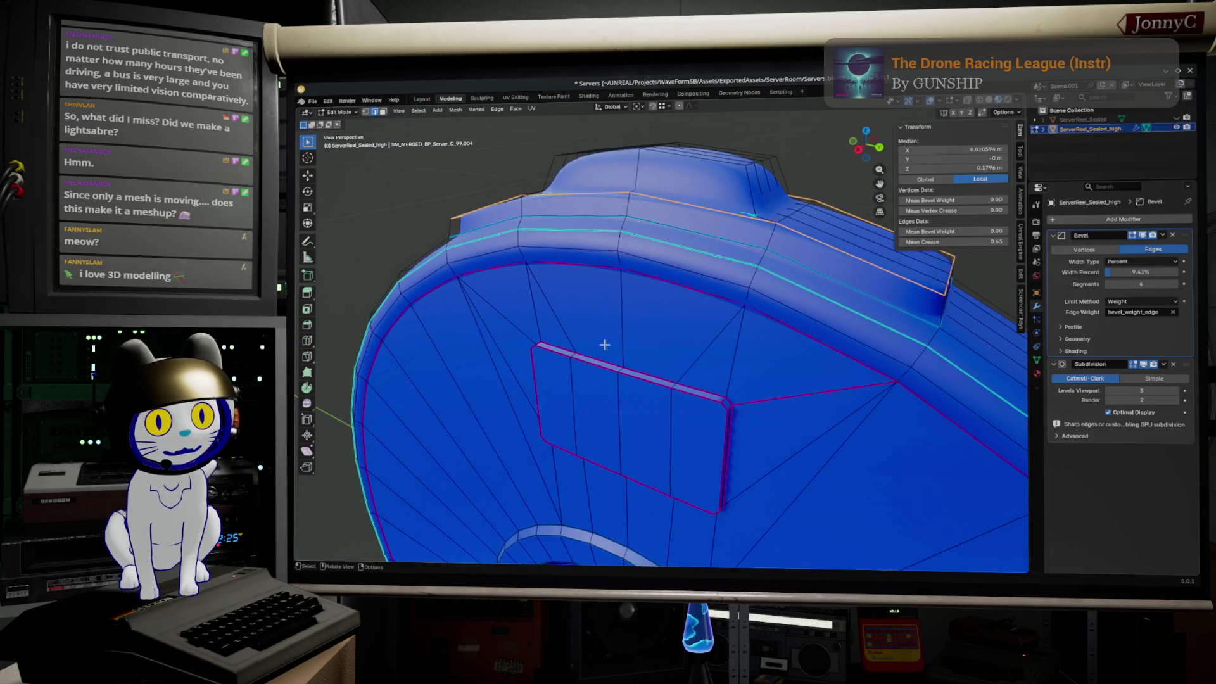
{"action": "key", "text": "Tab"}
{"action": "mouse_move", "coordinate": [615, 337]}
{"action": "middle_mouse_down"}
{"action": "mouse_move", "coordinate": [655, 370]}
{"action": "mouse_move", "coordinate": [468, 388]}
{"action": "mouse_move", "coordinate": [620, 388]}
{"action": "mouse_move", "coordinate": [582, 381]}
{"action": "middle_mouse_up"}
{"action": "key", "text": "Tab"}
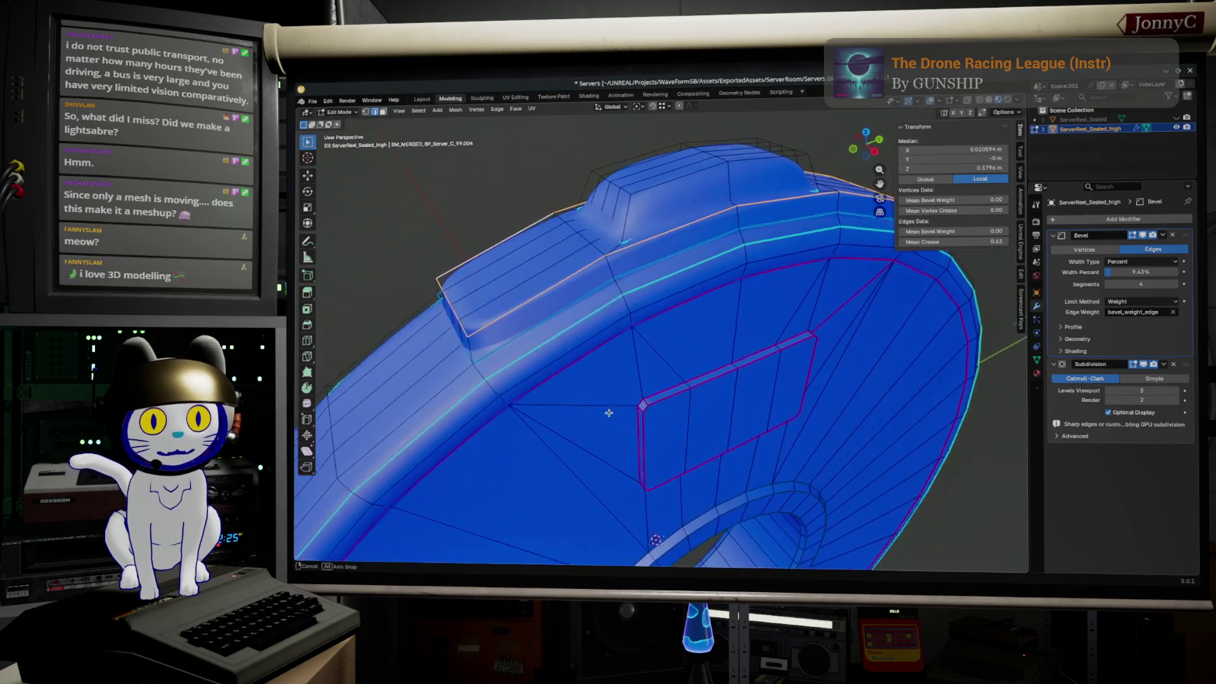
{"action": "key", "text": "r"}
{"action": "left_click", "coordinate": [712, 415]}
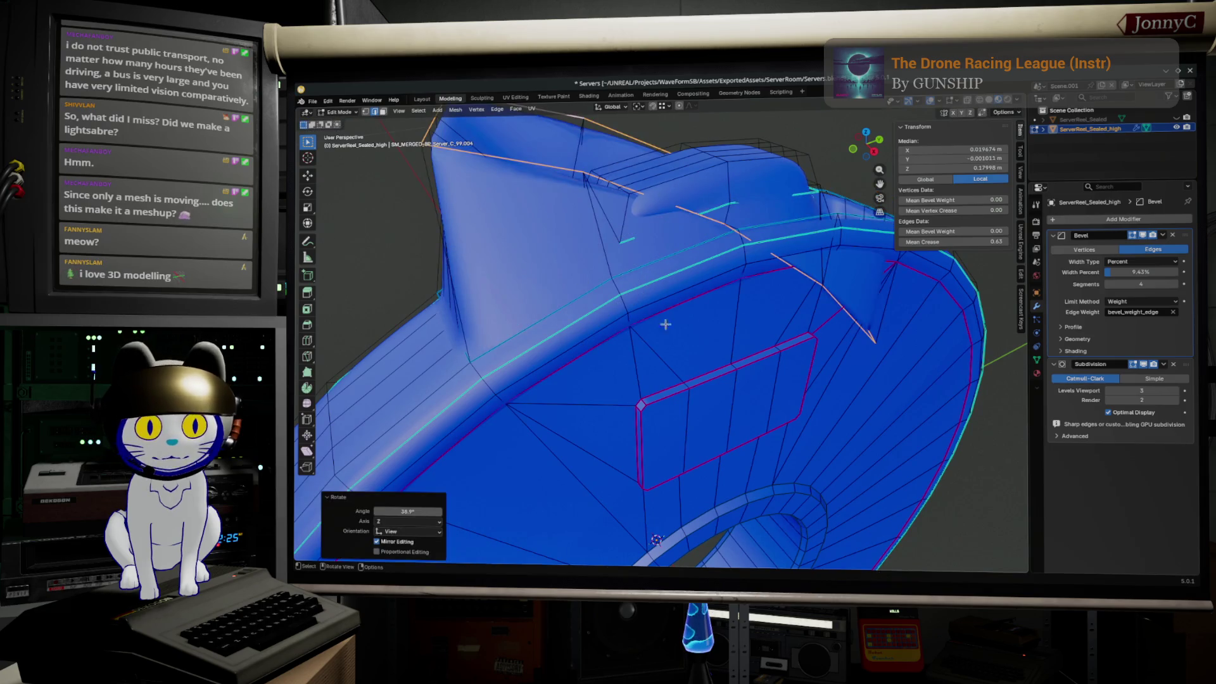
{"action": "key", "text": "ctrl+z"}
{"action": "key", "text": "ctrl+r"}
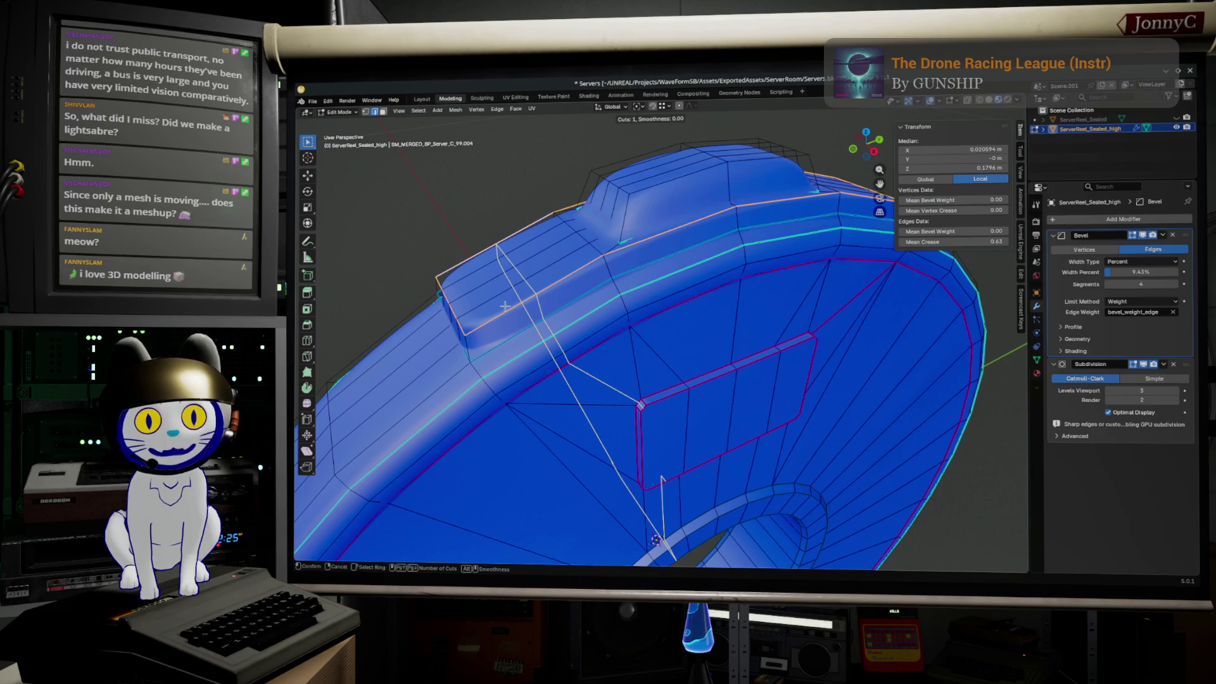
{"action": "key", "text": "Escape"}
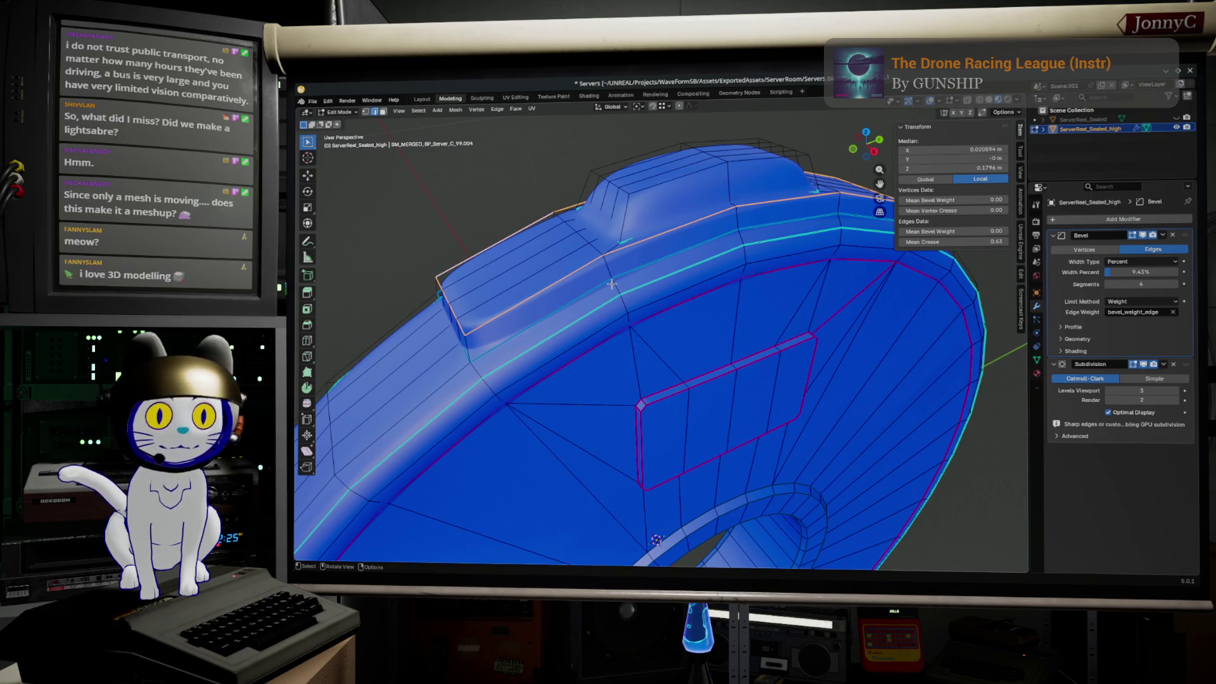
{"action": "middle_click_drag", "start_coordinate": [613, 282], "coordinate": [643, 408]}
{"action": "key", "text": "Tab"}
{"action": "scroll", "coordinate": [643, 408], "scroll_direction": "down", "scroll_amount": 3}
{"action": "mouse_move", "coordinate": [623, 469]}
{"action": "middle_mouse_down"}
{"action": "mouse_move", "coordinate": [852, 323]}
{"action": "mouse_move", "coordinate": [570, 302]}
{"action": "mouse_move", "coordinate": [602, 369]}
{"action": "mouse_move", "coordinate": [694, 239]}
{"action": "middle_mouse_up"}
{"action": "key", "text": "Tab"}
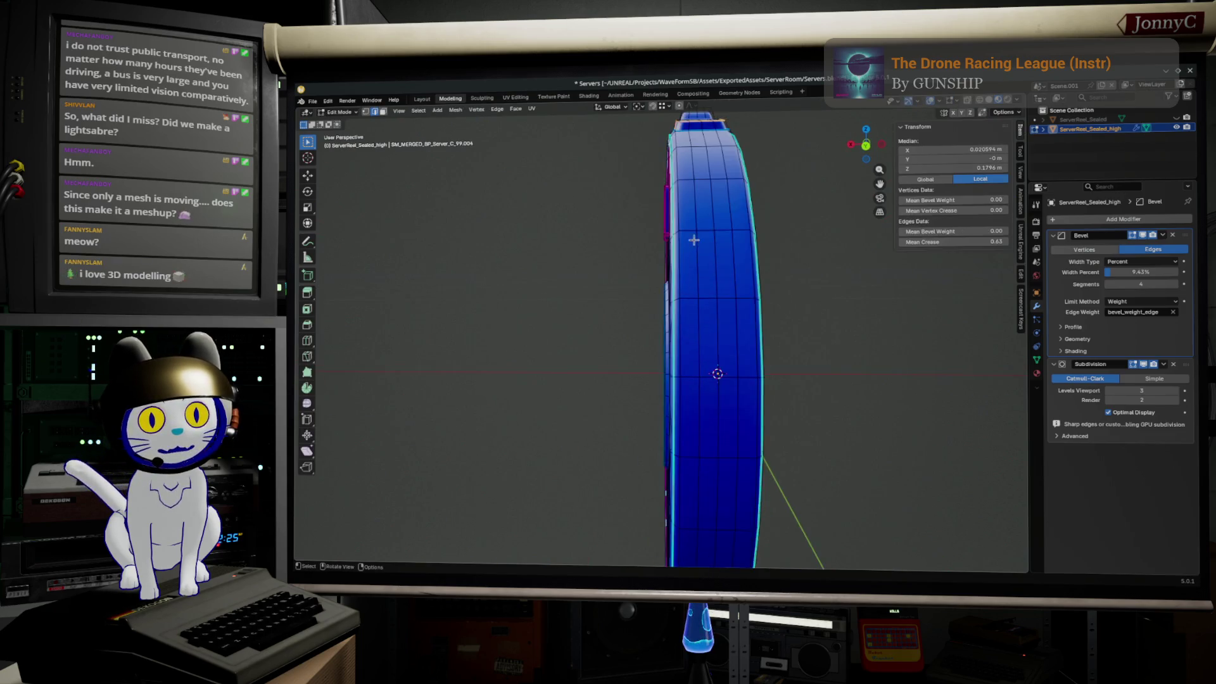
- In face select, pick the first stacked rim faces for the vents, adding middle and lower rows
{"action": "mouse_move", "coordinate": [693, 239]}
{"action": "middle_mouse_down"}
{"action": "mouse_move", "coordinate": [706, 392]}
{"action": "mouse_move", "coordinate": [692, 341]}
{"action": "middle_mouse_up"}
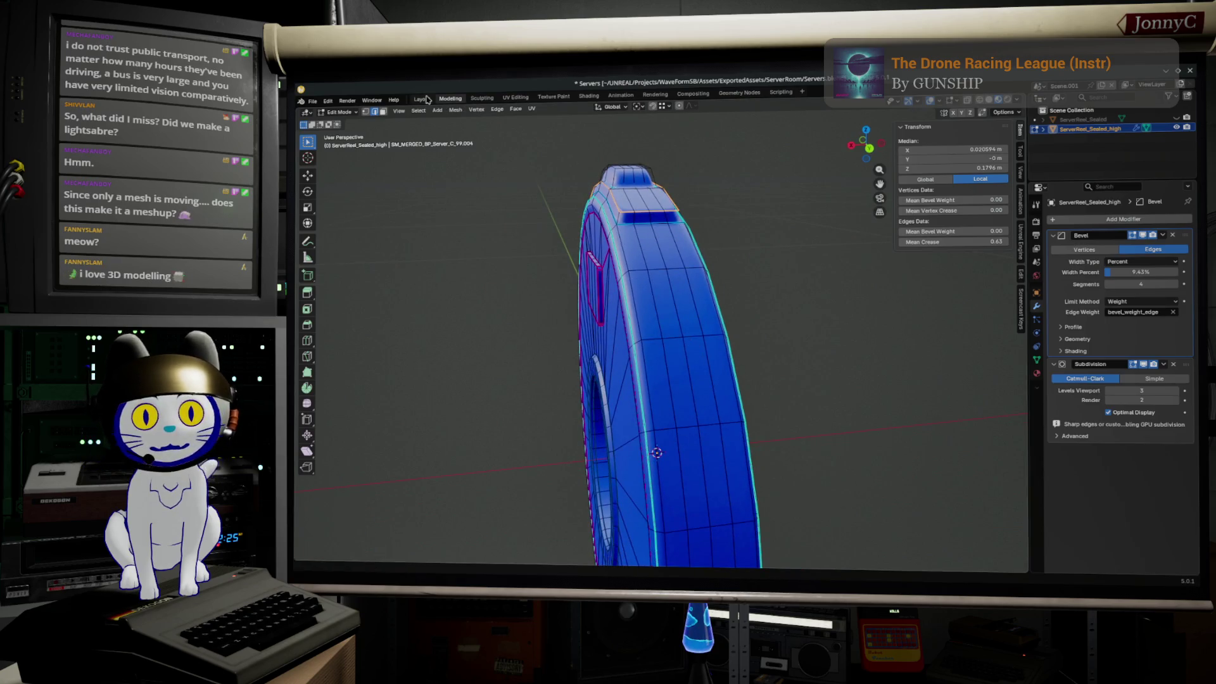
{"action": "left_click", "coordinate": [384, 111]}
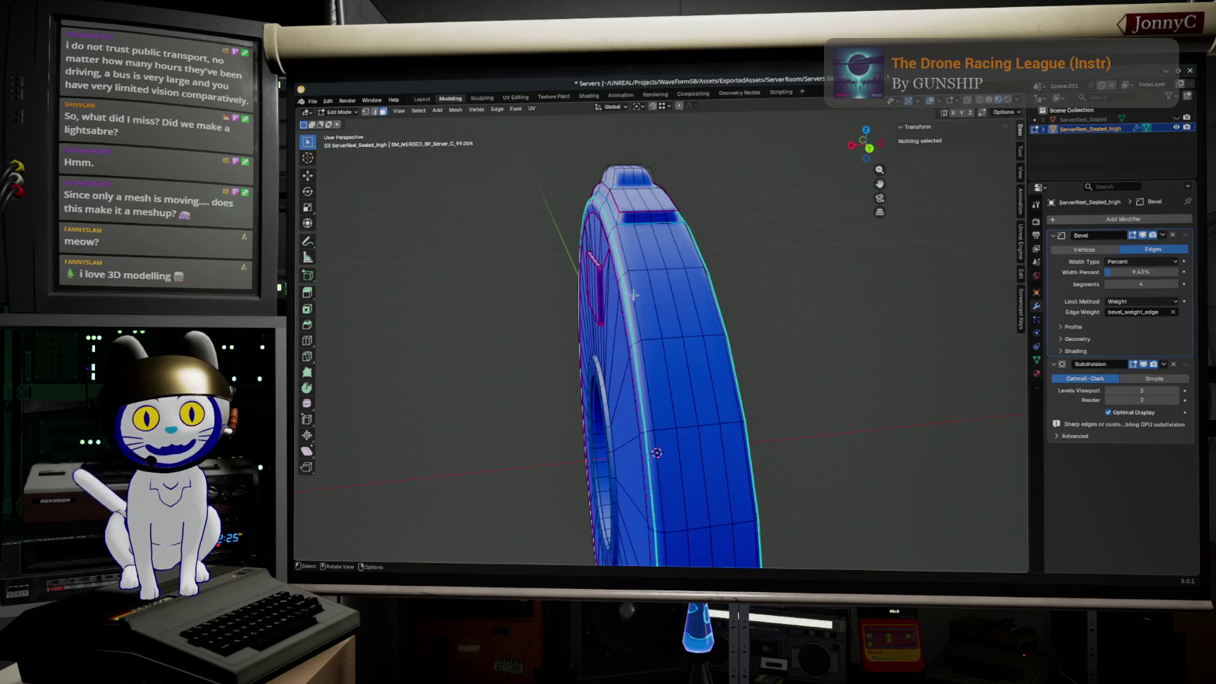
{"action": "left_click", "coordinate": [678, 330]}
{"action": "left_click", "coordinate": [691, 380], "text": "shift"}
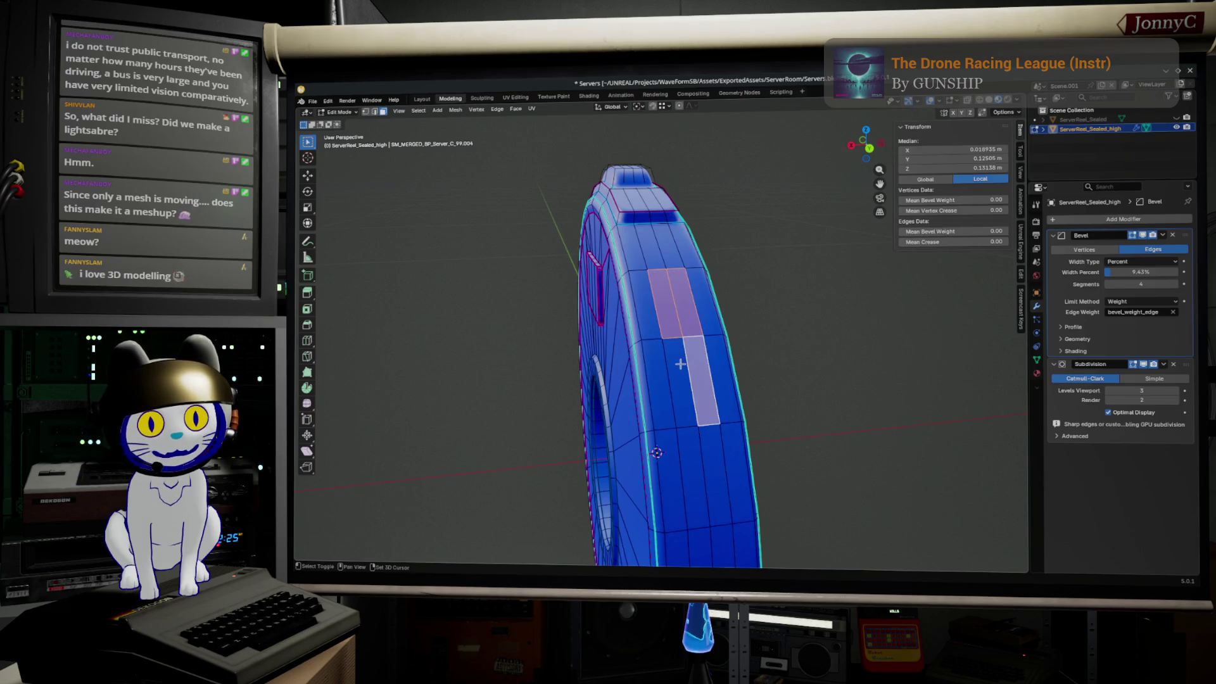
{"action": "mouse_move", "coordinate": [682, 379]}
{"action": "middle_mouse_down"}
{"action": "mouse_move", "coordinate": [678, 360]}
{"action": "mouse_move", "coordinate": [684, 435]}
{"action": "mouse_move", "coordinate": [647, 467]}
{"action": "mouse_move", "coordinate": [636, 362]}
{"action": "middle_mouse_up"}
{"action": "left_click", "coordinate": [656, 357], "text": "shift"}
{"action": "left_click", "coordinate": [675, 408], "text": "shift"}
{"action": "left_click", "coordinate": [662, 409], "text": "shift"}
{"action": "left_click", "coordinate": [646, 328], "text": "shift"}
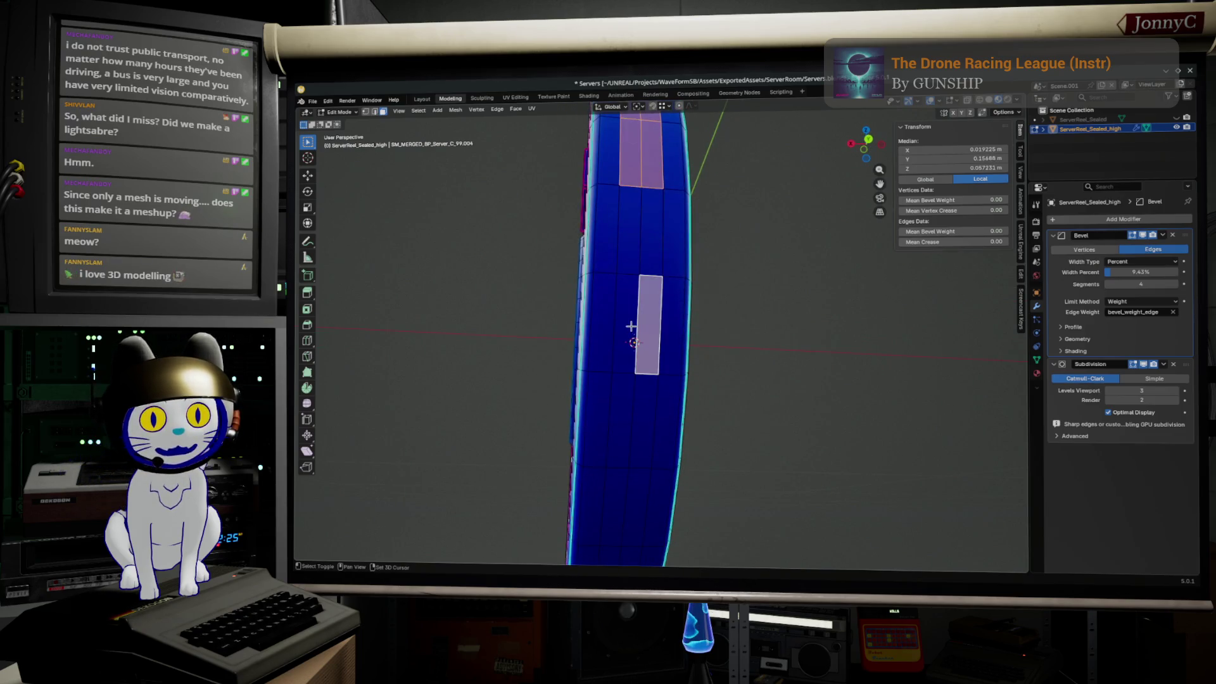
{"action": "left_click", "coordinate": [640, 421], "text": "shift"}
- Orbit around the disc adding further rim face pairs, dropping one mispicked face
{"action": "mouse_move", "coordinate": [622, 418]}
{"action": "middle_mouse_down"}
{"action": "mouse_move", "coordinate": [611, 434]}
{"action": "mouse_move", "coordinate": [612, 413]}
{"action": "middle_mouse_up"}
{"action": "left_click", "coordinate": [613, 395], "text": "shift"}
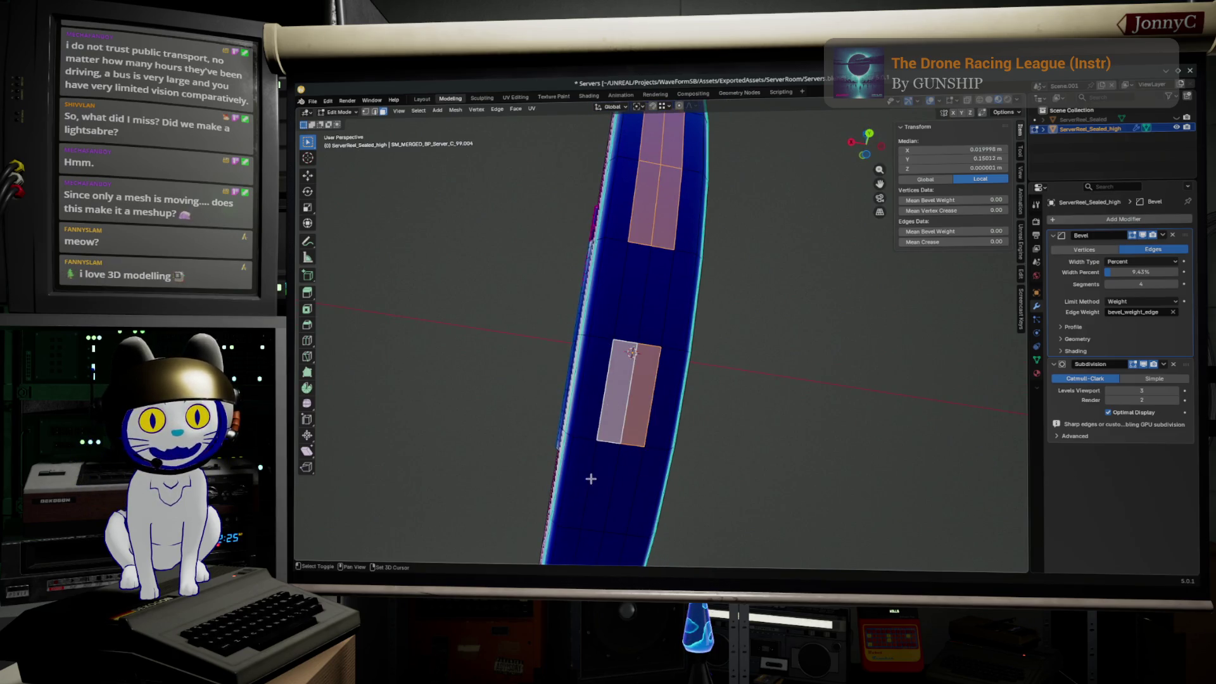
{"action": "mouse_move", "coordinate": [599, 498]}
{"action": "middle_mouse_down"}
{"action": "mouse_move", "coordinate": [718, 432]}
{"action": "mouse_move", "coordinate": [645, 390]}
{"action": "middle_mouse_up"}
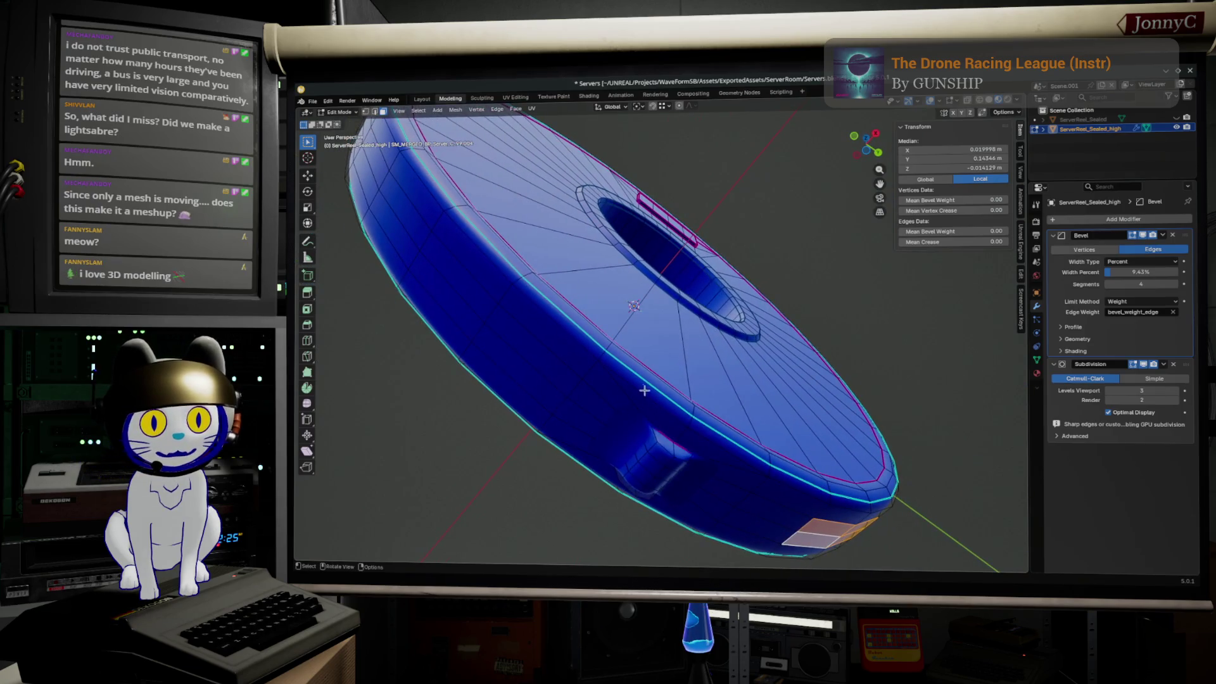
{"action": "mouse_move", "coordinate": [480, 306]}
{"action": "middle_mouse_down"}
{"action": "mouse_move", "coordinate": [520, 364]}
{"action": "mouse_move", "coordinate": [603, 418]}
{"action": "middle_mouse_up"}
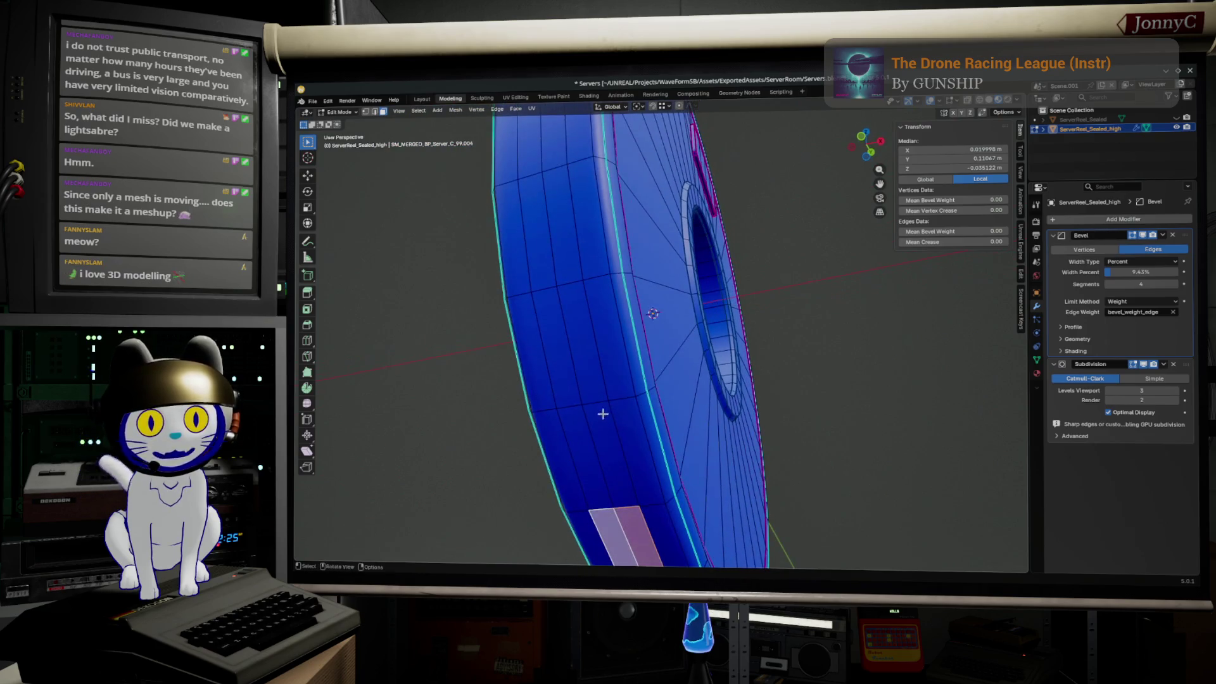
{"action": "left_click", "coordinate": [585, 369], "text": "shift"}
{"action": "left_click", "coordinate": [575, 365], "text": "shift"}
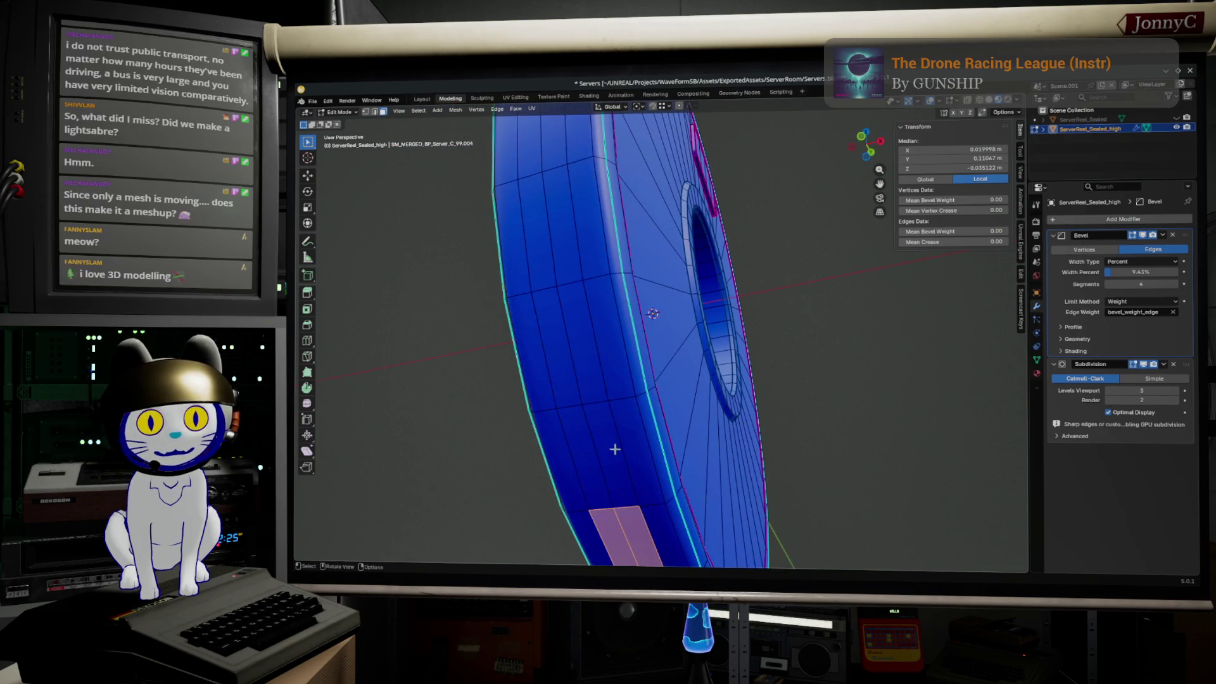
{"action": "mouse_move", "coordinate": [614, 449]}
{"action": "middle_mouse_down"}
{"action": "mouse_move", "coordinate": [615, 460]}
{"action": "mouse_move", "coordinate": [497, 325]}
{"action": "middle_mouse_up"}
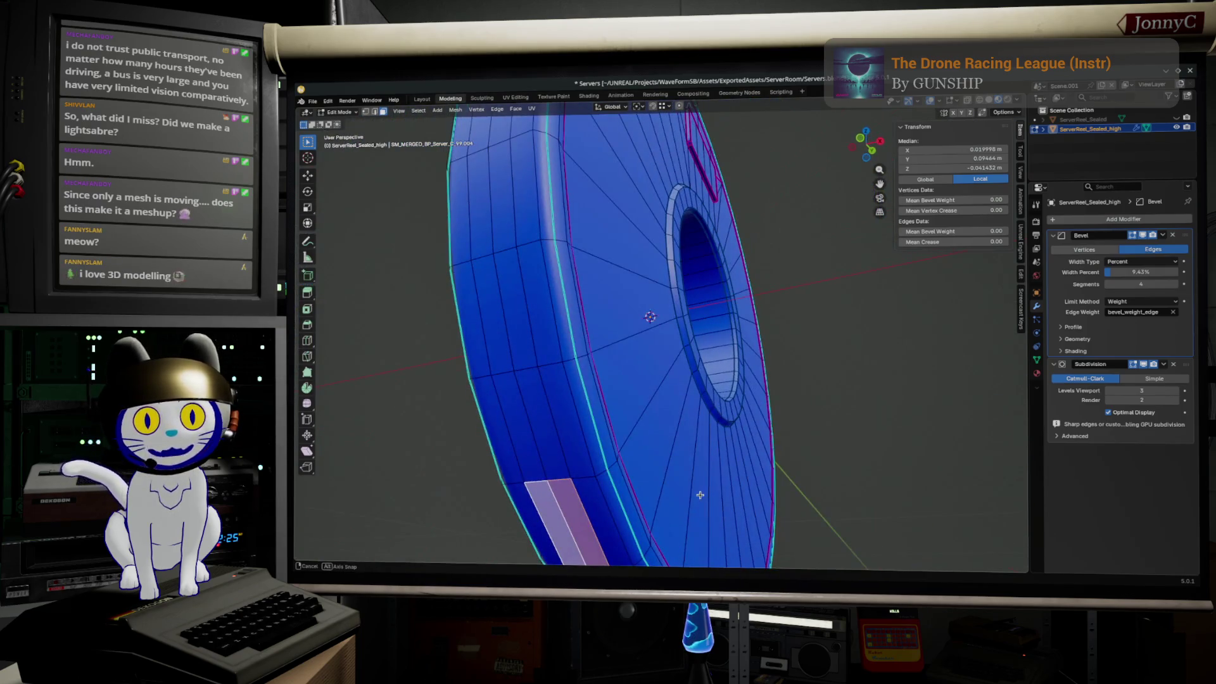
{"action": "left_click", "coordinate": [512, 321], "text": "shift"}
{"action": "left_click", "coordinate": [502, 321], "text": "shift"}
{"action": "left_click", "coordinate": [510, 244], "text": "shift"}
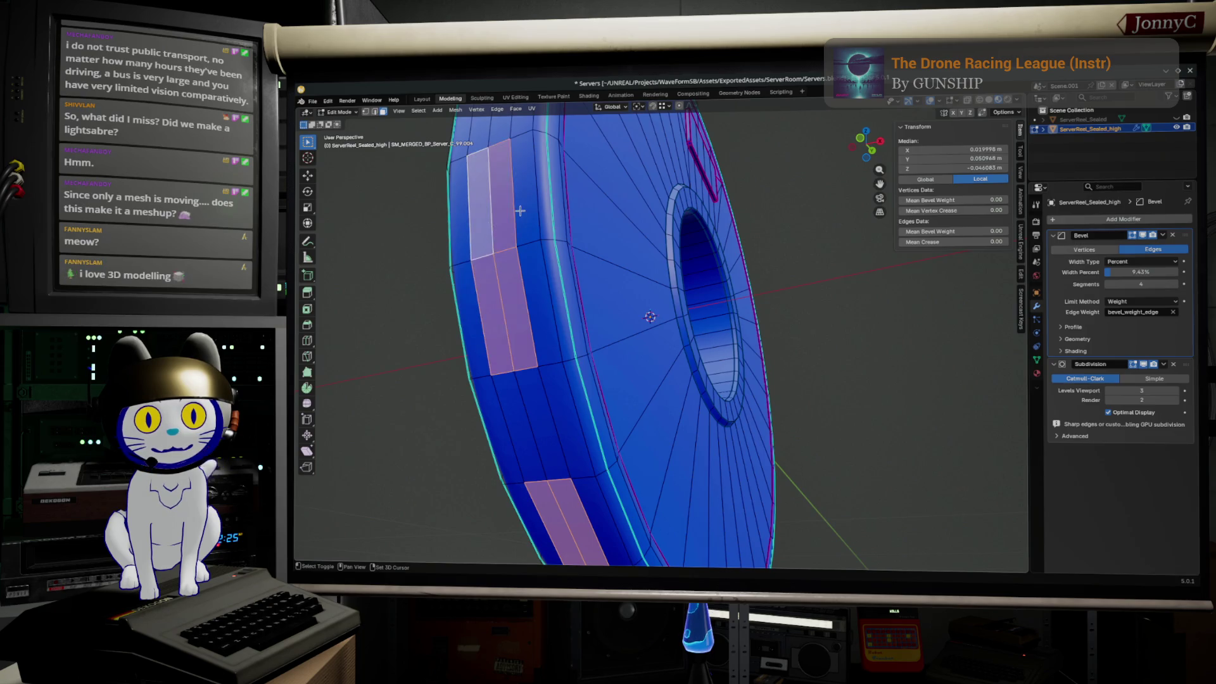
- Add the remaining upper and lower rim face pairs to complete the vent selection
{"action": "middle_click_drag", "start_coordinate": [491, 231], "coordinate": [550, 223]}
{"action": "left_click", "coordinate": [594, 441], "text": "shift"}
{"action": "left_click", "coordinate": [596, 383], "text": "shift"}
{"action": "left_click", "coordinate": [599, 379], "text": "shift"}
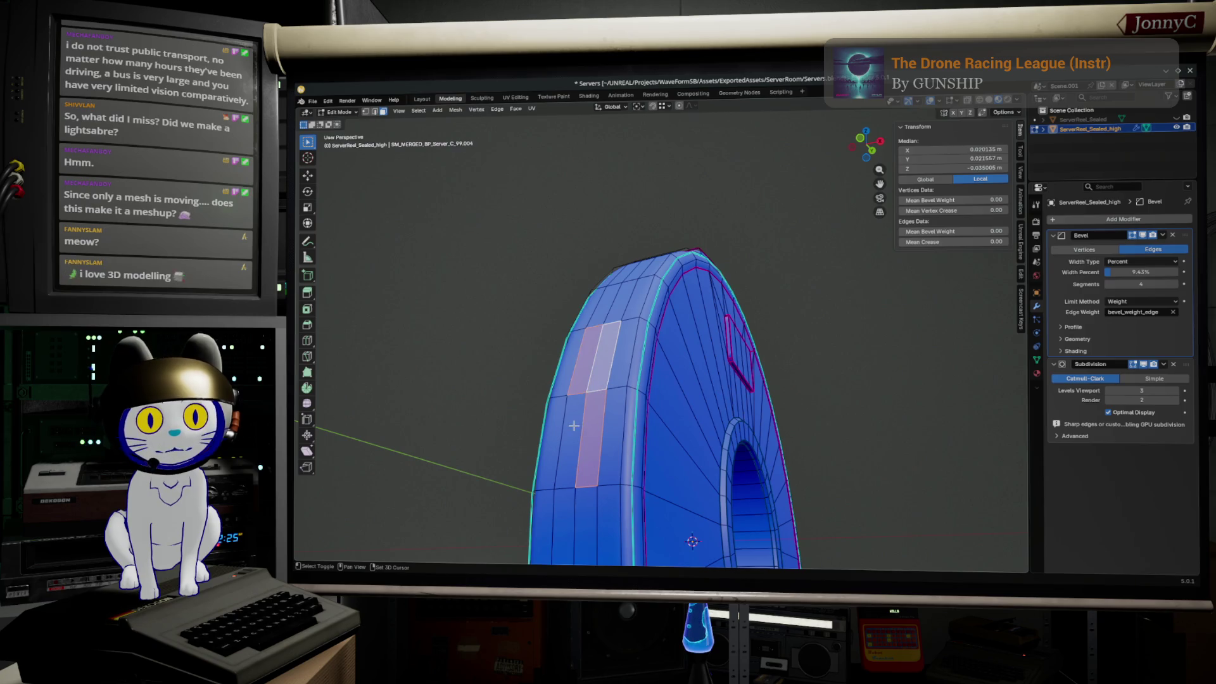
{"action": "middle_click_drag", "start_coordinate": [598, 378], "coordinate": [612, 427]}
{"action": "left_click", "coordinate": [613, 427], "text": "shift"}
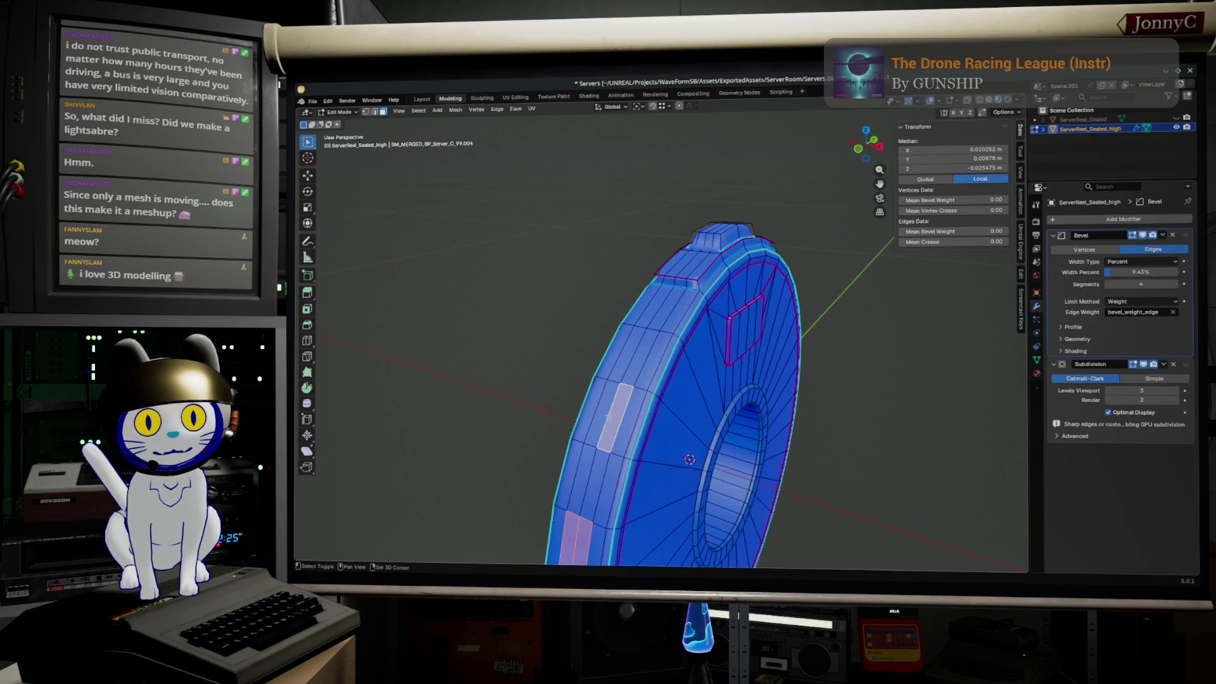
{"action": "mouse_move", "coordinate": [607, 410]}
{"action": "middle_mouse_down"}
{"action": "mouse_move", "coordinate": [681, 397]}
{"action": "mouse_move", "coordinate": [597, 239]}
{"action": "mouse_move", "coordinate": [751, 326]}
{"action": "middle_mouse_up"}
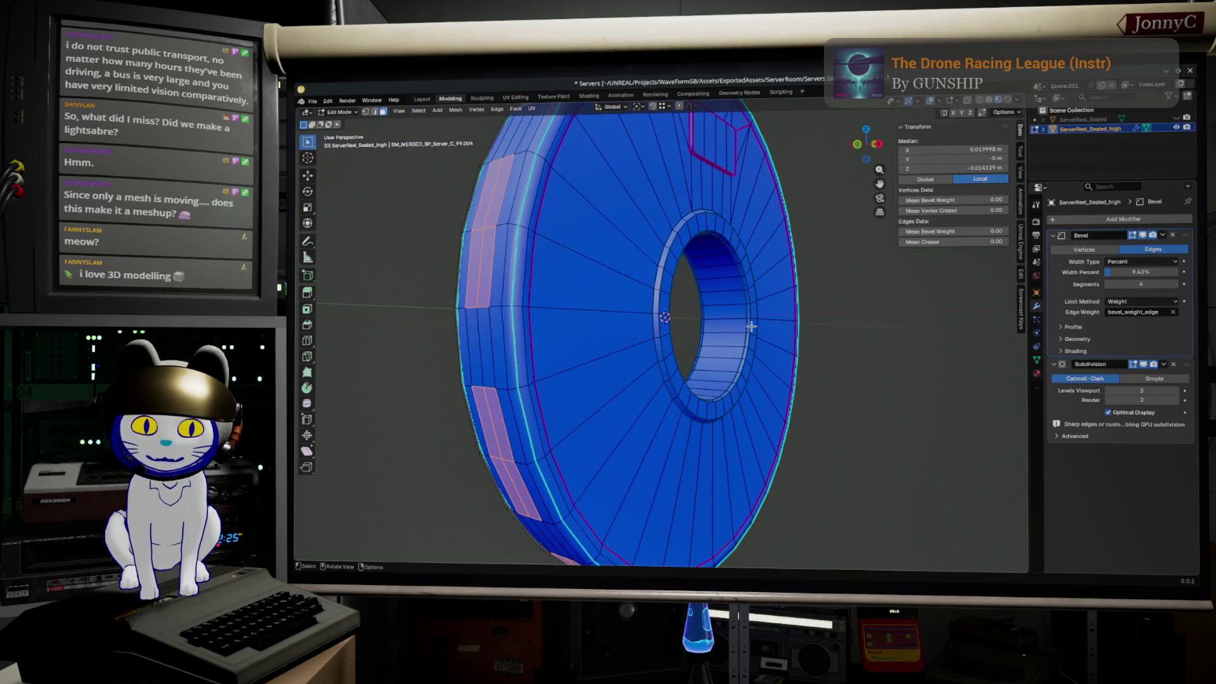
{"action": "key", "text": "i"}
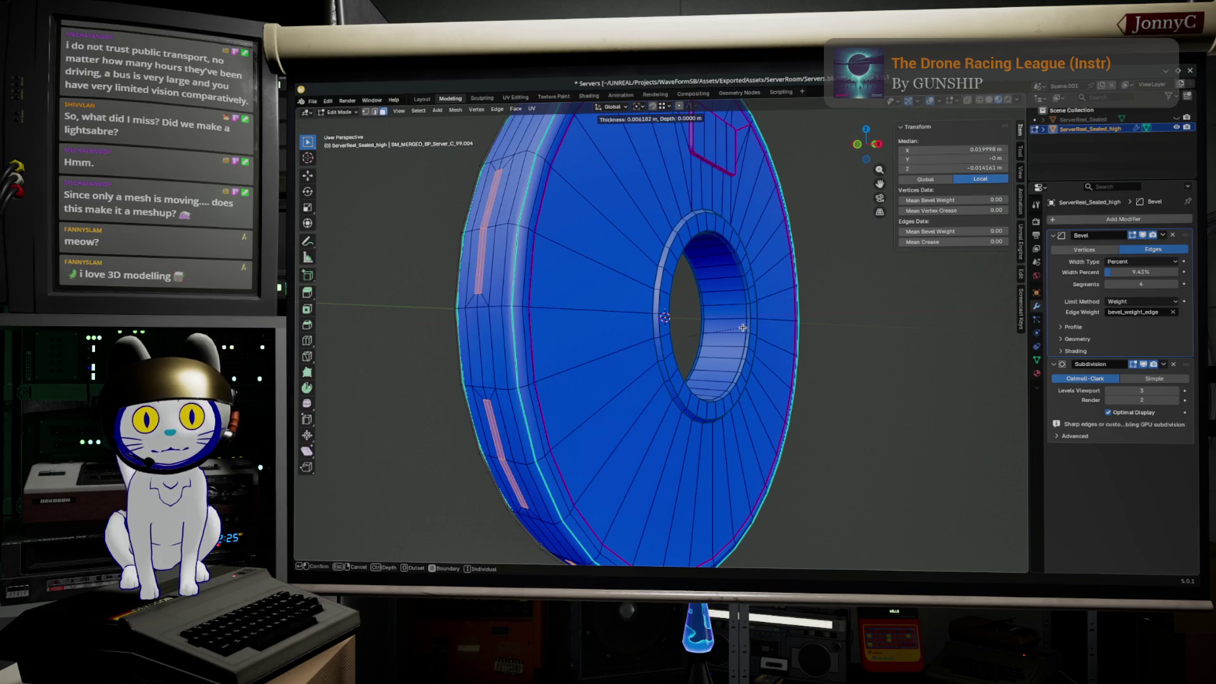
- Inset the selected rim faces with a small thickness
{"action": "key", "text": "0"}
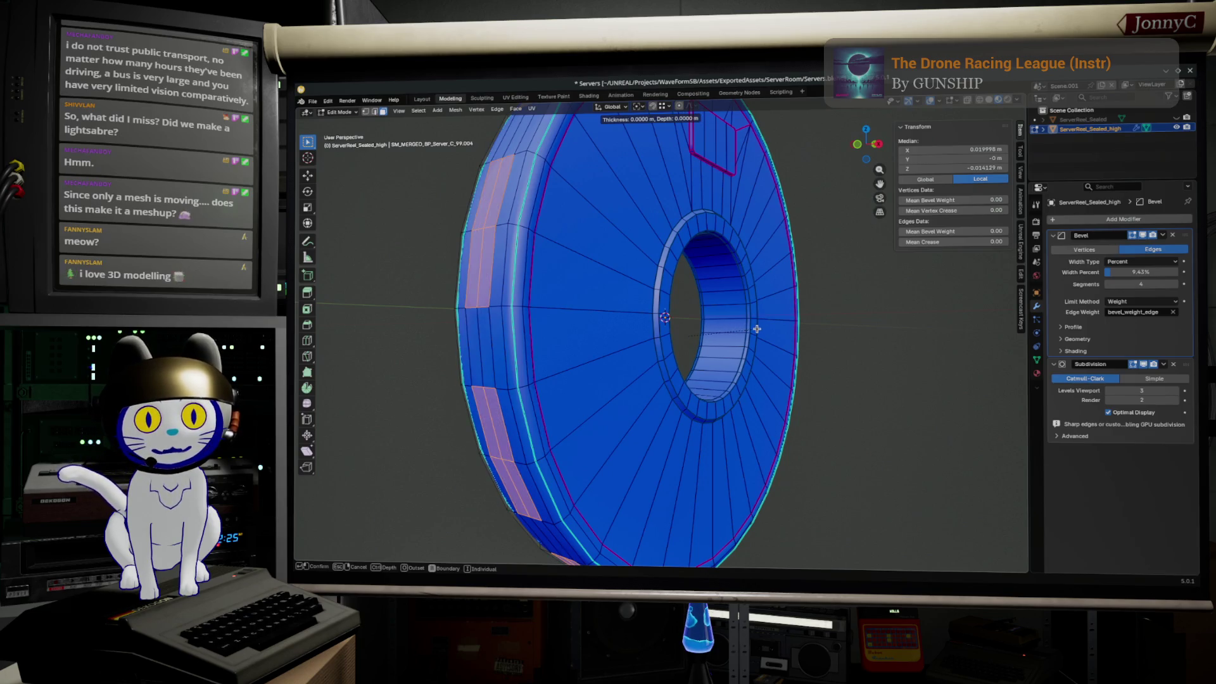
{"action": "key", "text": "BackSpace"}
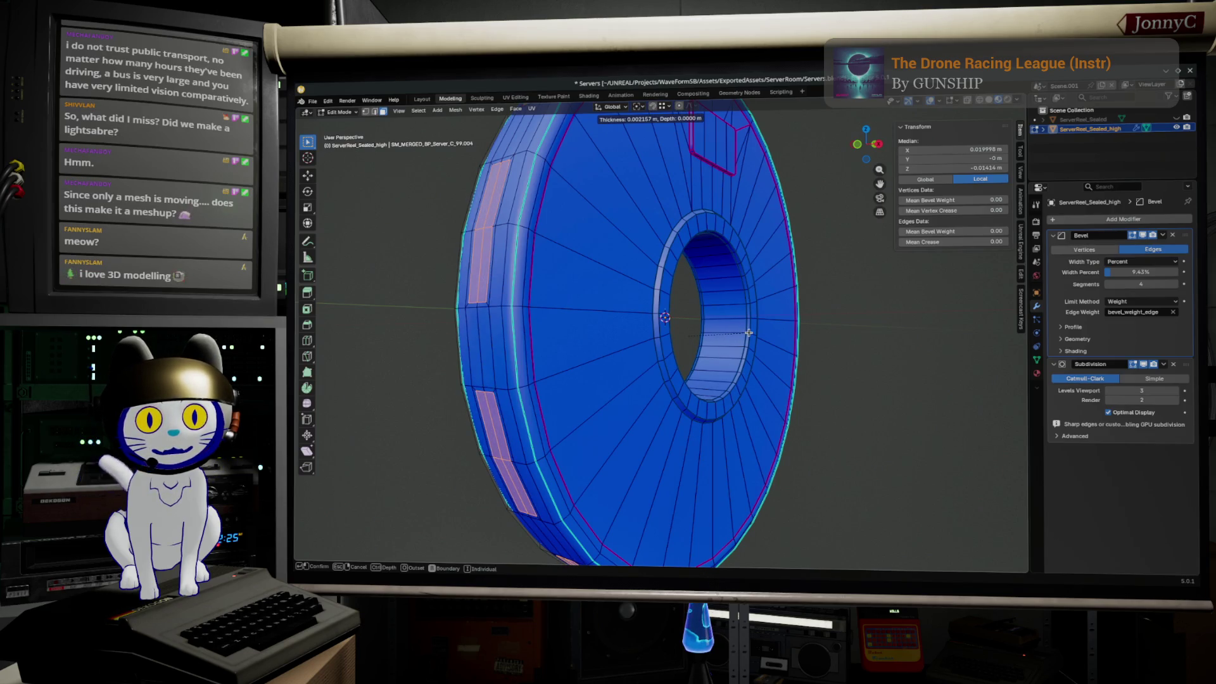
{"action": "left_click", "coordinate": [749, 331]}
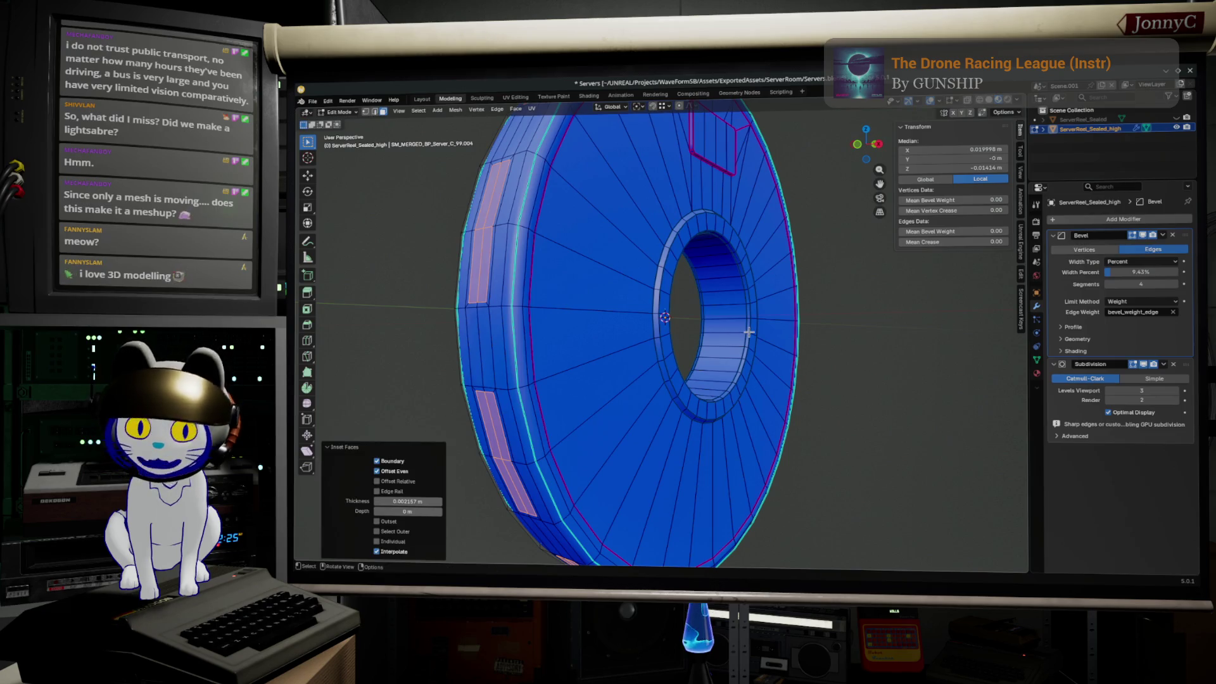
{"action": "middle_click_drag", "start_coordinate": [748, 332], "coordinate": [761, 338]}
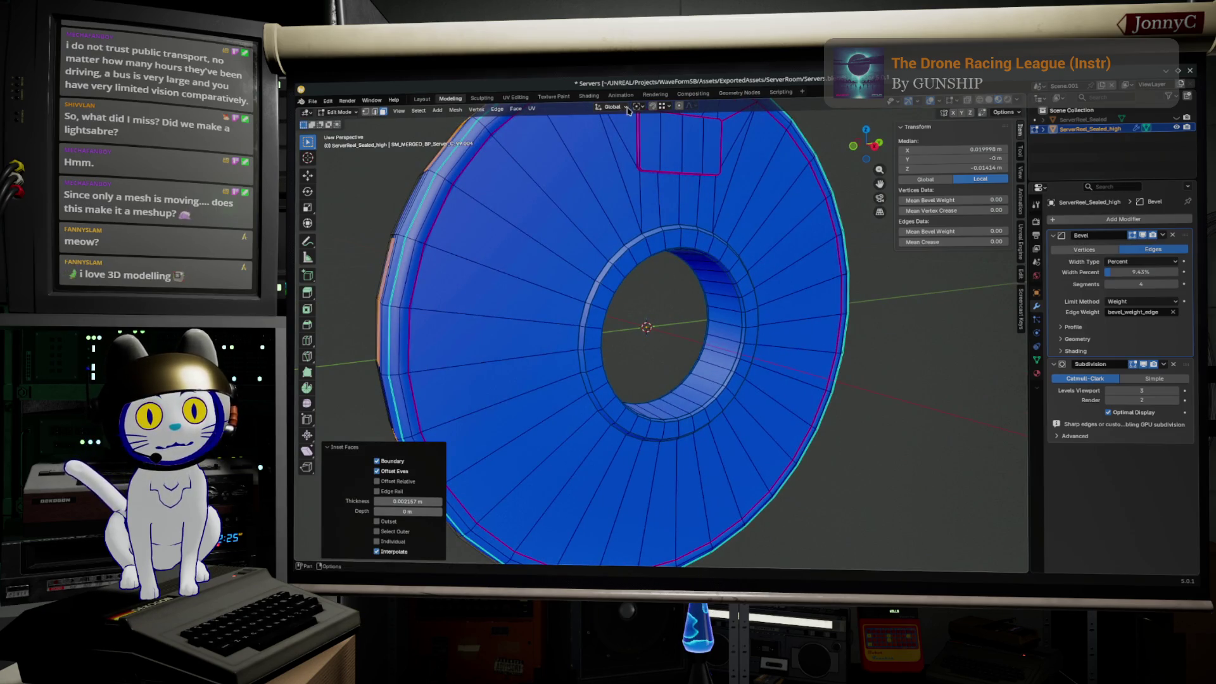
- Scale the inset faces three times into rounded oval vent slots and crease their edges to 1.00
{"action": "key", "text": "s"}
{"action": "left_click", "coordinate": [785, 302]}
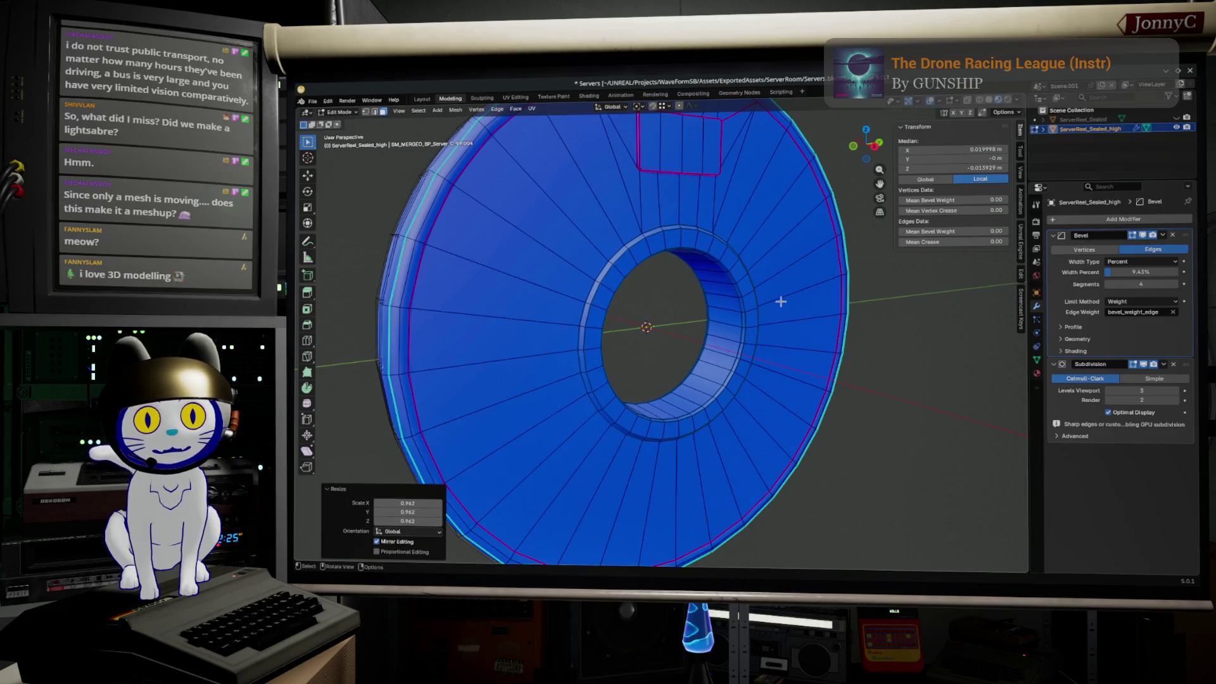
{"action": "middle_click_drag", "start_coordinate": [785, 302], "coordinate": [669, 347]}
{"action": "key", "text": "s"}
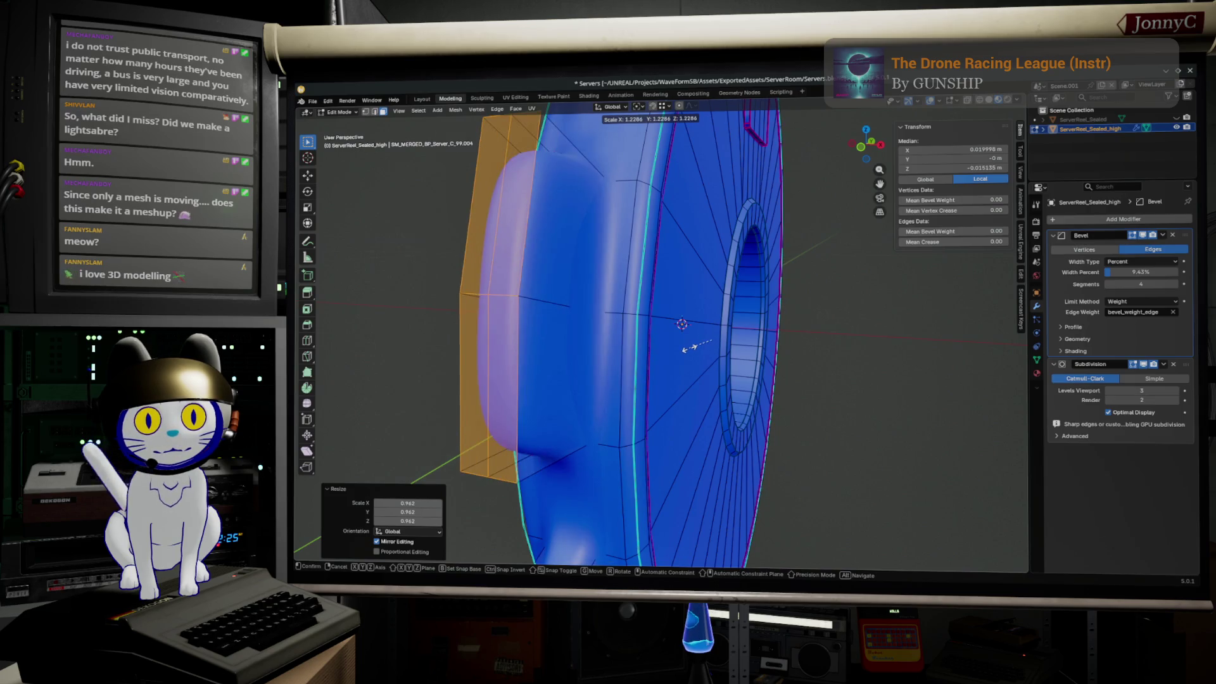
{"action": "left_click", "coordinate": [692, 348]}
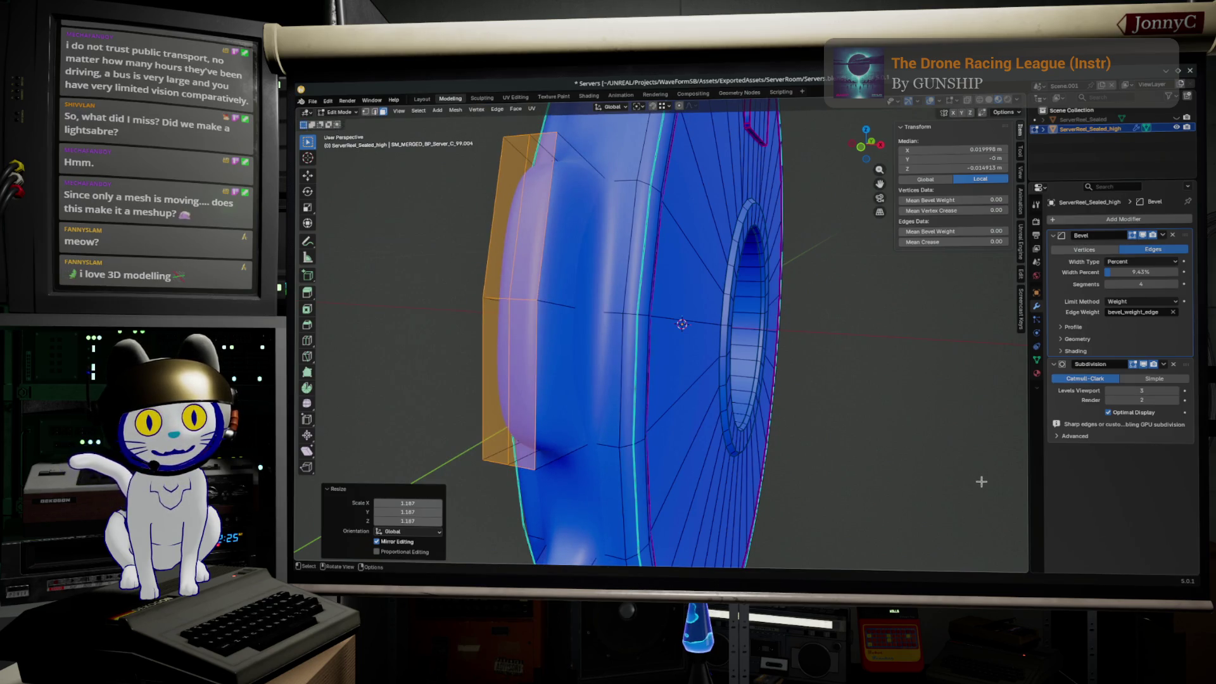
{"action": "key", "text": "s"}
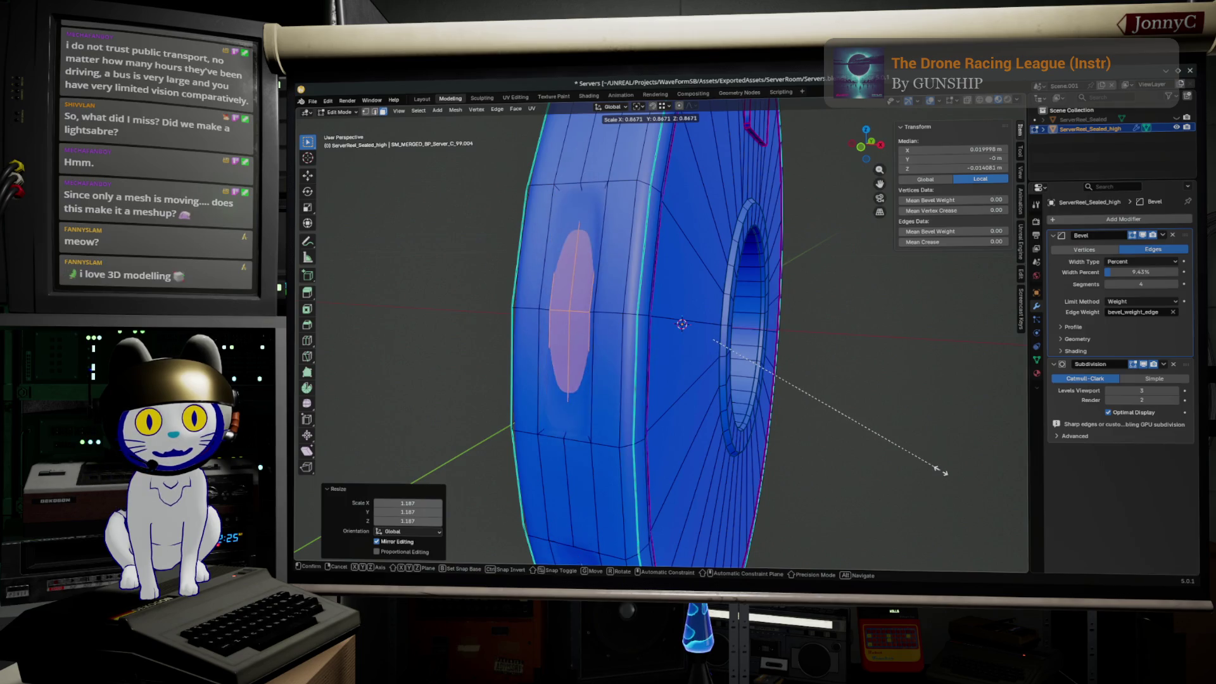
{"action": "left_click", "coordinate": [939, 470]}
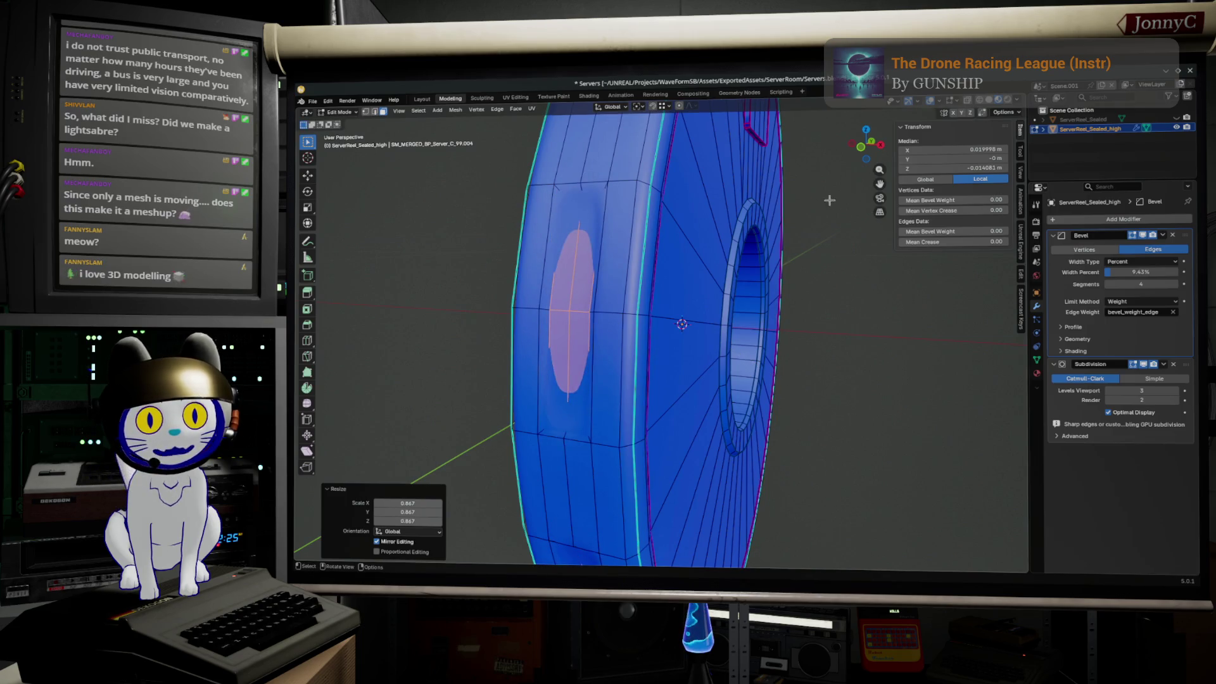
{"action": "left_click_drag", "start_coordinate": [951, 241], "coordinate": [988, 241]}
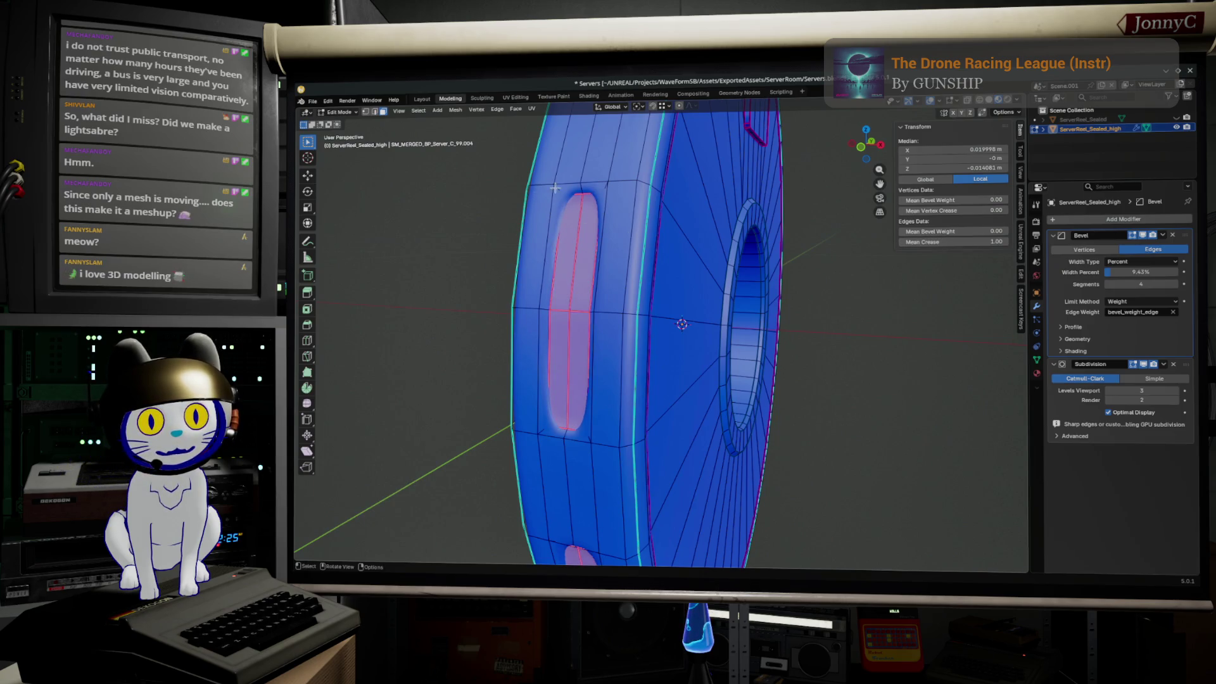
- Give the edge loop around a vent slot full crease and preview it in Object Mode
{"action": "left_click", "coordinate": [590, 179], "text": "alt"}
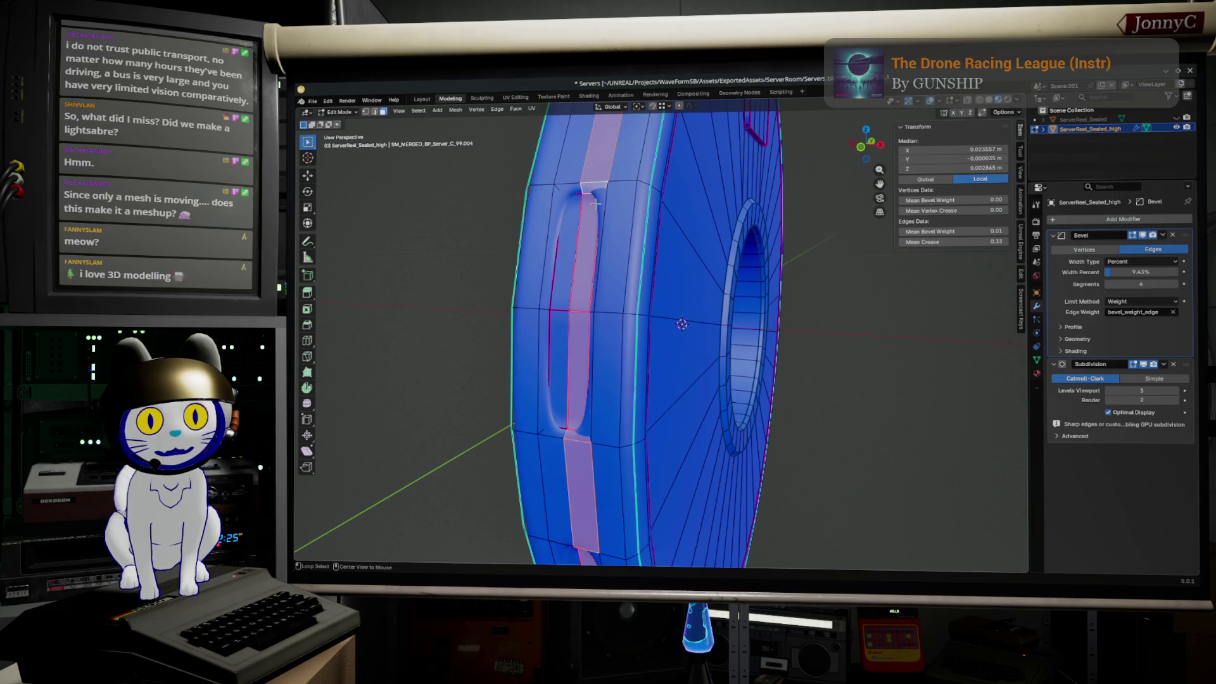
{"action": "left_click", "coordinate": [600, 208], "text": "alt"}
{"action": "left_click", "coordinate": [605, 192]}
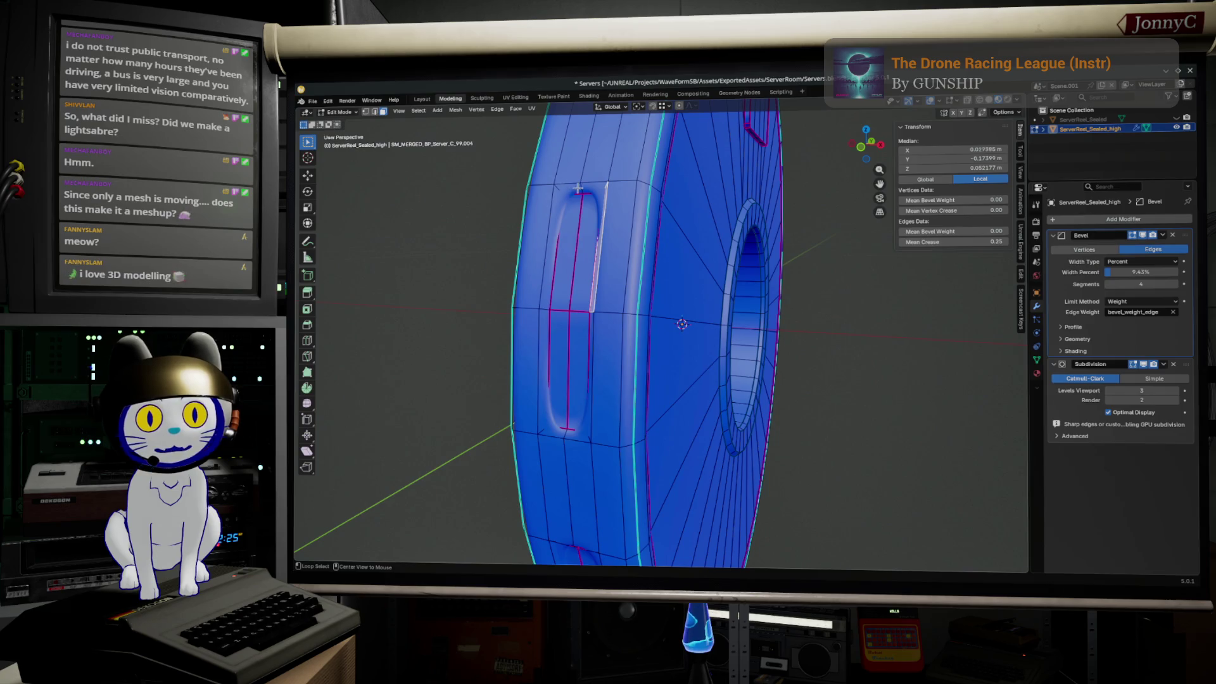
{"action": "left_click", "coordinate": [577, 189], "text": "alt"}
{"action": "left_click_drag", "start_coordinate": [984, 243], "coordinate": [1007, 243]}
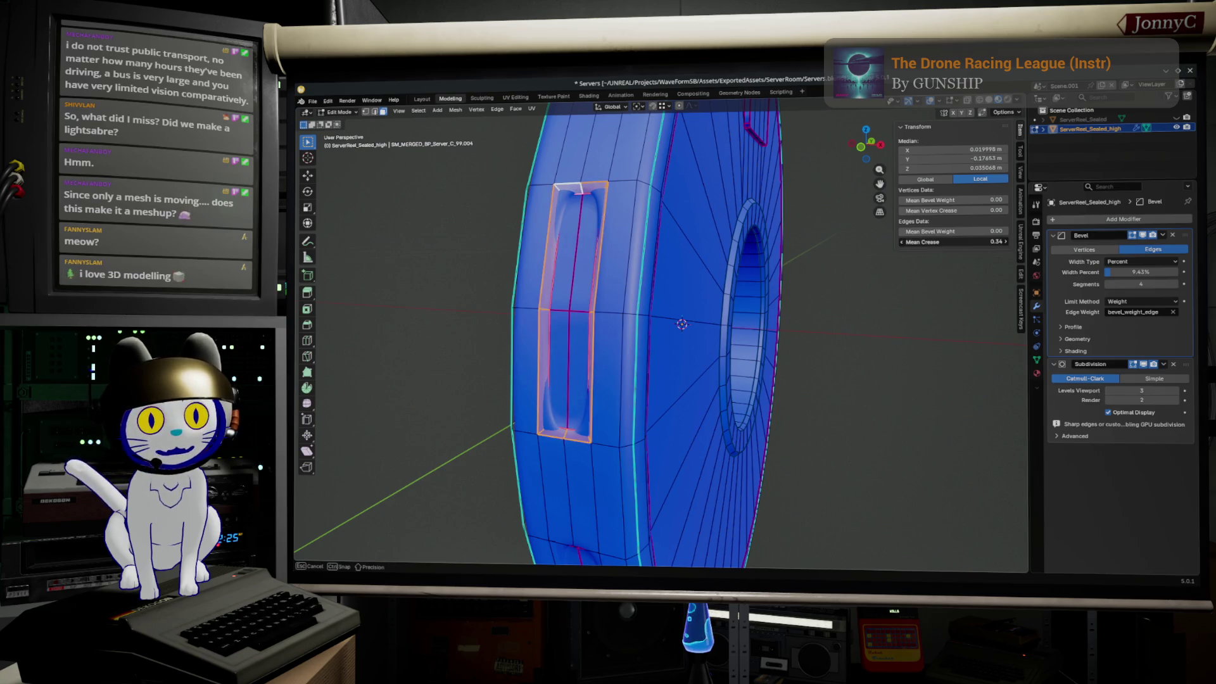
{"action": "key", "text": "Tab"}
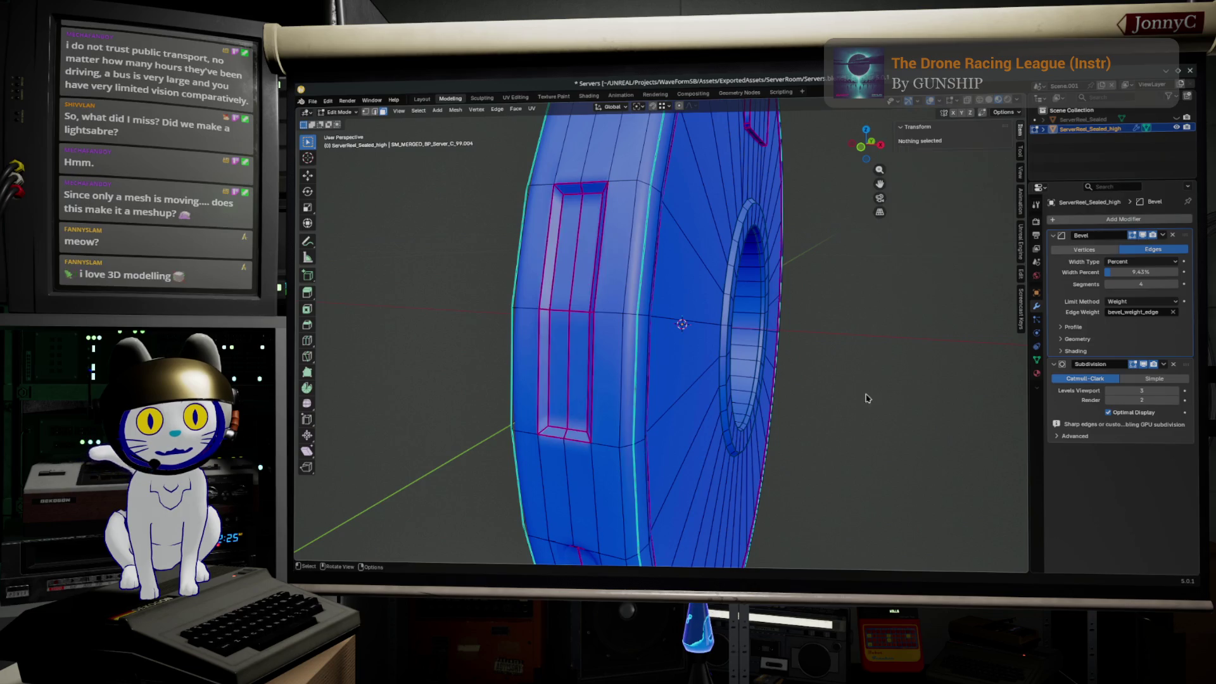
{"action": "mouse_move", "coordinate": [880, 400]}
{"action": "middle_mouse_down"}
{"action": "mouse_move", "coordinate": [904, 382]}
{"action": "mouse_move", "coordinate": [618, 361]}
{"action": "middle_mouse_up"}
{"action": "key", "text": "Tab"}
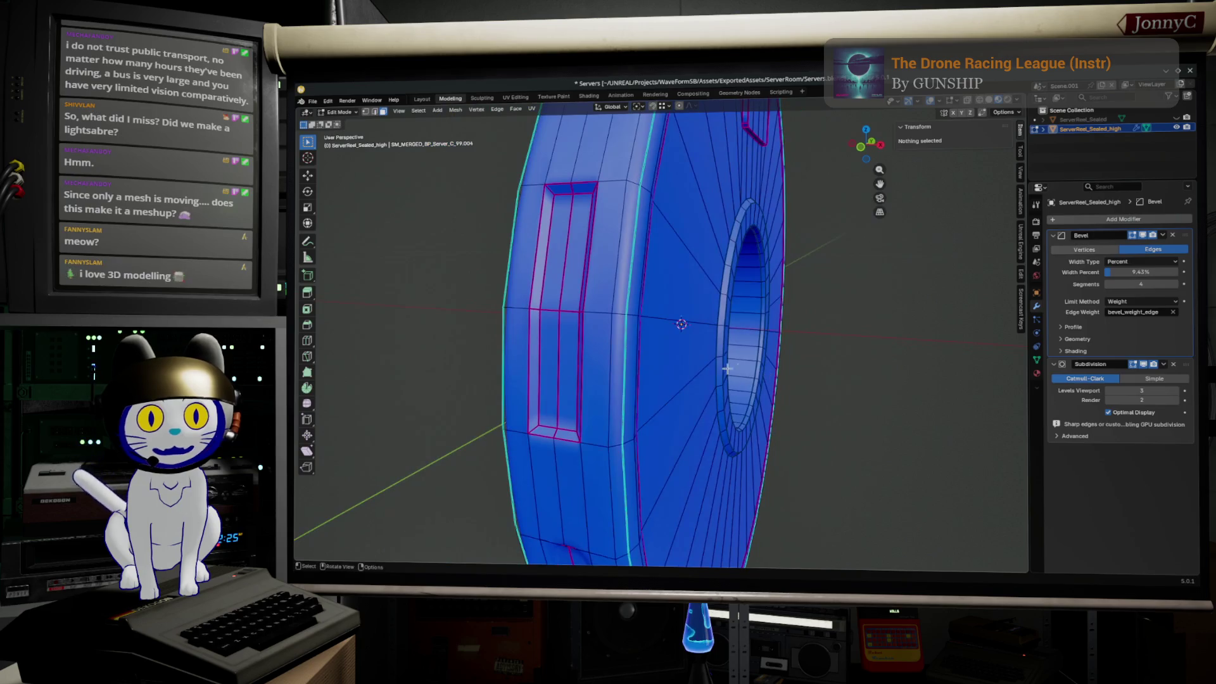
- Remove the crease from the vertical edges inside the slot and preview the result
{"action": "left_click_drag", "start_coordinate": [512, 293], "coordinate": [606, 325]}
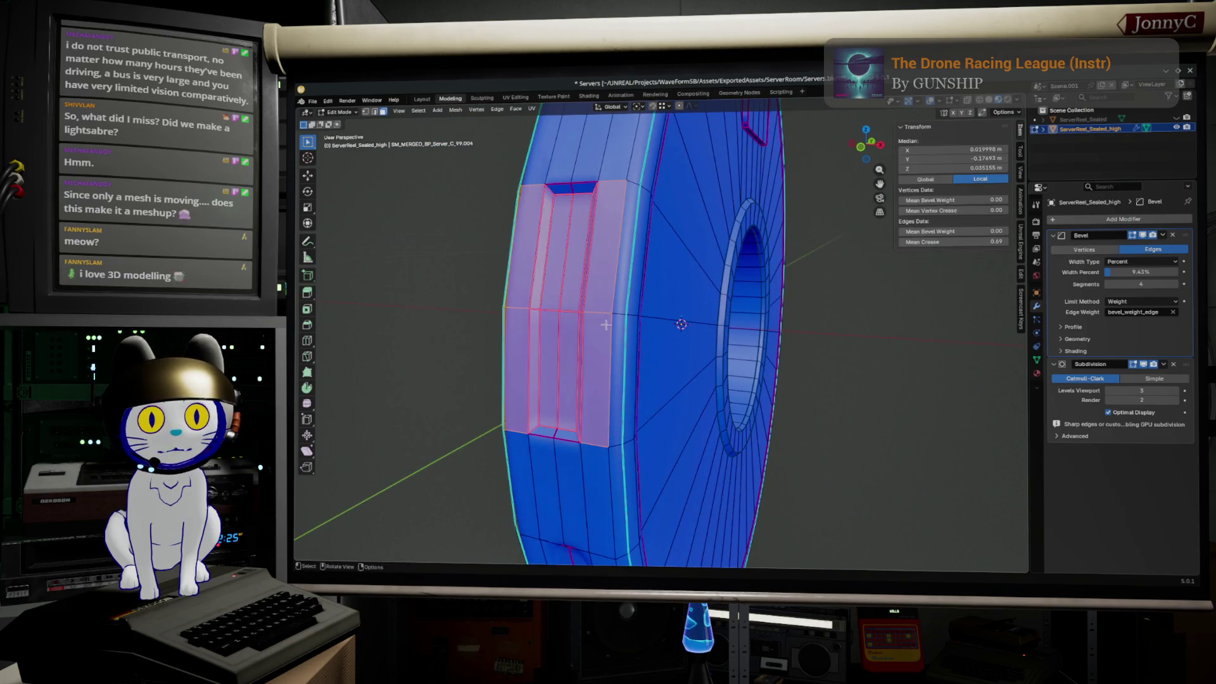
{"action": "left_click", "coordinate": [568, 332]}
{"action": "left_click", "coordinate": [549, 328]}
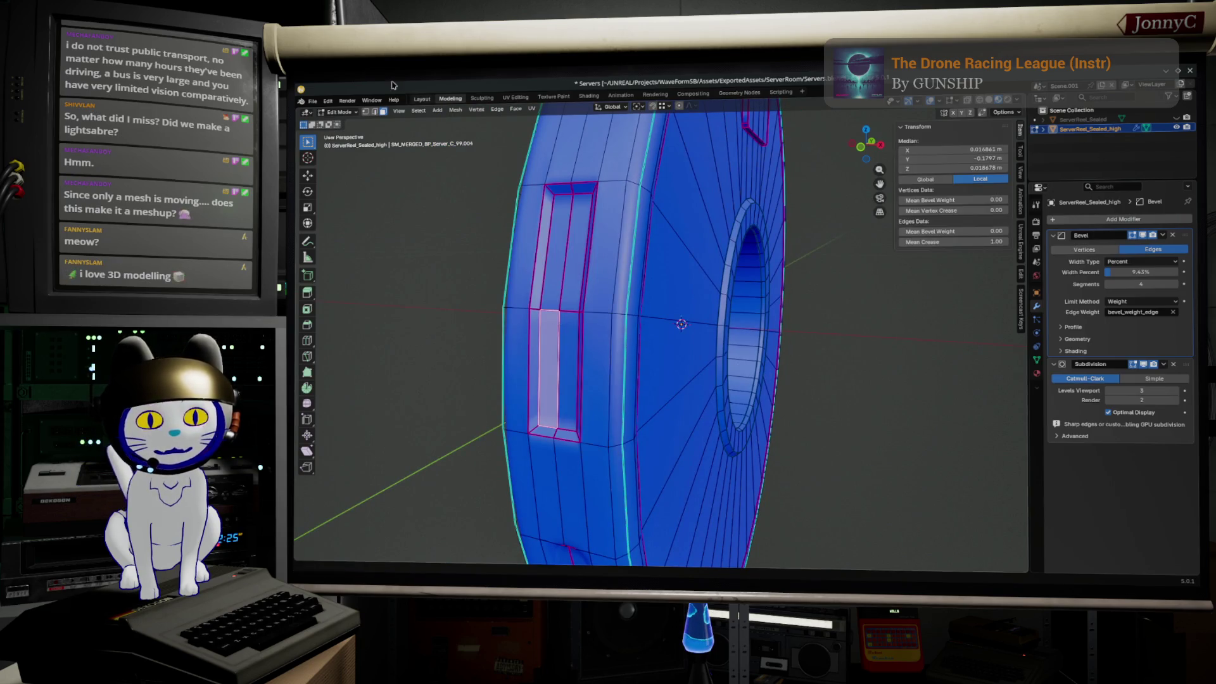
{"action": "left_click", "coordinate": [374, 112], "text": "shift"}
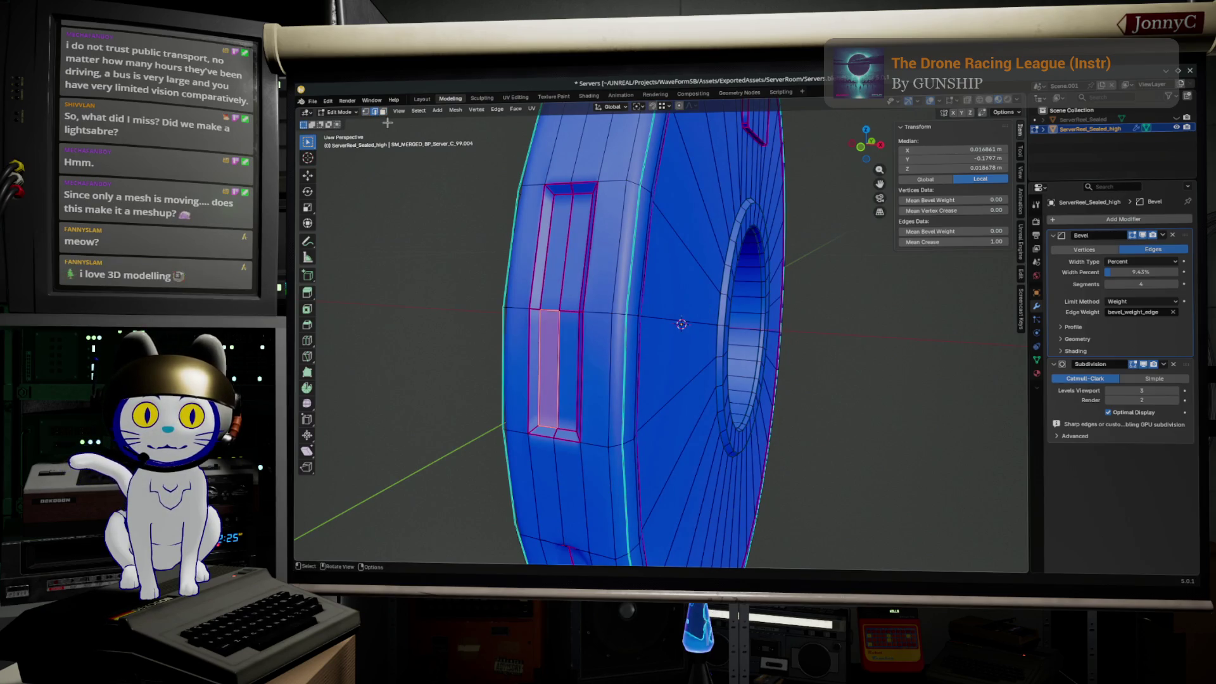
{"action": "left_click", "coordinate": [560, 355]}
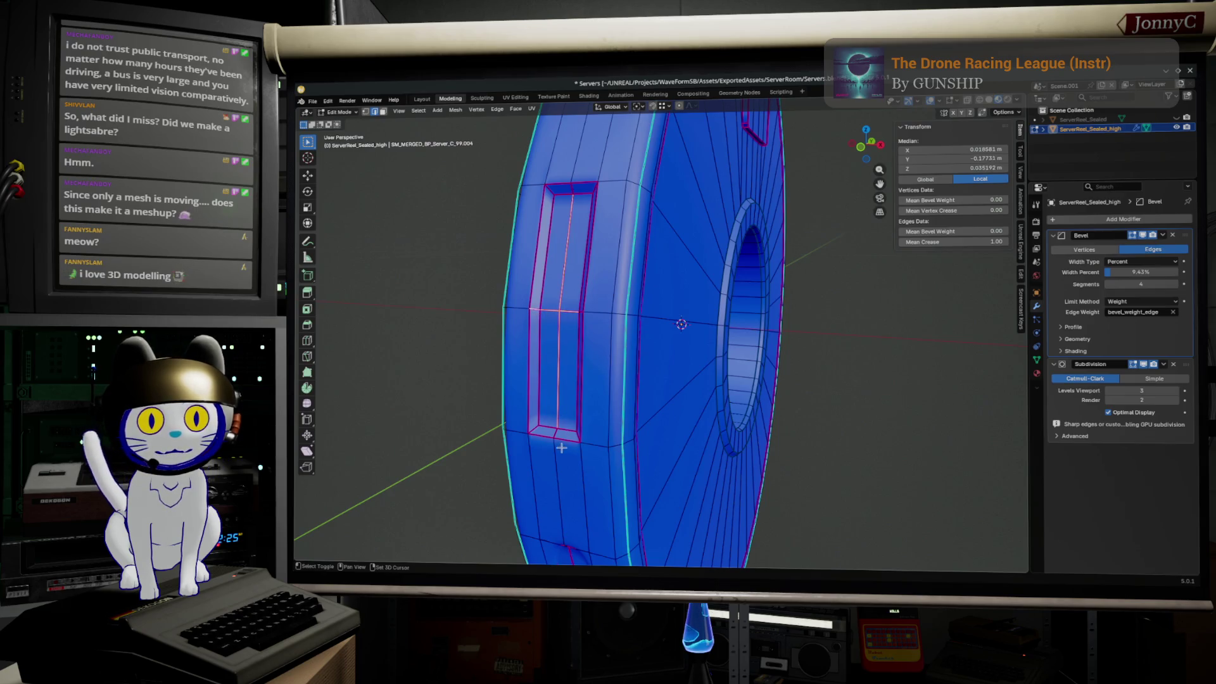
{"action": "mouse_move", "coordinate": [558, 435]}
{"action": "middle_mouse_down"}
{"action": "mouse_move", "coordinate": [698, 467]}
{"action": "mouse_move", "coordinate": [724, 421]}
{"action": "middle_mouse_up"}
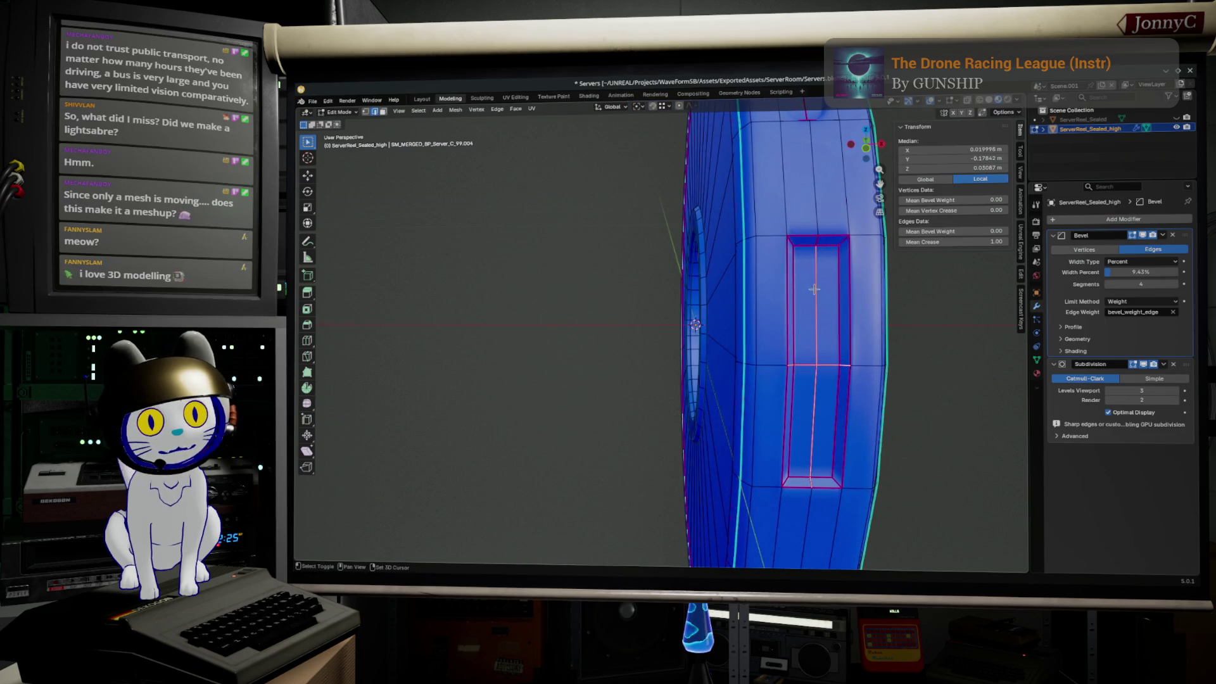
{"action": "left_click", "coordinate": [815, 243]}
{"action": "left_click", "coordinate": [950, 241]}
{"action": "left_click_drag", "start_coordinate": [950, 242], "coordinate": [912, 241]}
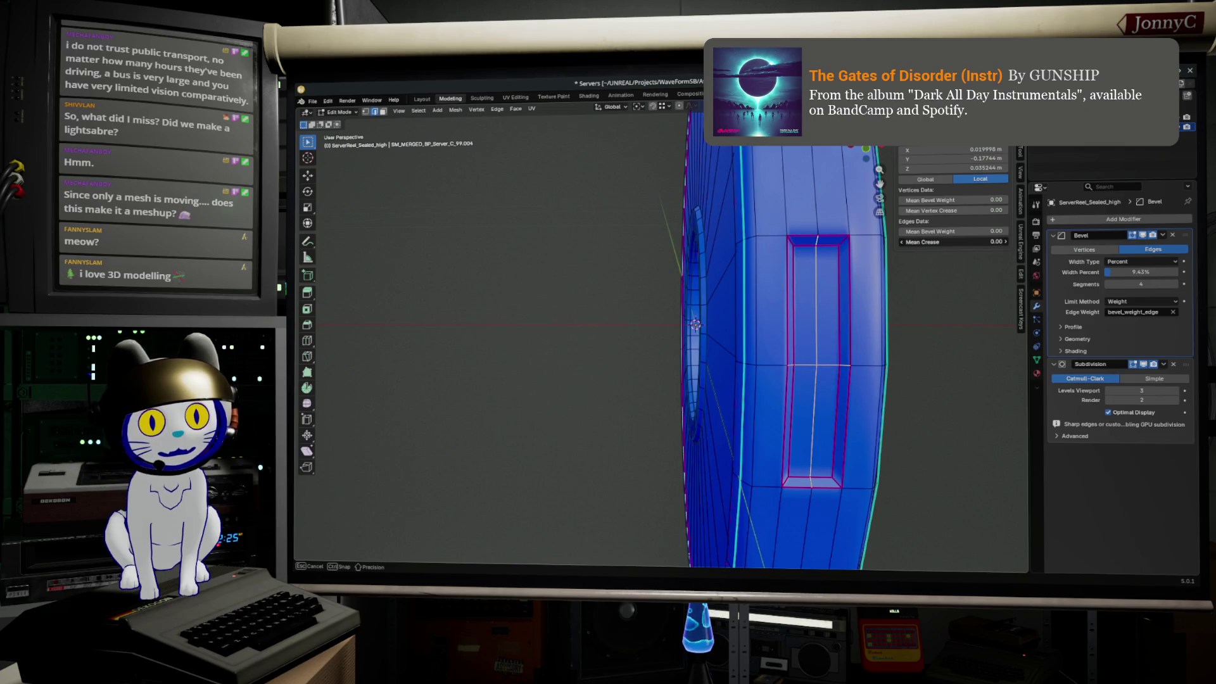
{"action": "key", "text": "Tab"}
{"action": "middle_click_drag", "start_coordinate": [994, 331], "coordinate": [956, 325]}
{"action": "middle_click_drag", "start_coordinate": [745, 314], "coordinate": [620, 149]}
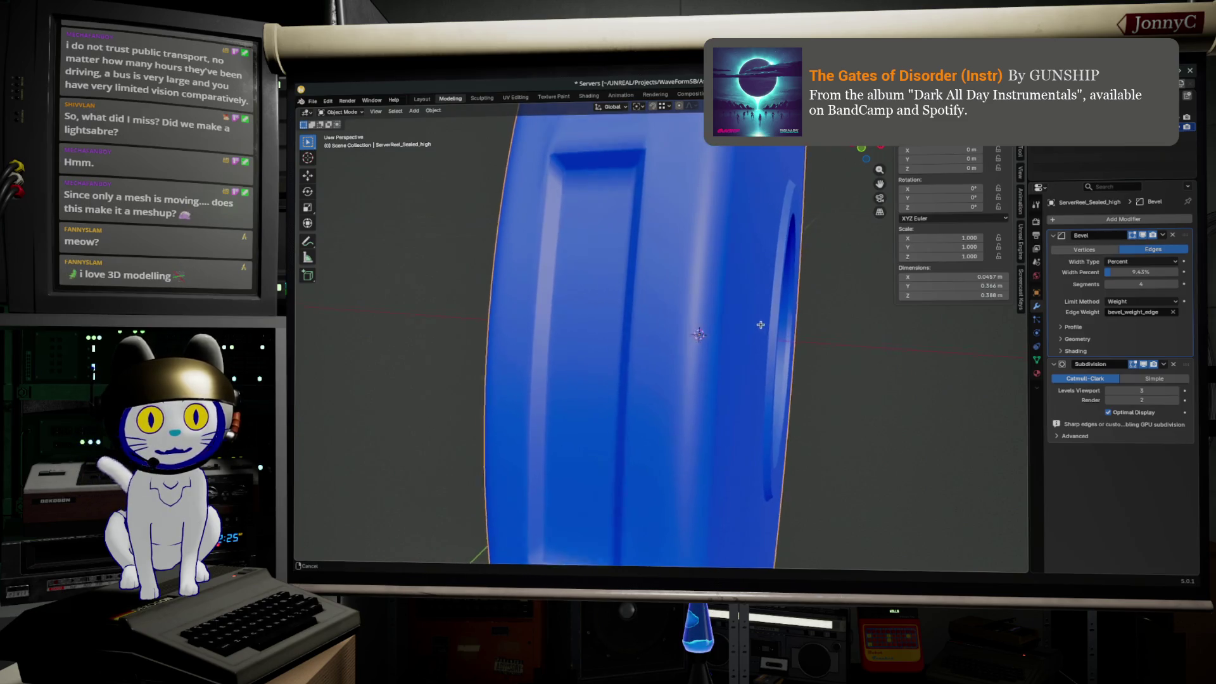
{"action": "key", "text": "Tab"}
- Lower the inset's bottom edge crease to about 0.92 in the N-panel and preview the softer corner
{"action": "middle_click_drag", "start_coordinate": [641, 198], "coordinate": [662, 210]}
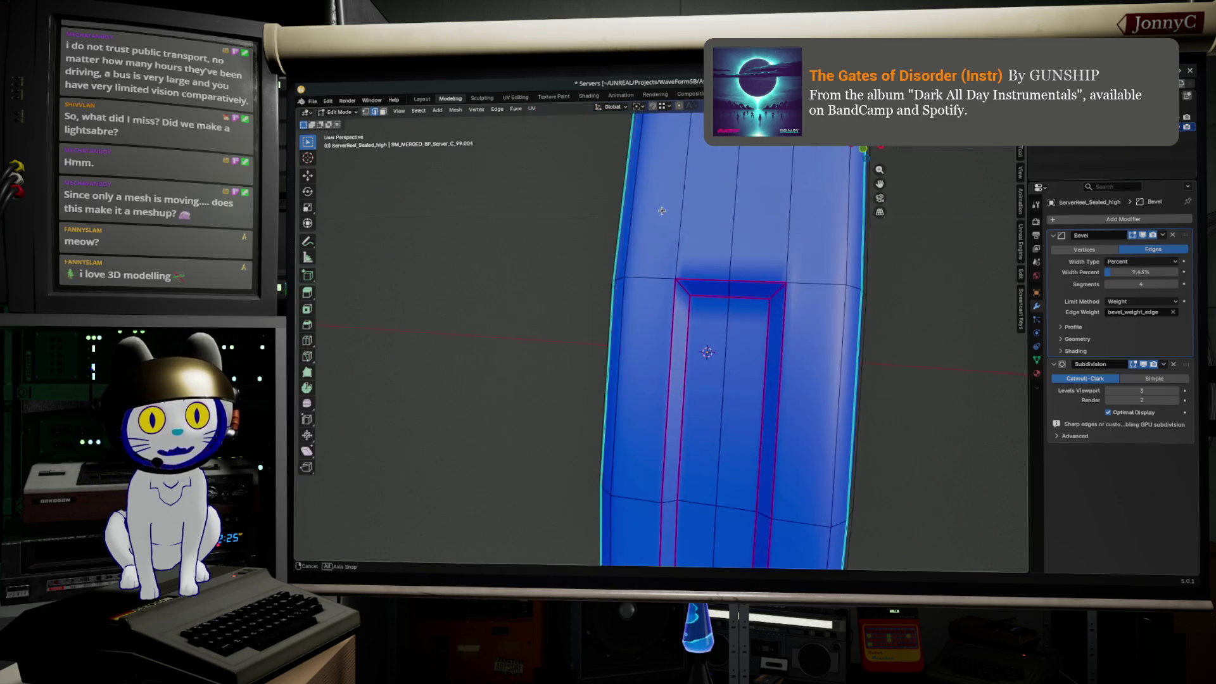
{"action": "key", "text": "n"}
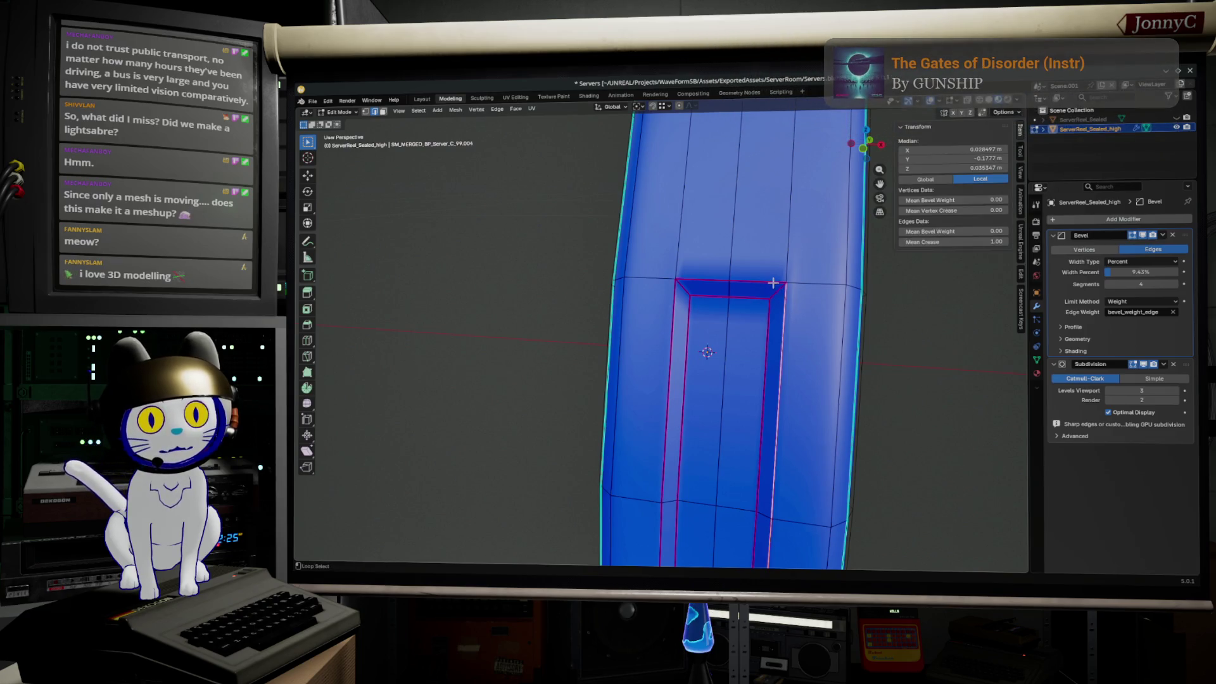
{"action": "left_click", "coordinate": [690, 329], "text": "alt"}
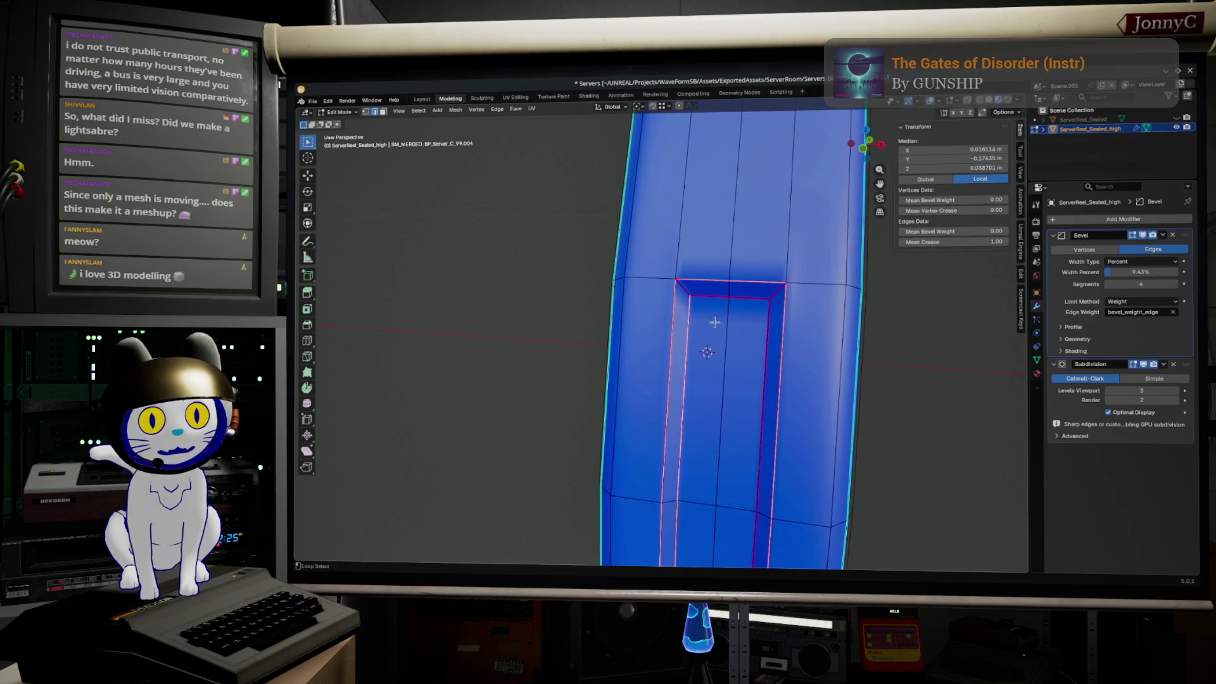
{"action": "left_click", "coordinate": [752, 295], "text": "alt"}
{"action": "middle_click_drag", "start_coordinate": [746, 328], "coordinate": [743, 314]}
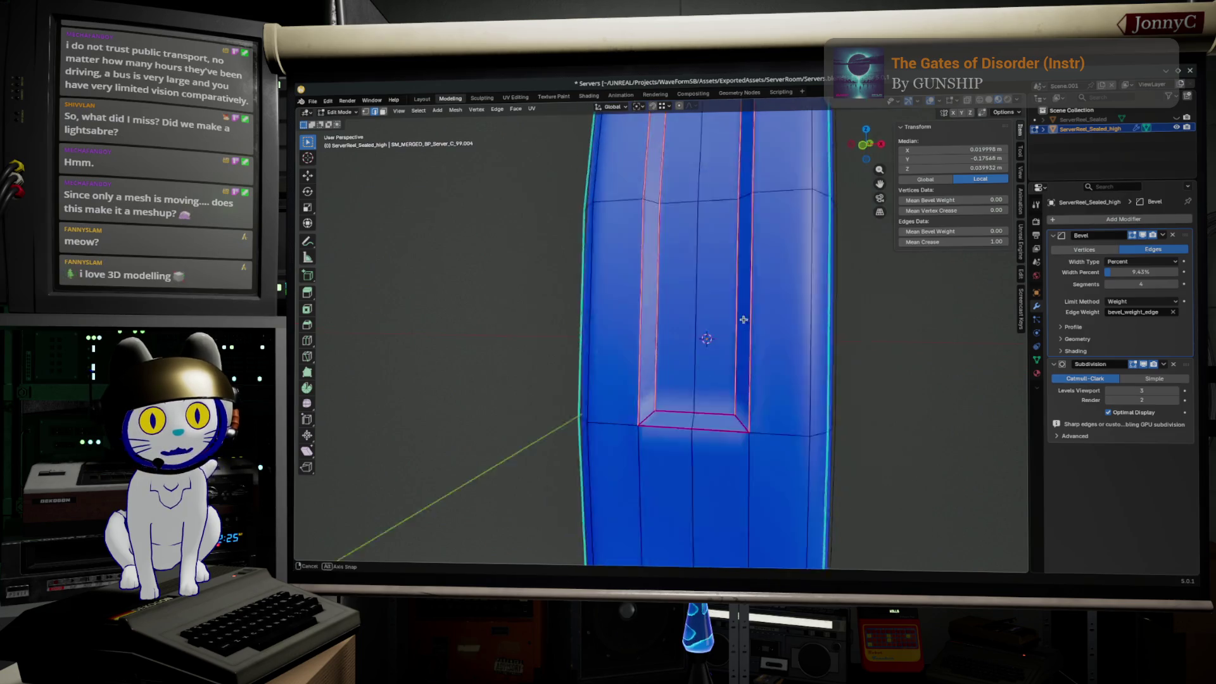
{"action": "left_click", "coordinate": [702, 335], "text": "alt"}
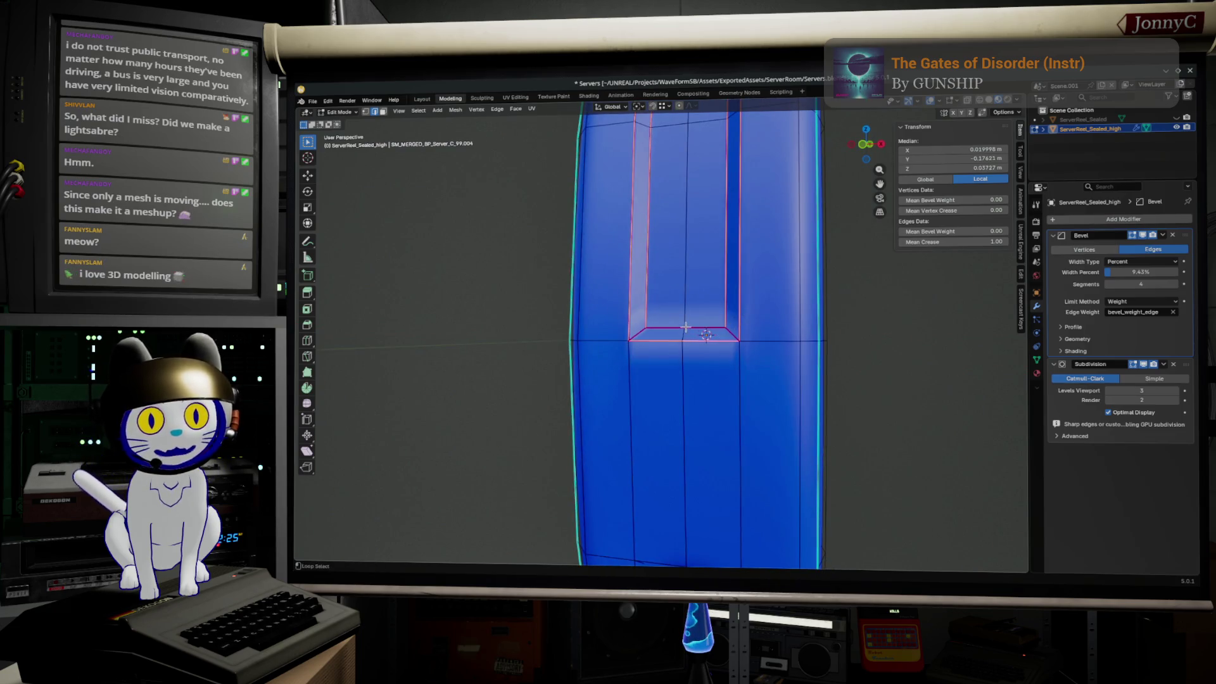
{"action": "left_click_drag", "start_coordinate": [987, 243], "coordinate": [979, 244]}
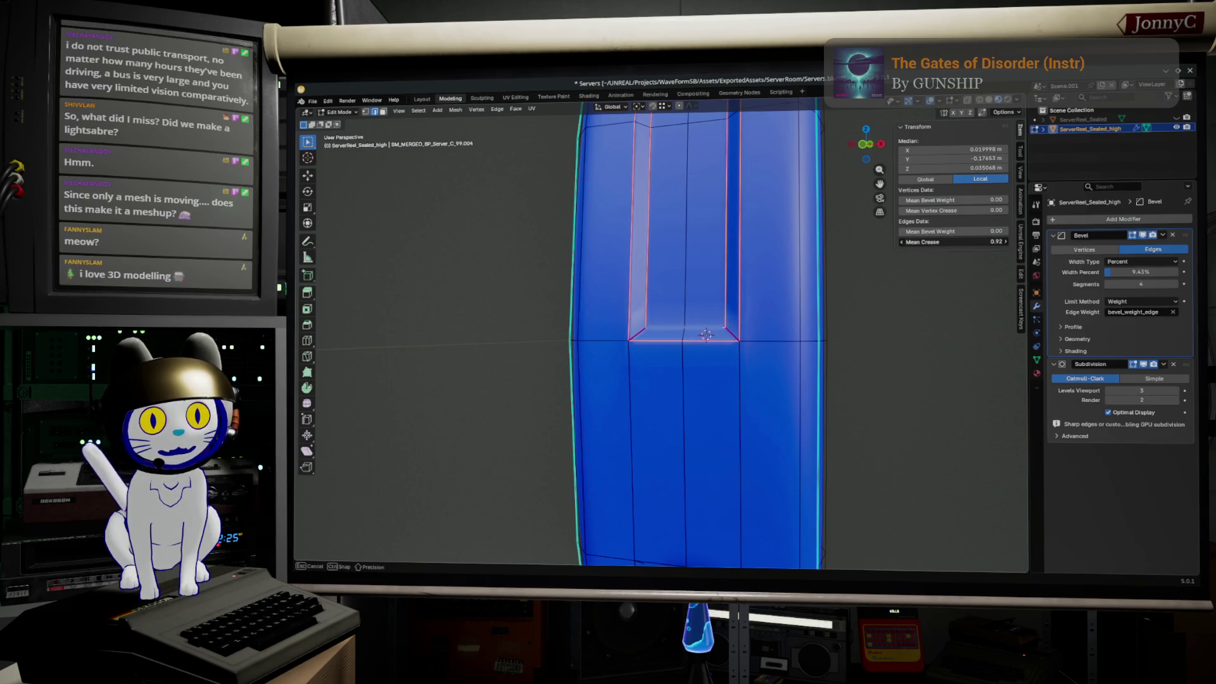
{"action": "middle_click_drag", "start_coordinate": [733, 337], "coordinate": [751, 314]}
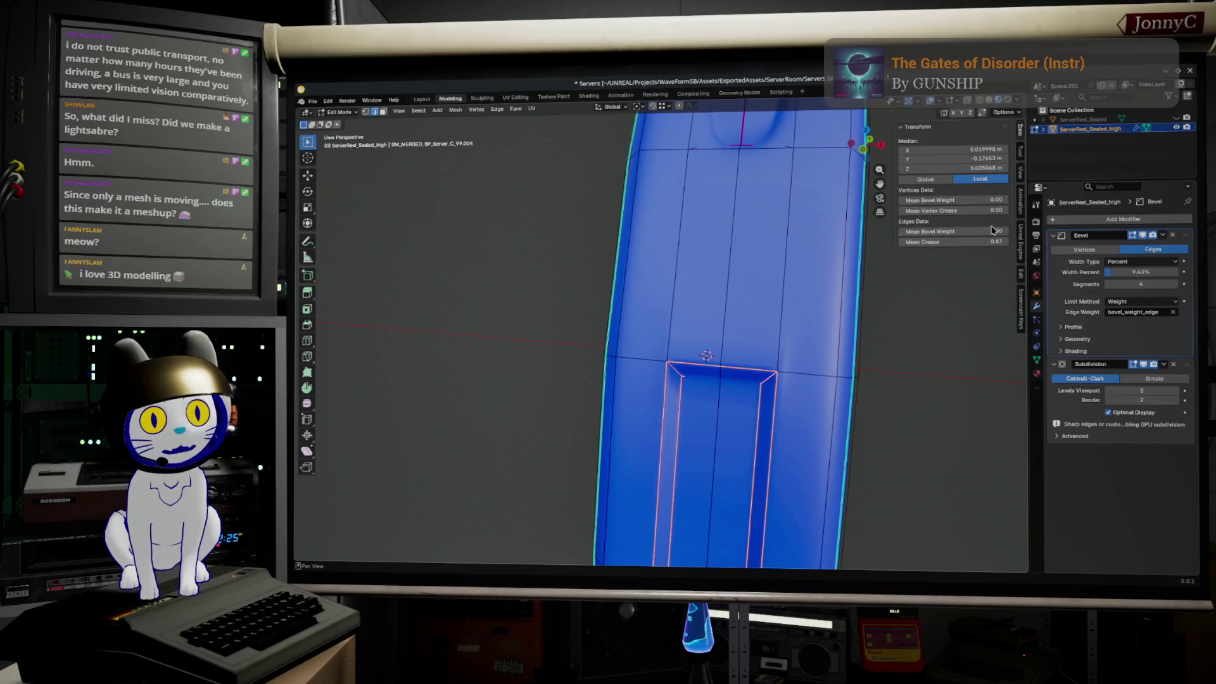
{"action": "left_click", "coordinate": [994, 242]}
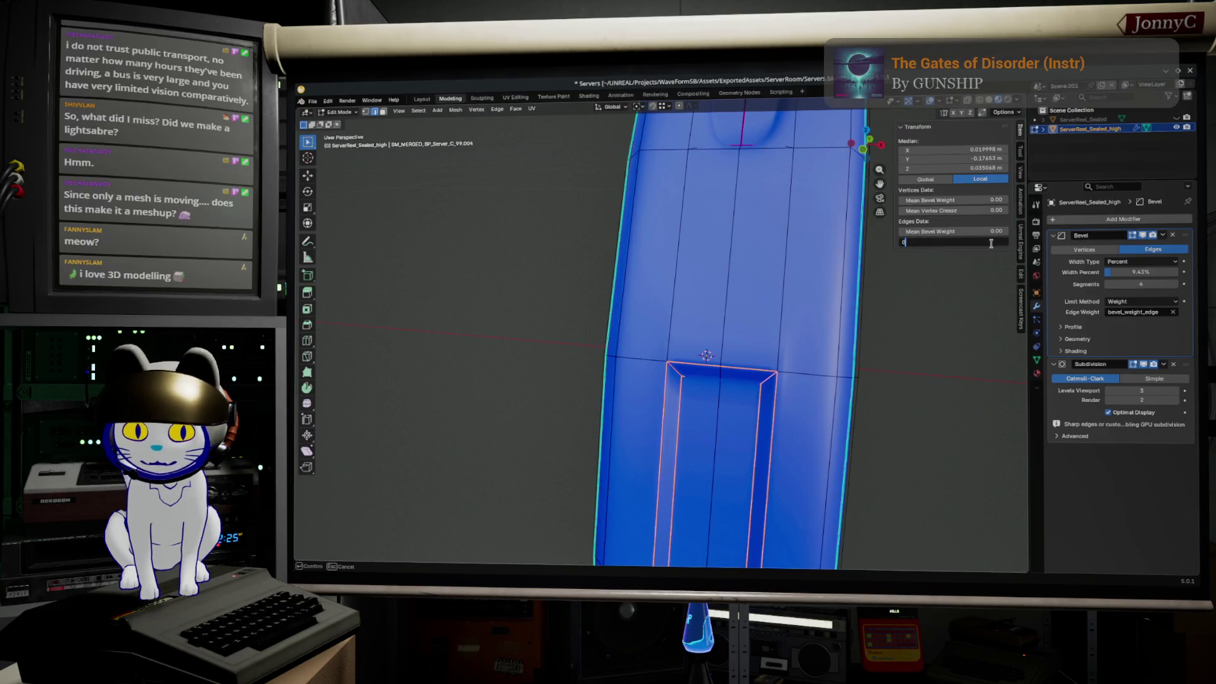
{"action": "type", "text": ".6"}
{"action": "key", "text": "Return"}
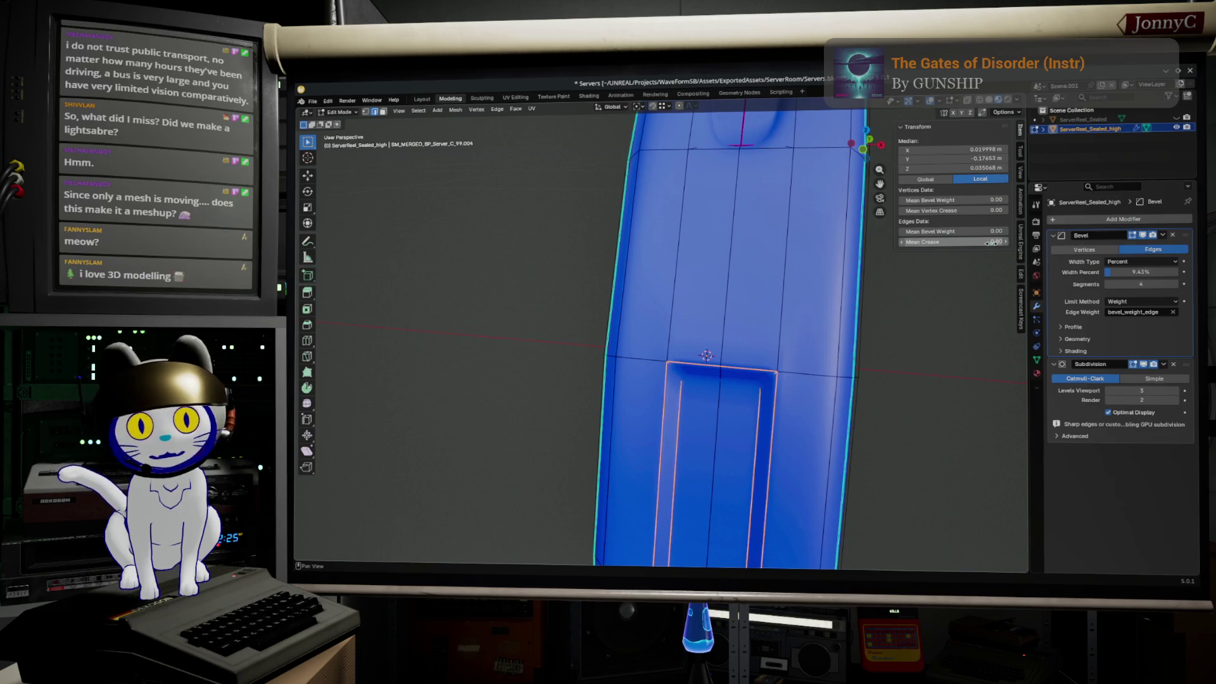
{"action": "key", "text": "Tab"}
{"action": "mouse_move", "coordinate": [855, 380]}
{"action": "middle_mouse_down"}
{"action": "mouse_move", "coordinate": [849, 390]}
{"action": "mouse_move", "coordinate": [803, 281]}
{"action": "middle_mouse_up"}
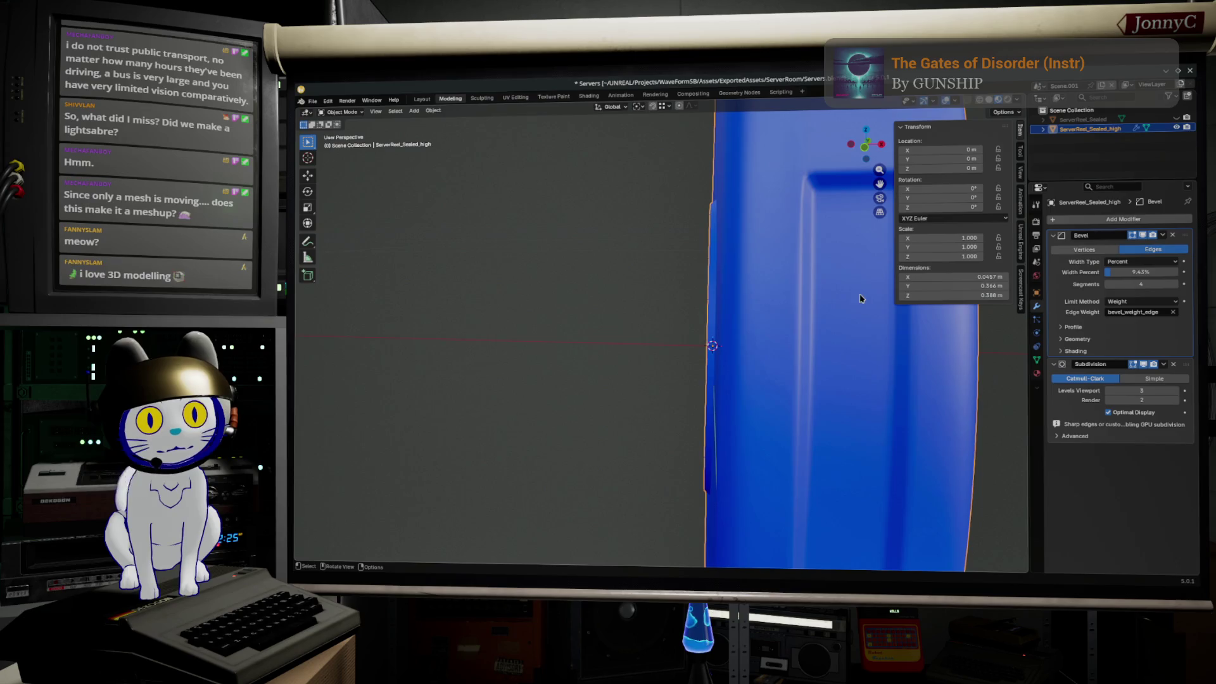
{"action": "key", "text": "Tab"}
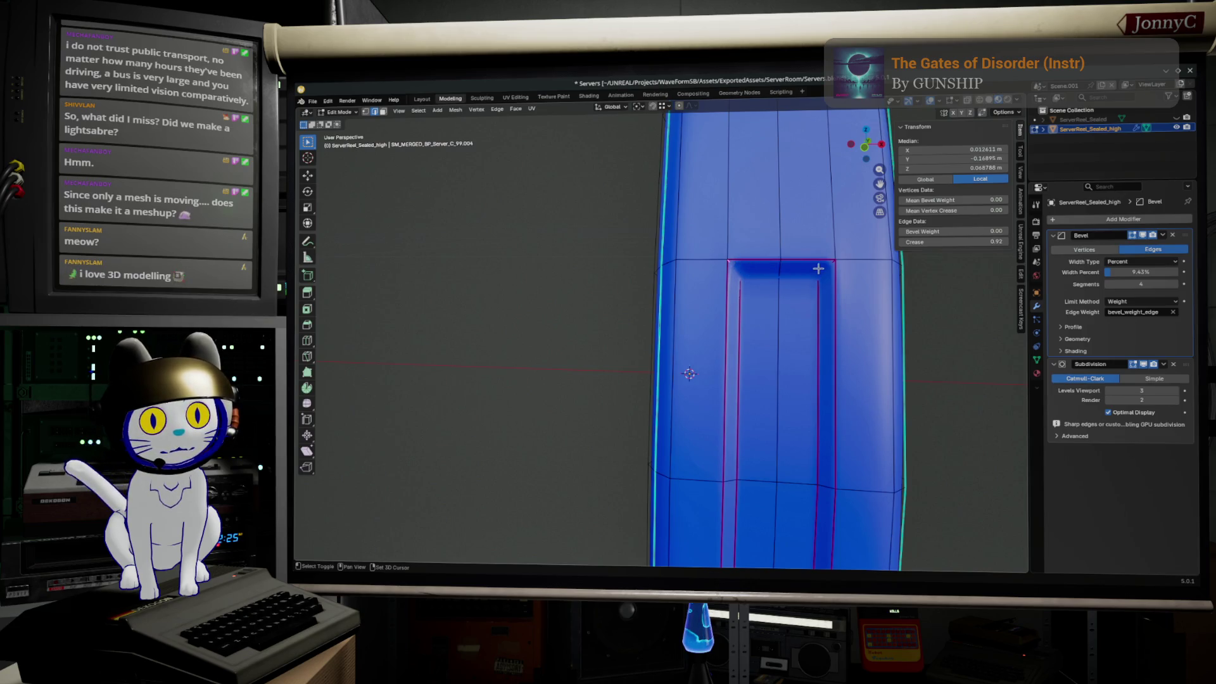
- Retune the vent recess edges' Mean Crease to 0.6, then nudge it to about 0.75
{"action": "mouse_move", "coordinate": [808, 272]}
{"action": "middle_mouse_down"}
{"action": "mouse_move", "coordinate": [785, 272]}
{"action": "mouse_move", "coordinate": [707, 410]}
{"action": "middle_mouse_up"}
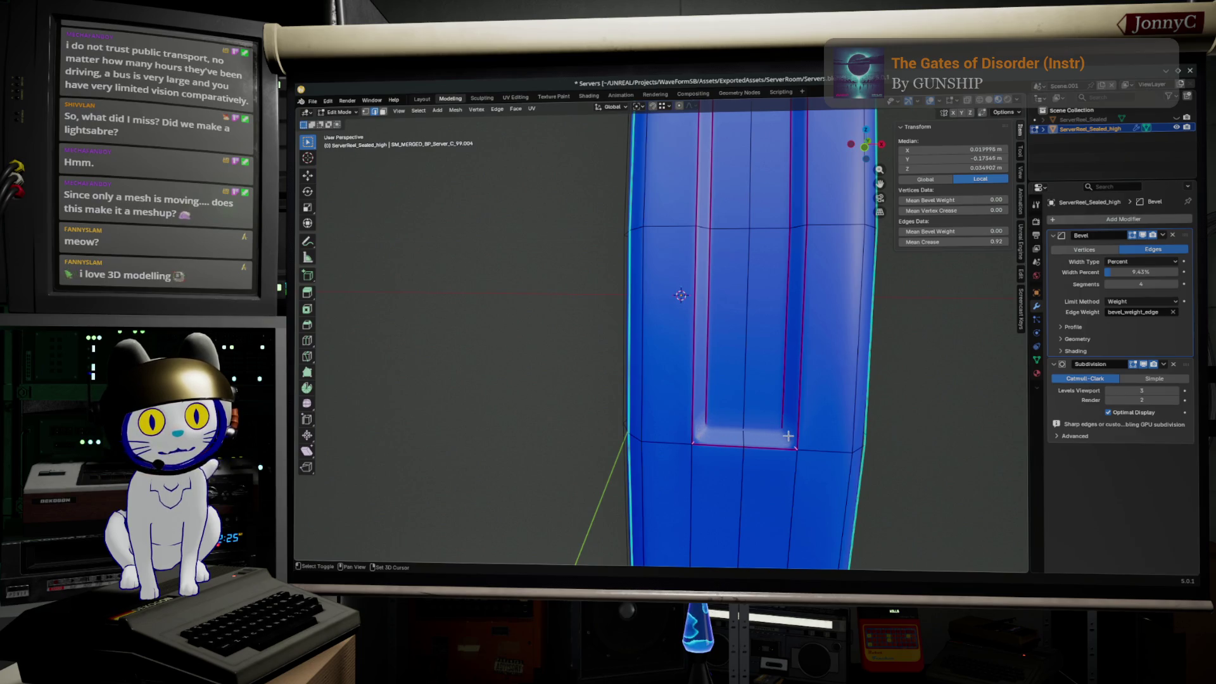
{"action": "double_click", "coordinate": [1002, 242]}
{"action": "type", "text": "0.917431"}
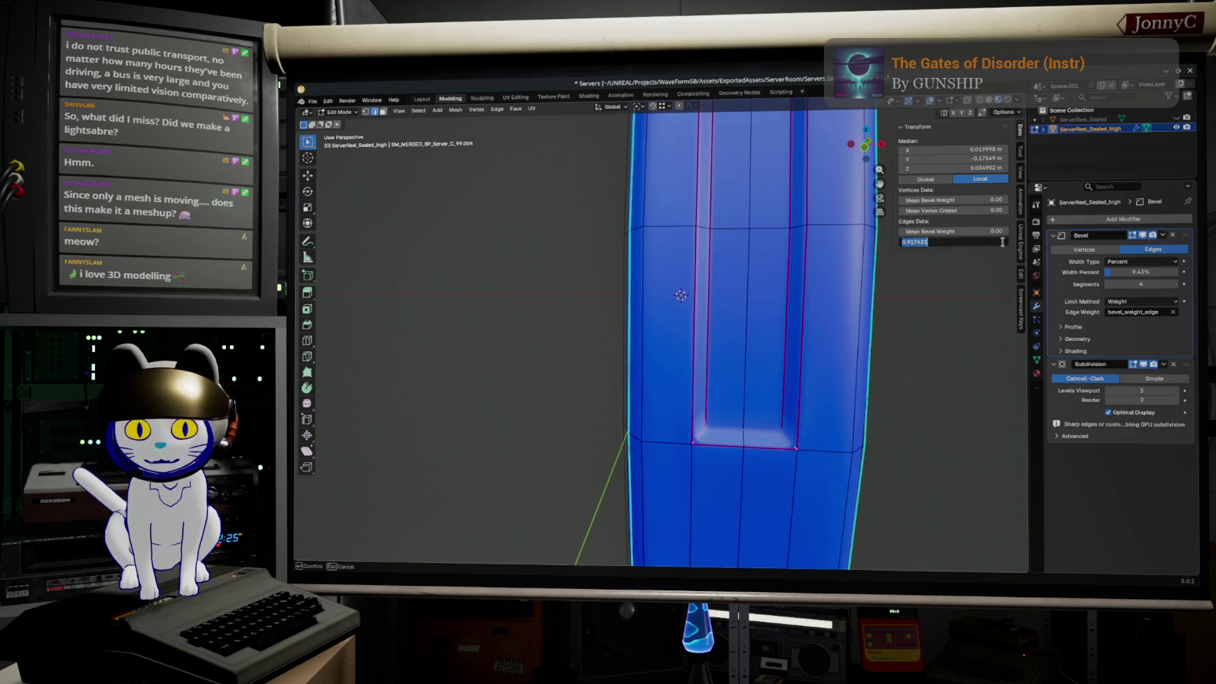
{"action": "type", "text": ".6"}
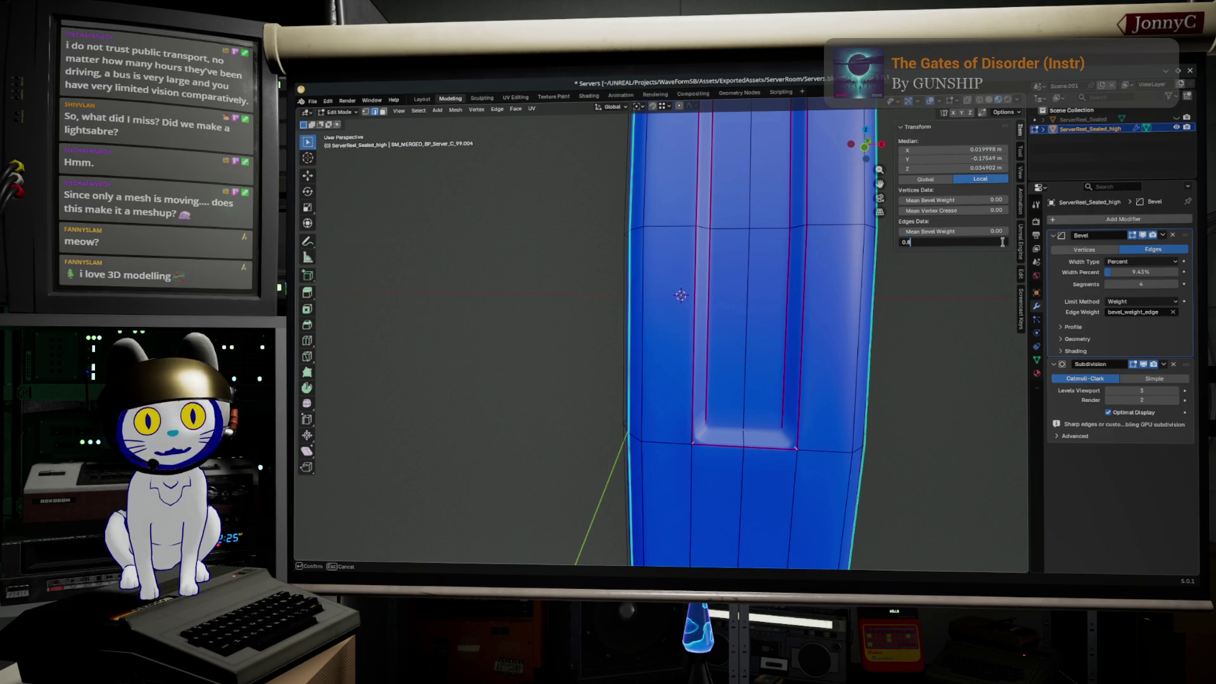
{"action": "key", "text": "Return"}
{"action": "mouse_move", "coordinate": [999, 242]}
{"action": "left_mouse_down"}
{"action": "mouse_move", "coordinate": [1016, 241]}
{"action": "mouse_move", "coordinate": [989, 242]}
{"action": "mouse_move", "coordinate": [1013, 242]}
{"action": "left_mouse_up"}
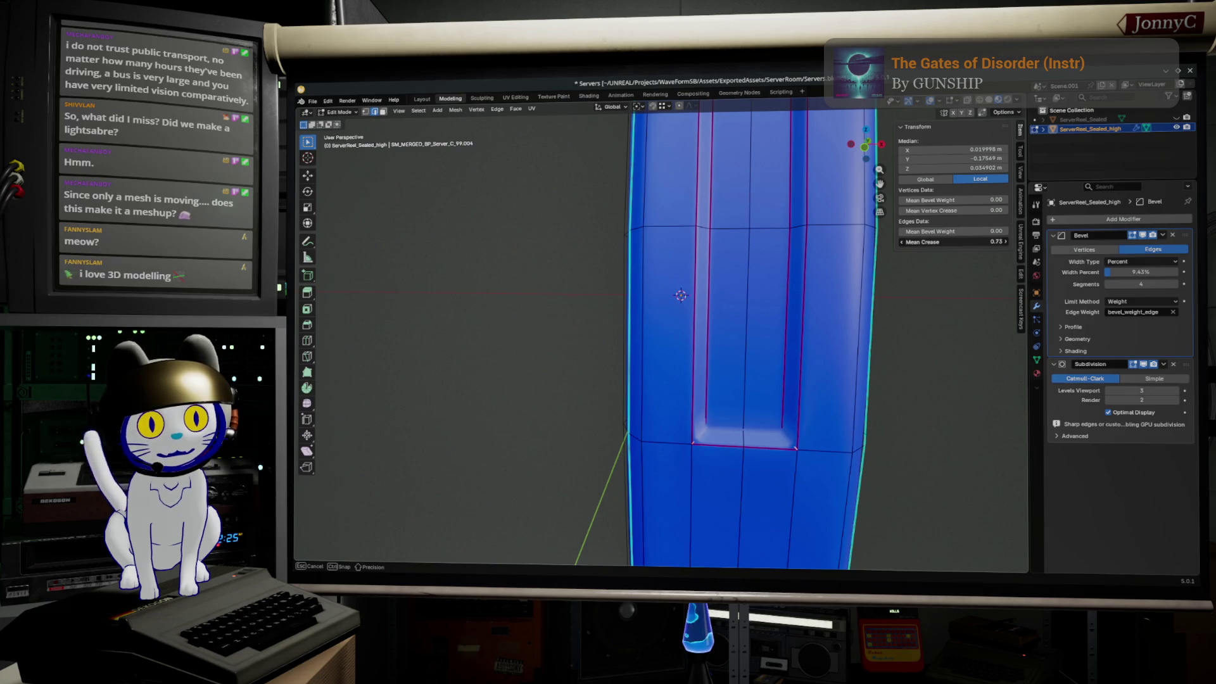
{"action": "left_click_drag", "start_coordinate": [1012, 242], "coordinate": [992, 242]}
{"action": "left_click", "coordinate": [992, 242]}
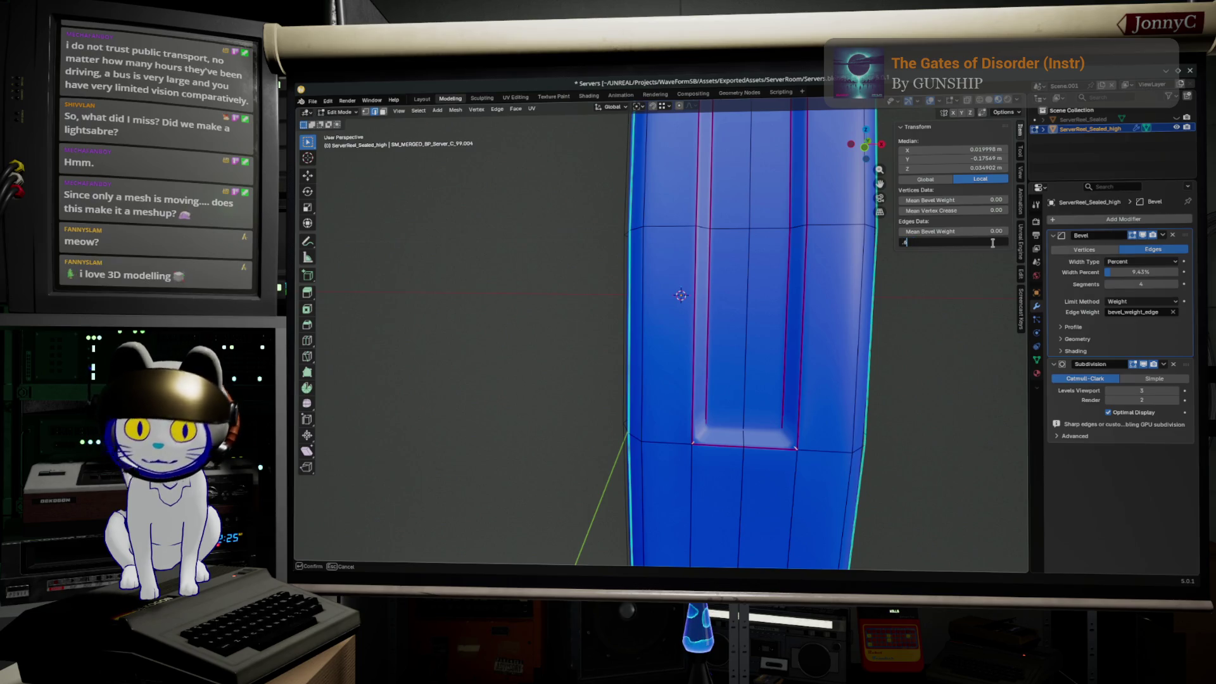
{"action": "key", "text": "Return"}
- Return to Object Mode and view the softly recessed vent on the smoothed housing
{"action": "key", "text": "Tab"}
{"action": "scroll", "coordinate": [885, 409], "scroll_direction": "down", "scroll_amount": 3}
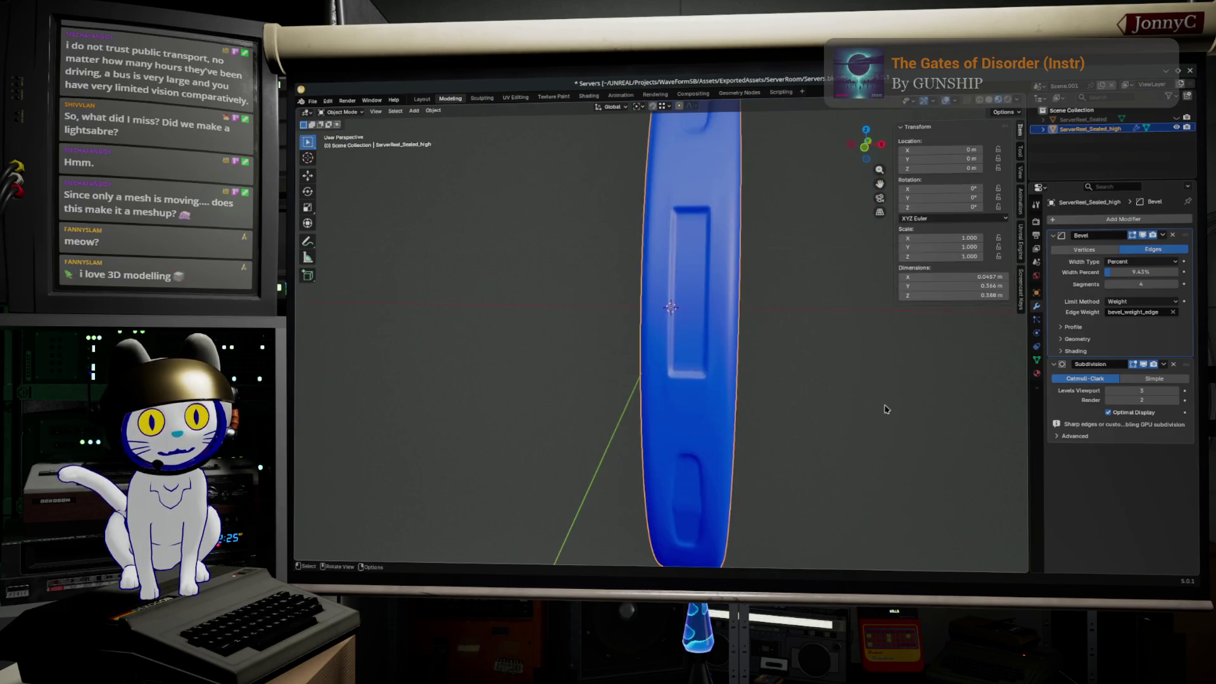
{"action": "middle_click_drag", "start_coordinate": [872, 356], "coordinate": [760, 346]}
{"action": "scroll", "coordinate": [711, 339], "scroll_direction": "up", "scroll_amount": 5}
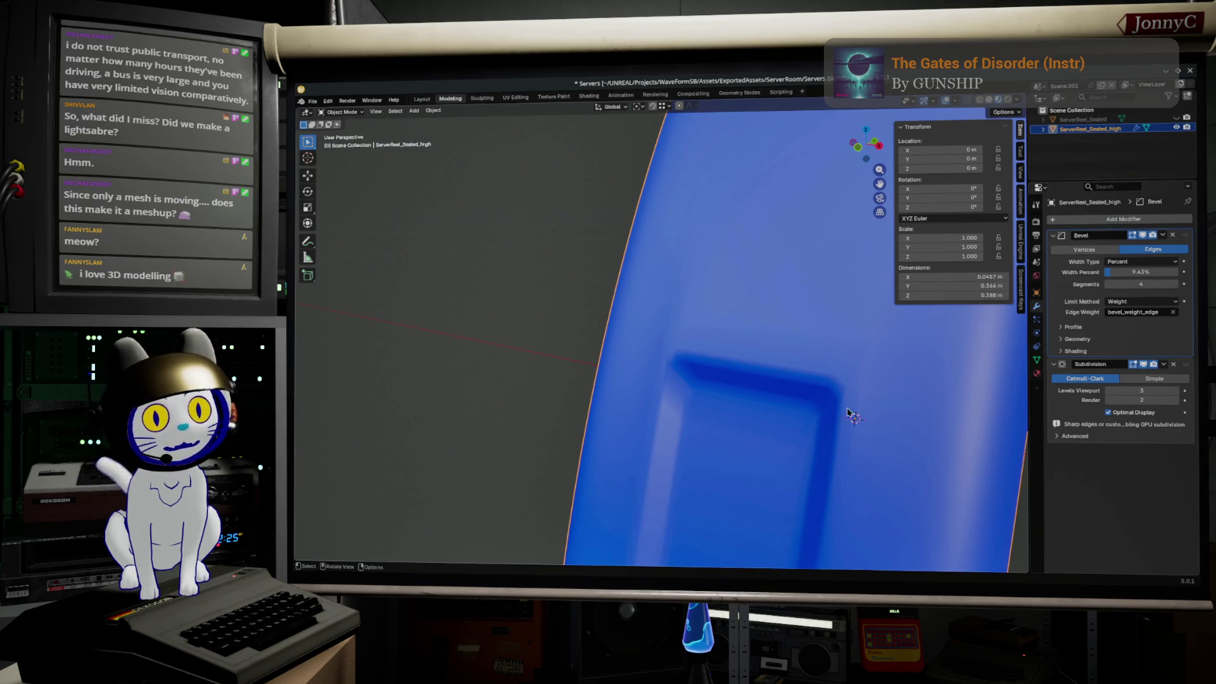
{"action": "left_click", "coordinate": [1126, 219]}
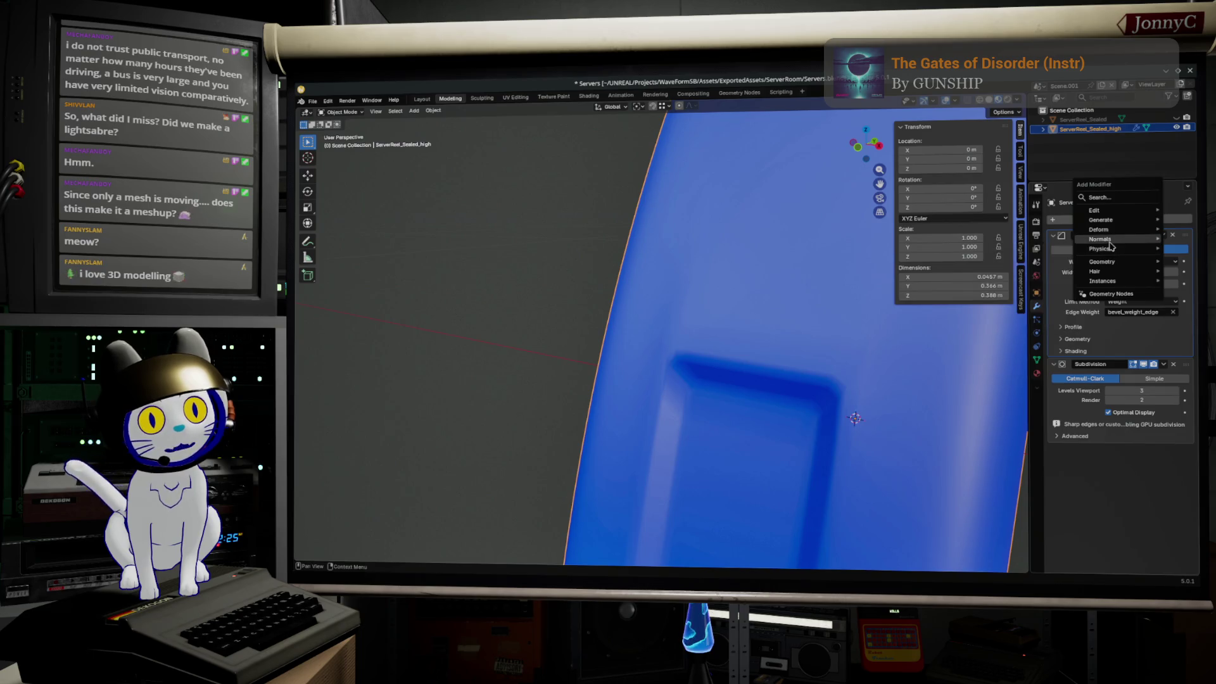
{"action": "mouse_move", "coordinate": [1106, 239]}
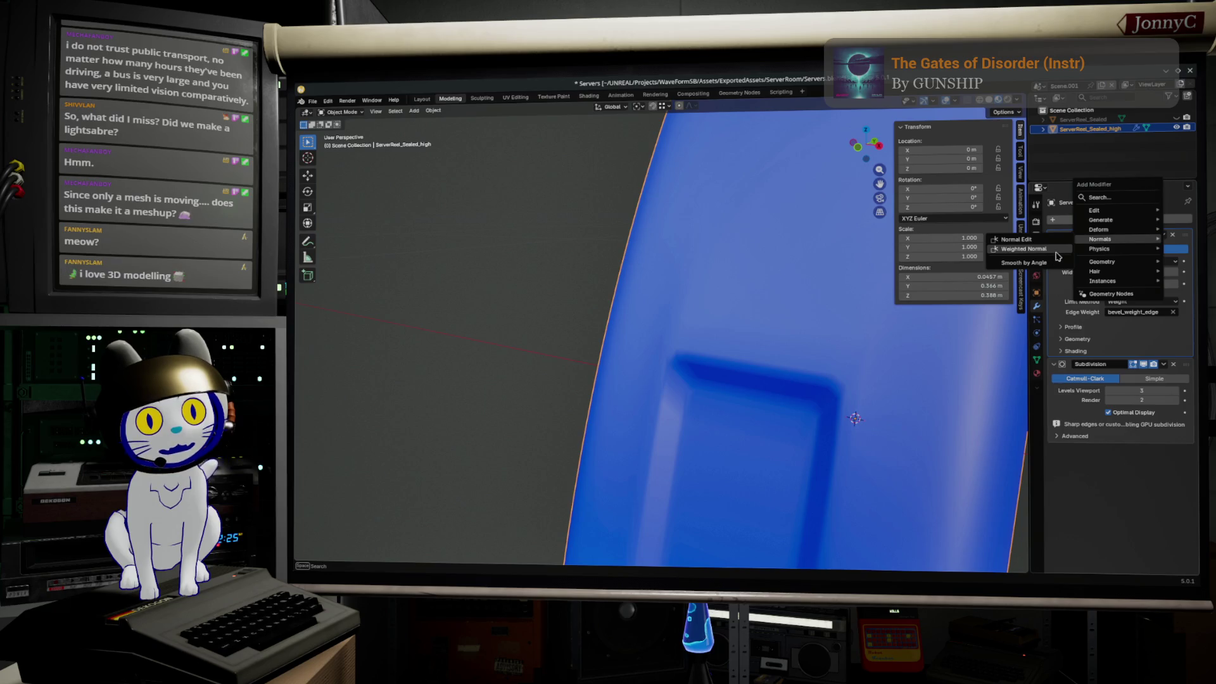
{"action": "left_click", "coordinate": [1046, 249]}
{"action": "mouse_move", "coordinate": [805, 489]}
{"action": "middle_mouse_down"}
{"action": "mouse_move", "coordinate": [728, 267]}
{"action": "mouse_move", "coordinate": [689, 240]}
{"action": "middle_mouse_up"}
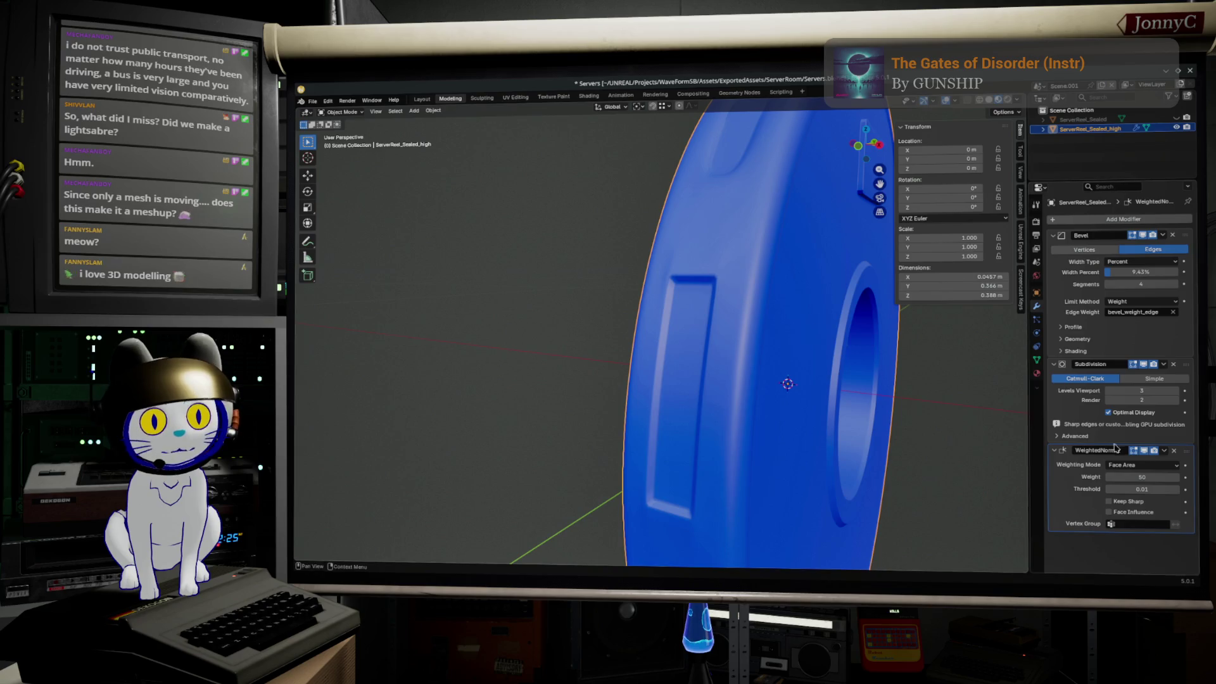
{"action": "mouse_move", "coordinate": [1176, 477]}
{"action": "left_mouse_down"}
{"action": "mouse_move", "coordinate": [1188, 363]}
{"action": "mouse_move", "coordinate": [1141, 389]}
{"action": "left_mouse_up"}
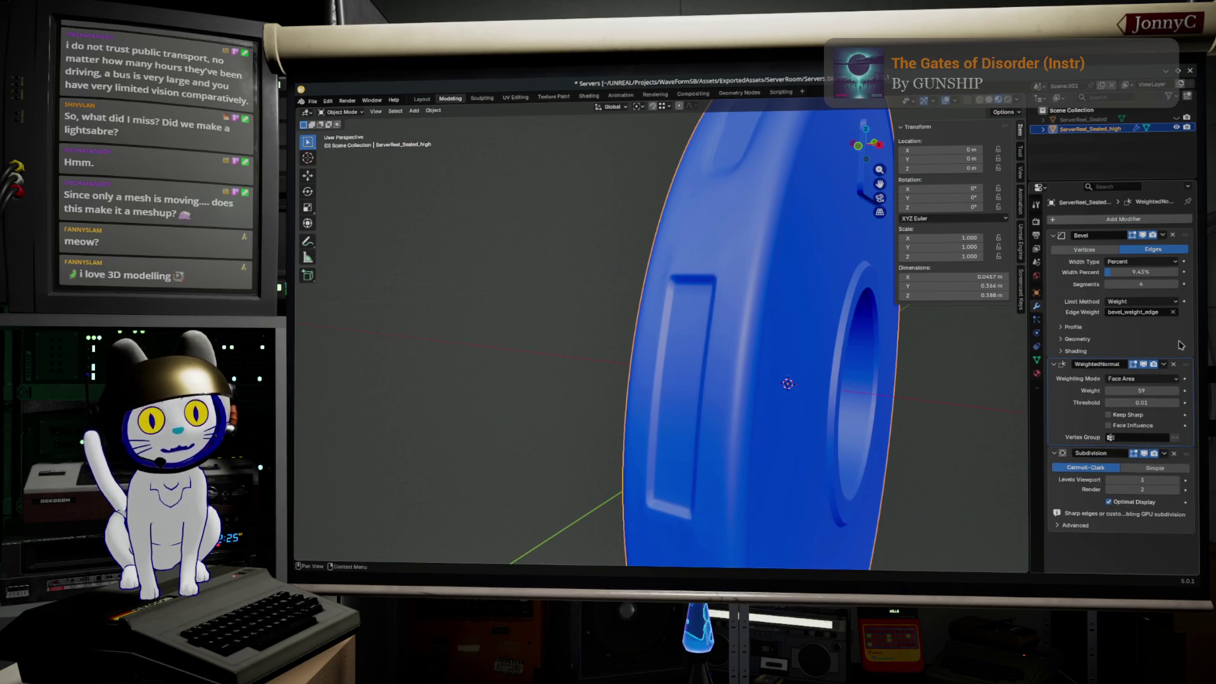
{"action": "left_click", "coordinate": [1175, 366]}
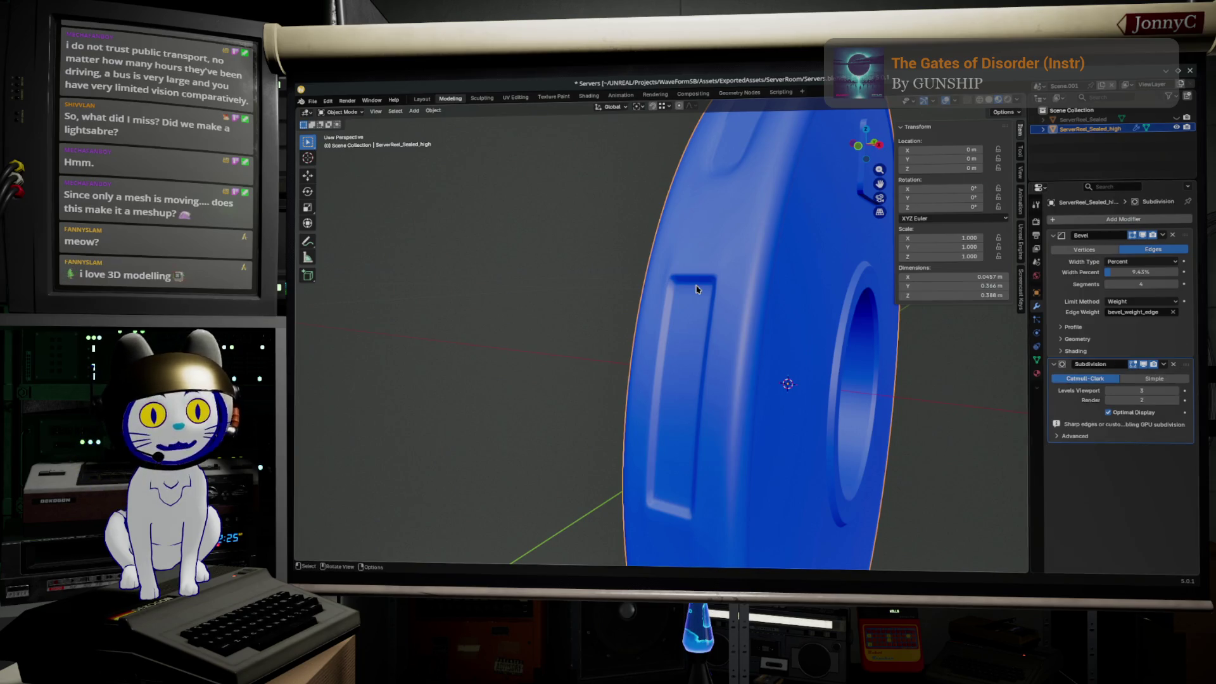
{"action": "key", "text": "Tab"}
- Re-enter Edit Mode and check crease values on the upper vent recess's edges
{"action": "key", "text": "Tab"}
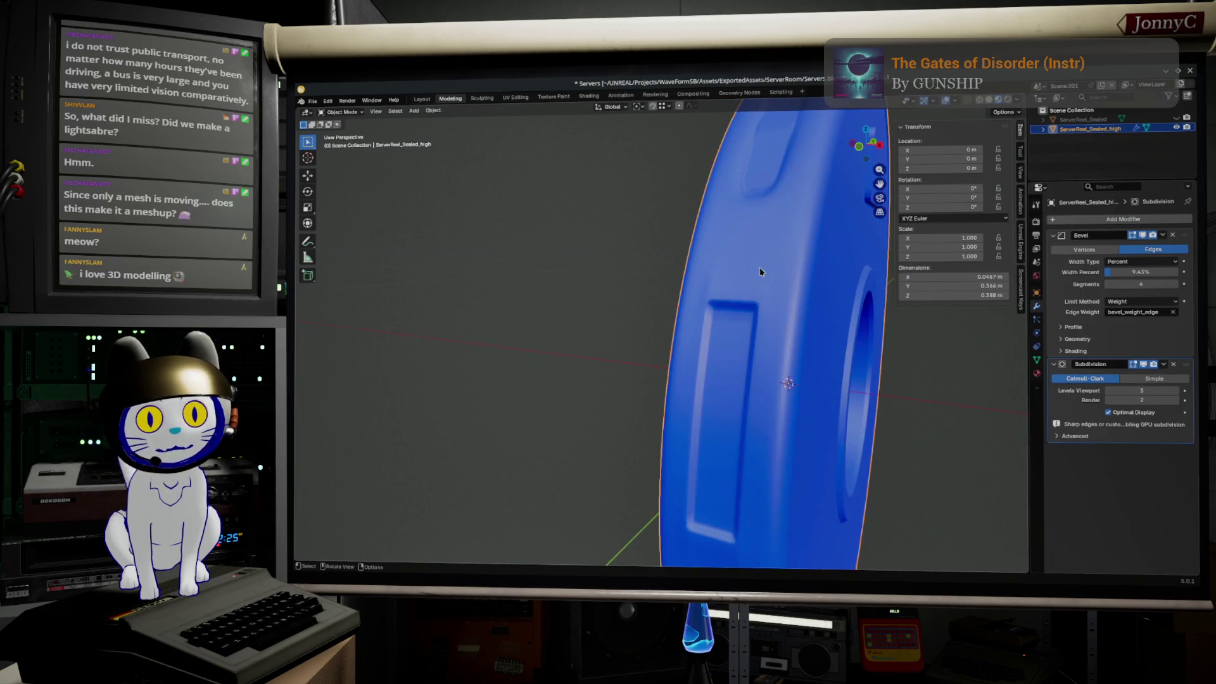
{"action": "mouse_move", "coordinate": [760, 290]}
{"action": "middle_mouse_down"}
{"action": "mouse_move", "coordinate": [757, 223]}
{"action": "mouse_move", "coordinate": [786, 210]}
{"action": "mouse_move", "coordinate": [752, 237]}
{"action": "mouse_move", "coordinate": [741, 286]}
{"action": "mouse_move", "coordinate": [692, 336]}
{"action": "middle_mouse_up"}
{"action": "key", "text": "Tab"}
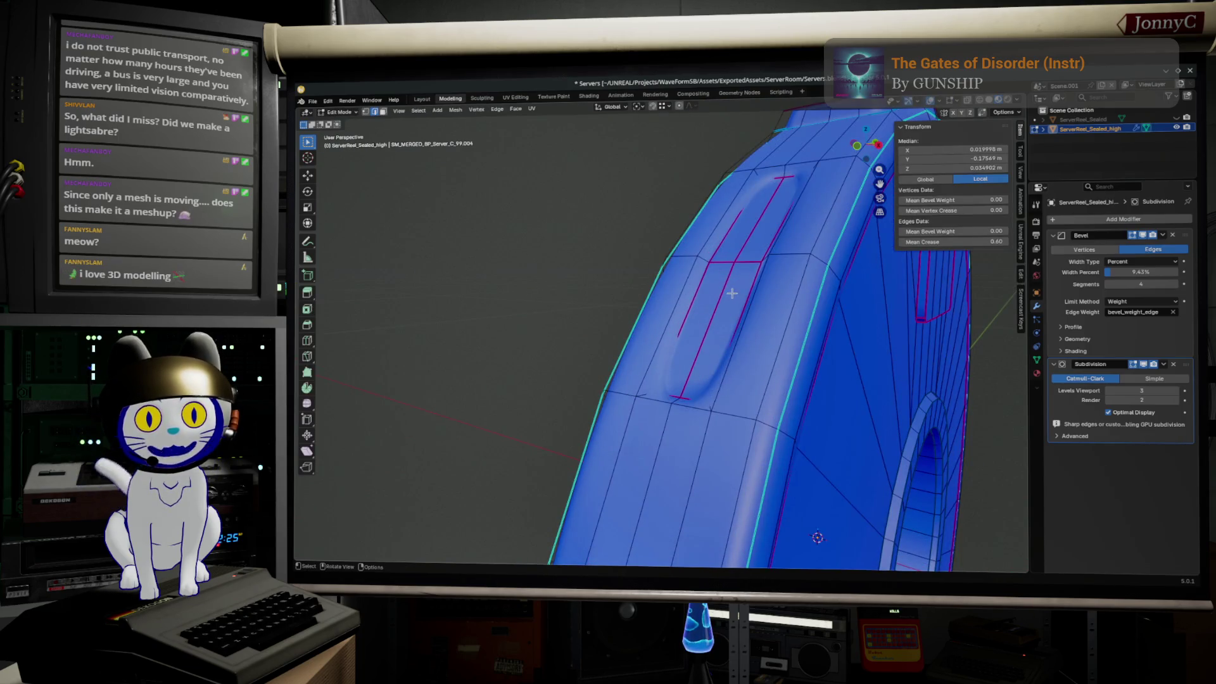
{"action": "left_click", "coordinate": [732, 273]}
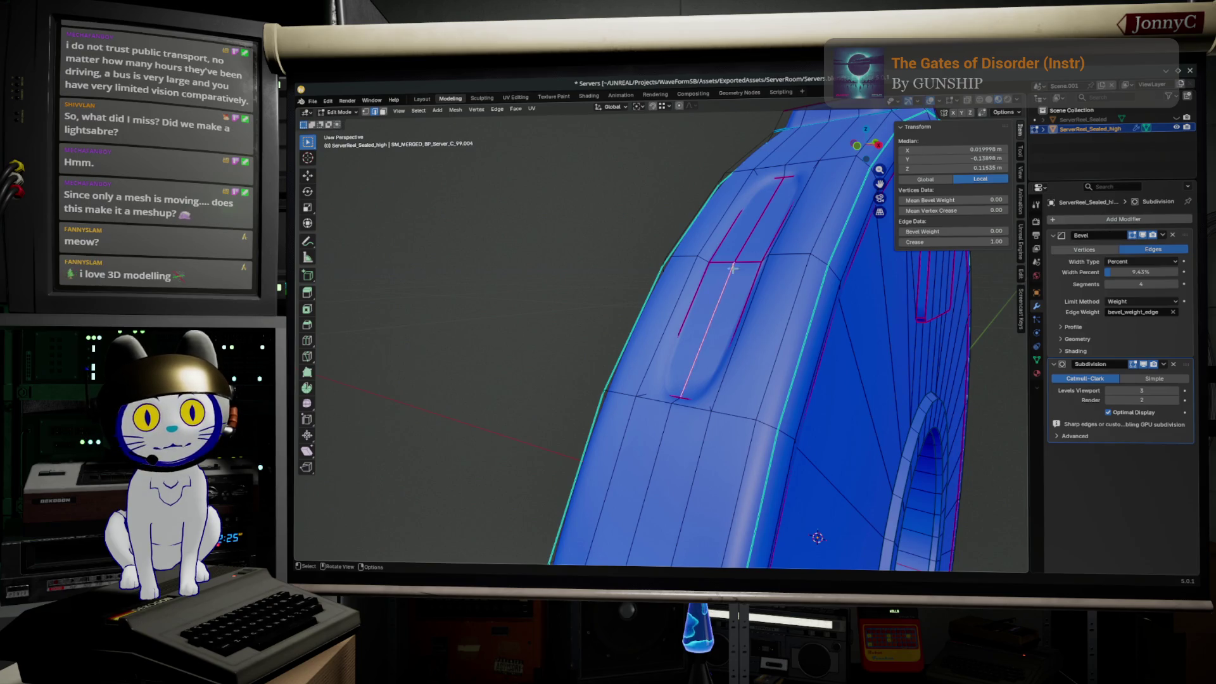
{"action": "left_click", "coordinate": [734, 259]}
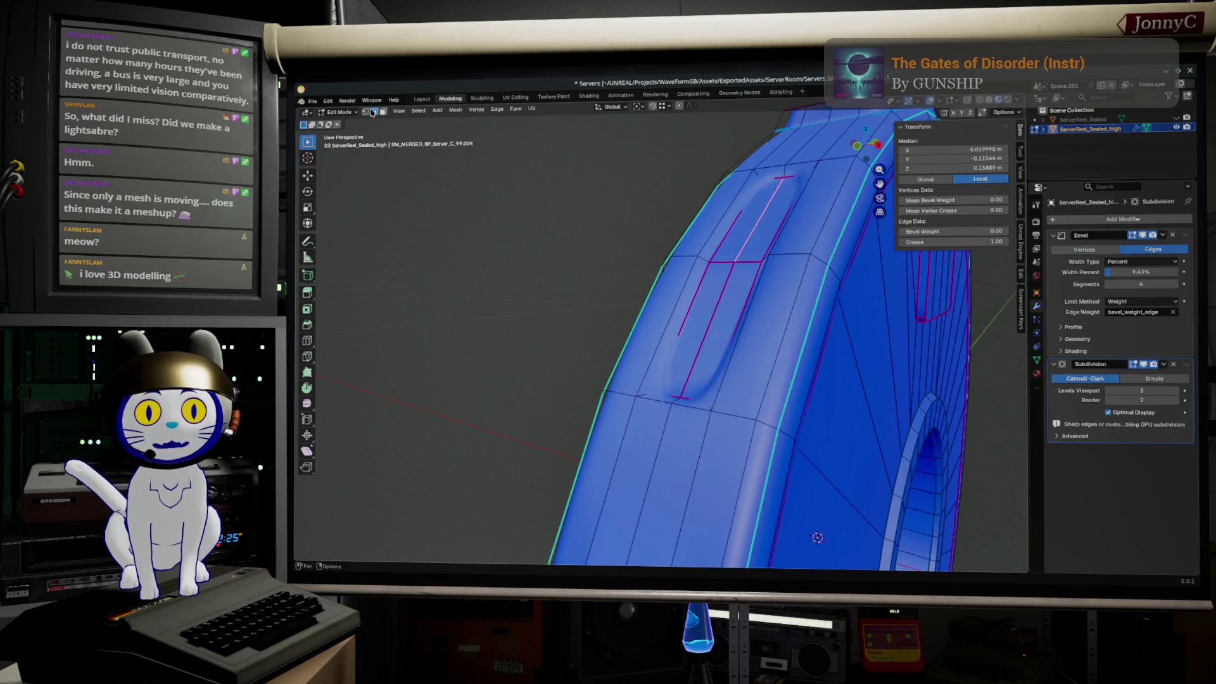
{"action": "left_click", "coordinate": [831, 285]}
{"action": "mouse_move", "coordinate": [831, 285]}
{"action": "middle_mouse_down"}
{"action": "mouse_move", "coordinate": [770, 302]}
{"action": "mouse_move", "coordinate": [693, 288]}
{"action": "mouse_move", "coordinate": [707, 291]}
{"action": "middle_mouse_up"}
{"action": "left_click", "coordinate": [532, 425]}
- Inspect crease values on the side and lower vent recess edges from several angles
{"action": "middle_click_drag", "start_coordinate": [532, 425], "coordinate": [590, 467]}
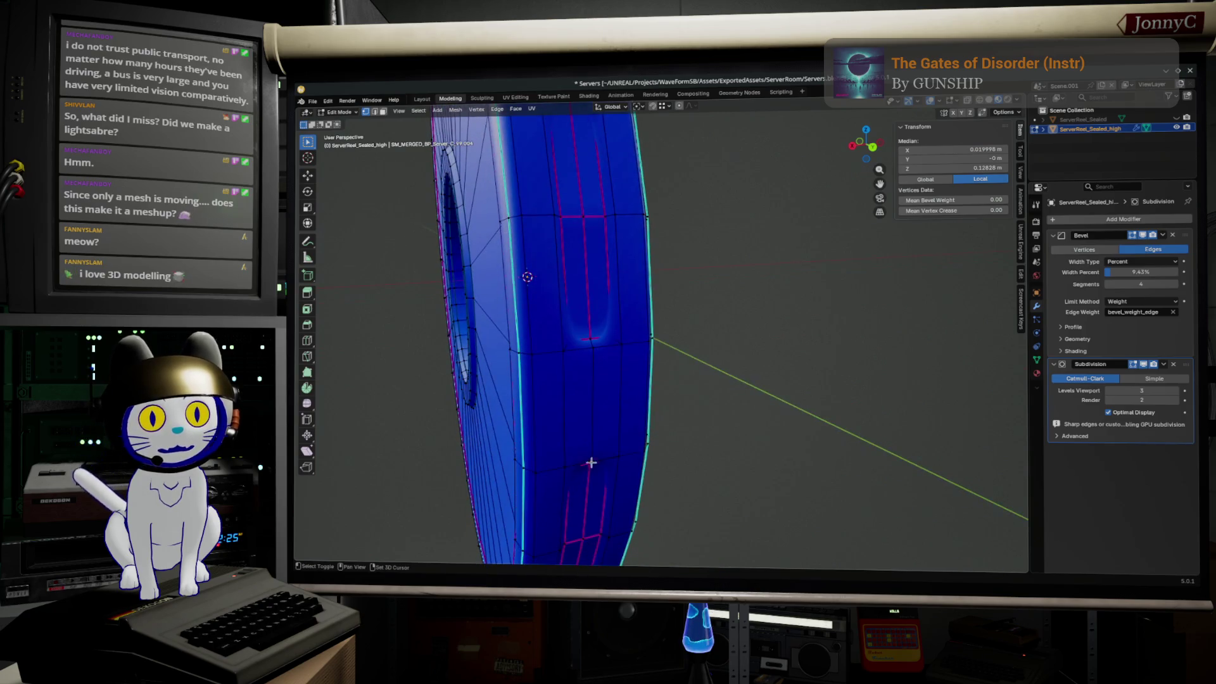
{"action": "left_click", "coordinate": [589, 217]}
{"action": "mouse_move", "coordinate": [590, 217]}
{"action": "middle_mouse_down"}
{"action": "mouse_move", "coordinate": [565, 361]}
{"action": "mouse_move", "coordinate": [570, 323]}
{"action": "middle_mouse_up"}
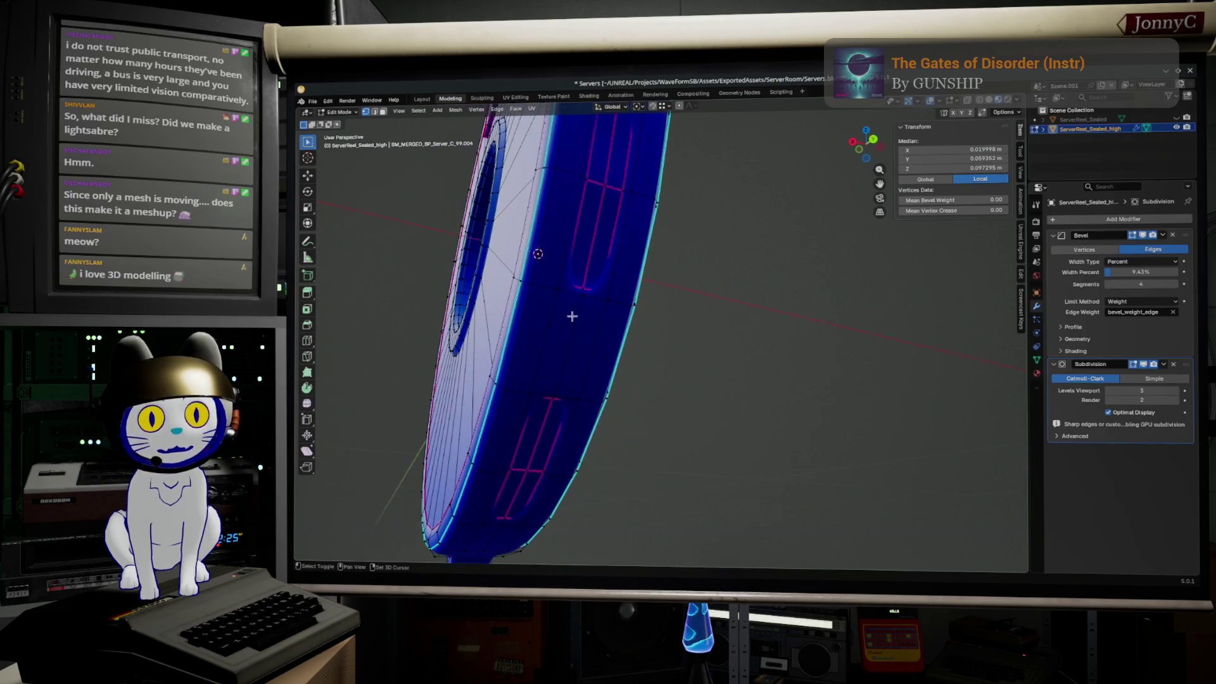
{"action": "left_click", "coordinate": [525, 468]}
{"action": "middle_click_drag", "start_coordinate": [525, 468], "coordinate": [612, 509]}
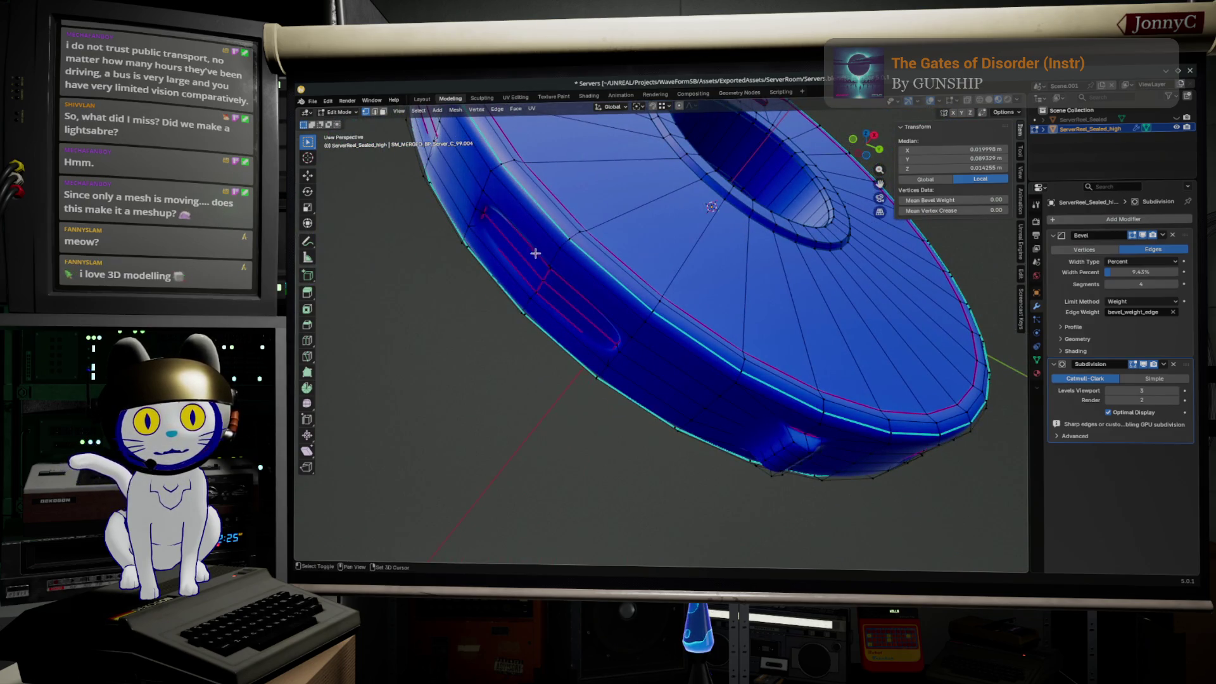
{"action": "mouse_move", "coordinate": [543, 283]}
{"action": "middle_mouse_down"}
{"action": "mouse_move", "coordinate": [646, 355]}
{"action": "mouse_move", "coordinate": [646, 393]}
{"action": "mouse_move", "coordinate": [676, 319]}
{"action": "middle_mouse_up"}
{"action": "left_click", "coordinate": [660, 394]}
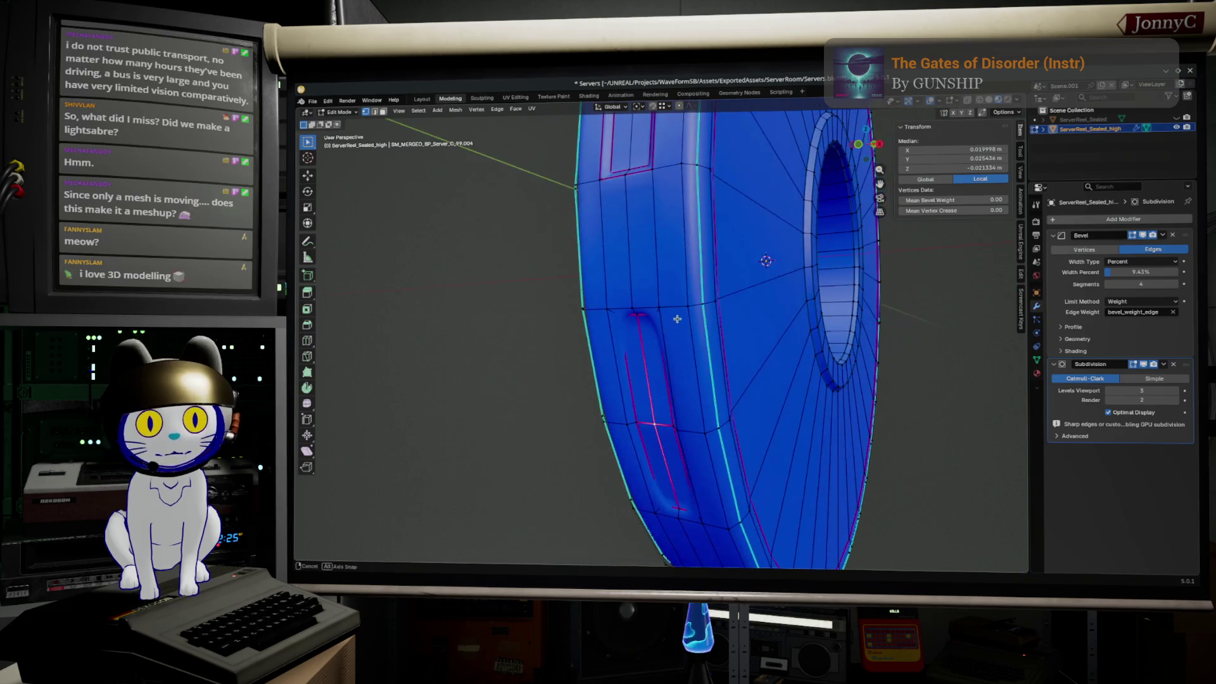
- Grow the selection across the vent and drop its crease from 0.40 to zero
{"action": "key", "text": "ctrl+KP_Add"}
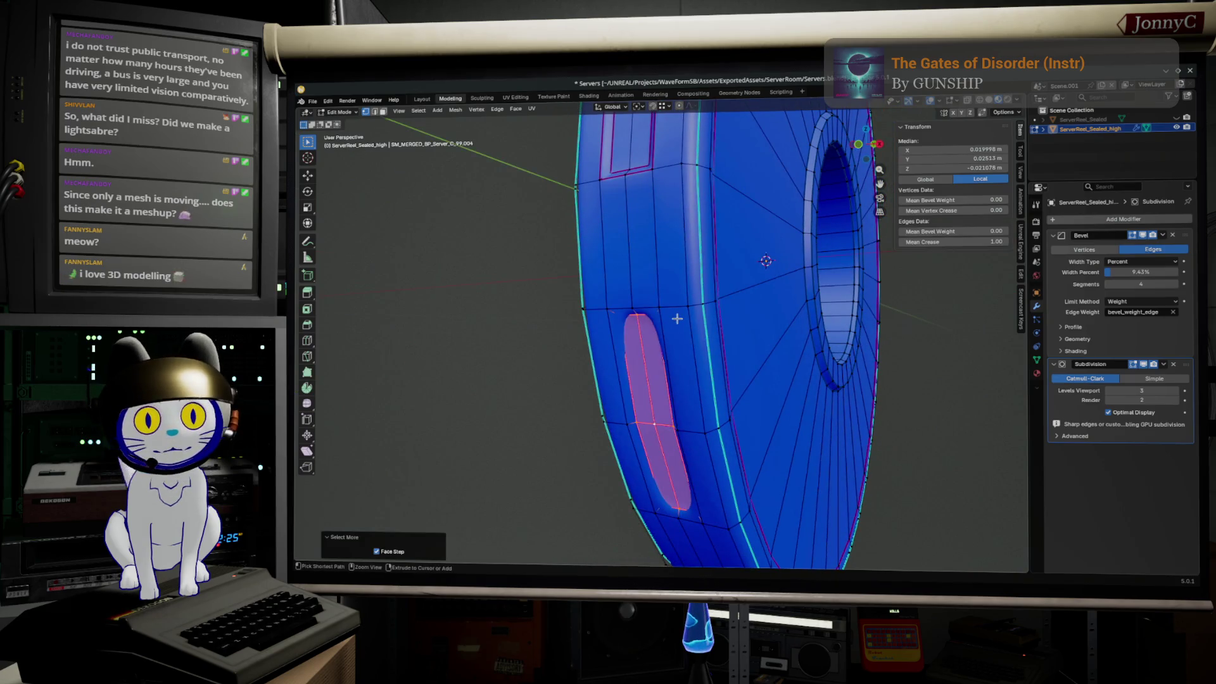
{"action": "key", "text": "ctrl+KP_Add"}
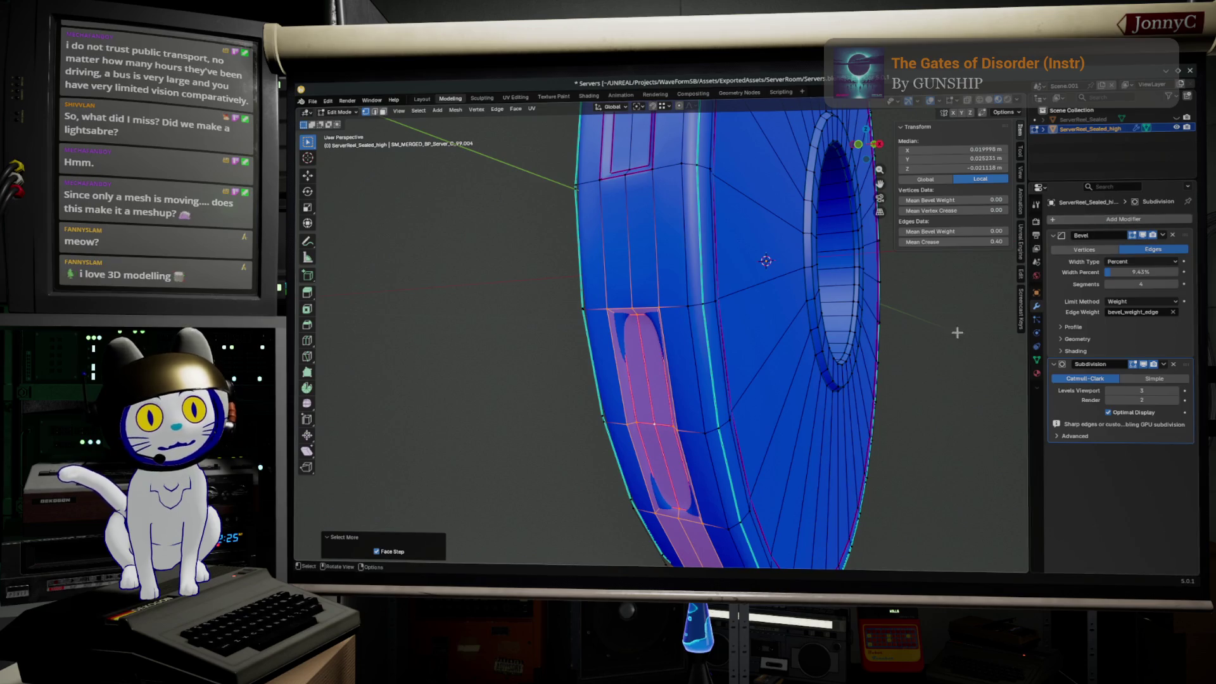
{"action": "mouse_move", "coordinate": [970, 242]}
{"action": "left_mouse_down"}
{"action": "mouse_move", "coordinate": [945, 242]}
{"action": "mouse_move", "coordinate": [909, 283]}
{"action": "left_mouse_up"}
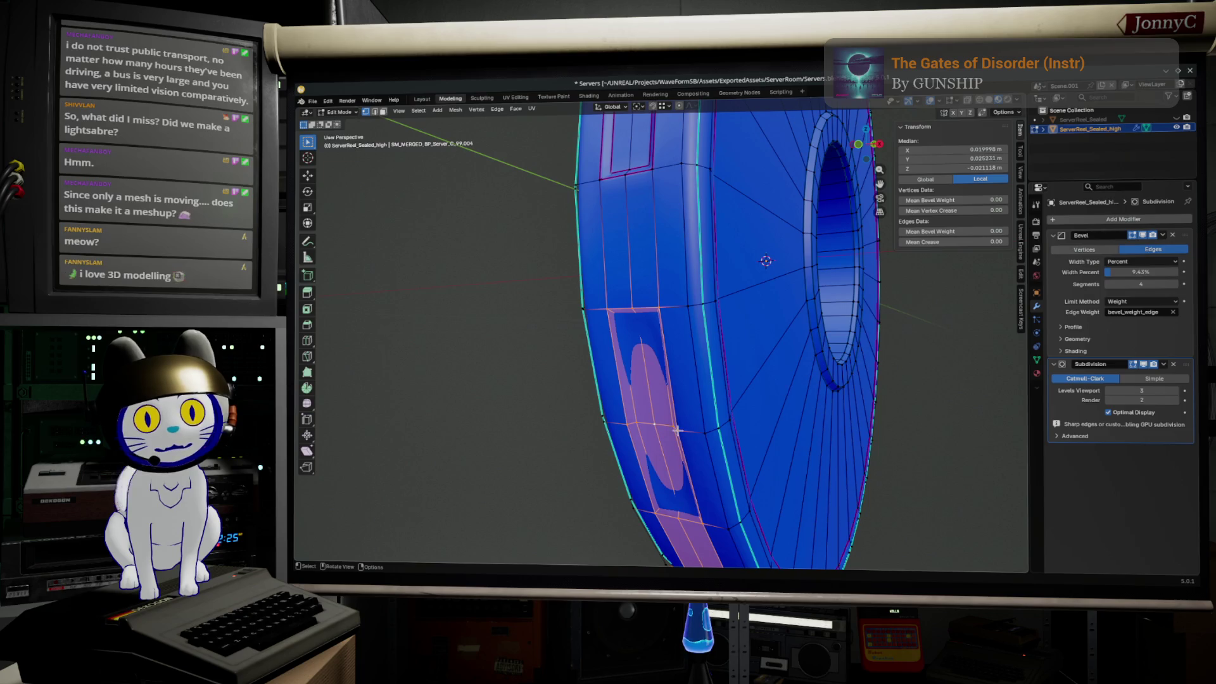
- Select the vent's two side edges in edge mode and show the housing as wireframe
{"action": "left_click", "coordinate": [642, 434]}
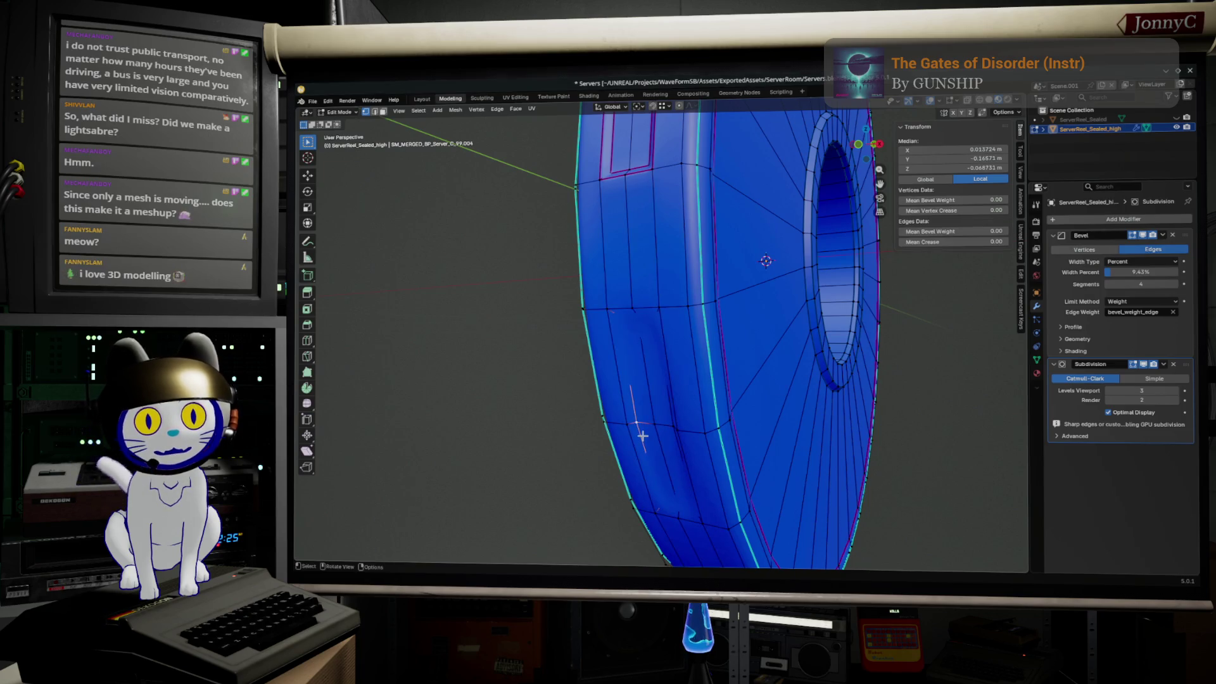
{"action": "left_click", "coordinate": [381, 112]}
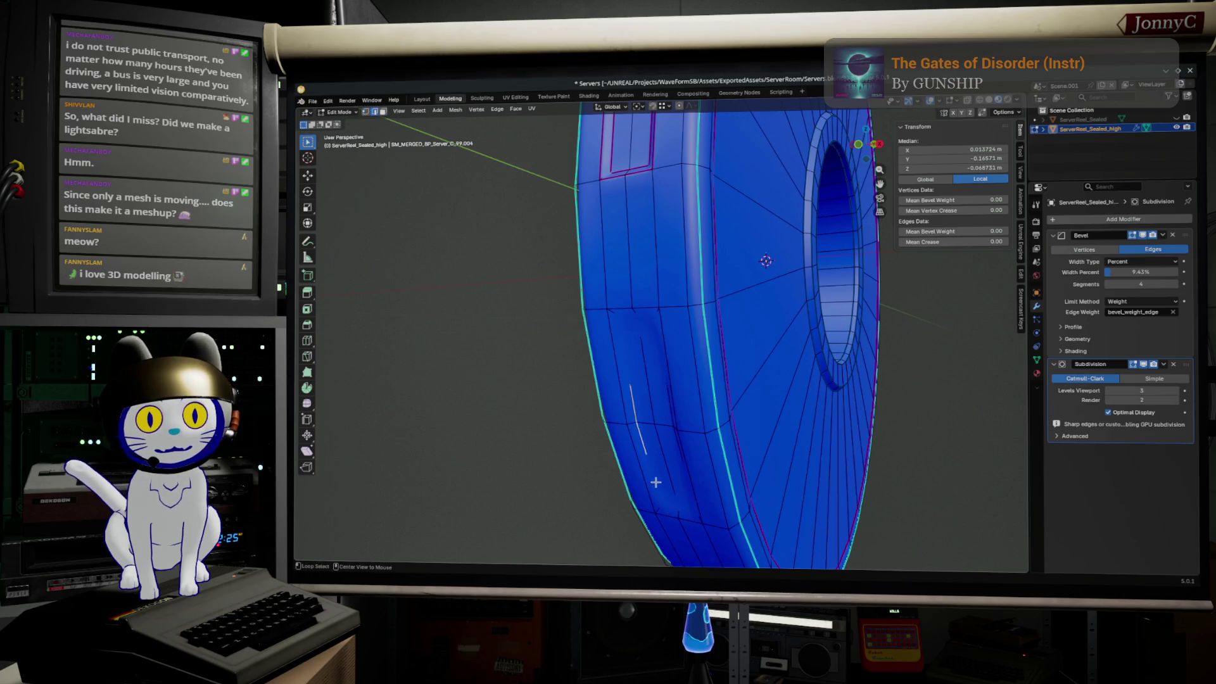
{"action": "left_click", "coordinate": [673, 455], "text": "shift"}
{"action": "middle_click_drag", "start_coordinate": [675, 455], "coordinate": [694, 452]}
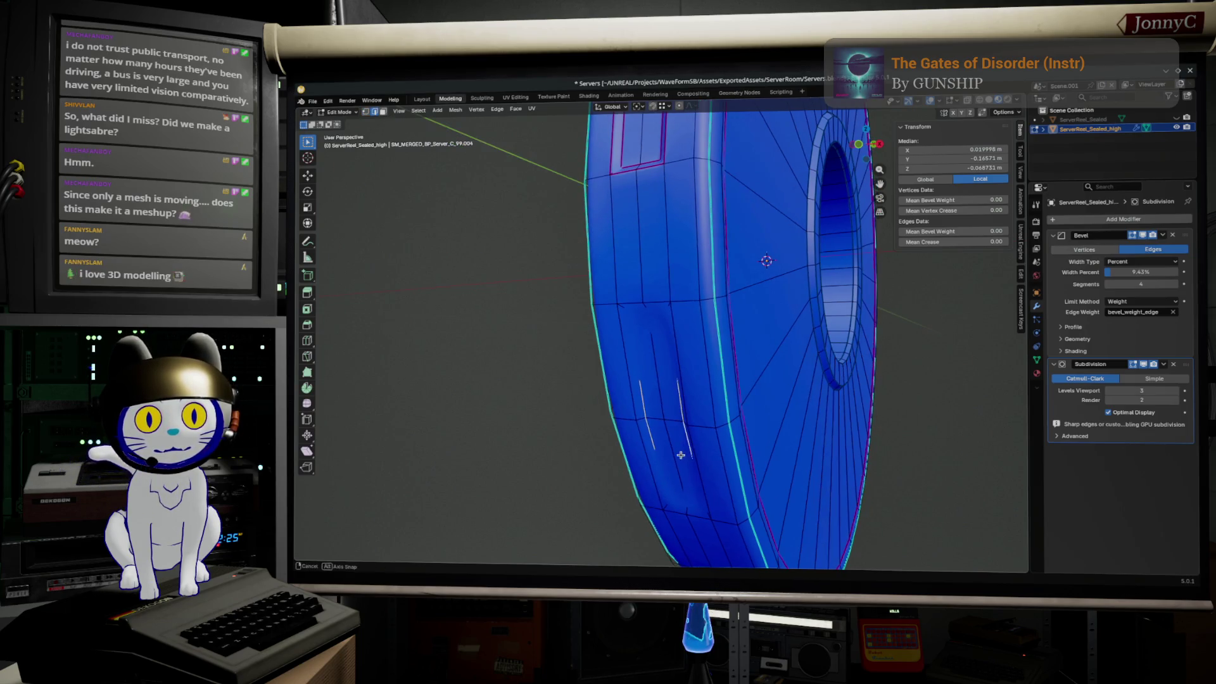
{"action": "key", "text": "shift+z"}
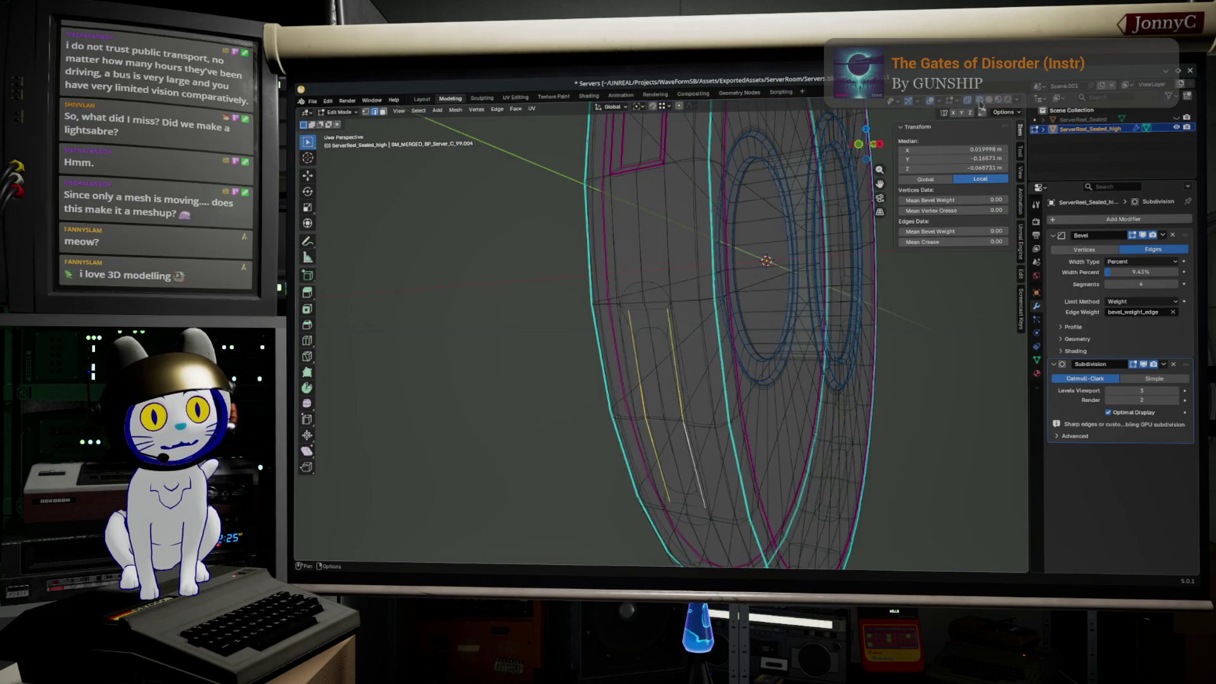
- Add the first vents' outline edges, undoing an unwanted long edge path selection
{"action": "left_click", "coordinate": [647, 306], "text": "shift"}
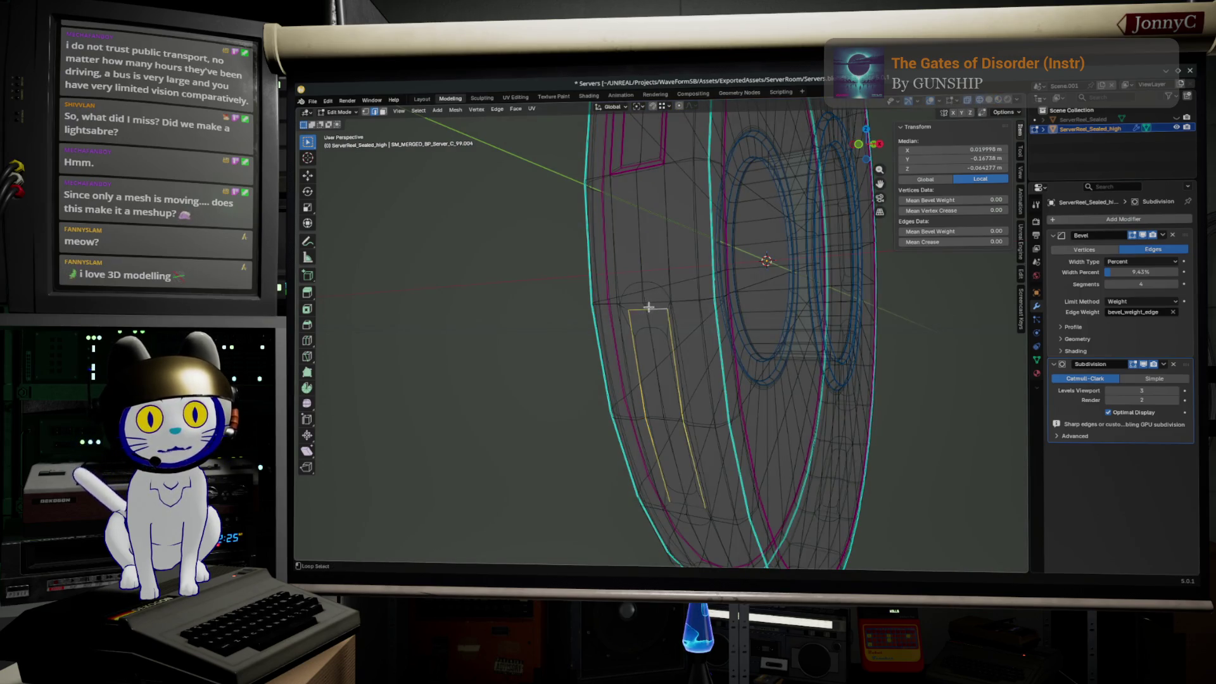
{"action": "left_click", "coordinate": [696, 502], "text": "shift"}
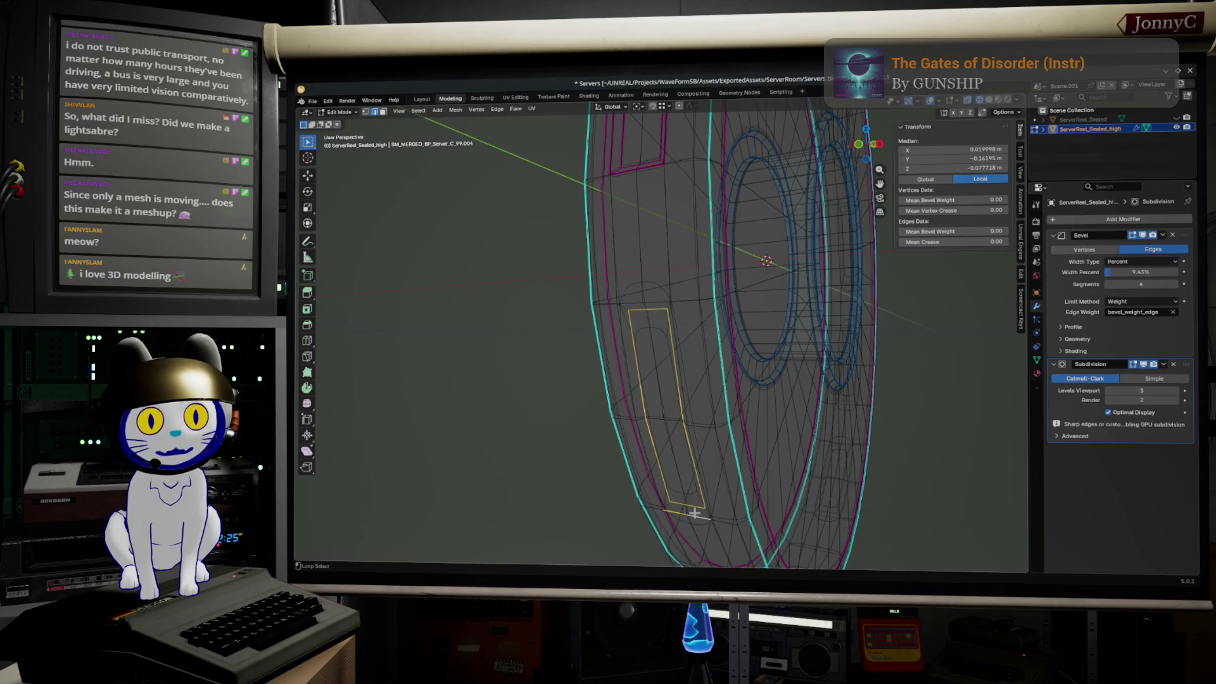
{"action": "left_click", "coordinate": [623, 304], "text": "shift"}
{"action": "left_click", "coordinate": [636, 380], "text": "shift"}
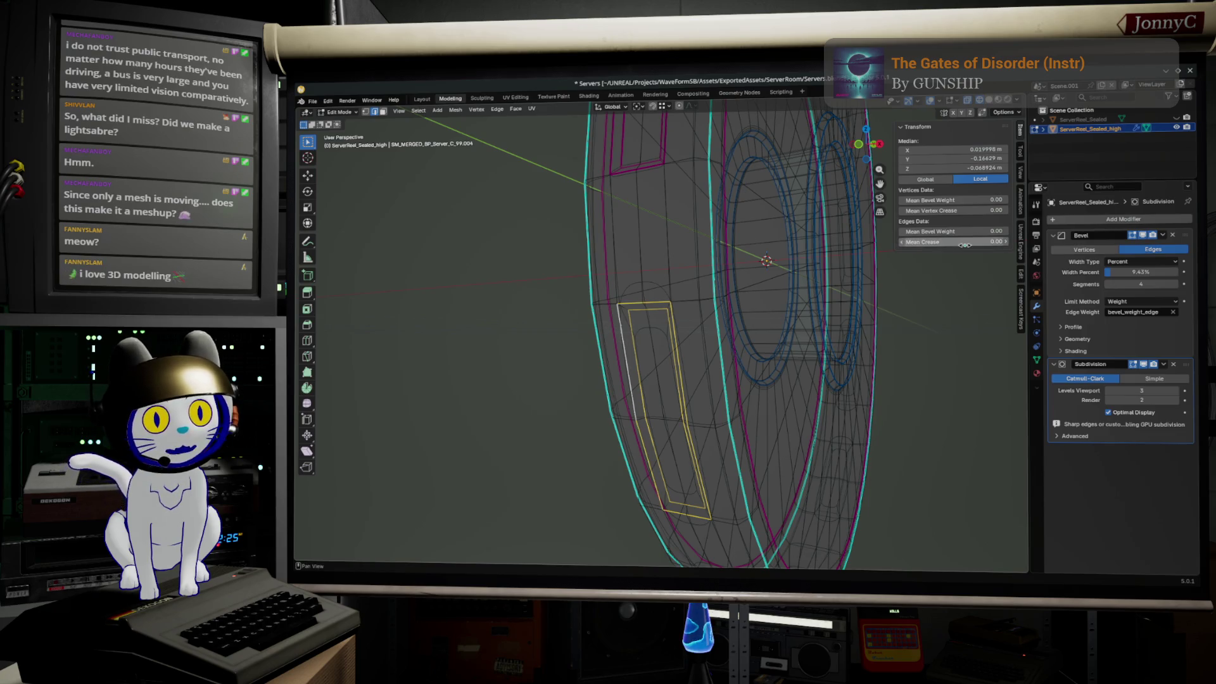
{"action": "middle_click_drag", "start_coordinate": [788, 403], "coordinate": [704, 385]}
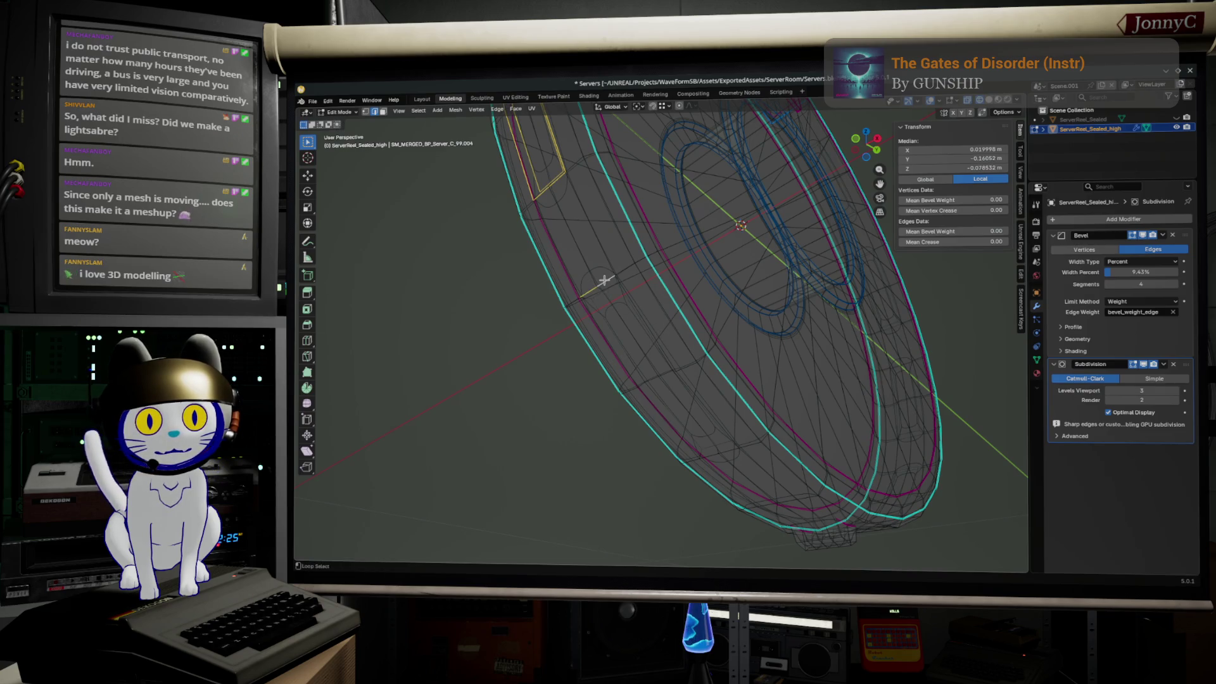
{"action": "left_click", "coordinate": [596, 305], "text": "ctrl"}
{"action": "key", "text": "ctrl+z"}
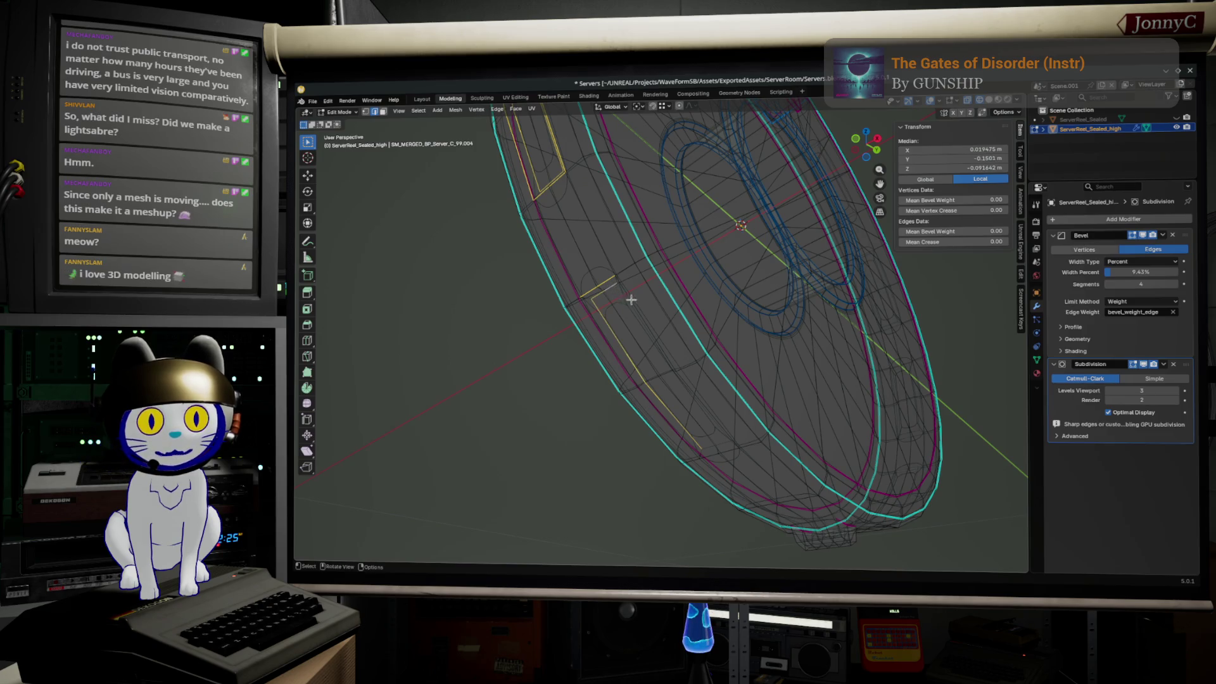
- Add the lower vents' outer and inner outline loops and short edges to the selection
{"action": "middle_click_drag", "start_coordinate": [631, 299], "coordinate": [667, 289]}
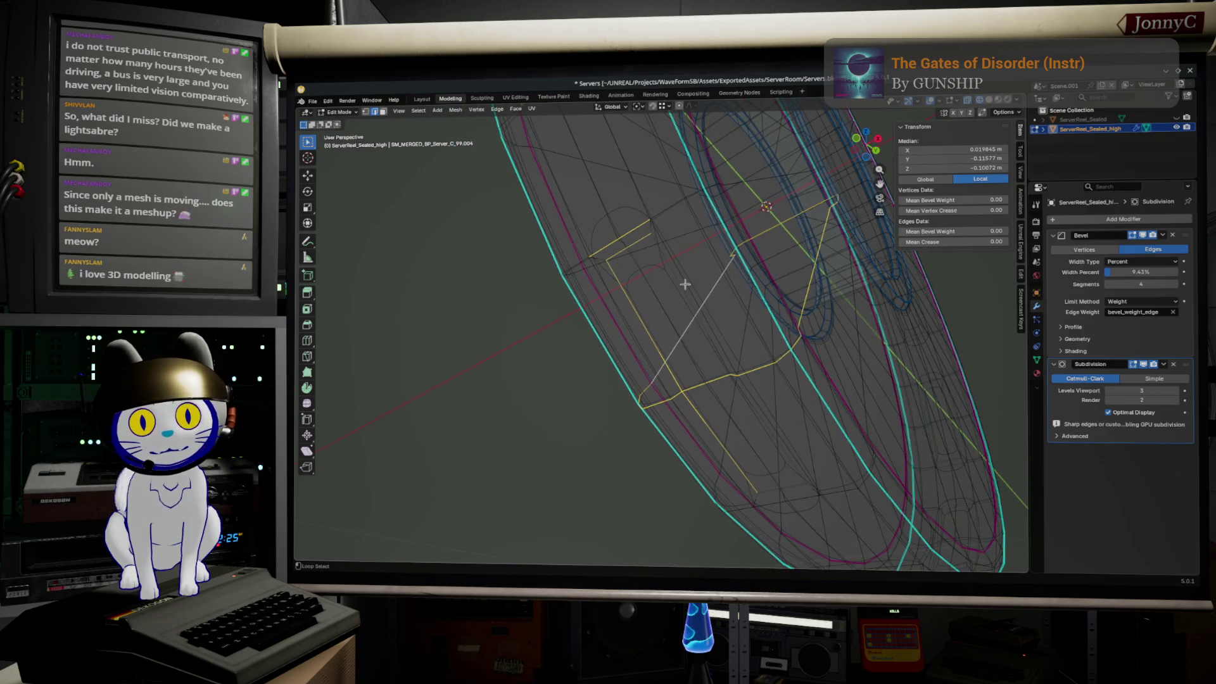
{"action": "left_click", "coordinate": [679, 280], "text": "alt+shift"}
{"action": "left_click", "coordinate": [675, 283], "text": "alt+shift"}
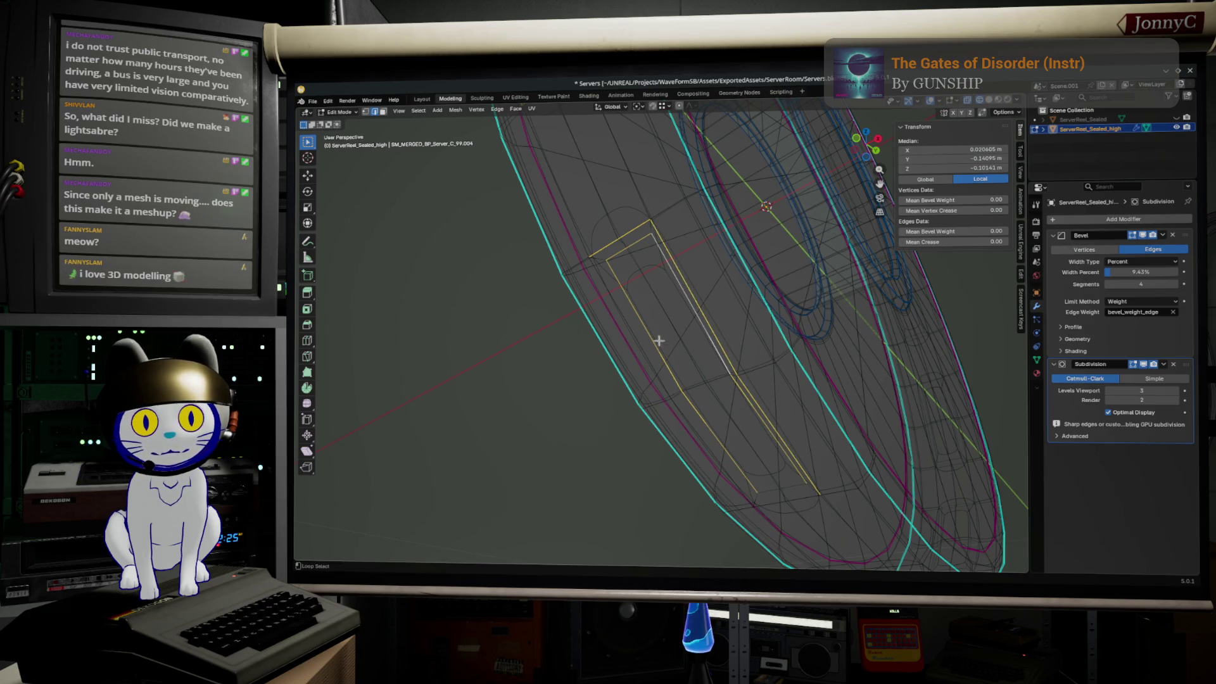
{"action": "left_click", "coordinate": [617, 309], "text": "alt+shift"}
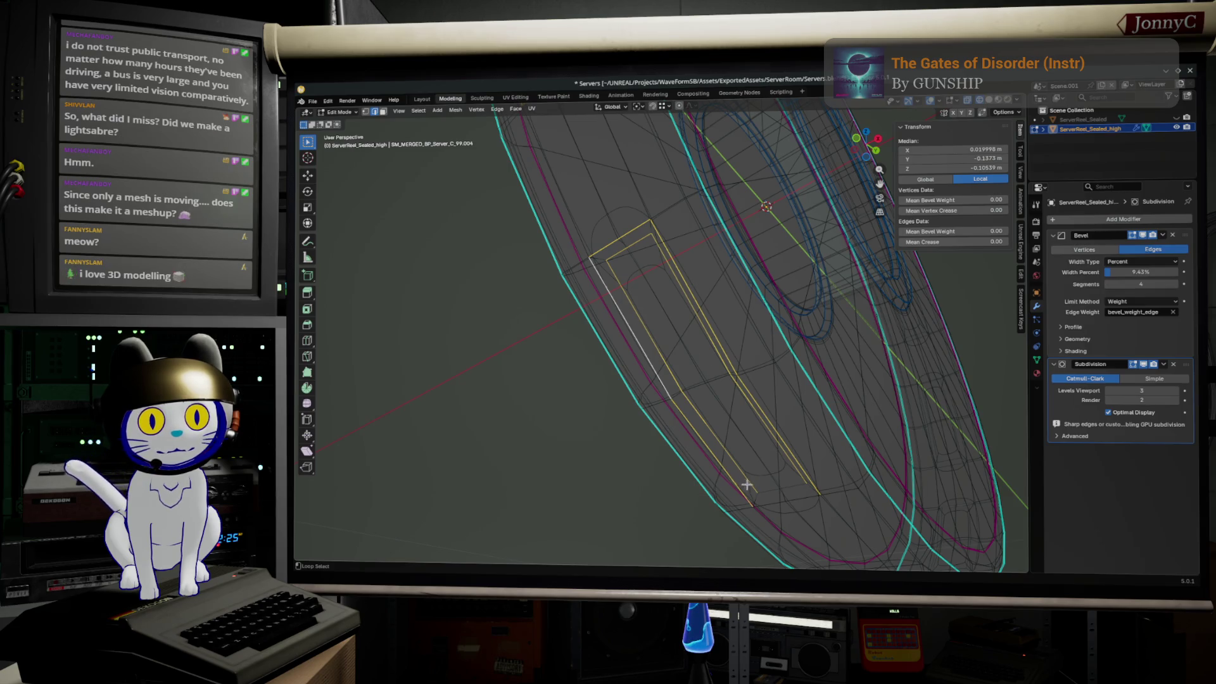
{"action": "left_click", "coordinate": [770, 490], "text": "alt+shift"}
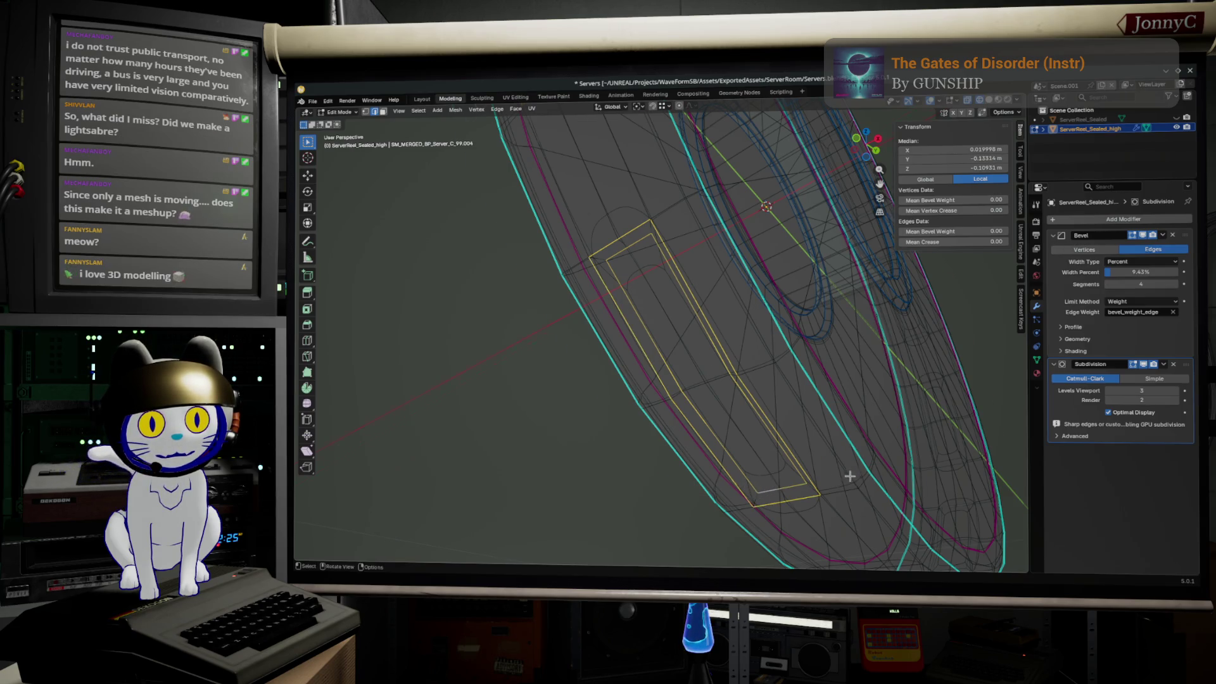
{"action": "middle_click_drag", "start_coordinate": [849, 476], "coordinate": [696, 455]}
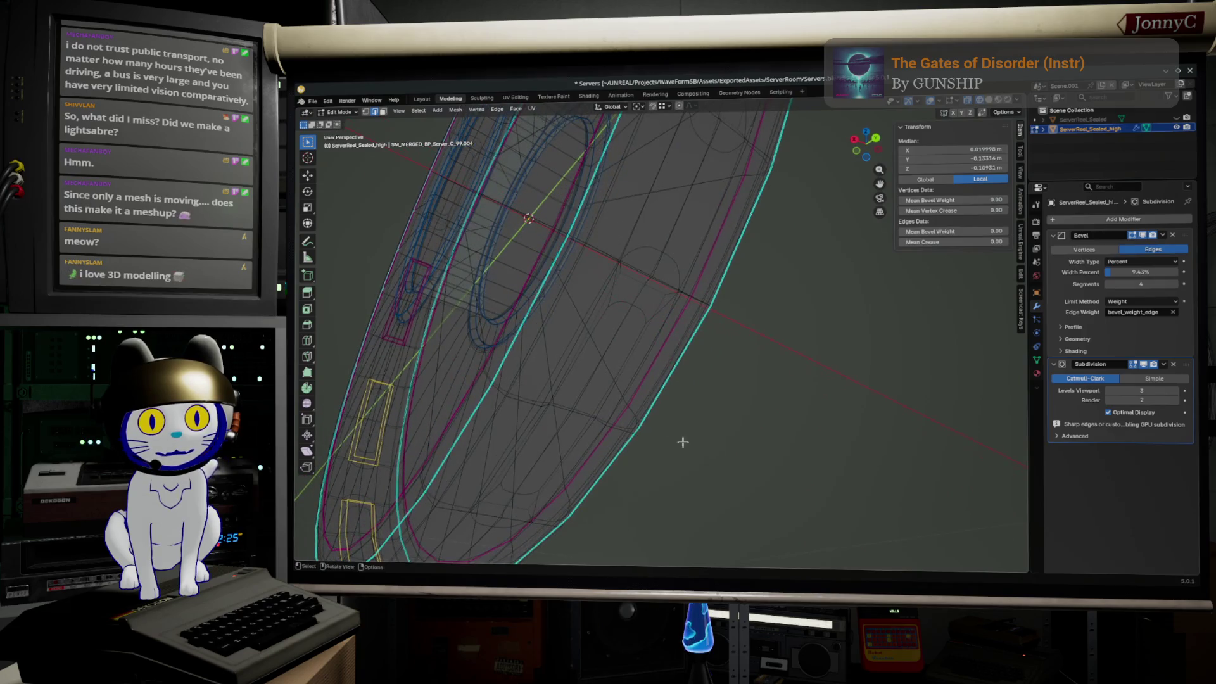
{"action": "middle_click_drag", "start_coordinate": [671, 290], "coordinate": [738, 250]}
{"action": "left_click", "coordinate": [747, 231], "text": "alt+shift"}
{"action": "left_click", "coordinate": [741, 276], "text": "alt+shift"}
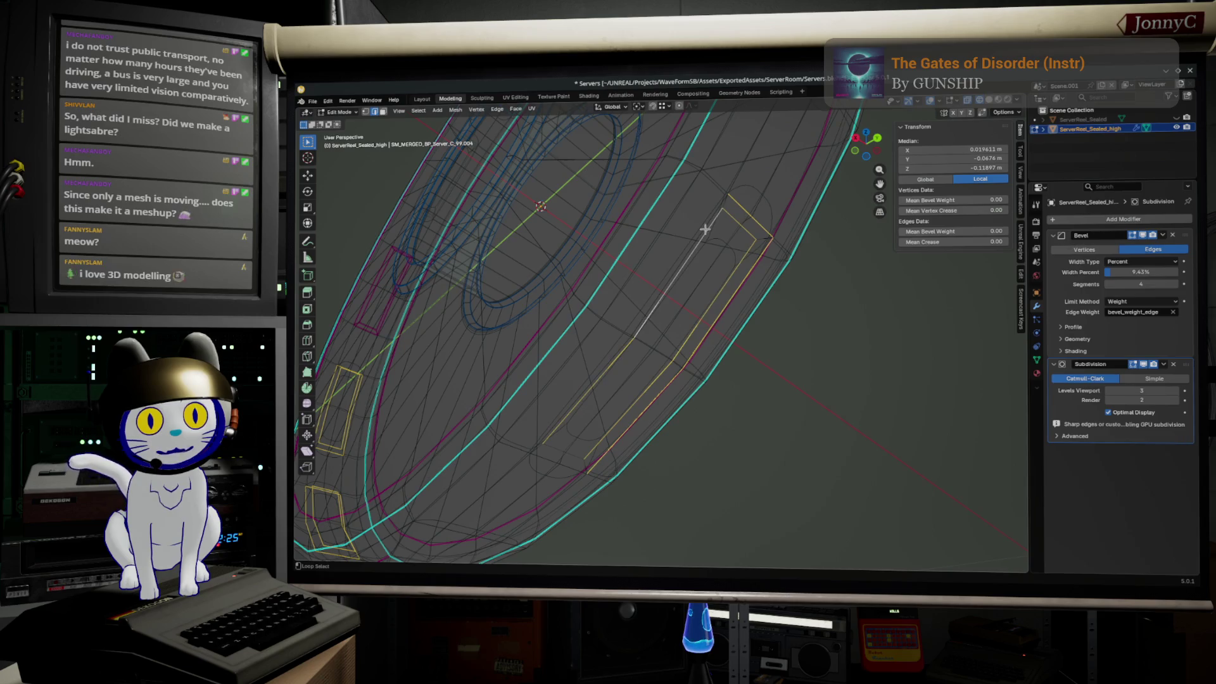
{"action": "key", "text": "g"}
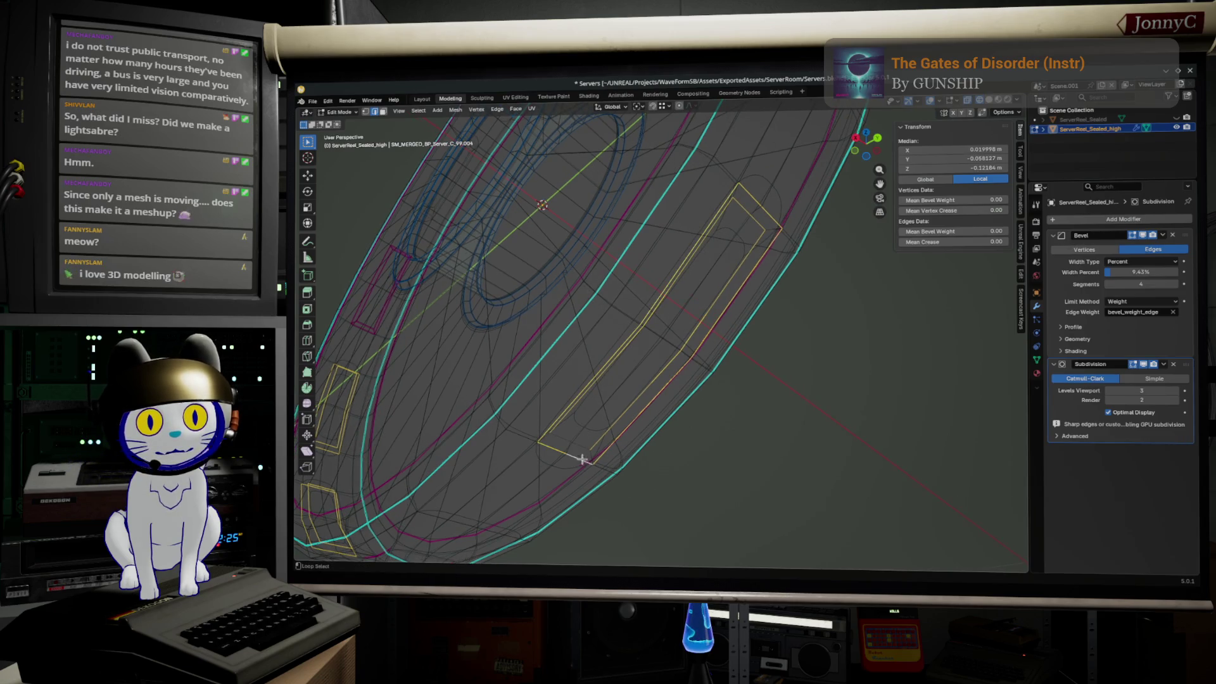
- Add the next vent's outline, edge and inner loops along the rim
{"action": "mouse_move", "coordinate": [801, 285]}
{"action": "middle_mouse_down"}
{"action": "mouse_move", "coordinate": [817, 497]}
{"action": "mouse_move", "coordinate": [809, 488]}
{"action": "middle_mouse_up"}
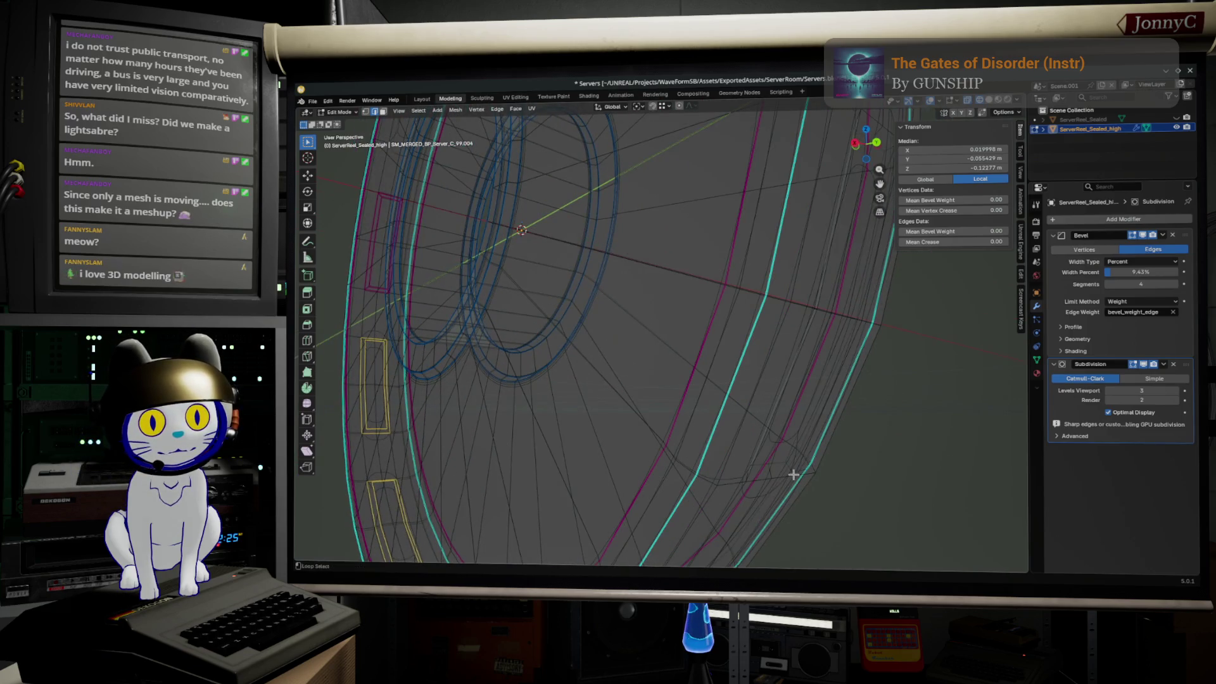
{"action": "middle_click_drag", "start_coordinate": [803, 461], "coordinate": [744, 460]}
{"action": "left_click", "coordinate": [641, 434], "text": "alt"}
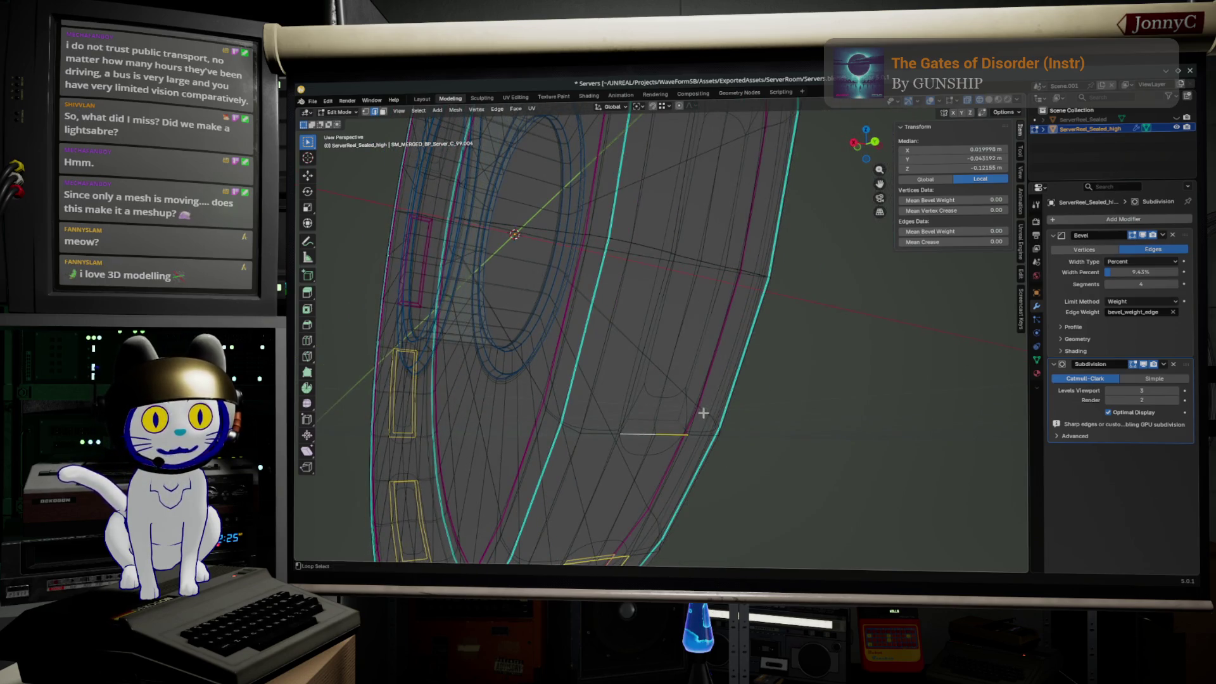
{"action": "left_click", "coordinate": [698, 407], "text": "alt"}
{"action": "left_click", "coordinate": [710, 376], "text": "alt"}
{"action": "left_click", "coordinate": [697, 370], "text": "alt"}
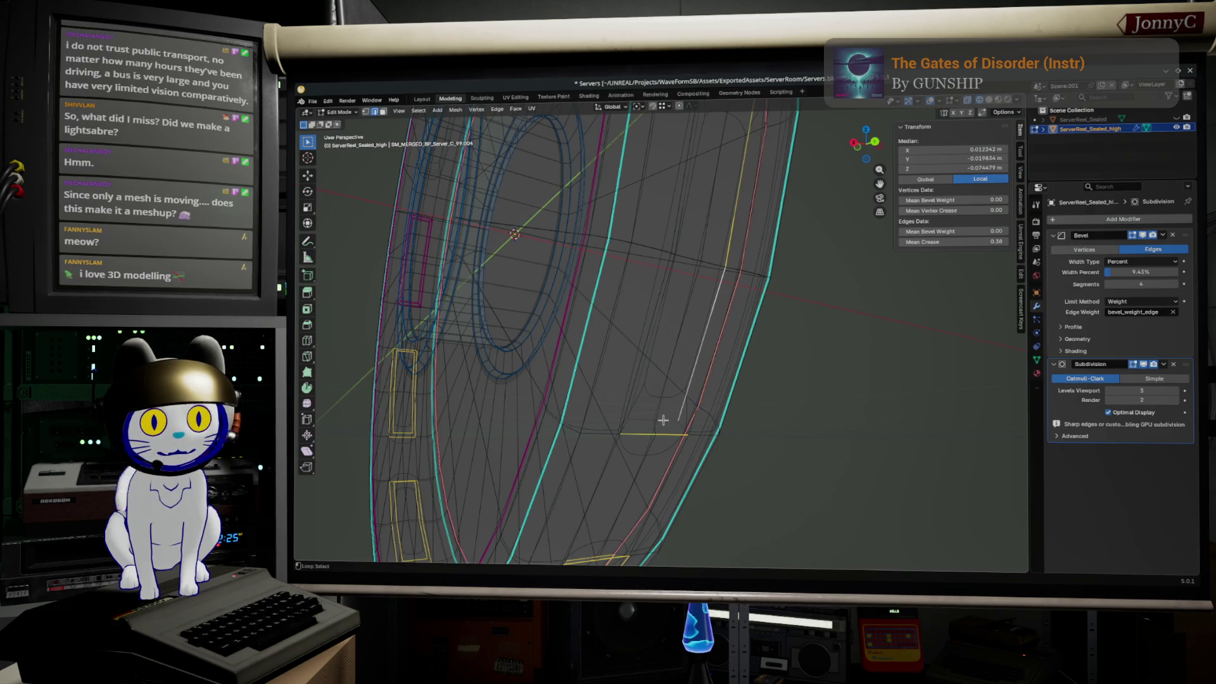
{"action": "left_click", "coordinate": [652, 374], "text": "alt+shift"}
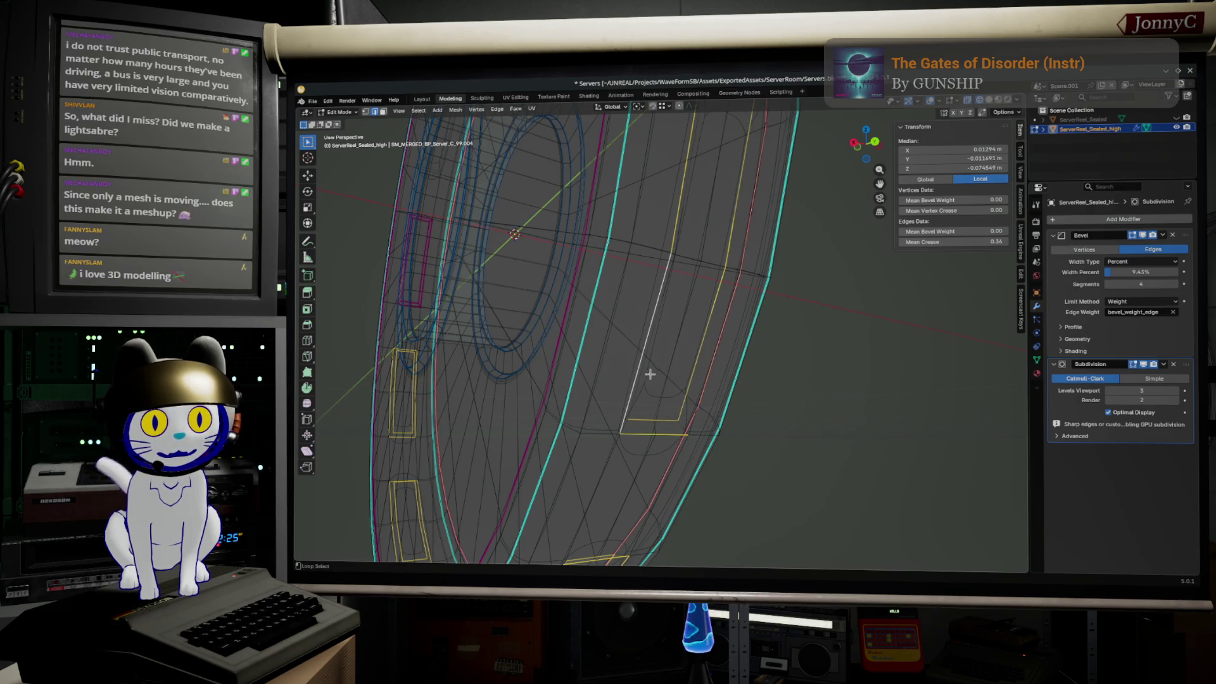
{"action": "left_click", "coordinate": [640, 391], "text": "alt+shift"}
- Add the remaining vents' vertical loops and edges, completing the rim-wide outline selection
{"action": "middle_click_drag", "start_coordinate": [694, 330], "coordinate": [694, 345], "text": "shift"}
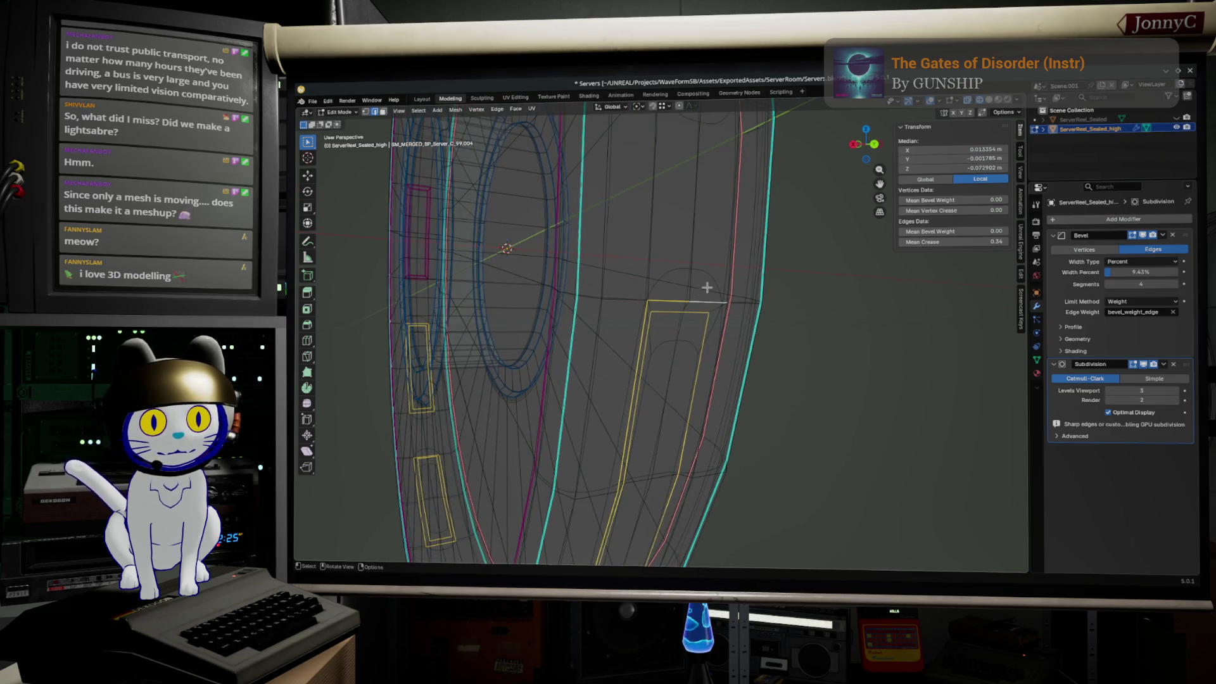
{"action": "middle_click_drag", "start_coordinate": [706, 290], "coordinate": [714, 293]}
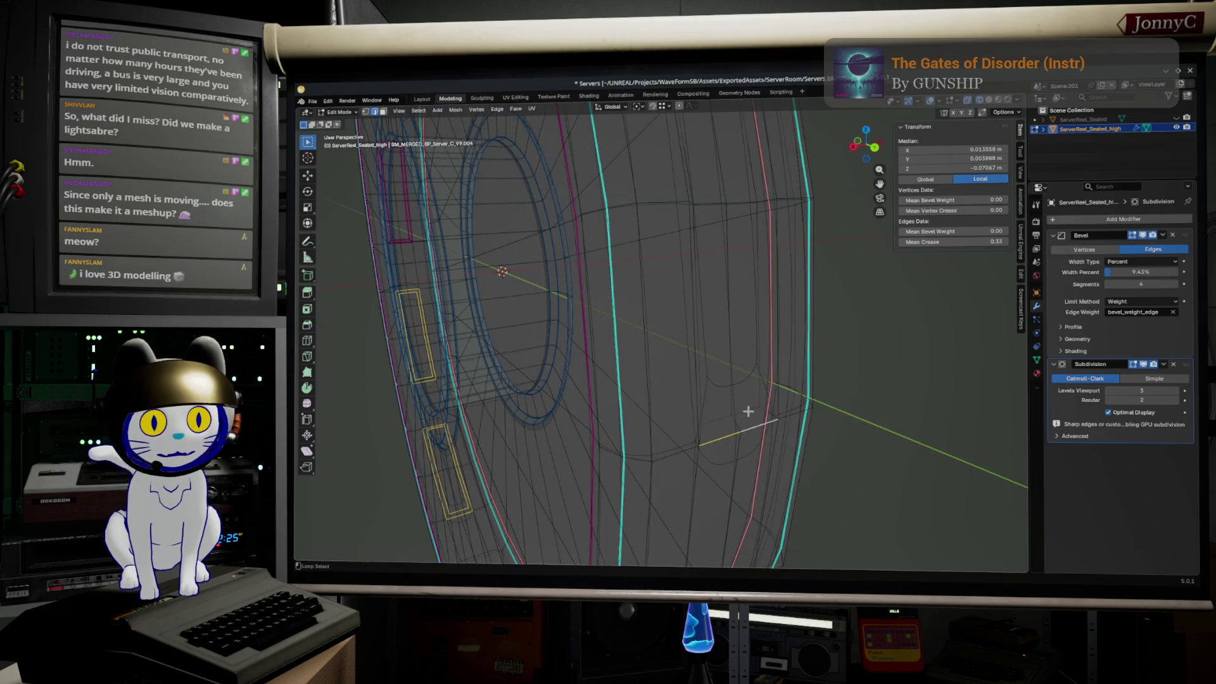
{"action": "left_click", "coordinate": [760, 376], "text": "alt+shift"}
{"action": "left_click", "coordinate": [779, 401], "text": "alt+shift"}
{"action": "middle_click_drag", "start_coordinate": [699, 428], "coordinate": [703, 423]}
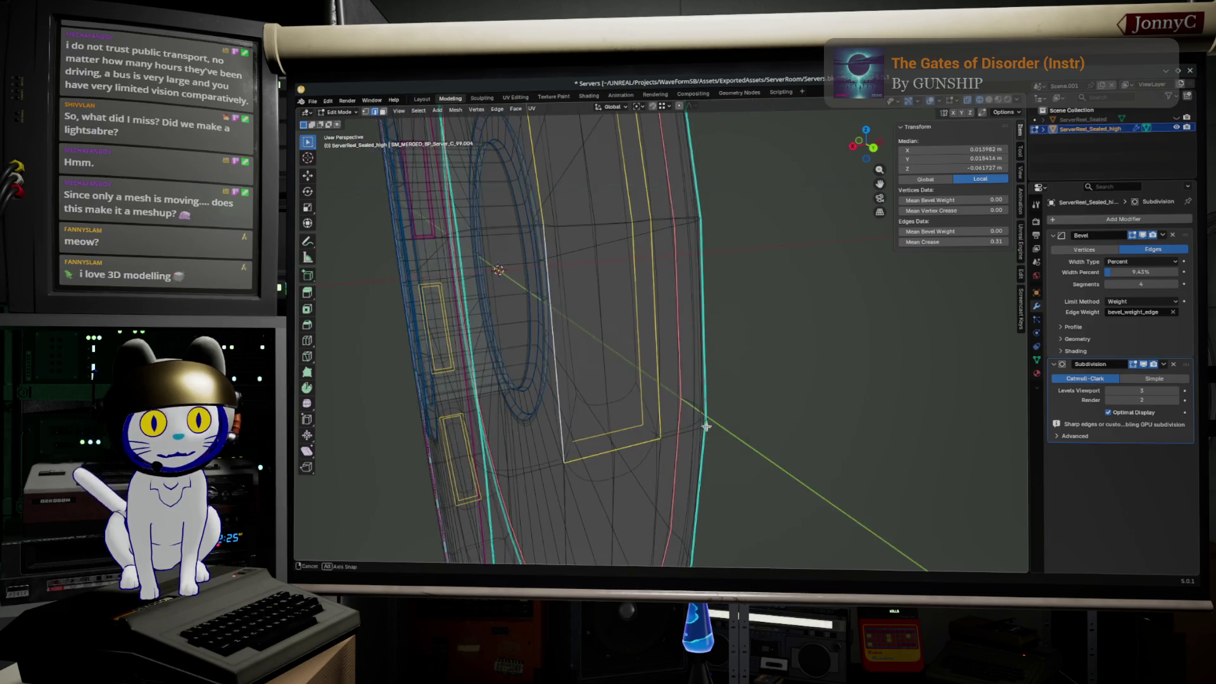
{"action": "middle_click_drag", "start_coordinate": [592, 377], "coordinate": [650, 411]}
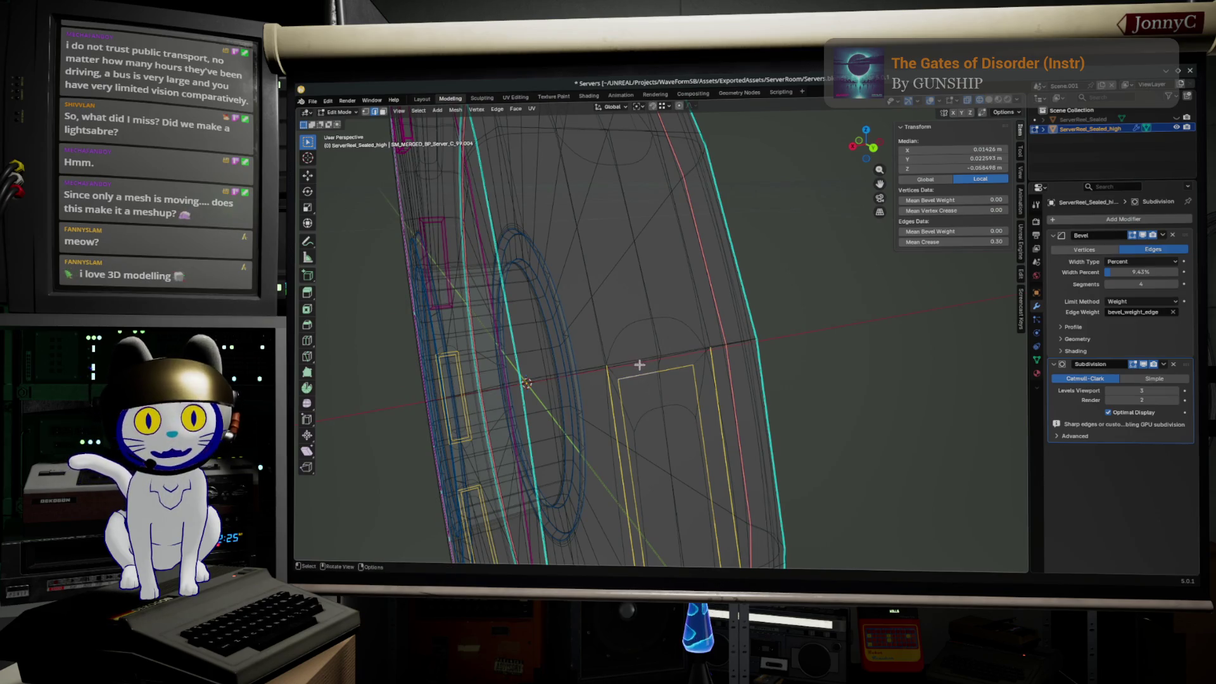
{"action": "middle_click_drag", "start_coordinate": [640, 365], "coordinate": [691, 240]}
{"action": "left_click", "coordinate": [688, 219], "text": "alt"}
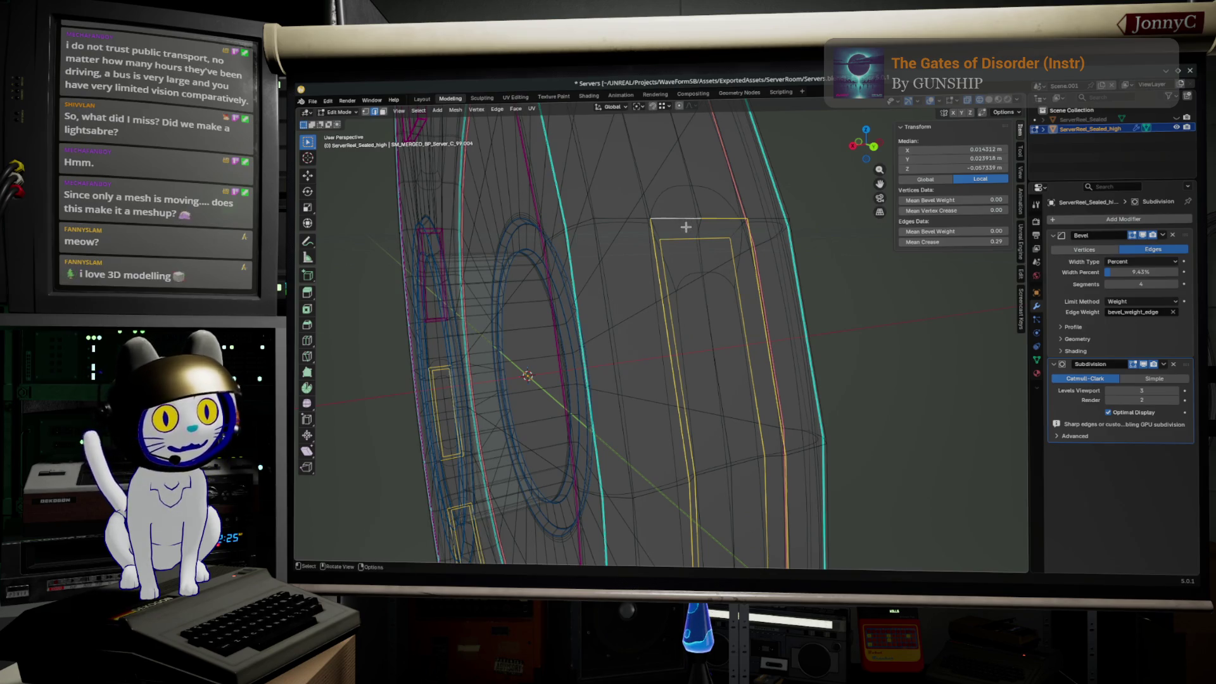
{"action": "double_click", "coordinate": [980, 242]}
{"action": "type", "text": "1"}
- Set the selected vent outlines' Mean Crease to 1.00
{"action": "key", "text": "Return"}
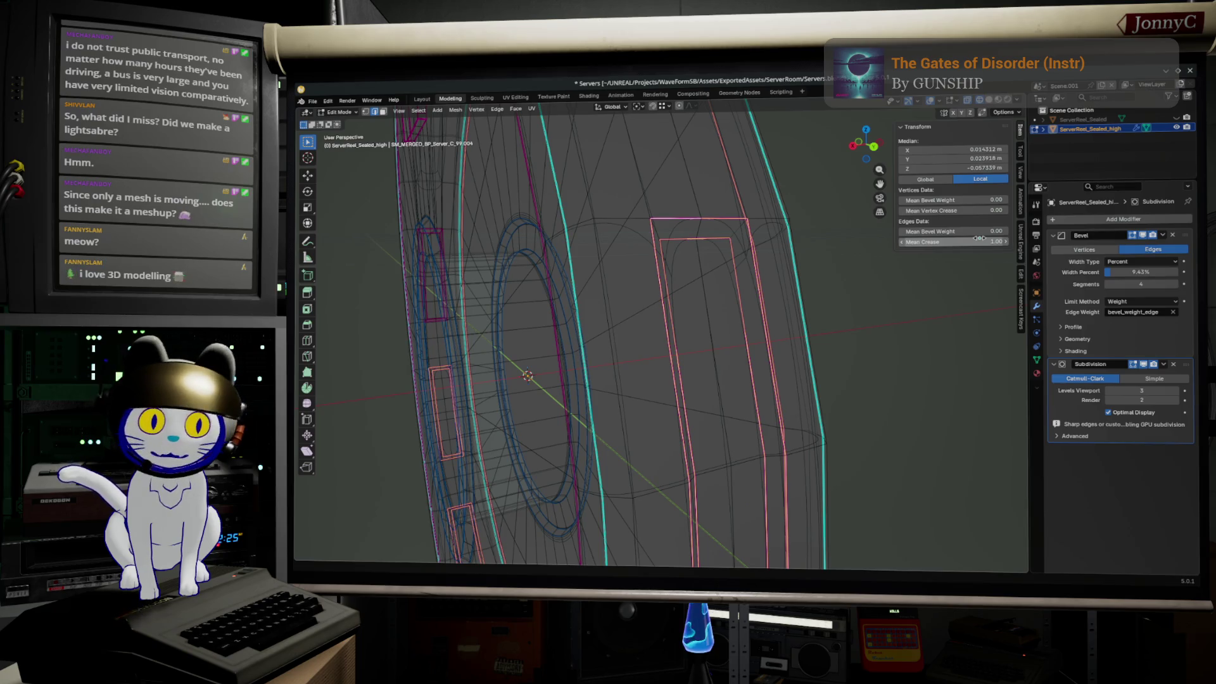
{"action": "double_click", "coordinate": [978, 241]}
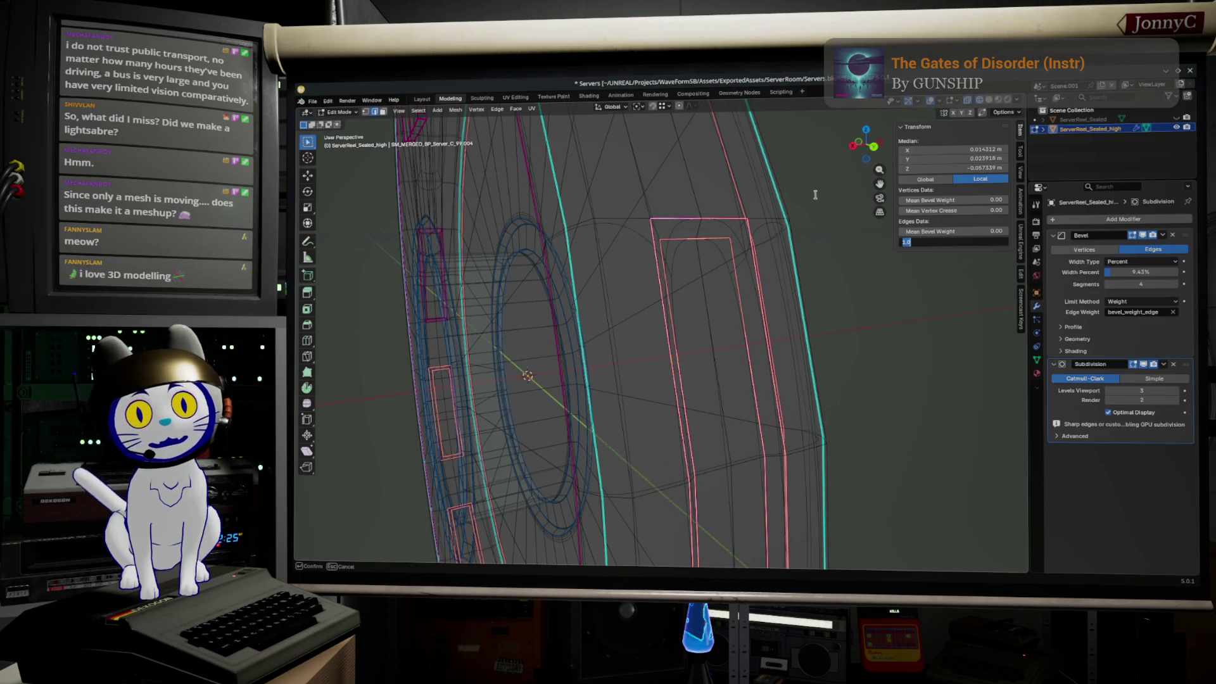
{"action": "key", "text": "Return"}
{"action": "middle_click_drag", "start_coordinate": [648, 216], "coordinate": [826, 294]}
- Check the crease on other rim edge loops while orbiting the housing
{"action": "middle_click_drag", "start_coordinate": [825, 284], "coordinate": [885, 239]}
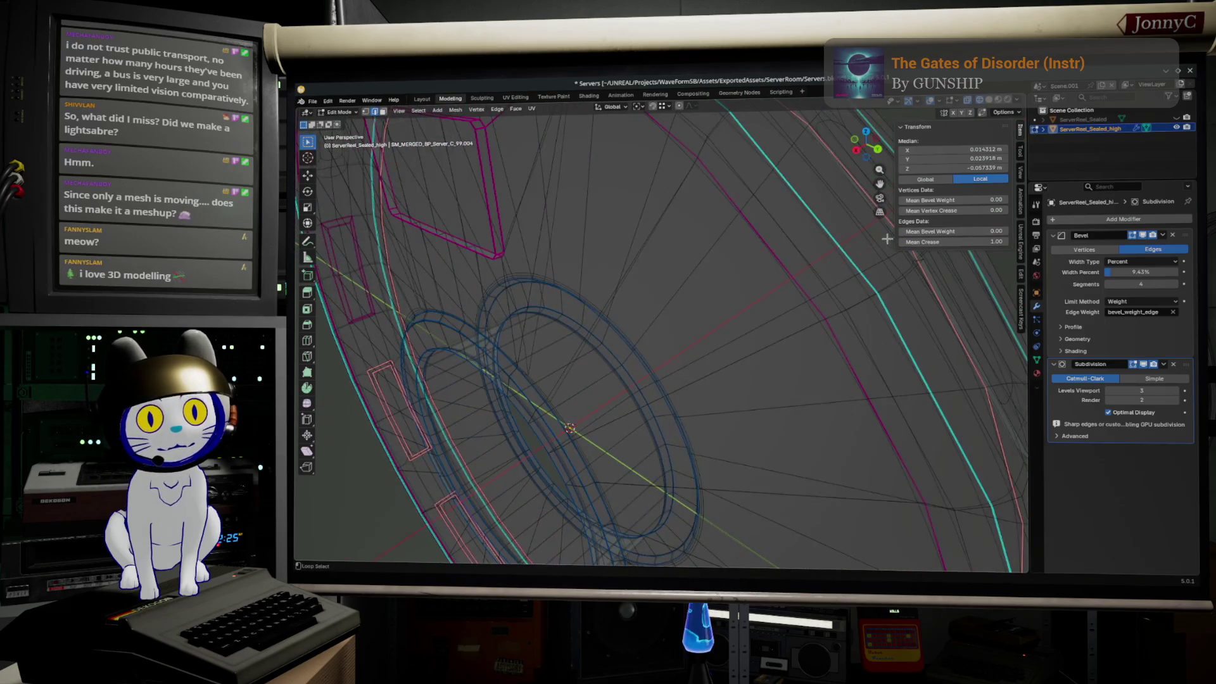
{"action": "left_click", "coordinate": [863, 187], "text": "alt"}
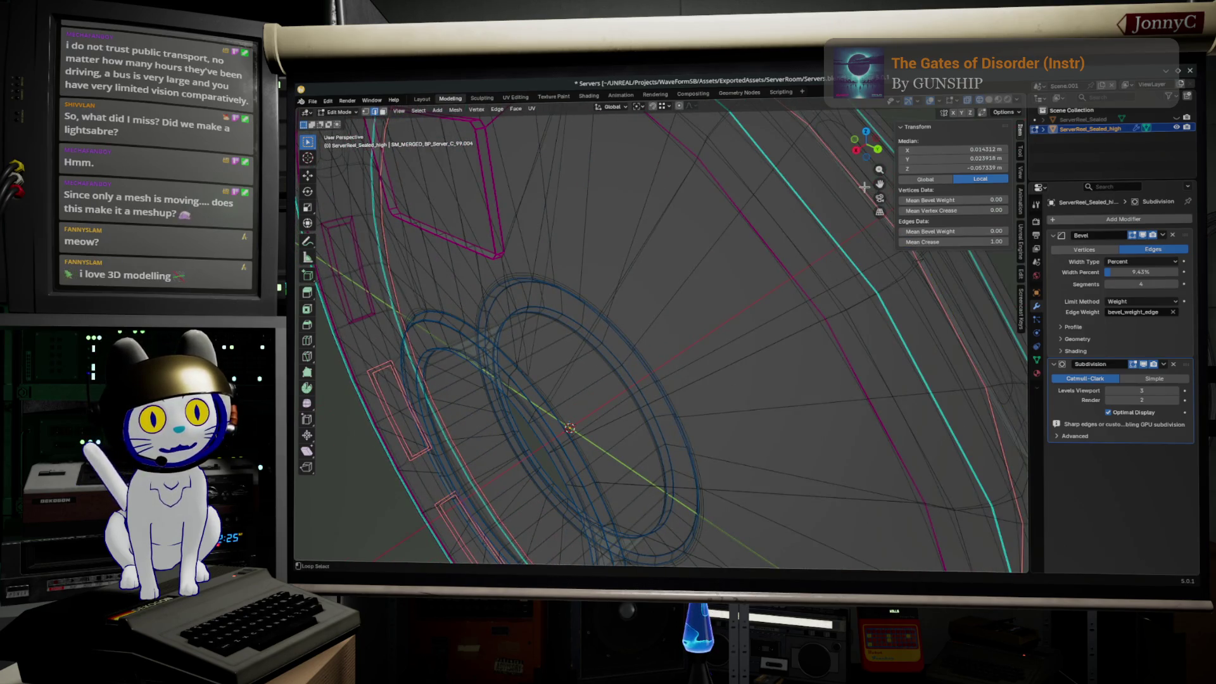
{"action": "left_click", "coordinate": [864, 198], "text": "alt"}
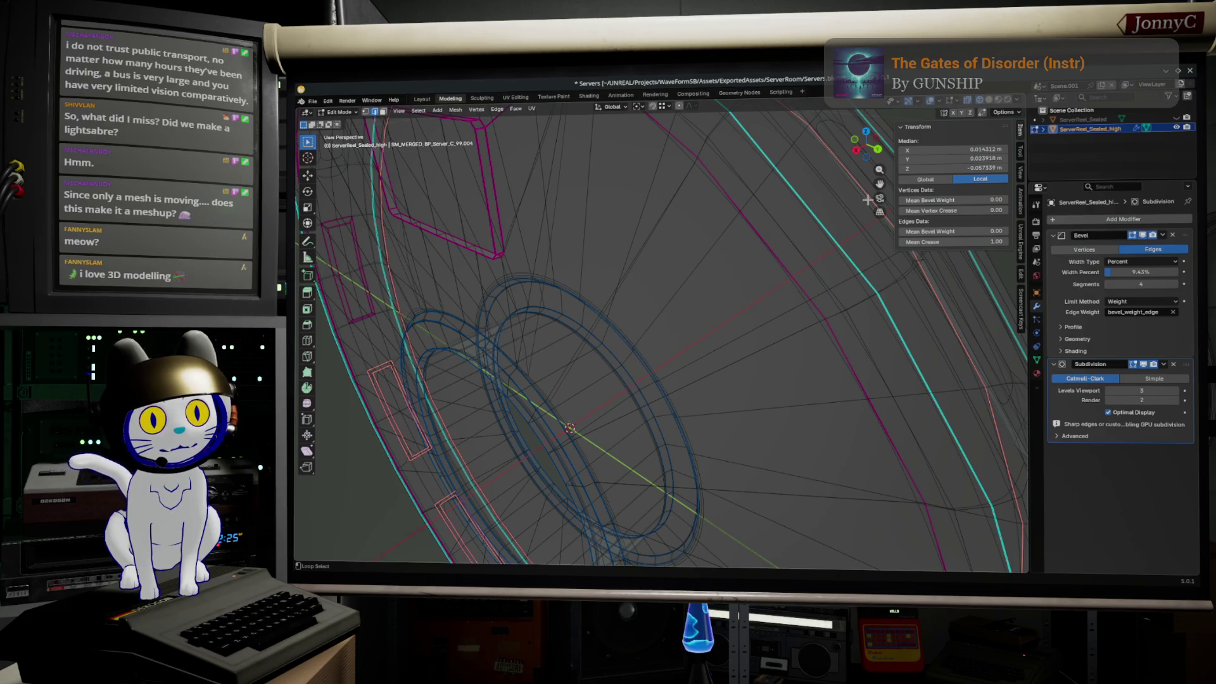
{"action": "middle_click_drag", "start_coordinate": [873, 201], "coordinate": [799, 232]}
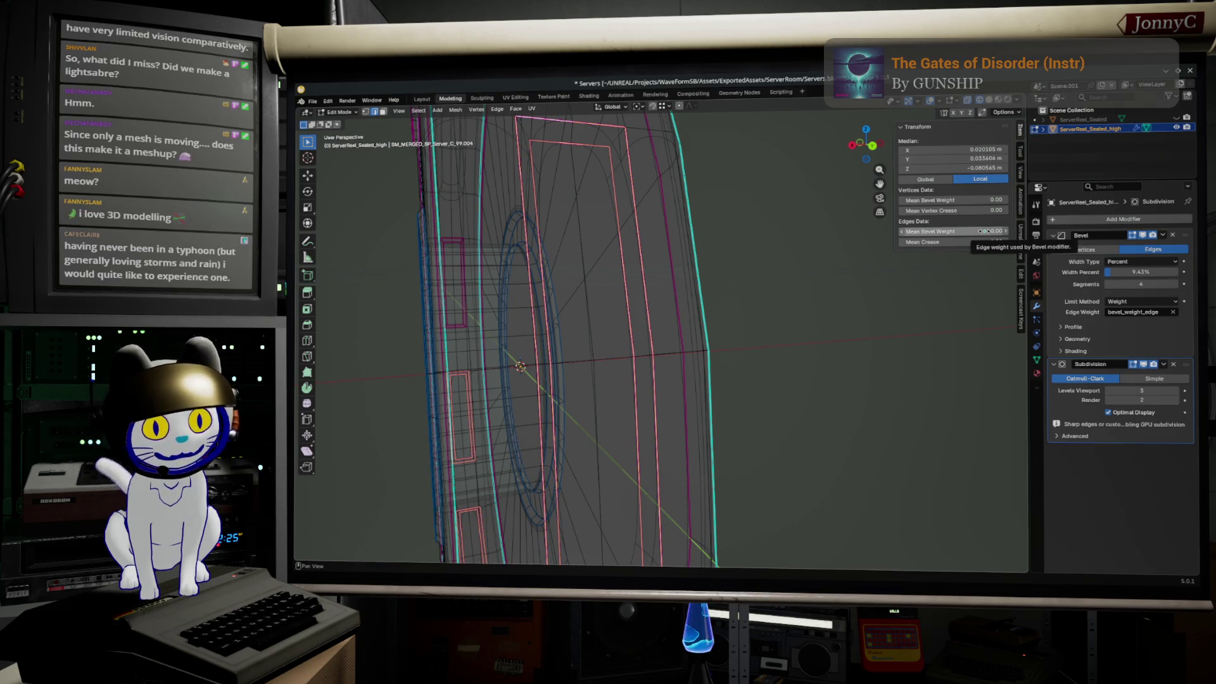
- Try a full 1.00 bevel weight on the vent outline edges
{"action": "left_click_drag", "start_coordinate": [989, 232], "coordinate": [1018, 232]}
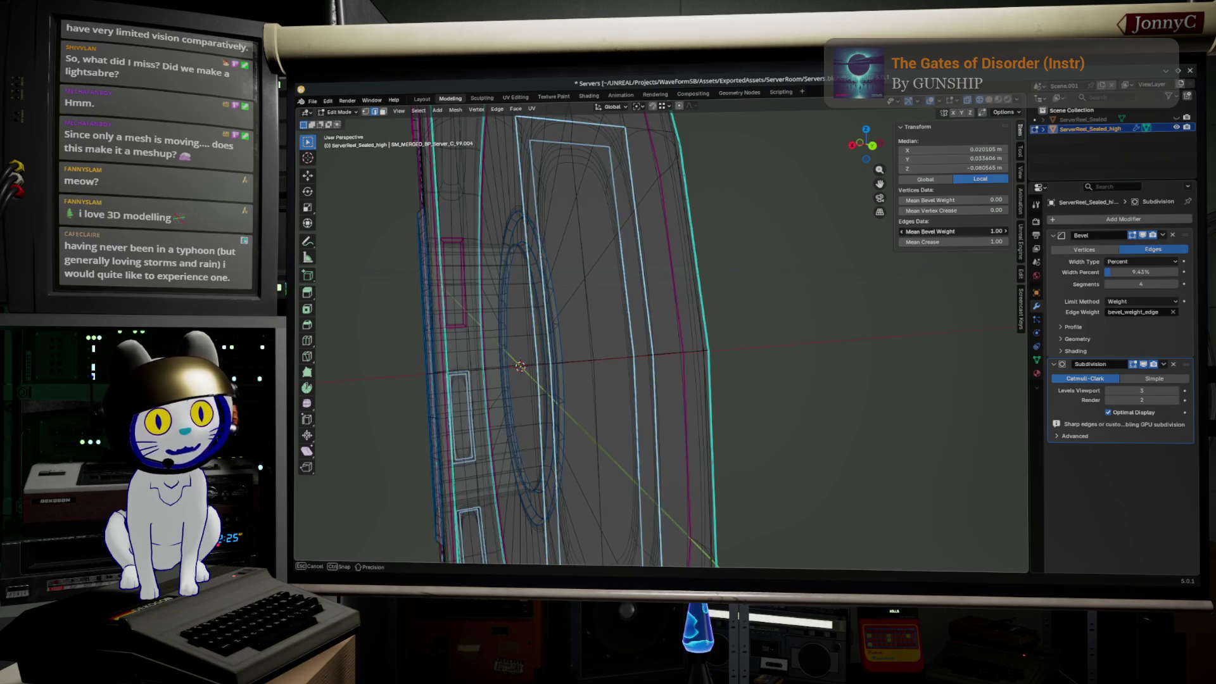
- Cancel the bevel weight and set the vent edges' Mean Crease to 0.6
{"action": "key", "text": "Escape"}
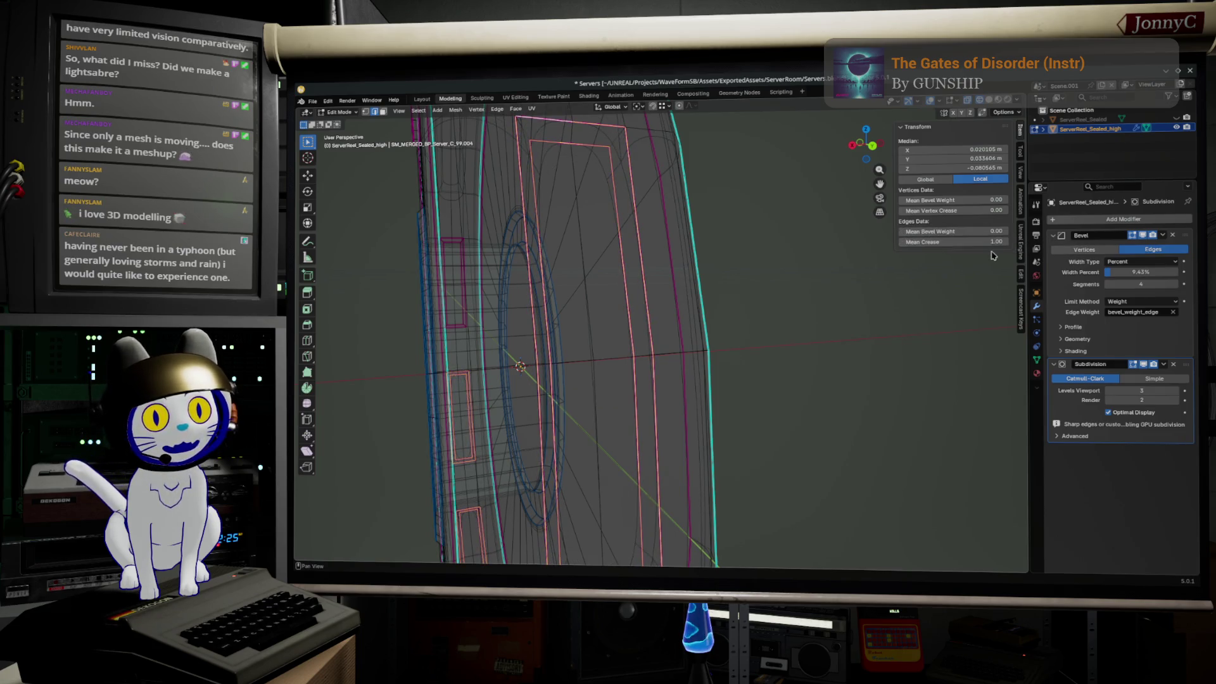
{"action": "left_click", "coordinate": [995, 242]}
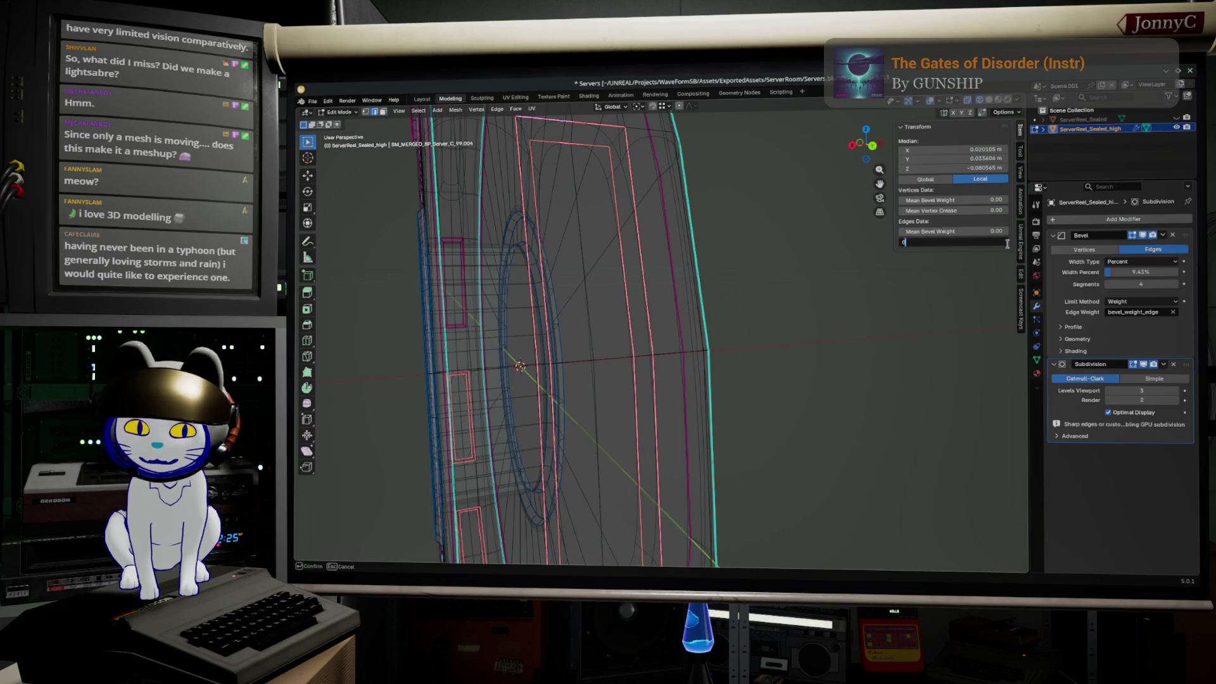
{"action": "type", "text": ".6"}
{"action": "key", "text": "Return"}
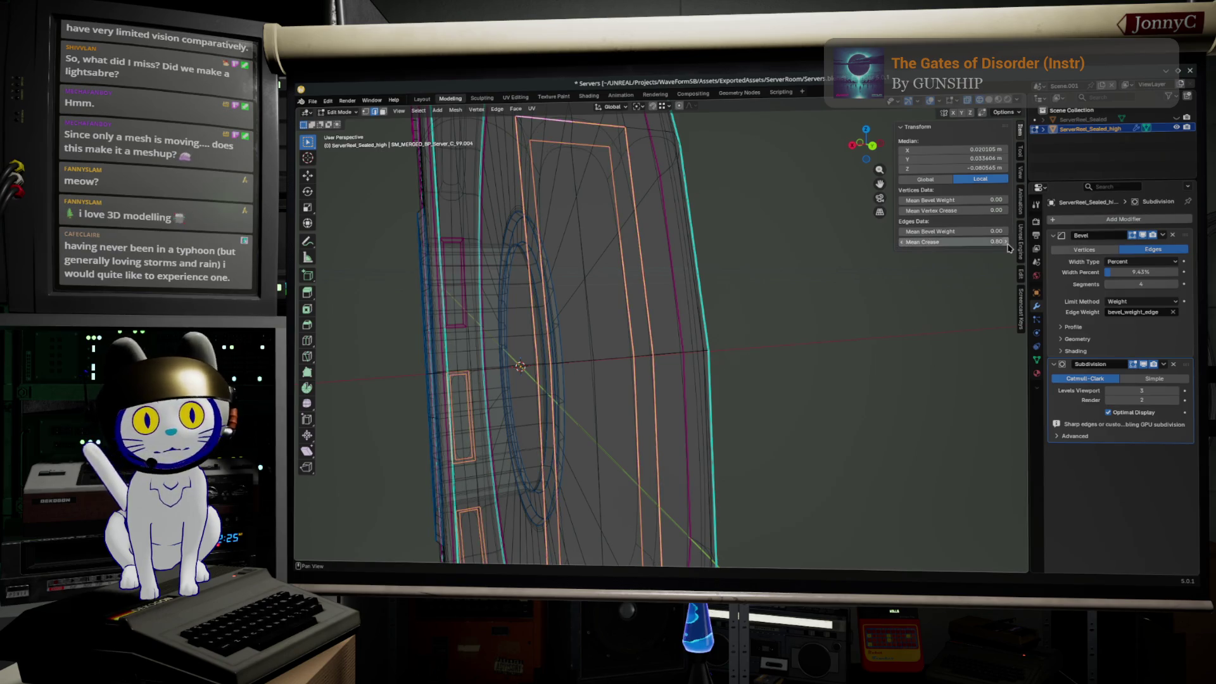
- Switch back to solid shading and view the ring edge-on
{"action": "middle_click_drag", "start_coordinate": [665, 285], "coordinate": [611, 240]}
{"action": "key", "text": "shift+z"}
{"action": "mouse_move", "coordinate": [567, 297]}
{"action": "middle_mouse_down"}
{"action": "mouse_move", "coordinate": [749, 261]}
{"action": "mouse_move", "coordinate": [752, 286]}
{"action": "mouse_move", "coordinate": [733, 209]}
{"action": "middle_mouse_up"}
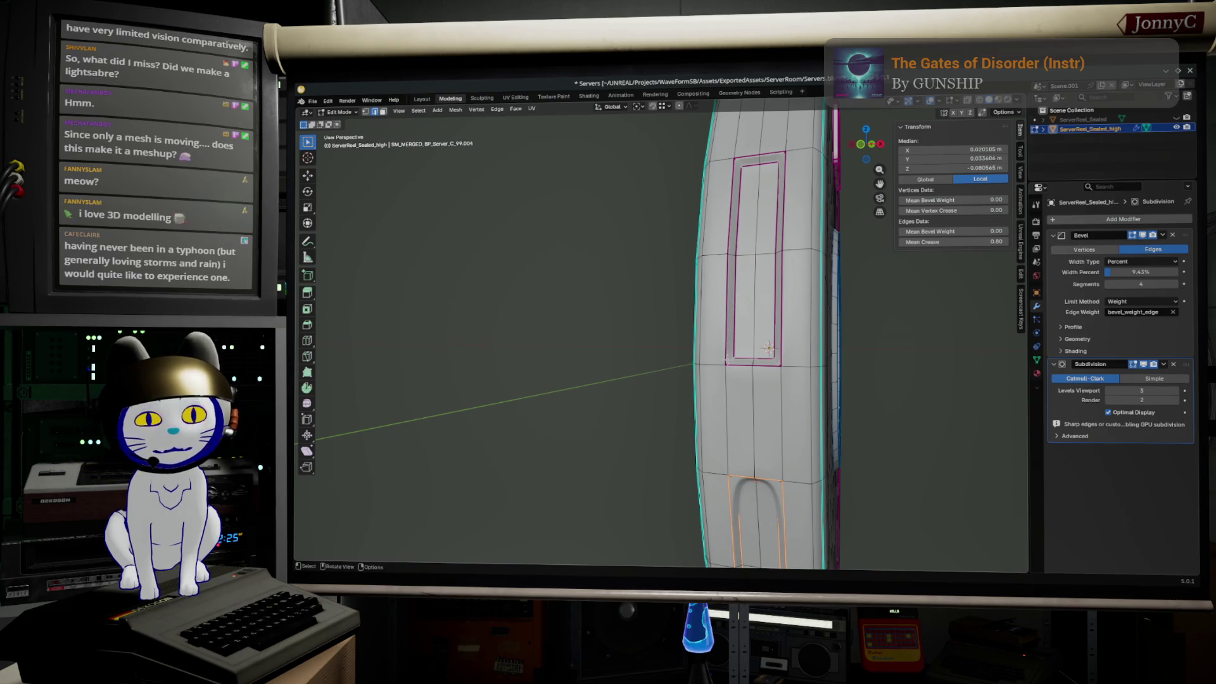
{"action": "middle_click_drag", "start_coordinate": [767, 347], "coordinate": [709, 322]}
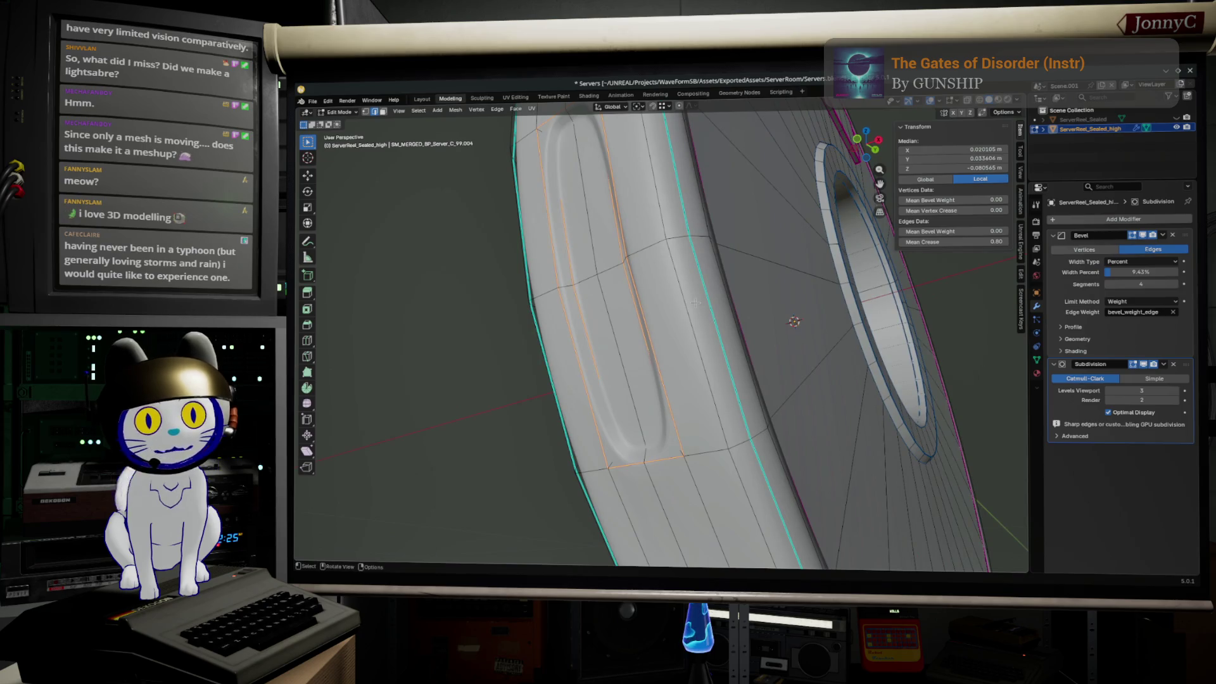
{"action": "left_click", "coordinate": [547, 134]}
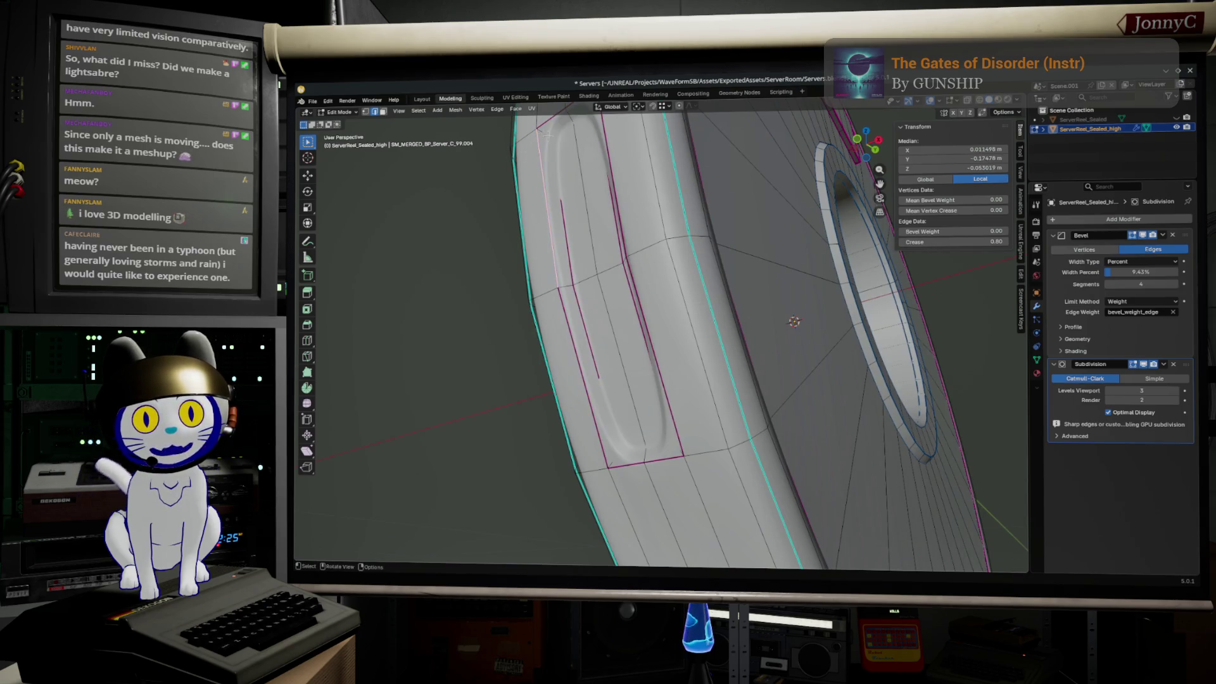
{"action": "middle_click_drag", "start_coordinate": [794, 321], "coordinate": [697, 336]}
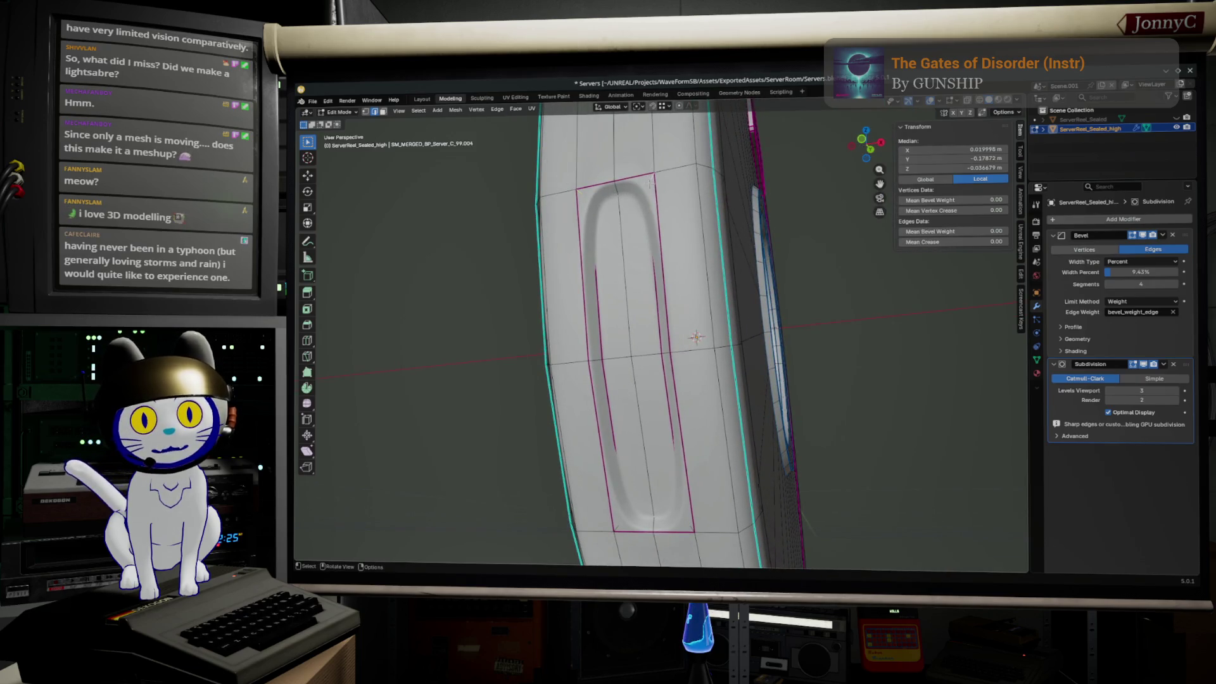
{"action": "left_click_drag", "start_coordinate": [950, 231], "coordinate": [951, 230]}
{"action": "key", "text": "ctrl+z"}
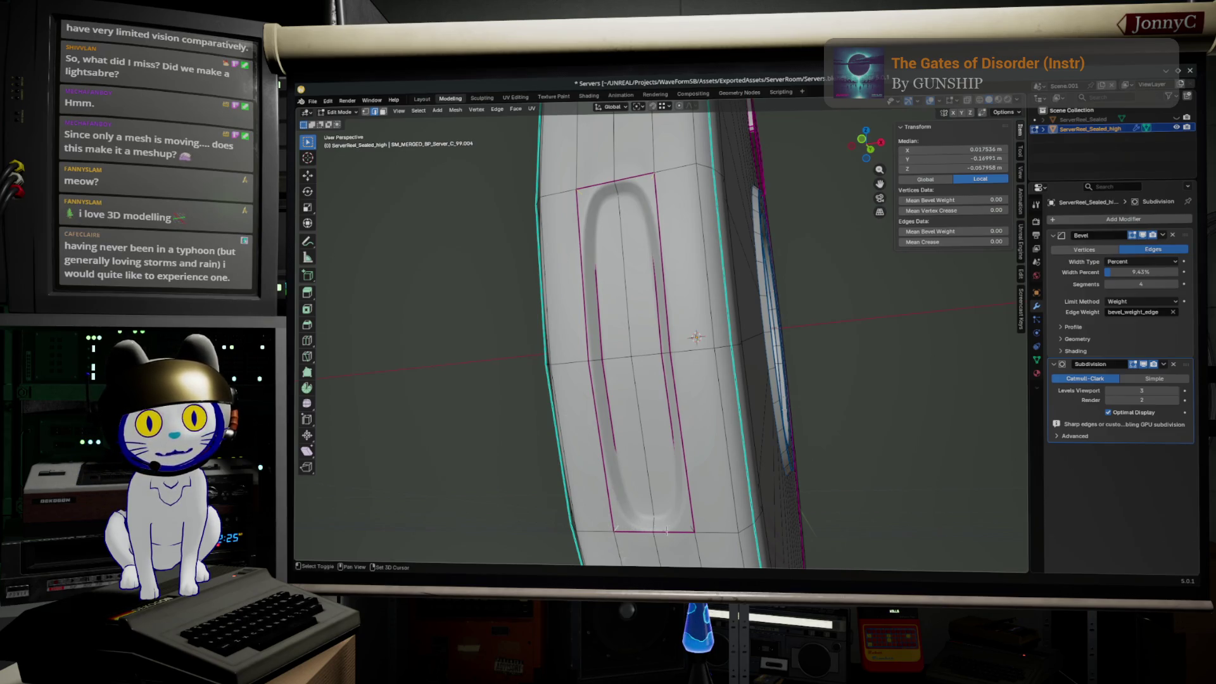
{"action": "middle_click_drag", "start_coordinate": [665, 334], "coordinate": [574, 306]}
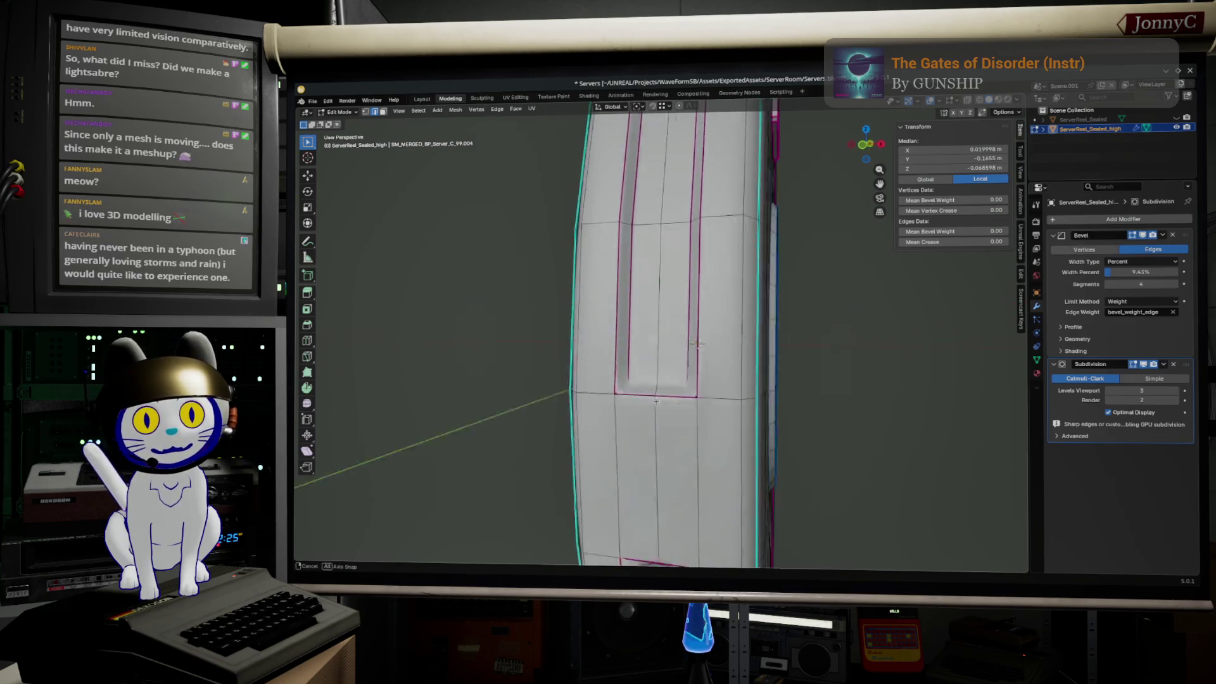
{"action": "middle_click_drag", "start_coordinate": [695, 344], "coordinate": [696, 350]}
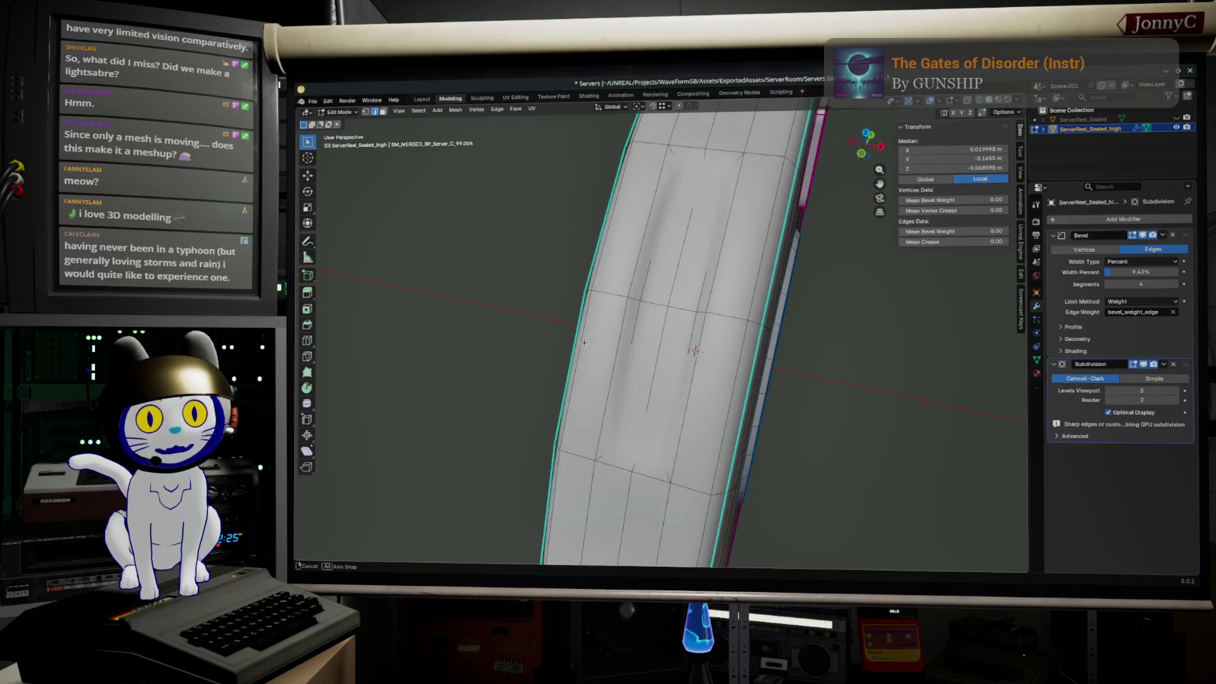
{"action": "left_click", "coordinate": [695, 351], "text": "shift"}
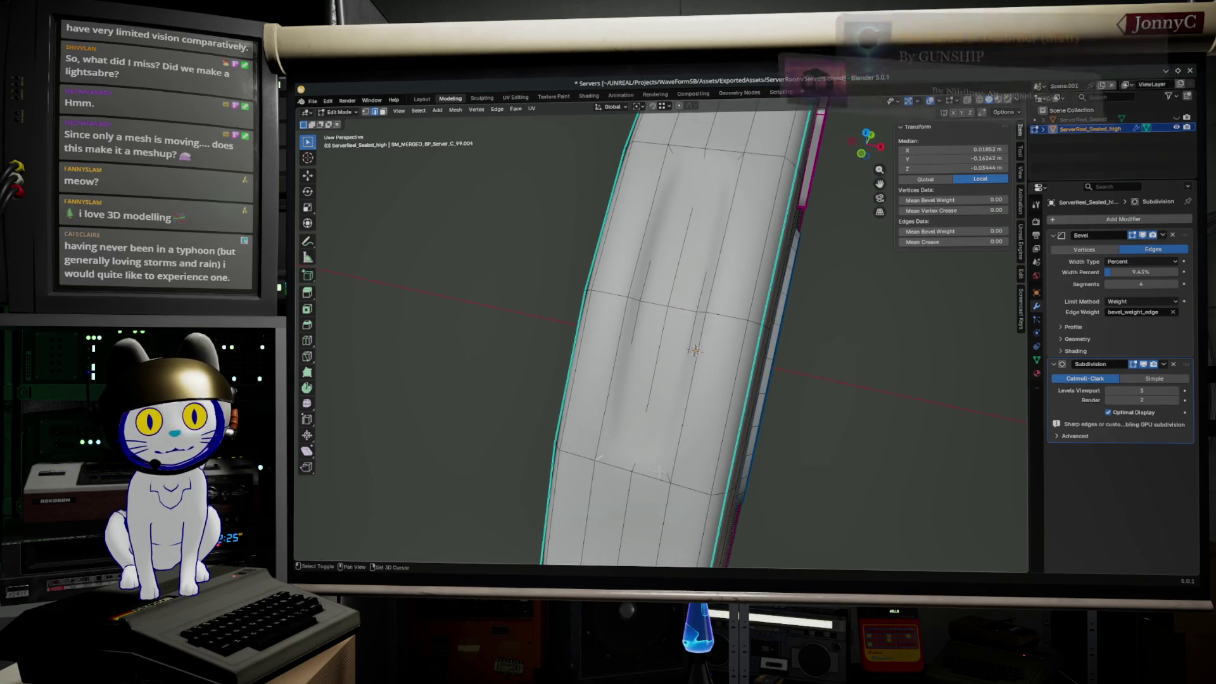
{"action": "middle_click_drag", "start_coordinate": [695, 351], "coordinate": [694, 350]}
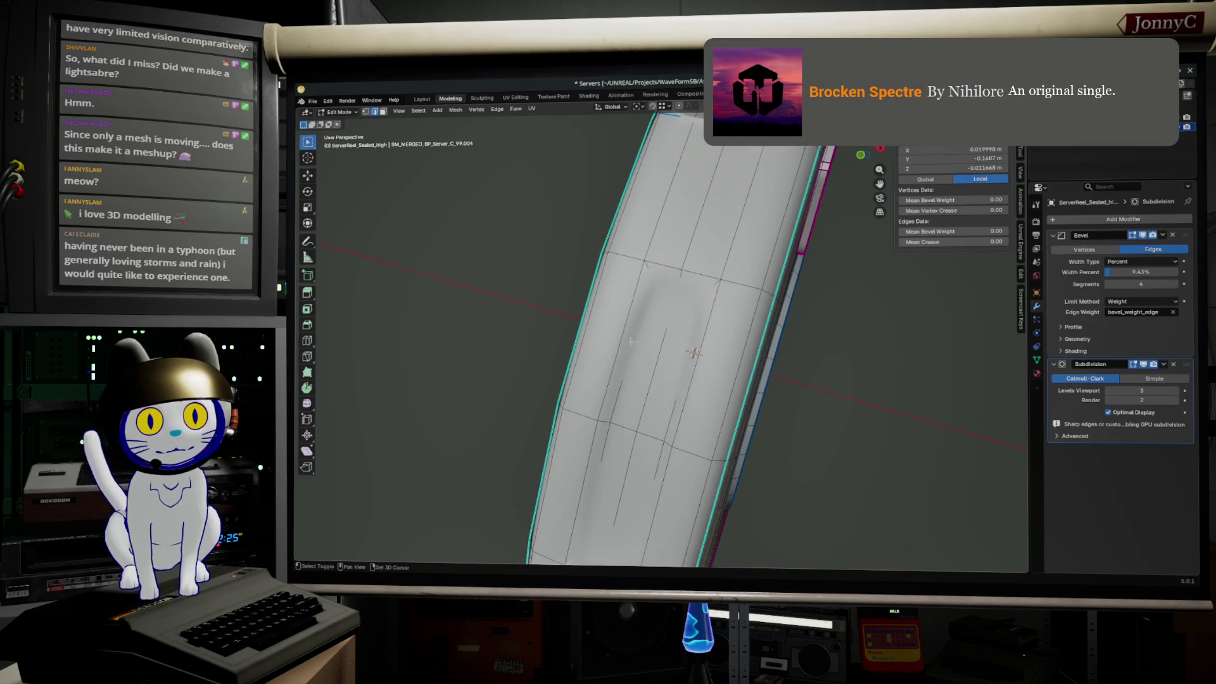
{"action": "left_click", "coordinate": [695, 351], "text": "shift"}
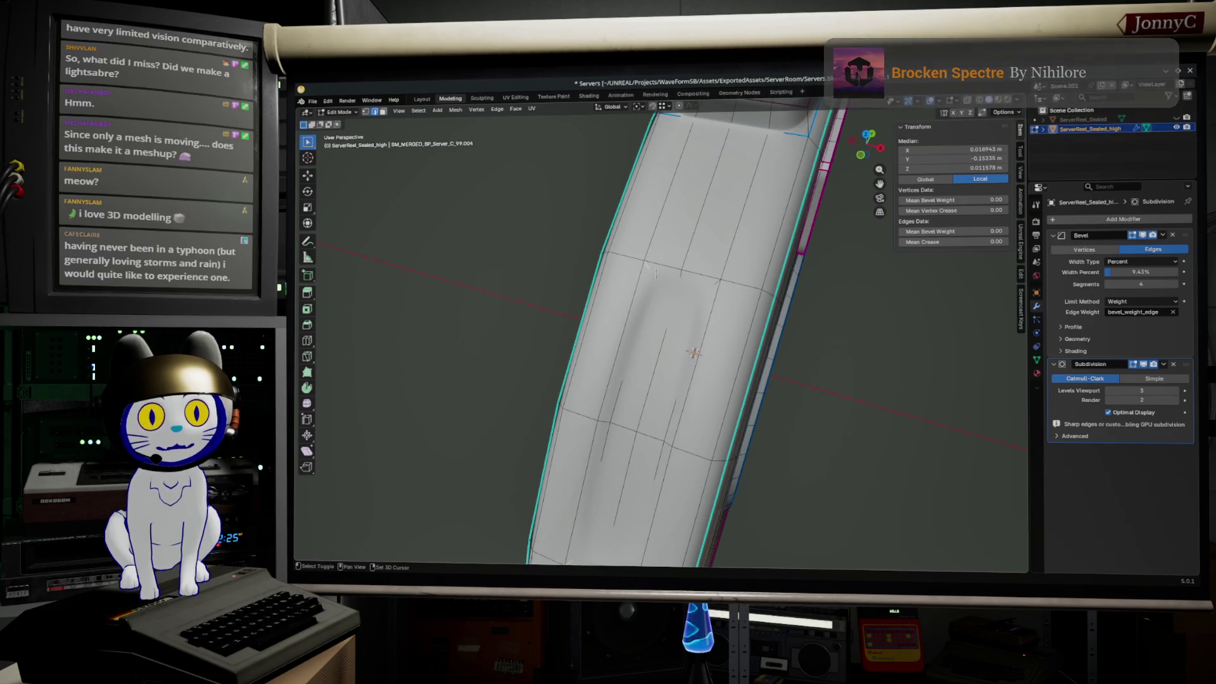
{"action": "mouse_move", "coordinate": [717, 285]}
{"action": "middle_mouse_down"}
{"action": "mouse_move", "coordinate": [621, 275]}
{"action": "mouse_move", "coordinate": [635, 189]}
{"action": "middle_mouse_up"}
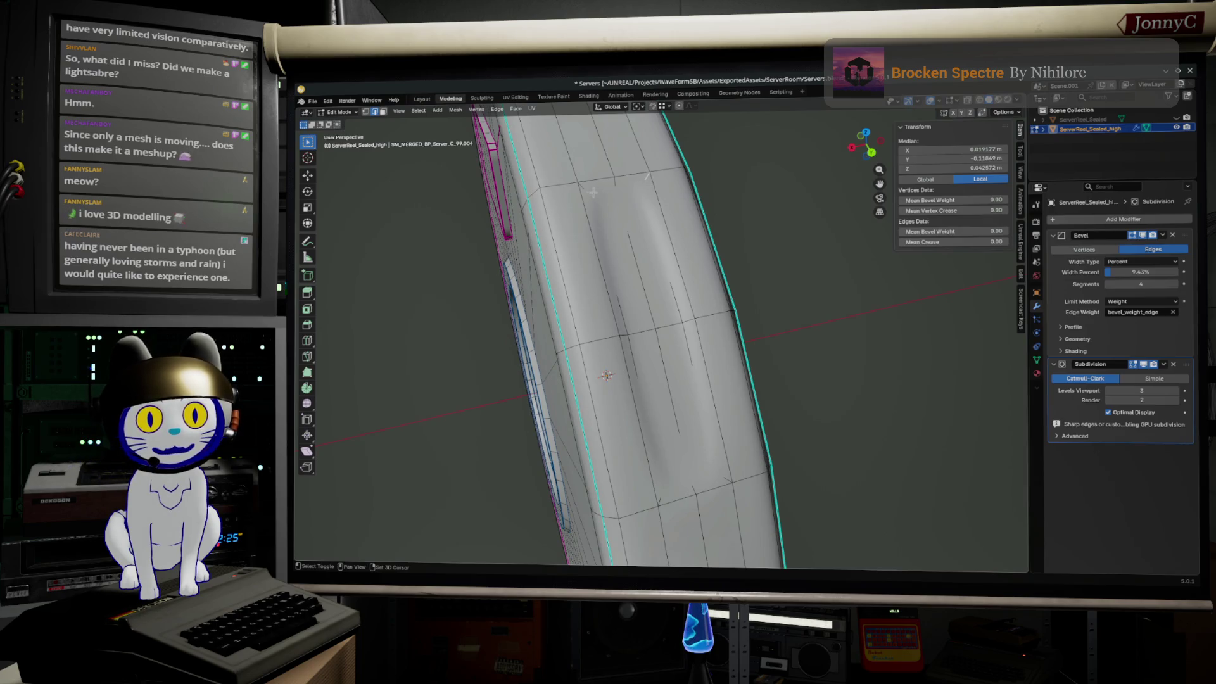
{"action": "middle_click_drag", "start_coordinate": [616, 264], "coordinate": [600, 257]}
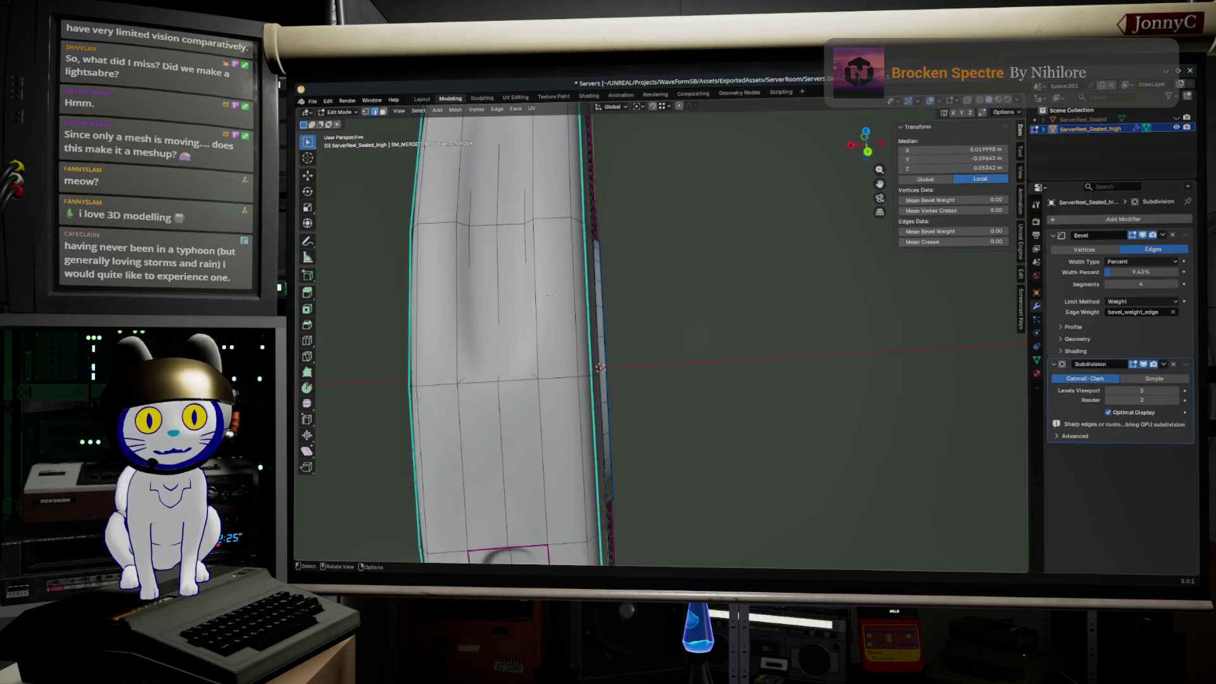
{"action": "middle_click_drag", "start_coordinate": [551, 295], "coordinate": [675, 210]}
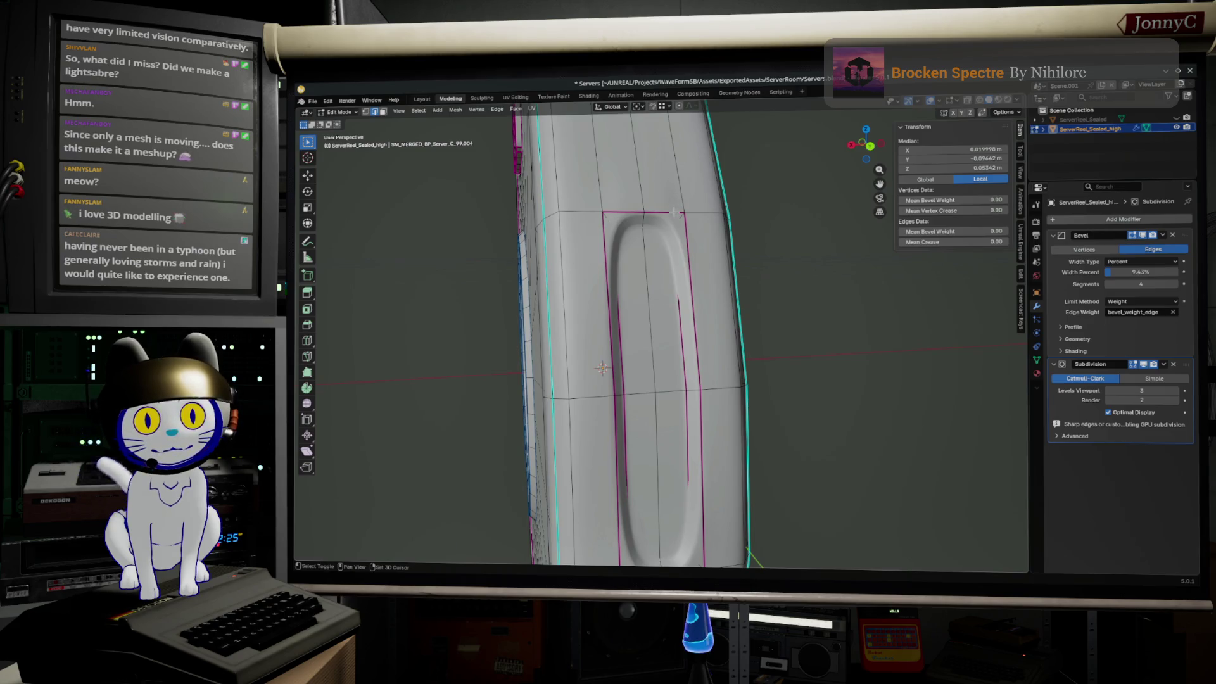
{"action": "middle_click_drag", "start_coordinate": [611, 220], "coordinate": [505, 407]}
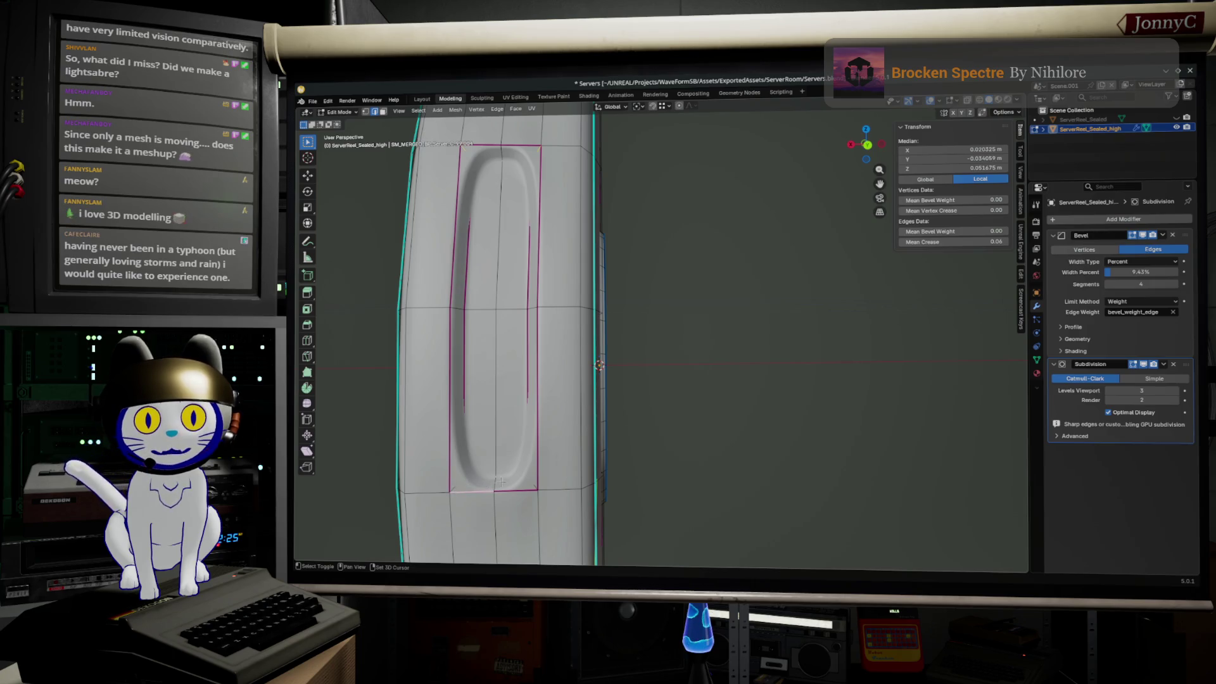
{"action": "left_click", "coordinate": [494, 491], "text": "shift"}
{"action": "left_click", "coordinate": [463, 490], "text": "shift"}
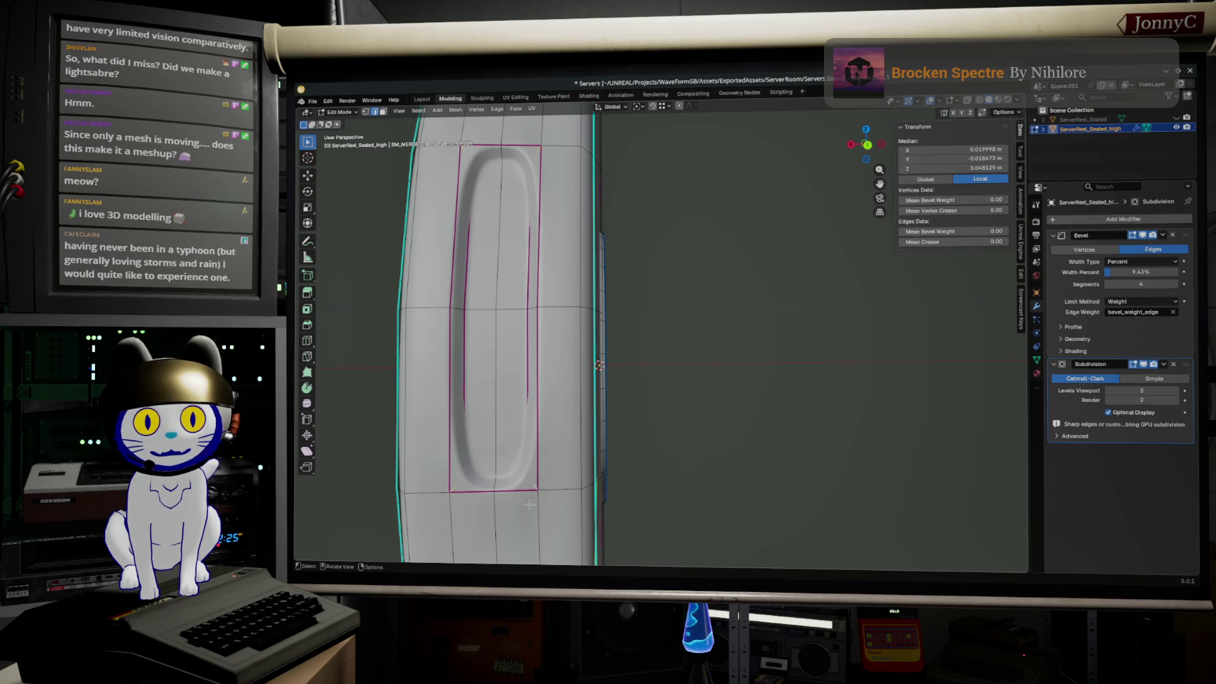
{"action": "scroll", "coordinate": [504, 447], "scroll_direction": "down", "scroll_amount": 2, "text": "shift"}
{"action": "scroll", "coordinate": [494, 429], "scroll_direction": "down", "scroll_amount": 3, "text": "shift"}
{"action": "scroll", "coordinate": [485, 408], "scroll_direction": "down", "scroll_amount": 3, "text": "shift"}
{"action": "left_click", "coordinate": [466, 372], "text": "shift"}
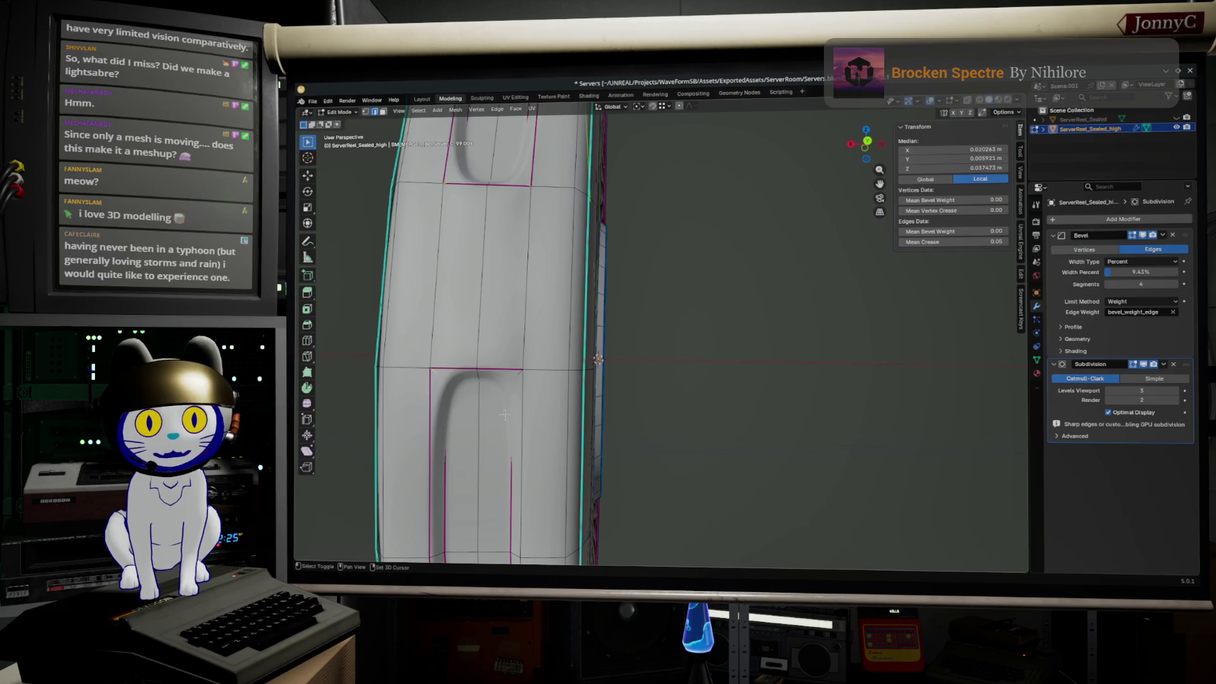
{"action": "scroll", "coordinate": [505, 402], "scroll_direction": "down", "scroll_amount": 2, "text": "shift"}
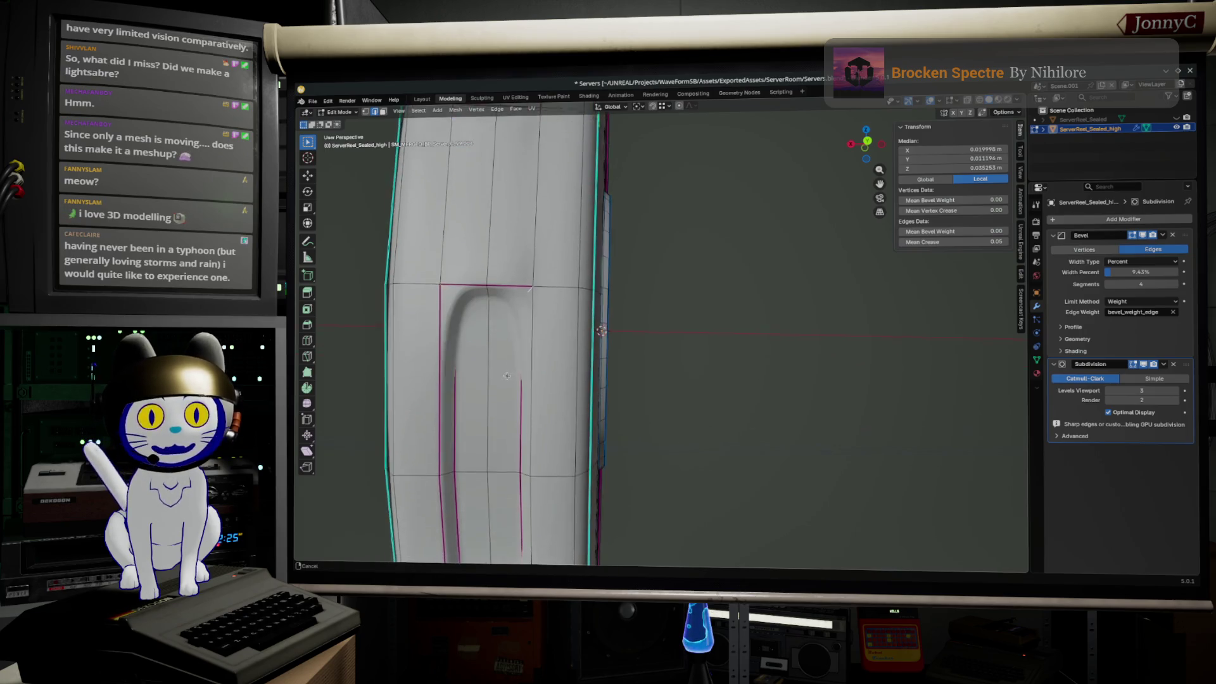
{"action": "scroll", "coordinate": [498, 410], "scroll_direction": "down", "scroll_amount": 2, "text": "shift"}
{"action": "scroll", "coordinate": [491, 416], "scroll_direction": "down", "scroll_amount": 2, "text": "shift"}
{"action": "left_click", "coordinate": [551, 429], "text": "shift"}
{"action": "middle_click_drag", "start_coordinate": [552, 439], "coordinate": [545, 329]}
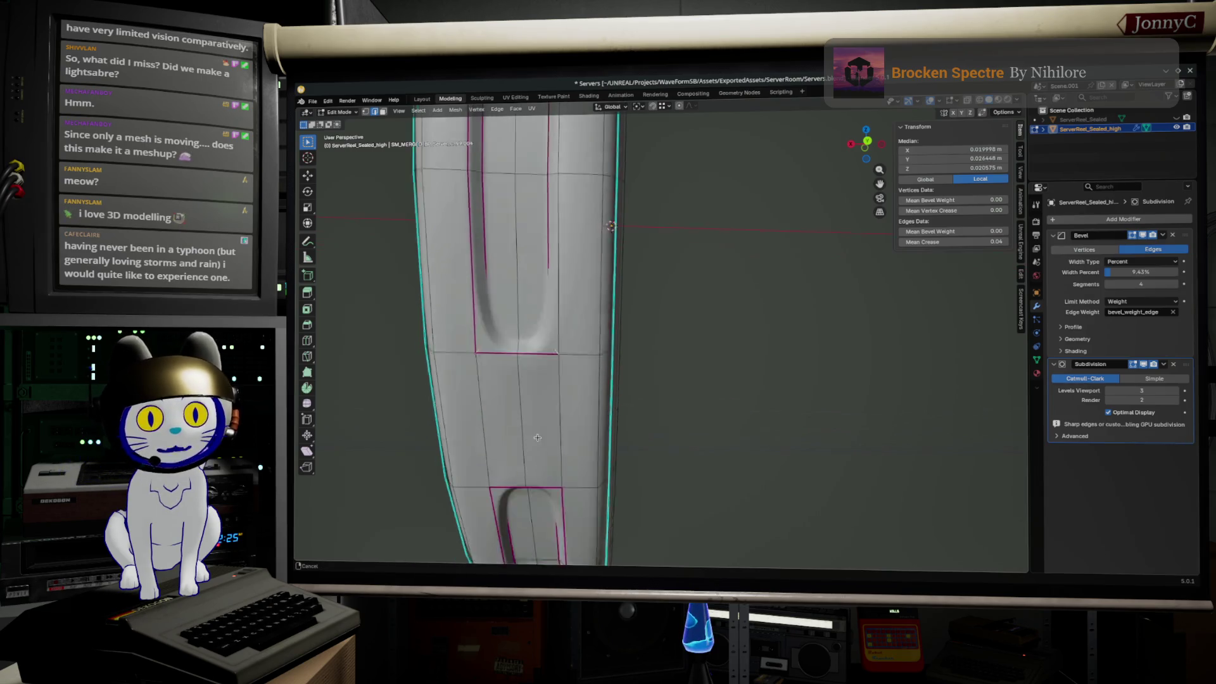
{"action": "scroll", "coordinate": [544, 329], "scroll_direction": "up", "scroll_amount": 2}
{"action": "scroll", "coordinate": [504, 362], "scroll_direction": "up", "scroll_amount": 2}
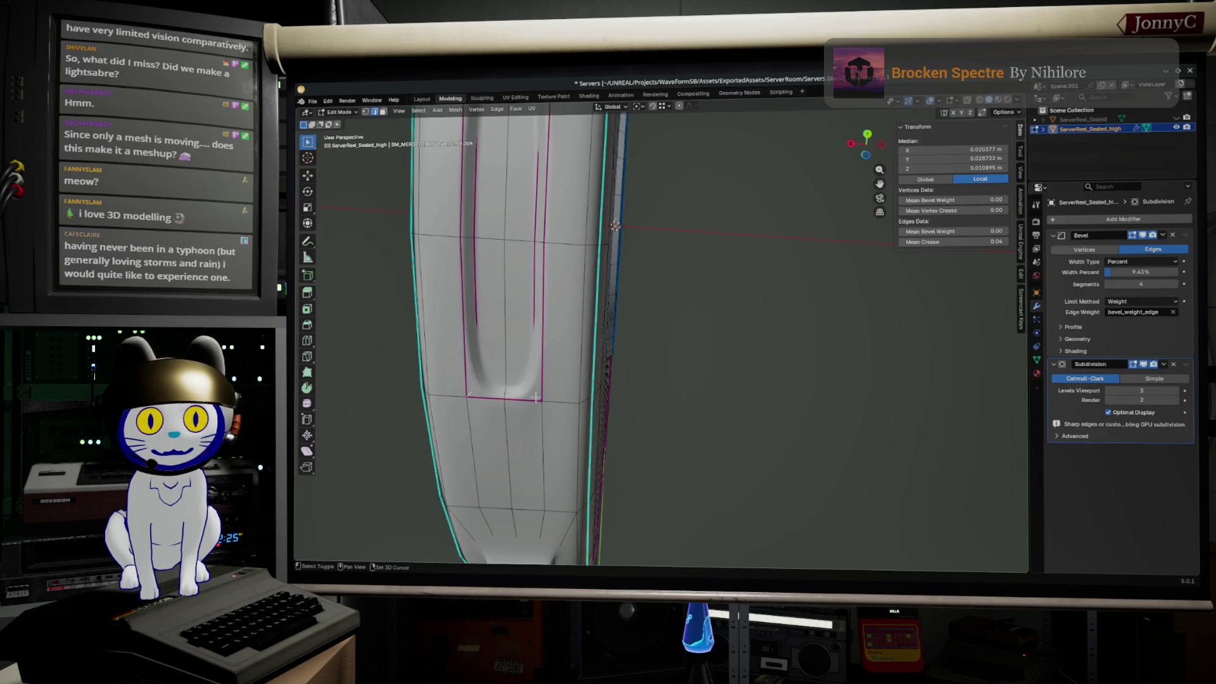
{"action": "middle_click_drag", "start_coordinate": [527, 354], "coordinate": [494, 254]}
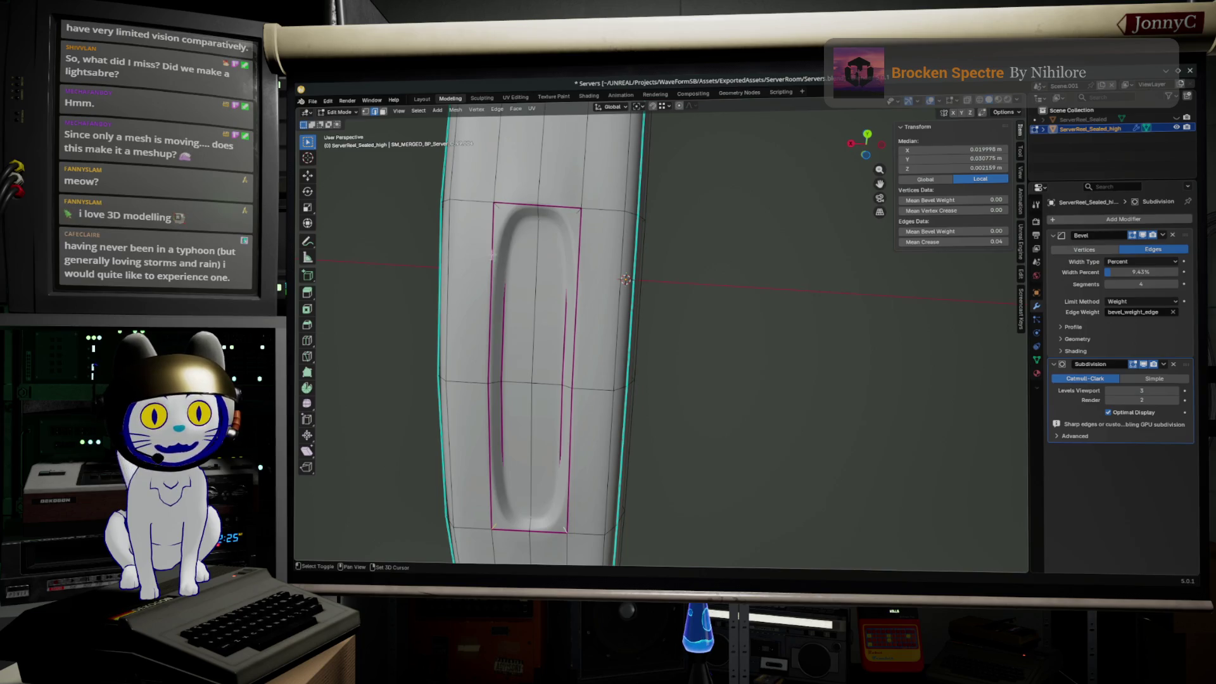
{"action": "left_click", "coordinate": [528, 211], "text": "shift"}
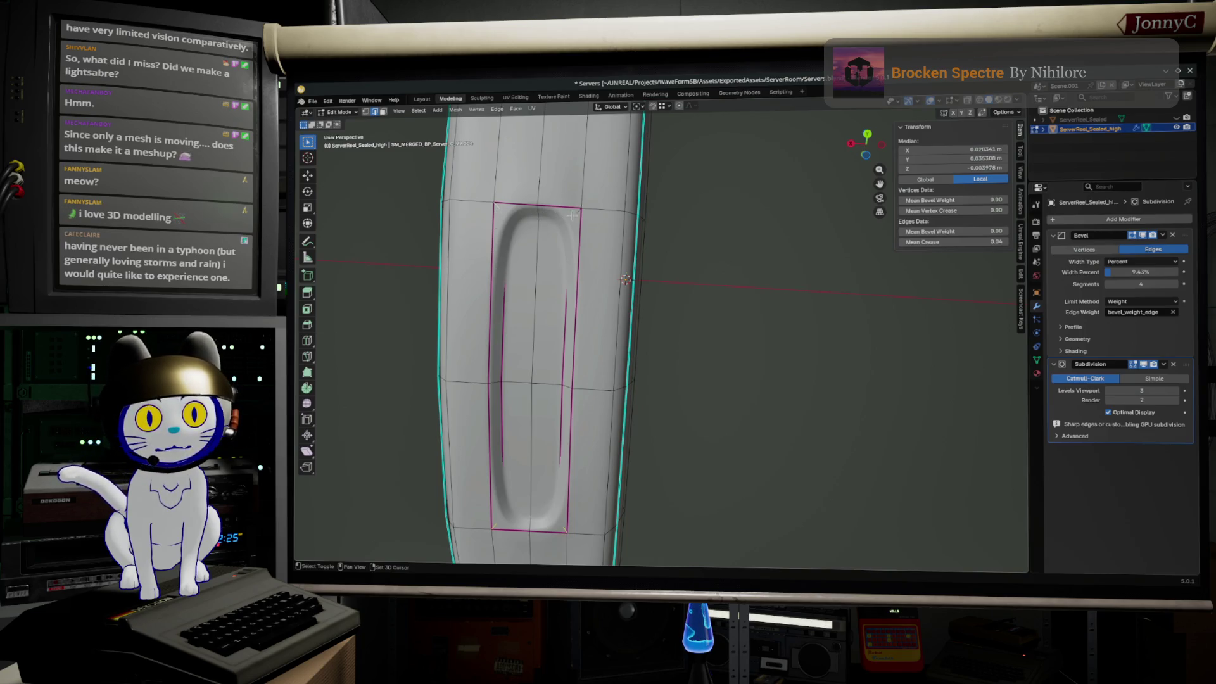
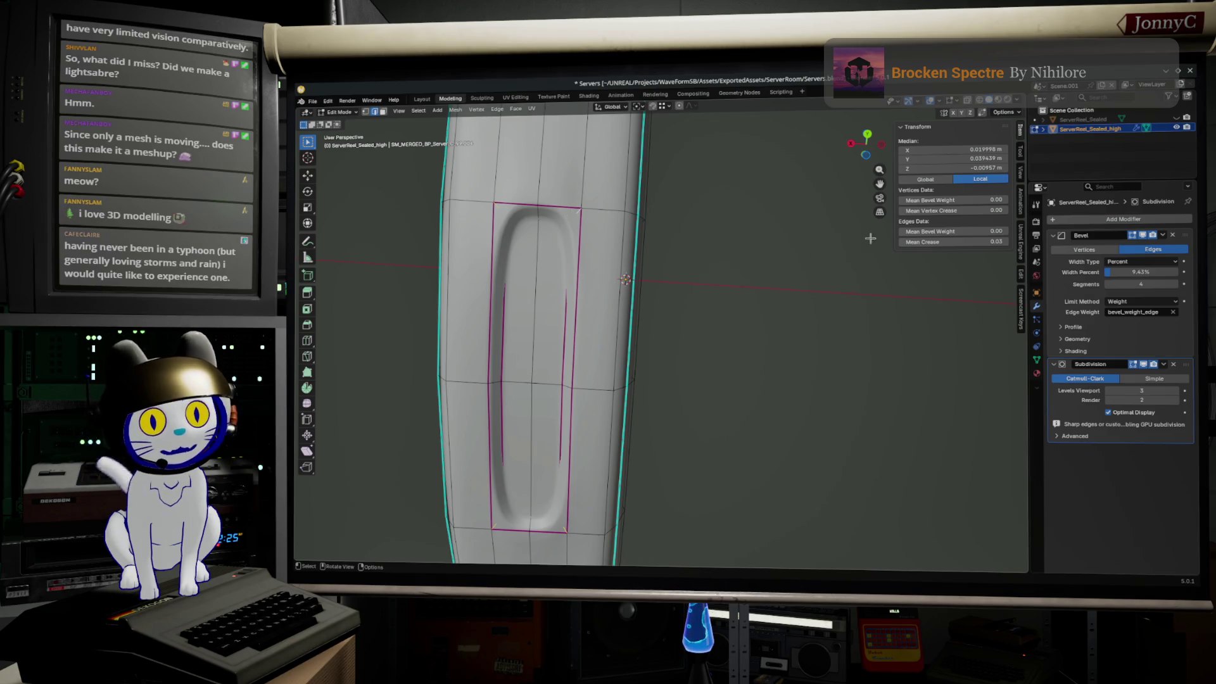
- Give two of the recessed slot's edge loops an exact Mean Crease value from the N-panel Item tab
{"action": "left_click_drag", "start_coordinate": [985, 250], "coordinate": [1000, 242]}
{"action": "left_click", "coordinate": [1000, 242]}
{"action": "type", "text": "0.4"}
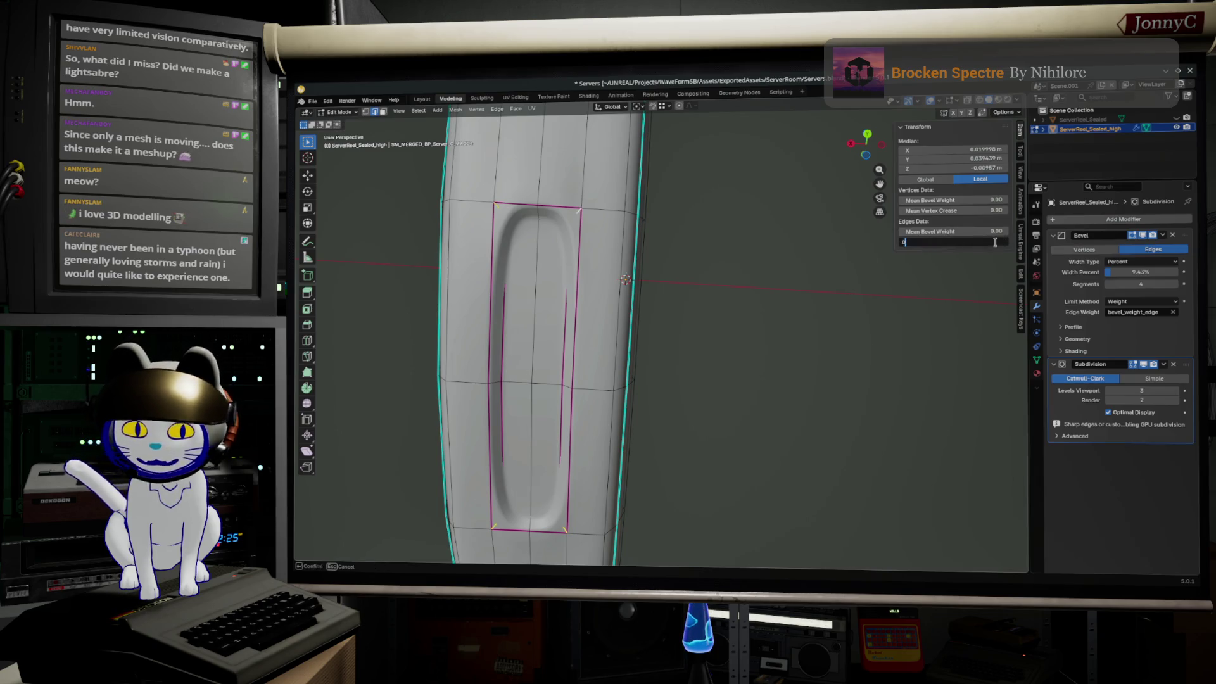
{"action": "key", "text": "Return"}
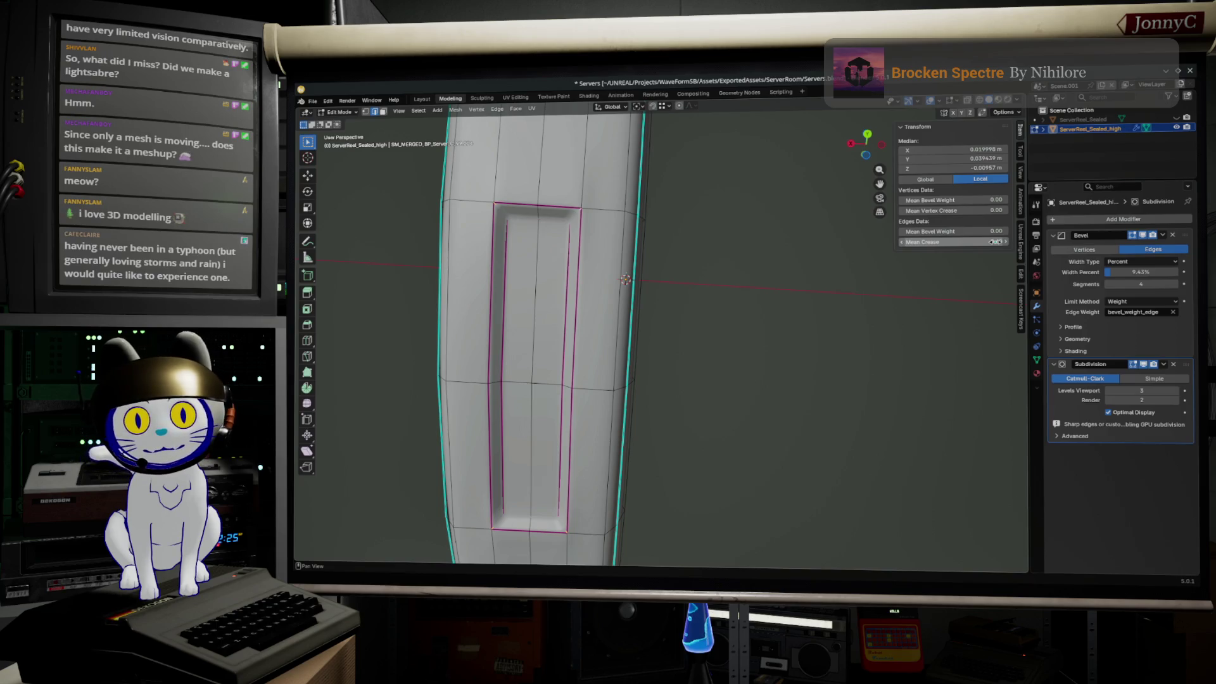
{"action": "mouse_move", "coordinate": [815, 357]}
{"action": "middle_mouse_down"}
{"action": "mouse_move", "coordinate": [640, 521]}
{"action": "mouse_move", "coordinate": [693, 451]}
{"action": "middle_mouse_up"}
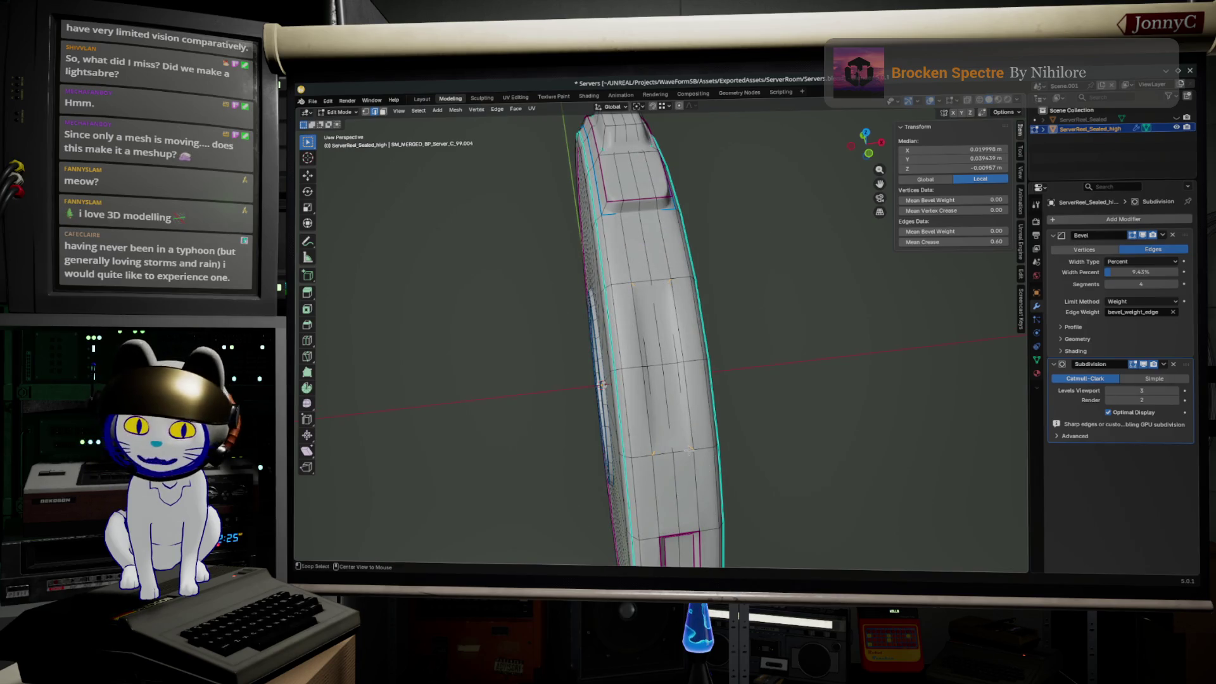
{"action": "left_click", "coordinate": [647, 425], "text": "alt"}
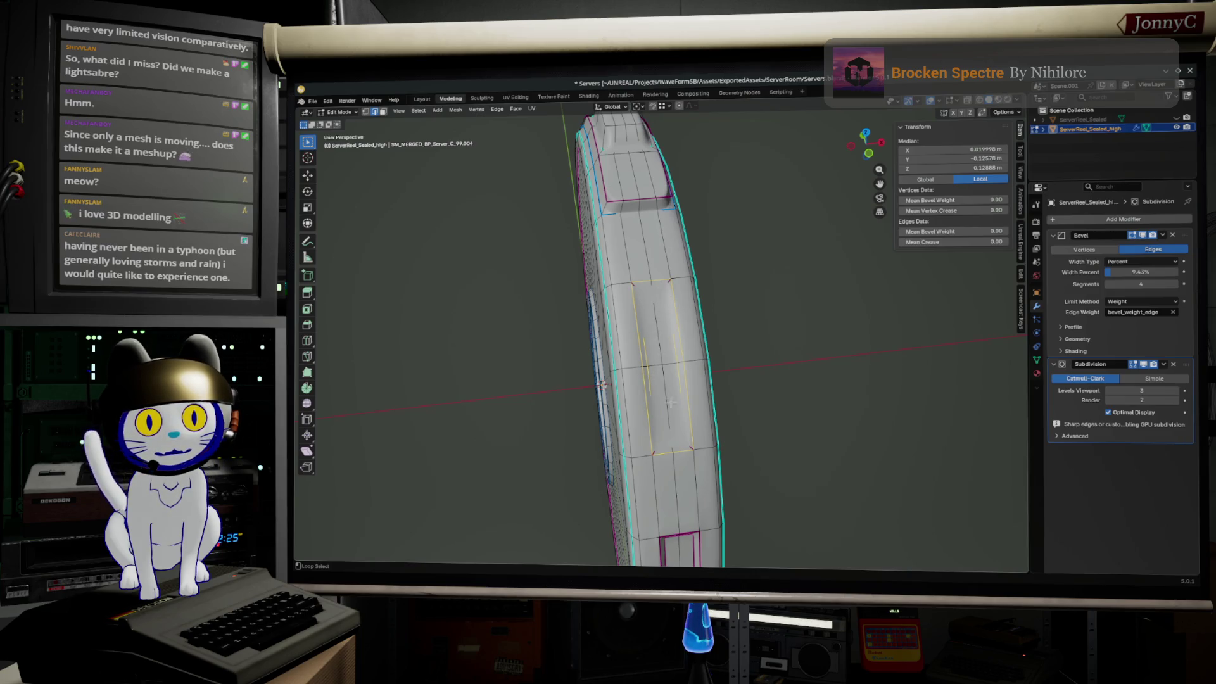
{"action": "left_click_drag", "start_coordinate": [951, 241], "coordinate": [988, 242]}
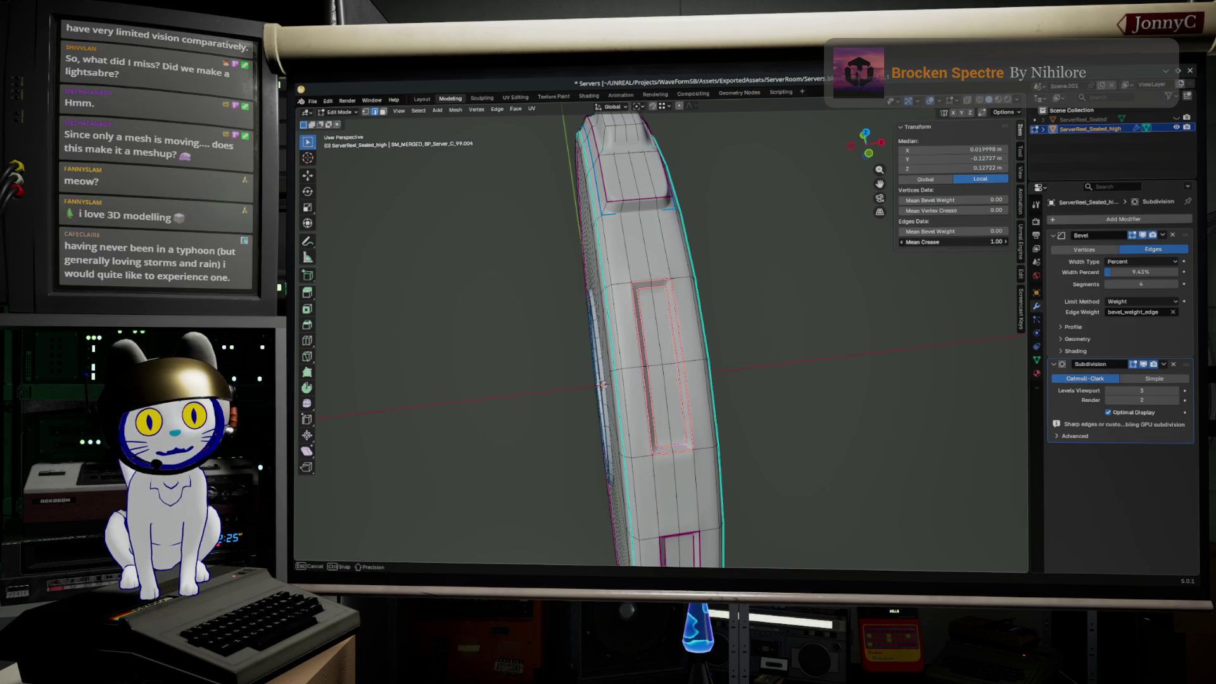
{"action": "left_click", "coordinate": [945, 243]}
{"action": "type", "text": "0.8"}
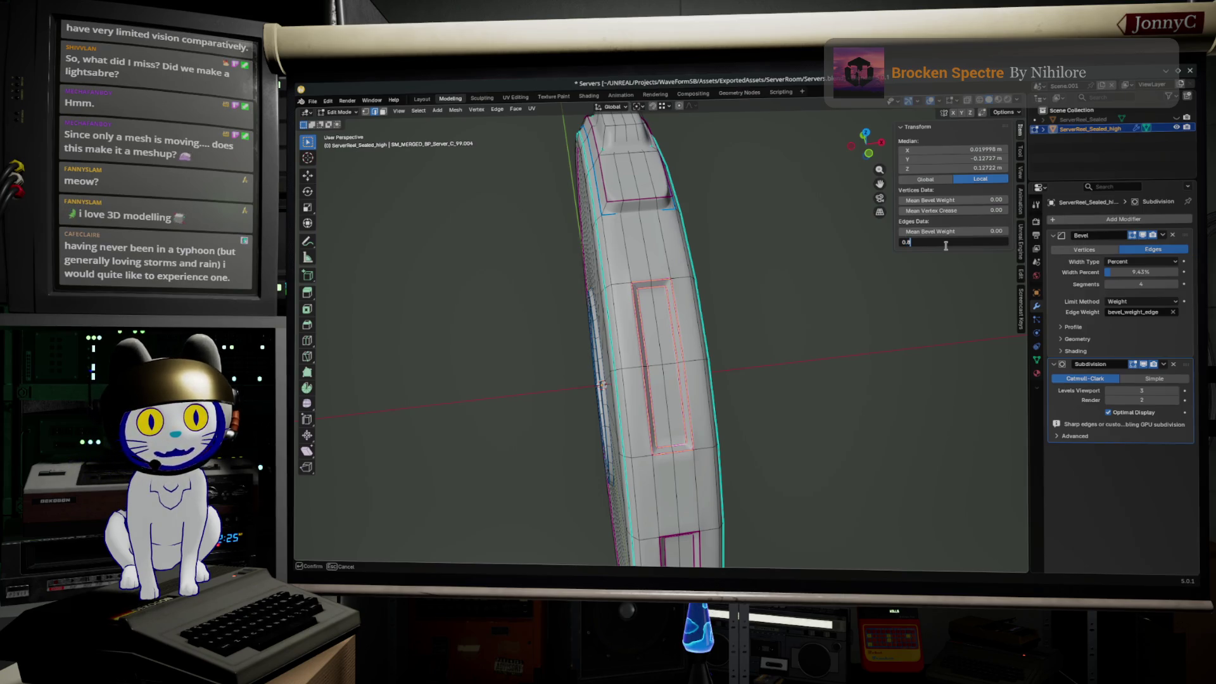
{"action": "key", "text": "Return"}
- Preview the subdivided reel in Object Mode from several angles, then resume editing facing the slot
{"action": "key", "text": "Tab"}
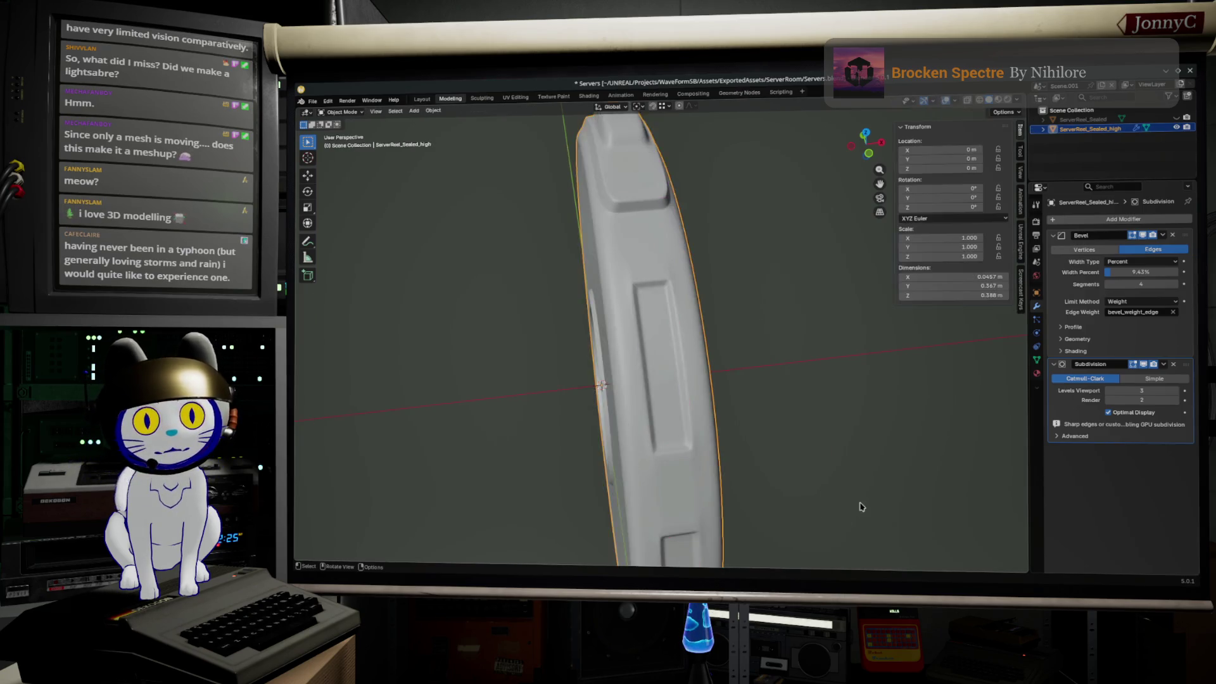
{"action": "middle_click_drag", "start_coordinate": [861, 507], "coordinate": [823, 412]}
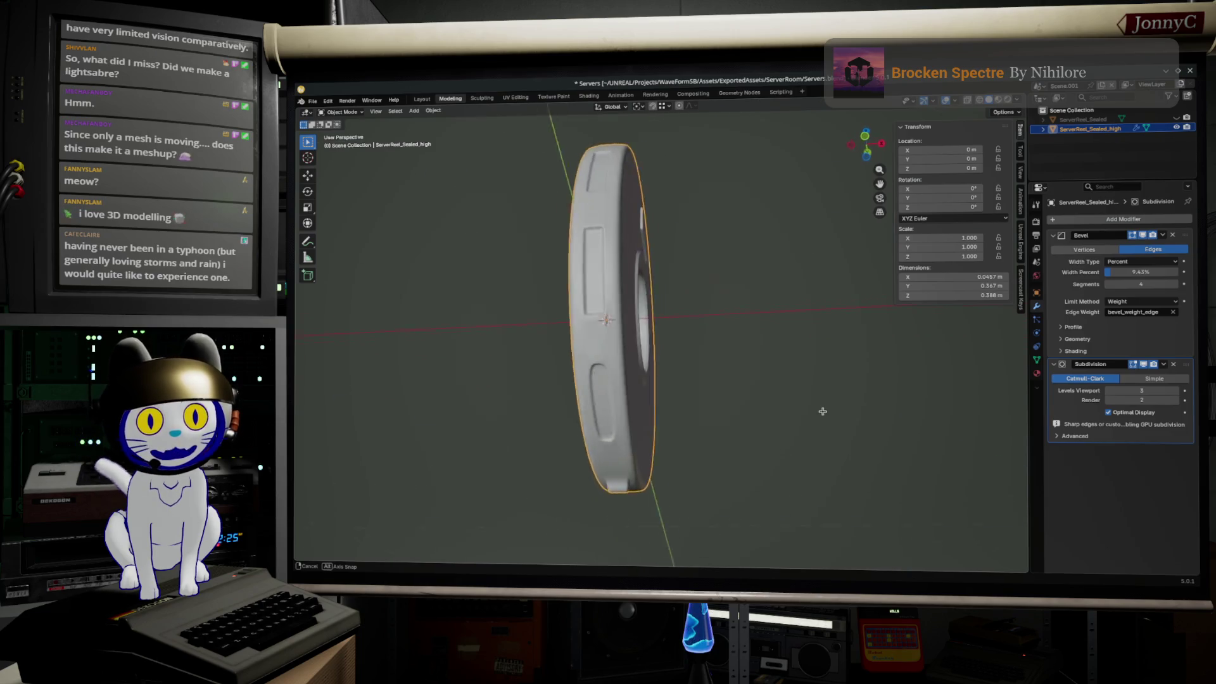
{"action": "middle_click_drag", "start_coordinate": [823, 412], "coordinate": [830, 379]}
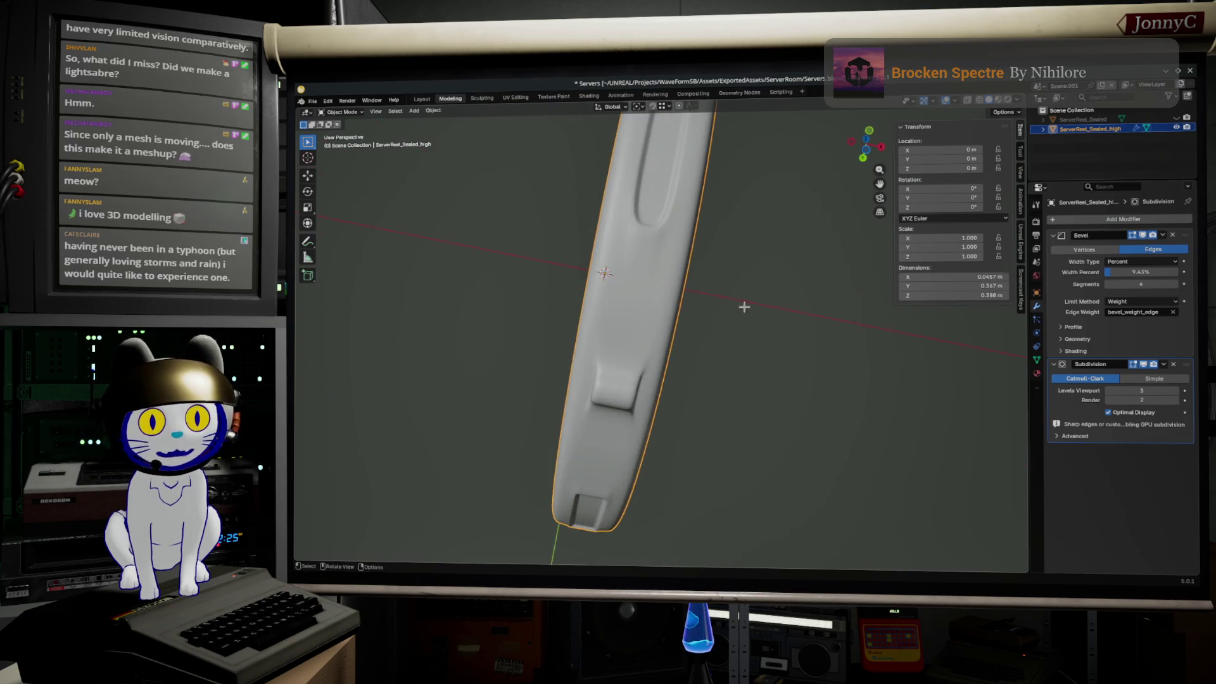
{"action": "key", "text": "Tab"}
{"action": "middle_click_drag", "start_coordinate": [745, 311], "coordinate": [575, 473]}
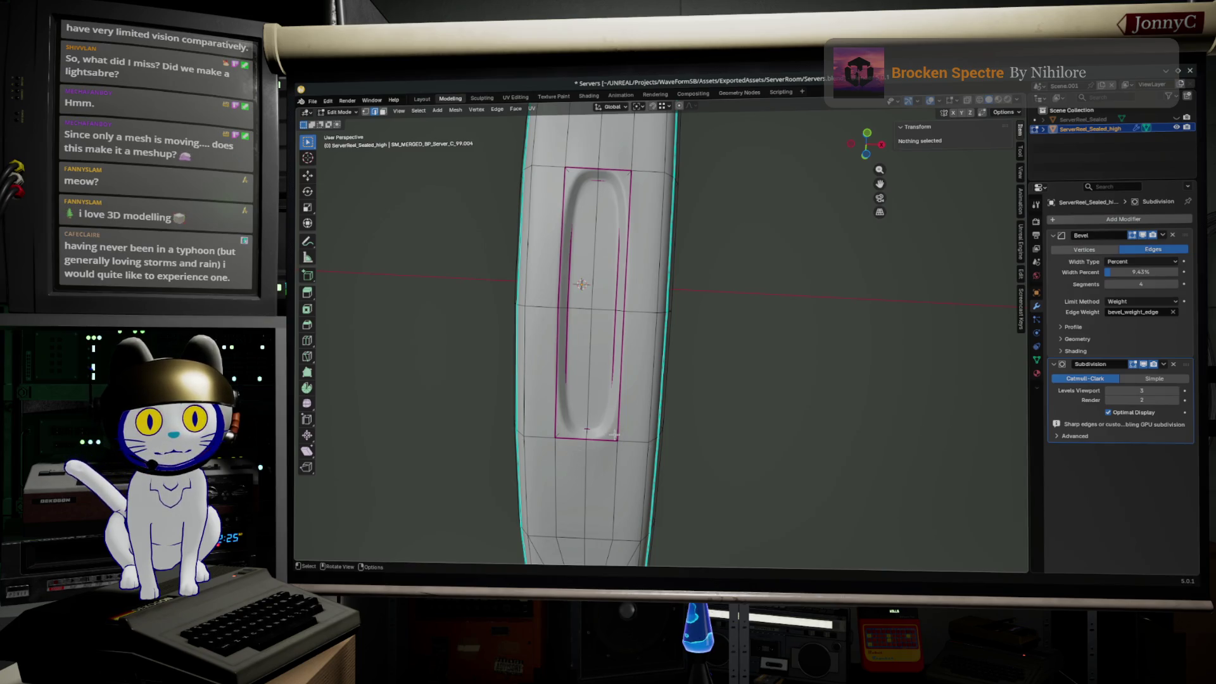
- Set the slot's inner edge loop to Mean Crease 1 and check the smoothed result
{"action": "left_click", "coordinate": [563, 434], "text": "shift"}
{"action": "middle_click_drag", "start_coordinate": [572, 425], "coordinate": [567, 449], "text": "shift"}
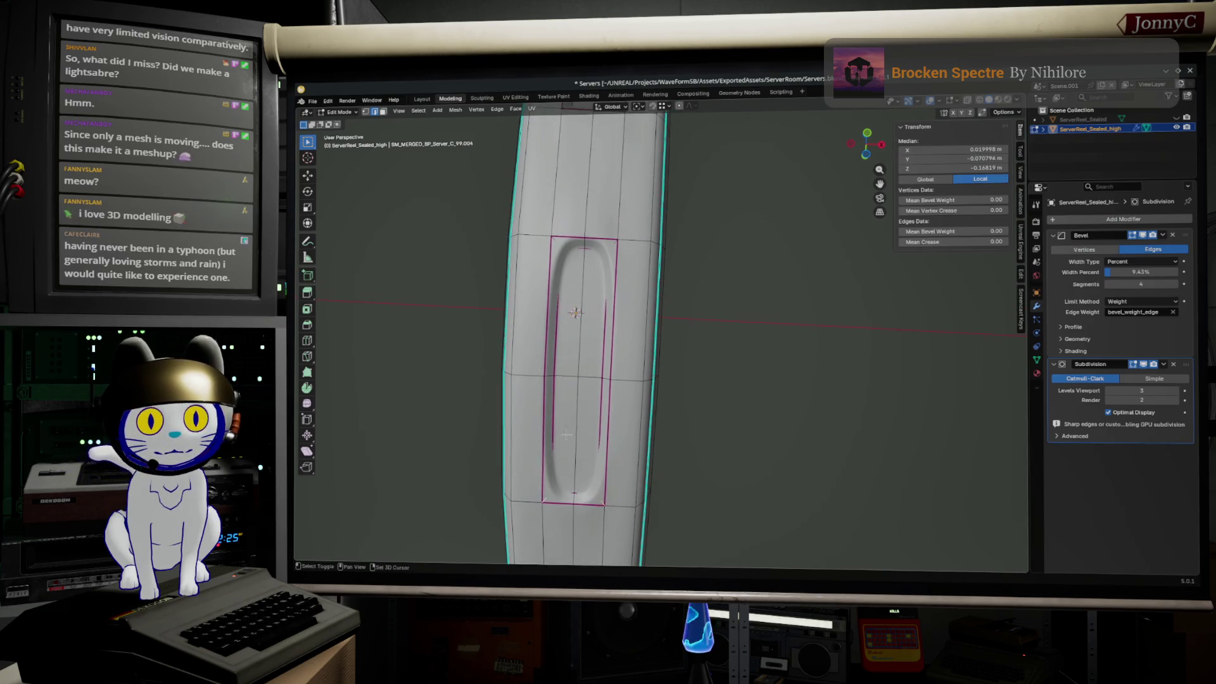
{"action": "left_click", "coordinate": [566, 449], "text": "ctrl"}
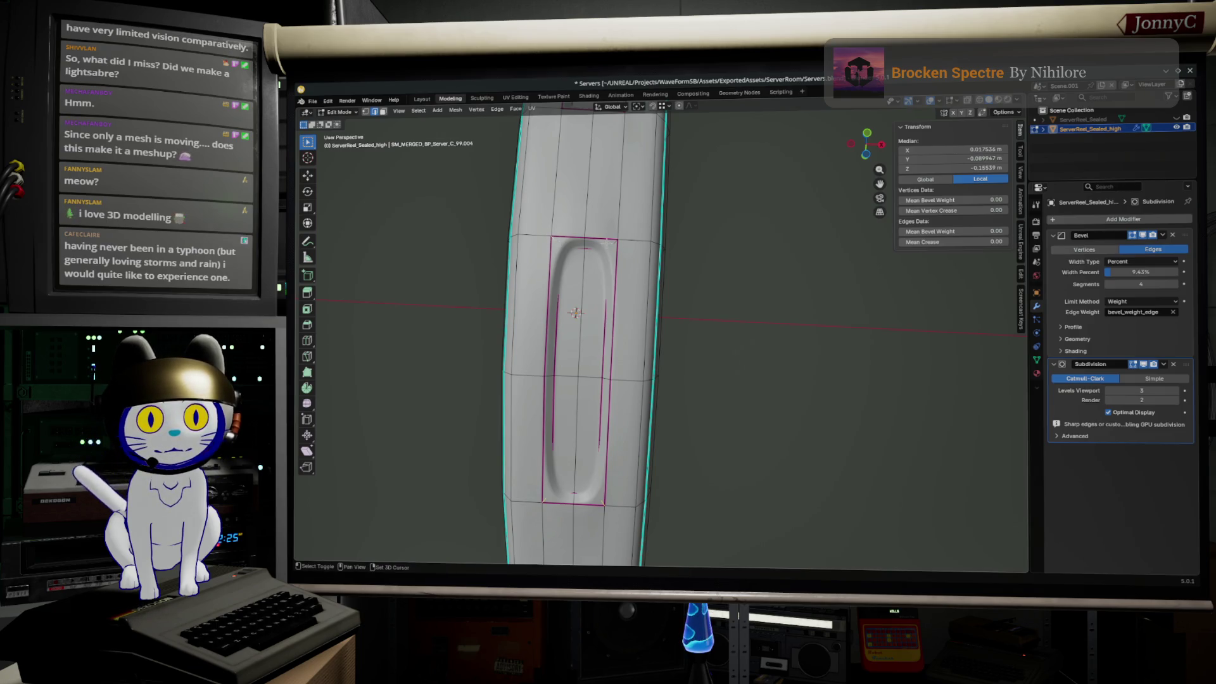
{"action": "left_click", "coordinate": [950, 242]}
{"action": "type", "text": "0.6"}
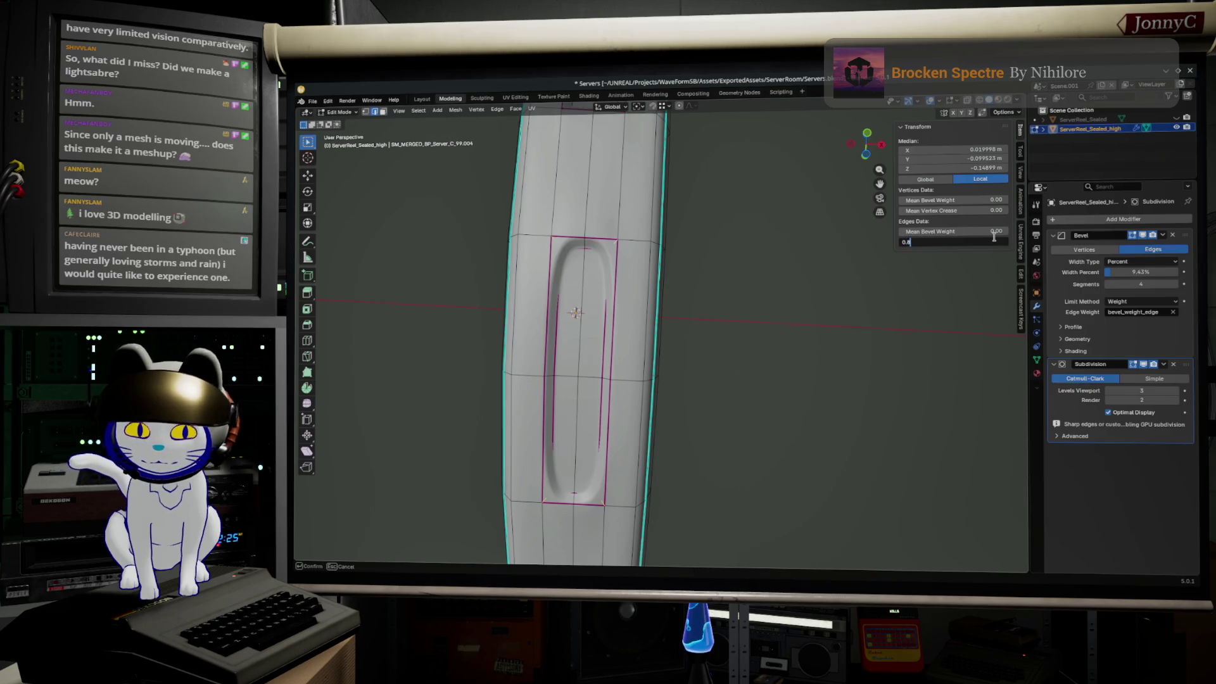
{"action": "type", "text": "1"}
{"action": "key", "text": "Return"}
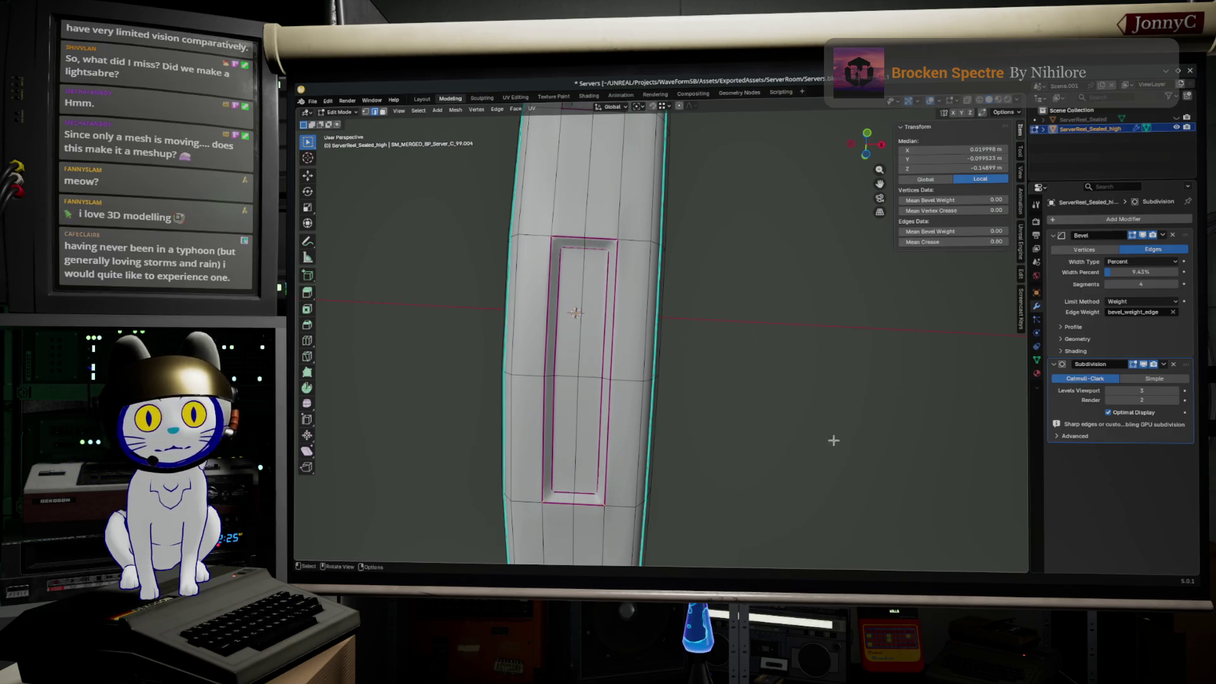
{"action": "key", "text": "Tab"}
{"action": "scroll", "coordinate": [834, 440], "scroll_direction": "down", "scroll_amount": 3}
{"action": "mouse_move", "coordinate": [801, 447]}
{"action": "middle_mouse_down"}
{"action": "mouse_move", "coordinate": [842, 415]}
{"action": "mouse_move", "coordinate": [909, 426]}
{"action": "middle_mouse_up"}
{"action": "scroll", "coordinate": [883, 421], "scroll_direction": "up", "scroll_amount": 4}
{"action": "key", "text": "Tab"}
{"action": "scroll", "coordinate": [790, 421], "scroll_direction": "up", "scroll_amount": 2}
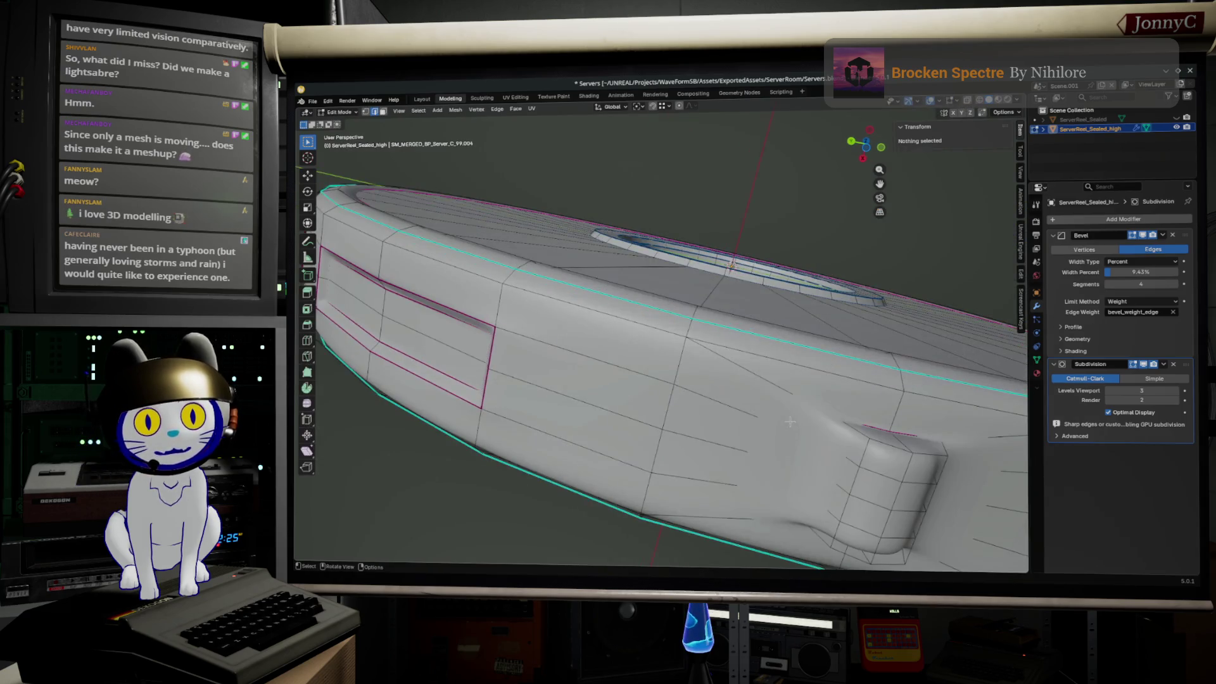
- Raise the Mean Bevel Weight on the raised bump's edges and preview it toward the centre hole
{"action": "left_click", "coordinate": [823, 447]}
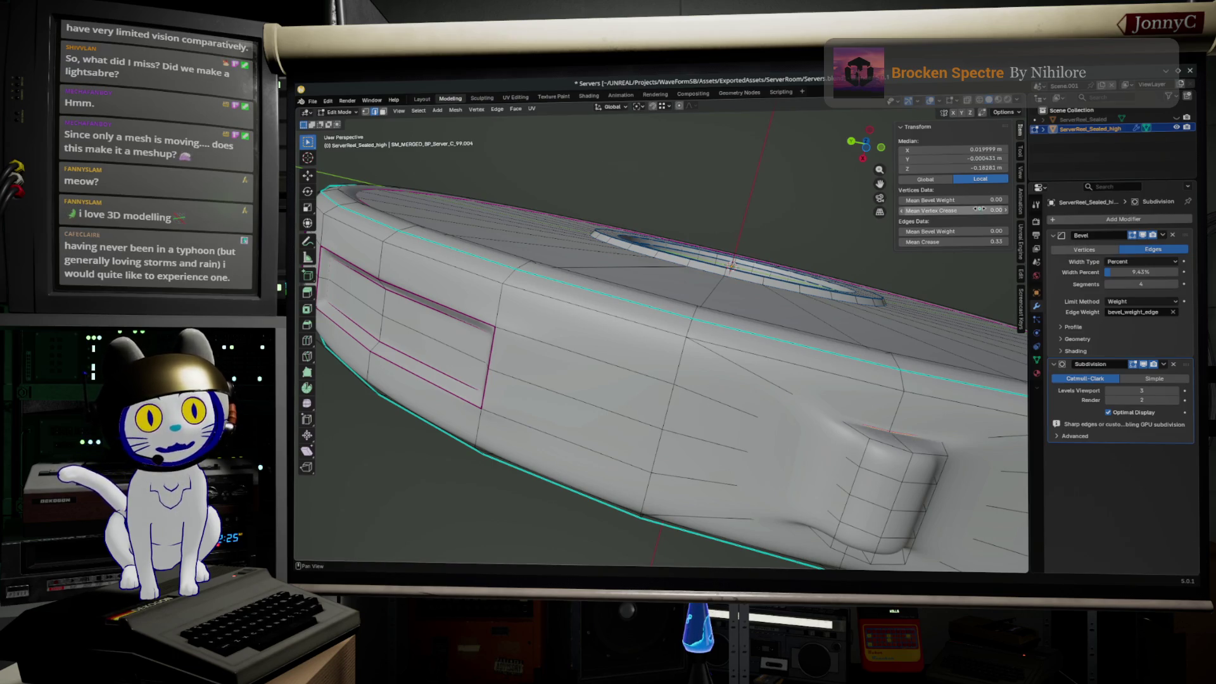
{"action": "left_click_drag", "start_coordinate": [969, 232], "coordinate": [983, 232]}
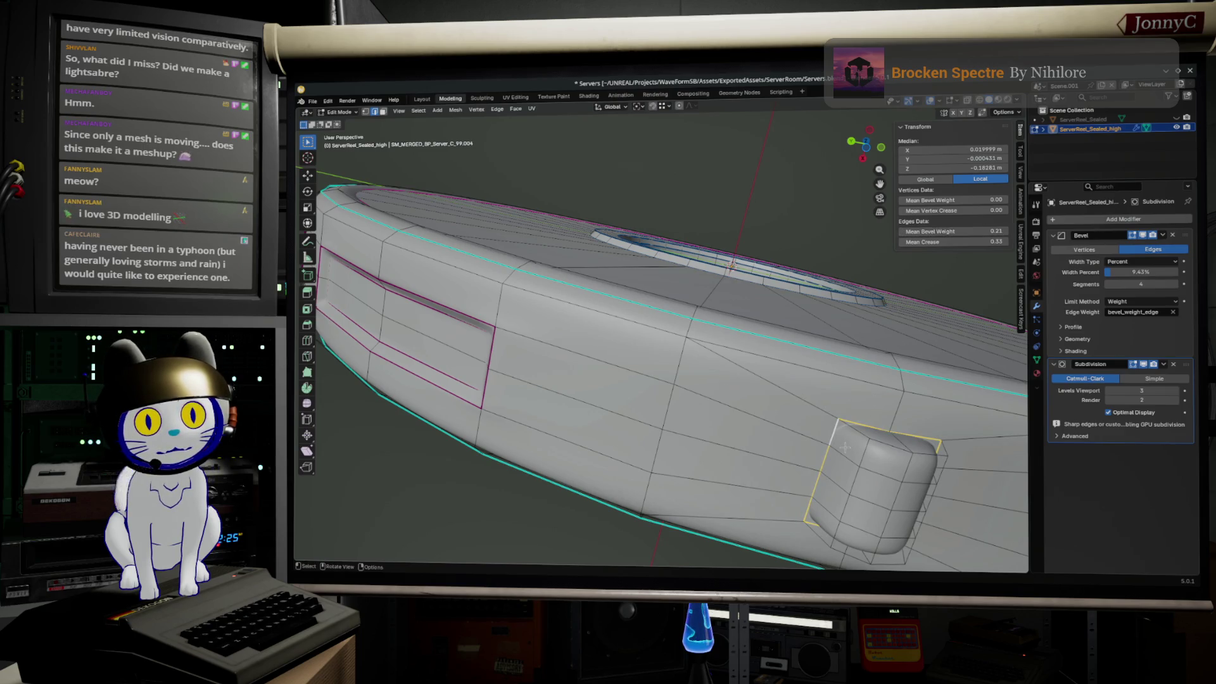
{"action": "scroll", "coordinate": [828, 476], "scroll_direction": "down", "scroll_amount": 5}
{"action": "key", "text": "Tab"}
{"action": "mouse_move", "coordinate": [808, 518]}
{"action": "middle_mouse_down"}
{"action": "mouse_move", "coordinate": [799, 99]}
{"action": "mouse_move", "coordinate": [800, 197]}
{"action": "mouse_move", "coordinate": [747, 301]}
{"action": "mouse_move", "coordinate": [723, 402]}
{"action": "mouse_move", "coordinate": [722, 340]}
{"action": "middle_mouse_up"}
{"action": "scroll", "coordinate": [741, 371], "scroll_direction": "up", "scroll_amount": 3}
{"action": "scroll", "coordinate": [750, 375], "scroll_direction": "up", "scroll_amount": 3}
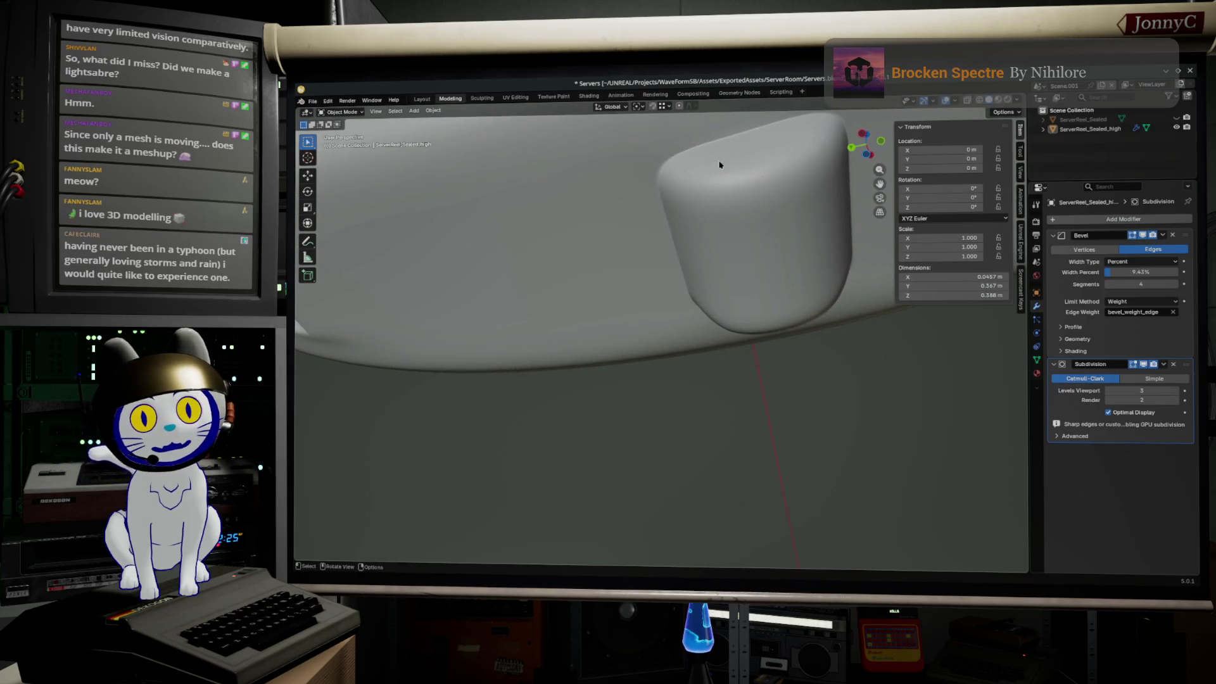
{"action": "scroll", "coordinate": [690, 252], "scroll_direction": "down", "scroll_amount": 3}
- Select the long slot strip's edges, try a bevel weight on them and then remove it again
{"action": "middle_click_drag", "start_coordinate": [644, 286], "coordinate": [695, 276]}
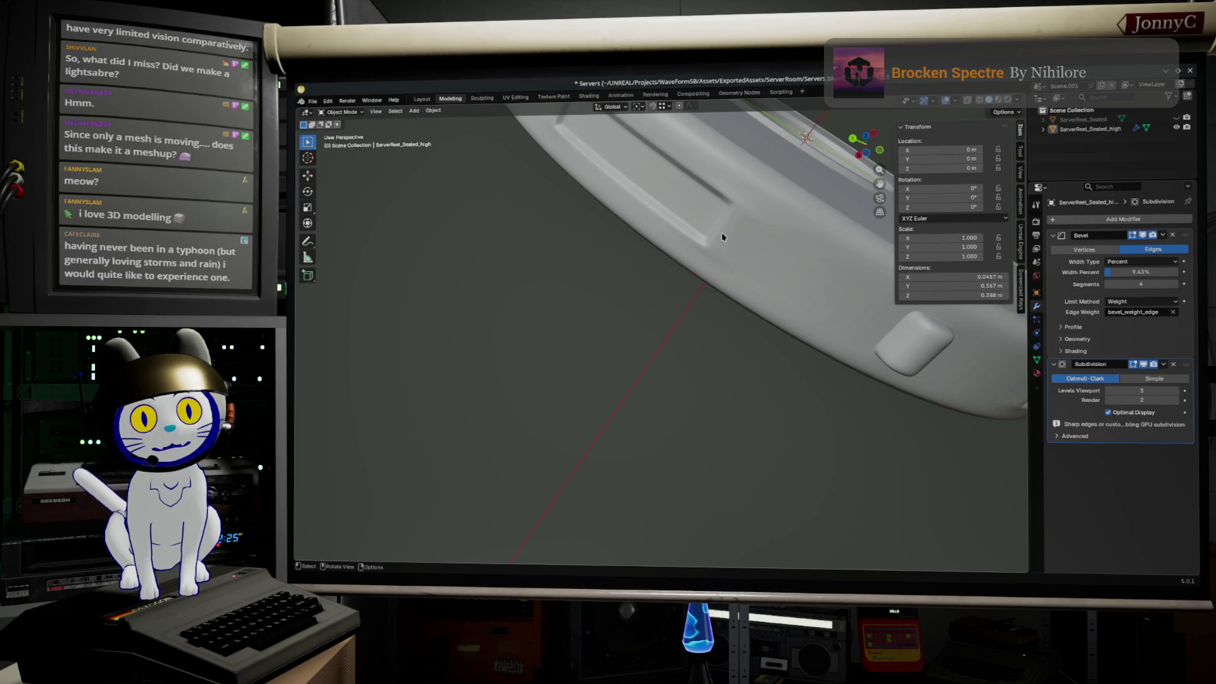
{"action": "key", "text": "Tab"}
{"action": "scroll", "coordinate": [724, 249], "scroll_direction": "up", "scroll_amount": 1}
{"action": "scroll", "coordinate": [723, 254], "scroll_direction": "up", "scroll_amount": 1}
{"action": "middle_click_drag", "start_coordinate": [721, 256], "coordinate": [737, 253]}
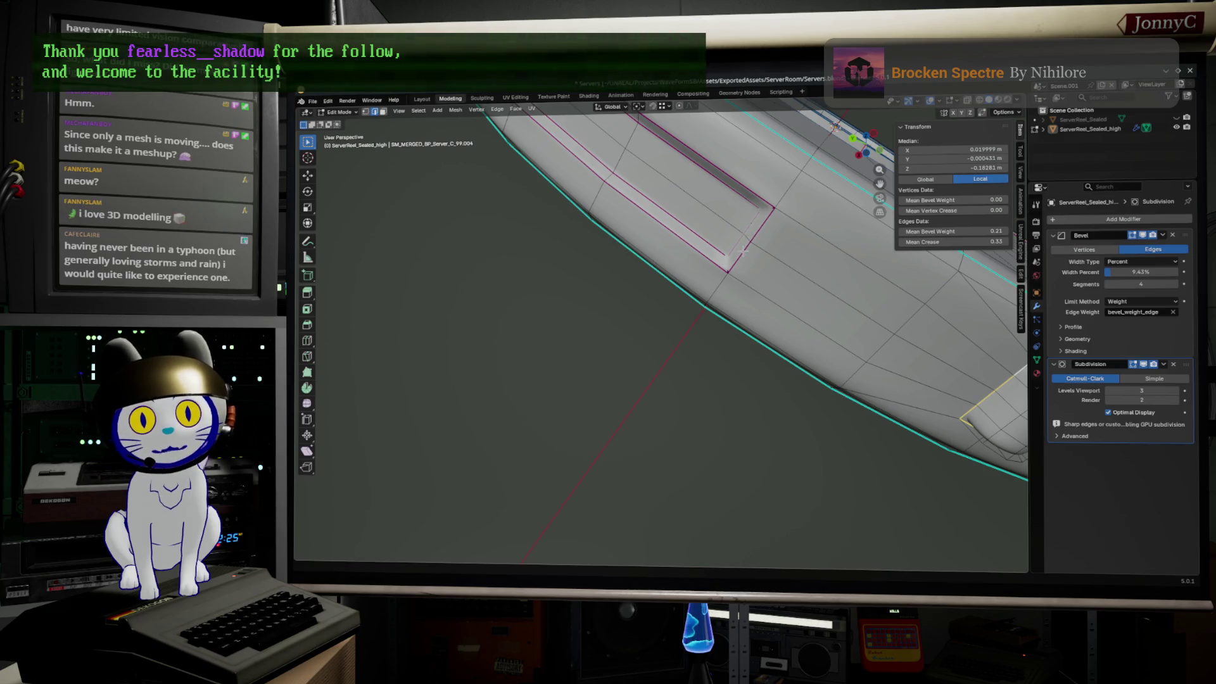
{"action": "left_click", "coordinate": [758, 238], "text": "shift"}
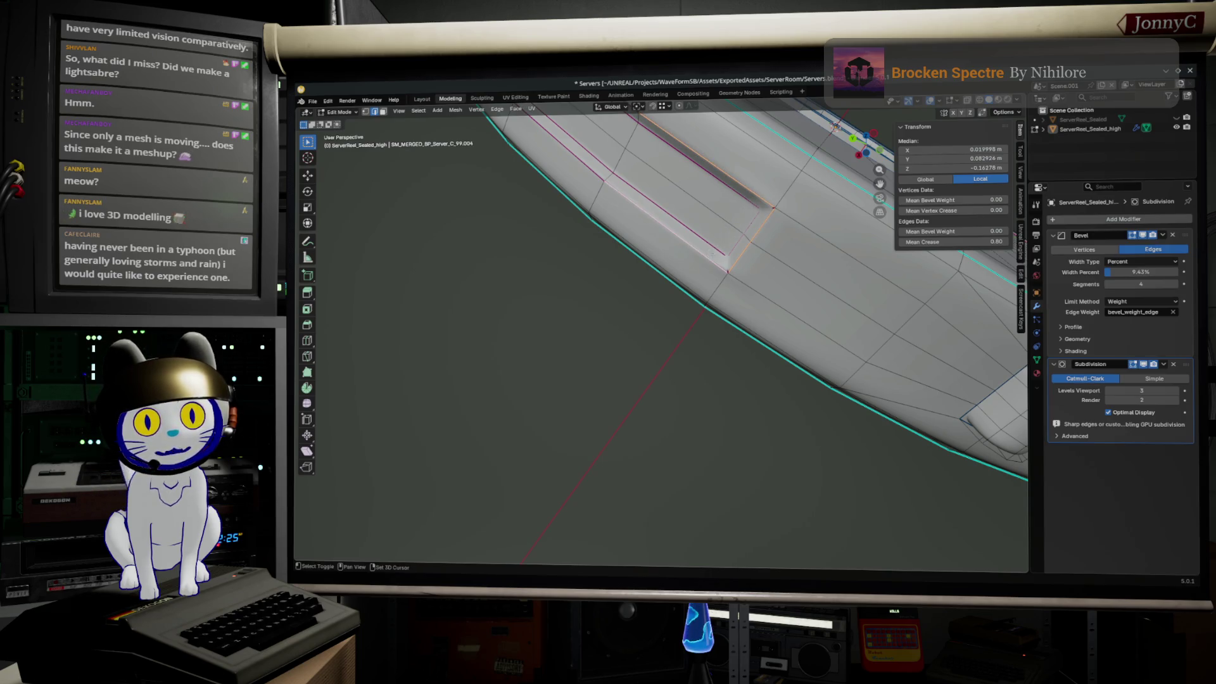
{"action": "middle_click_drag", "start_coordinate": [665, 333], "coordinate": [722, 314]}
{"action": "left_click", "coordinate": [751, 258], "text": "shift"}
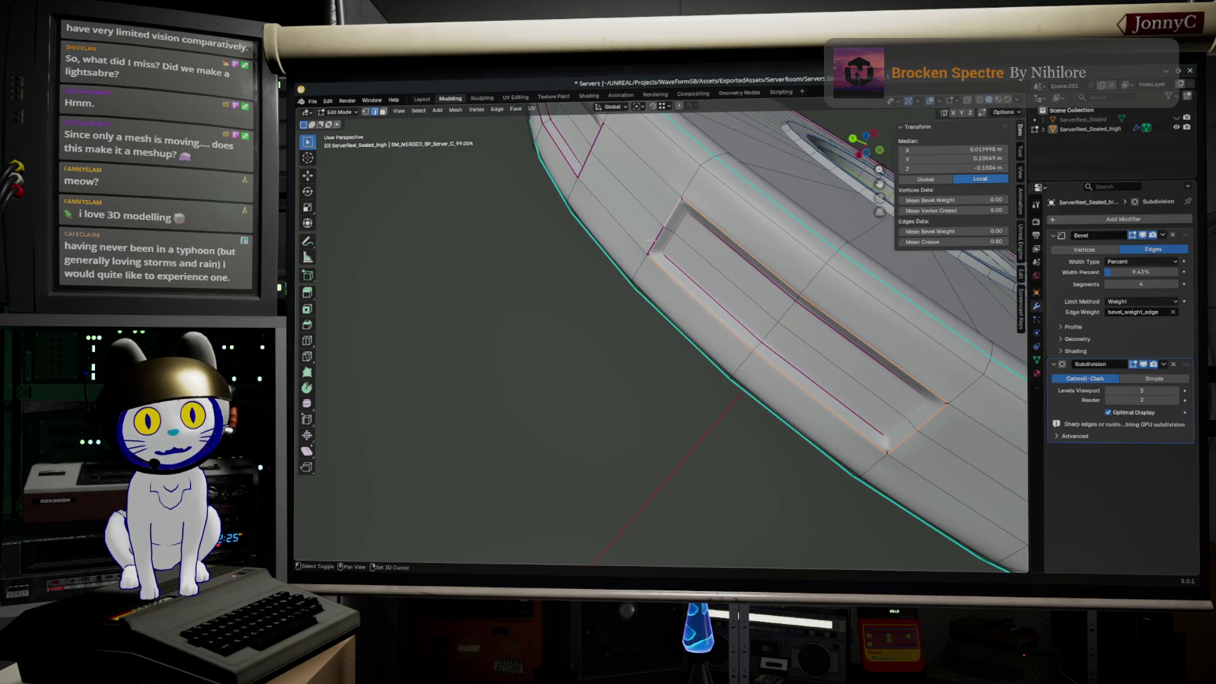
{"action": "left_click_drag", "start_coordinate": [950, 231], "coordinate": [961, 231]}
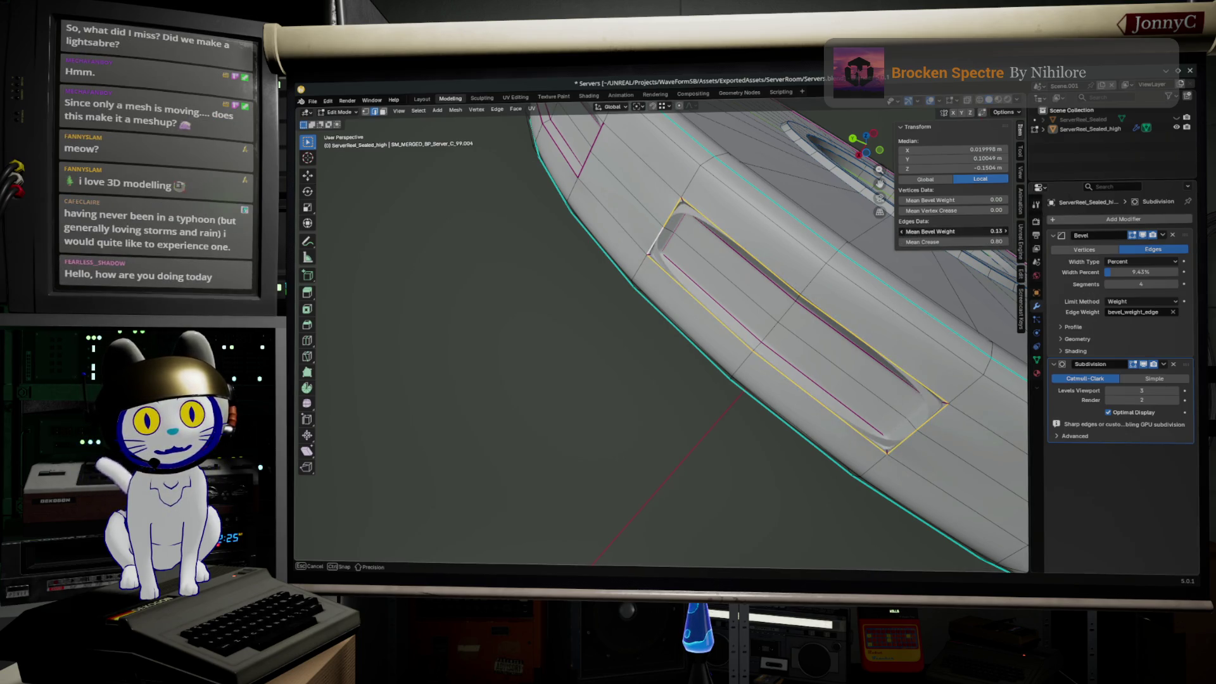
{"action": "mouse_move", "coordinate": [959, 232]}
{"action": "left_mouse_down"}
{"action": "mouse_move", "coordinate": [940, 231]}
{"action": "mouse_move", "coordinate": [906, 274]}
{"action": "left_mouse_up"}
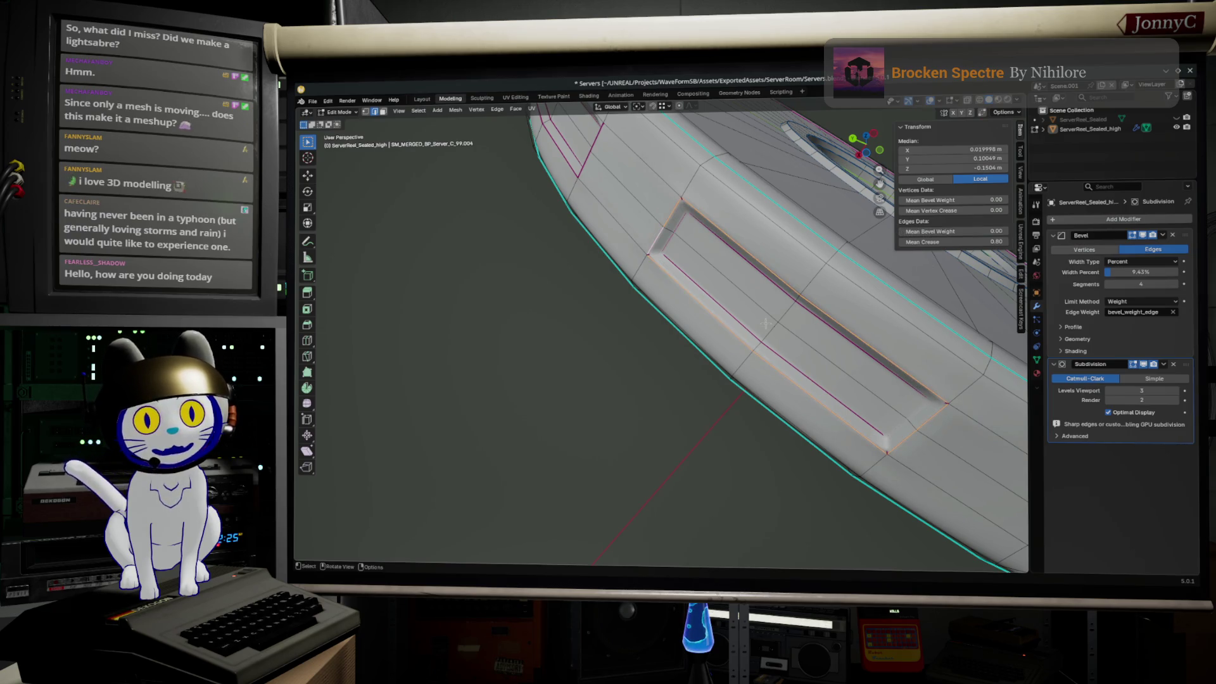
{"action": "scroll", "coordinate": [762, 334], "scroll_direction": "down", "scroll_amount": 3}
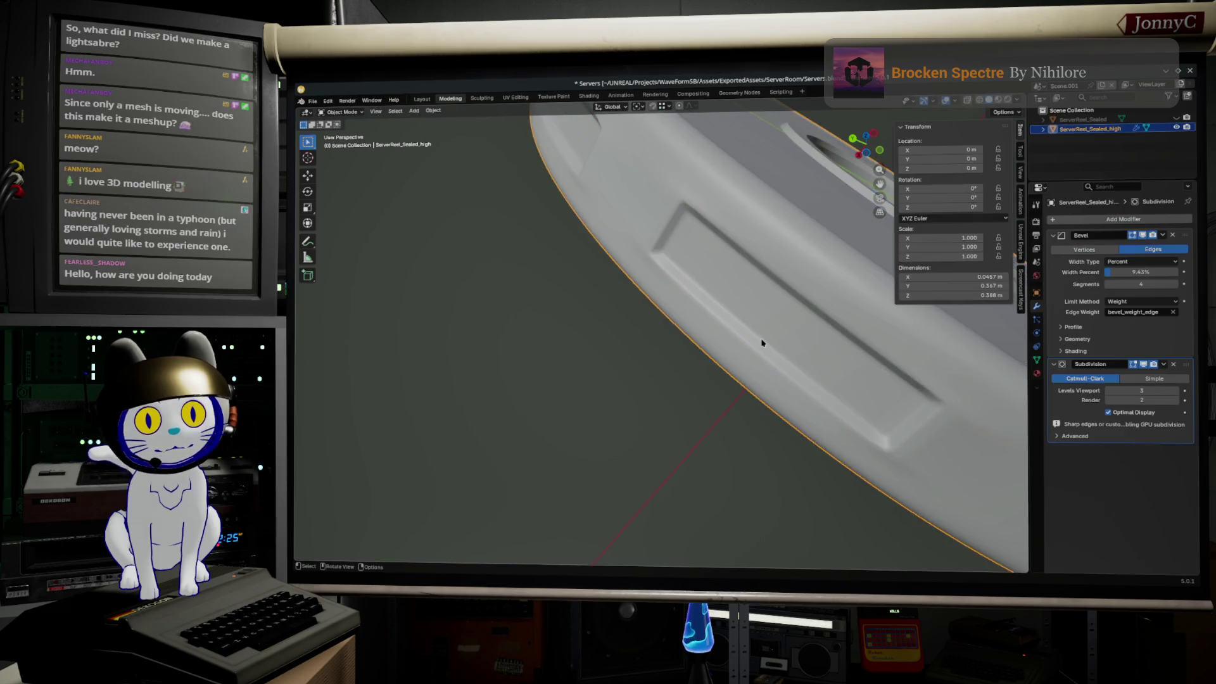
- Preview the slot smoothed, turn to face the disc's central hole and enter Edit Mode
{"action": "key", "text": "Tab"}
{"action": "scroll", "coordinate": [760, 344], "scroll_direction": "down", "scroll_amount": 3}
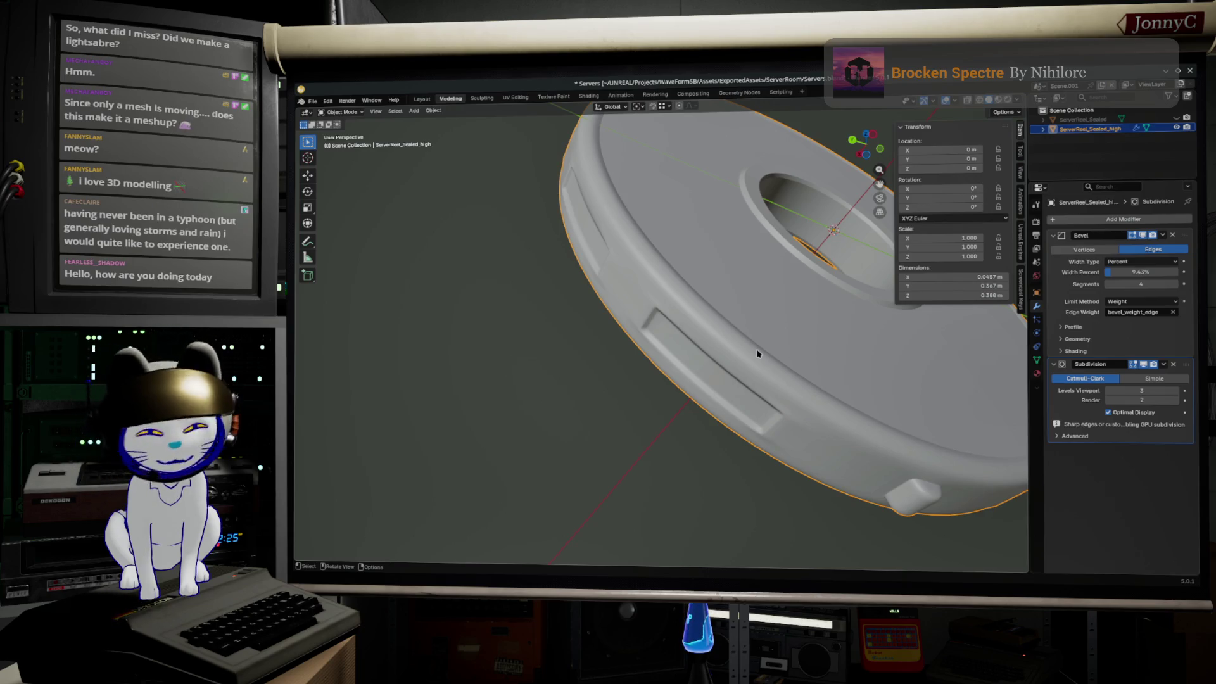
{"action": "mouse_move", "coordinate": [818, 285]}
{"action": "middle_mouse_down"}
{"action": "mouse_move", "coordinate": [649, 416]}
{"action": "mouse_move", "coordinate": [674, 431]}
{"action": "middle_mouse_up"}
{"action": "scroll", "coordinate": [649, 416], "scroll_direction": "up", "scroll_amount": 3}
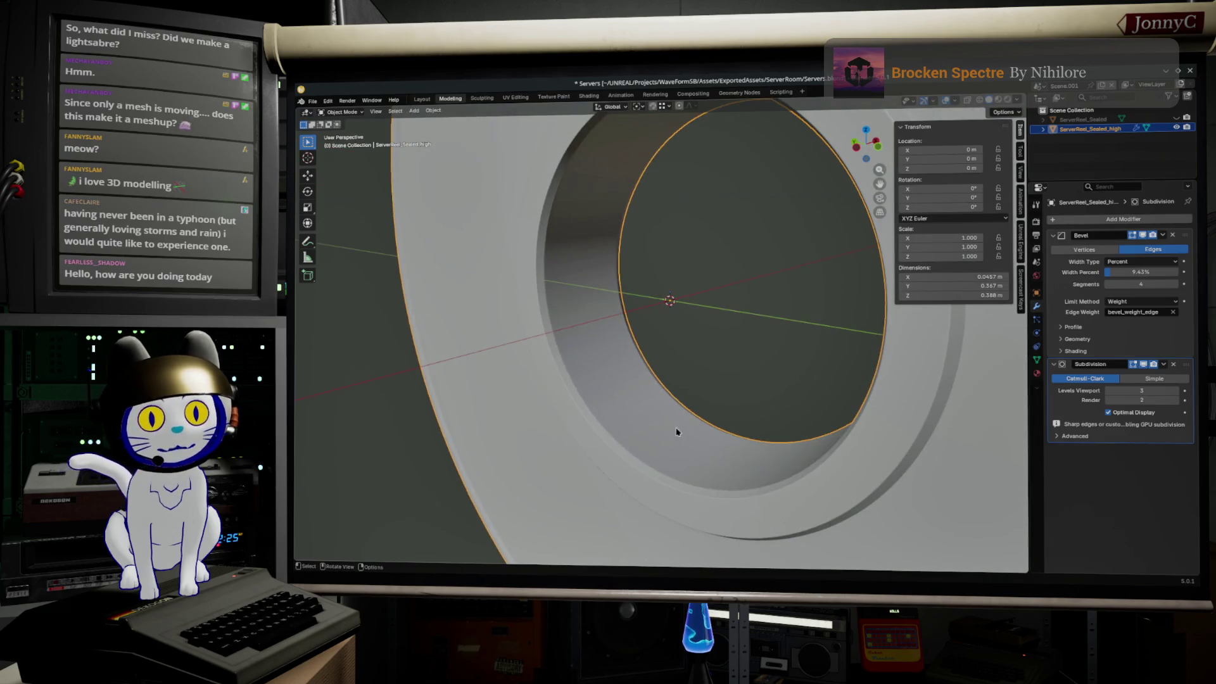
{"action": "key", "text": "Tab"}
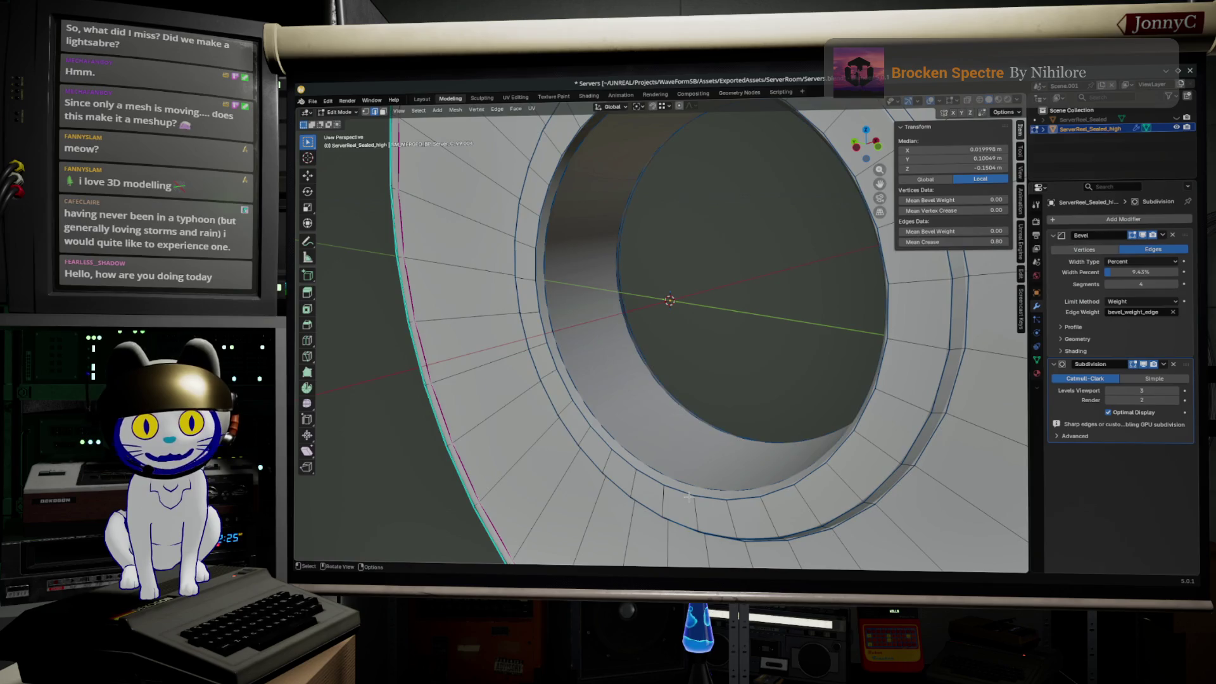
- Select only the edge loop around the centre hole's rim, dropping the loop below it
{"action": "left_click", "coordinate": [883, 288], "text": "alt"}
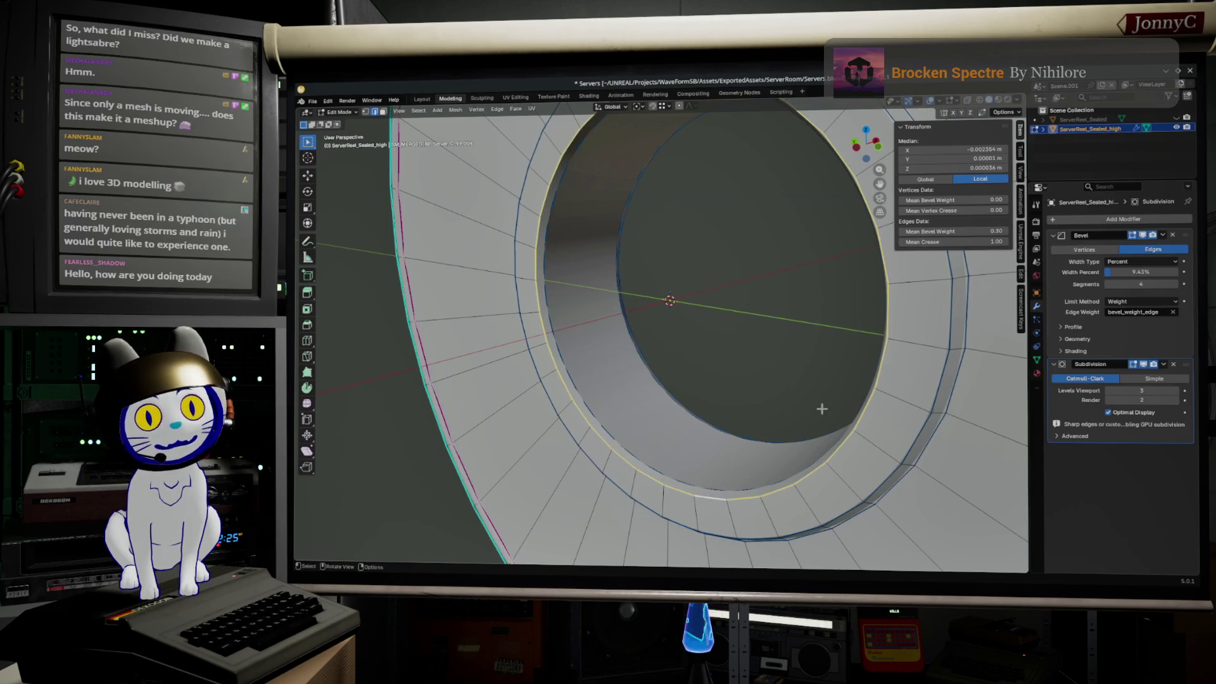
{"action": "middle_click_drag", "start_coordinate": [715, 487], "coordinate": [487, 442]}
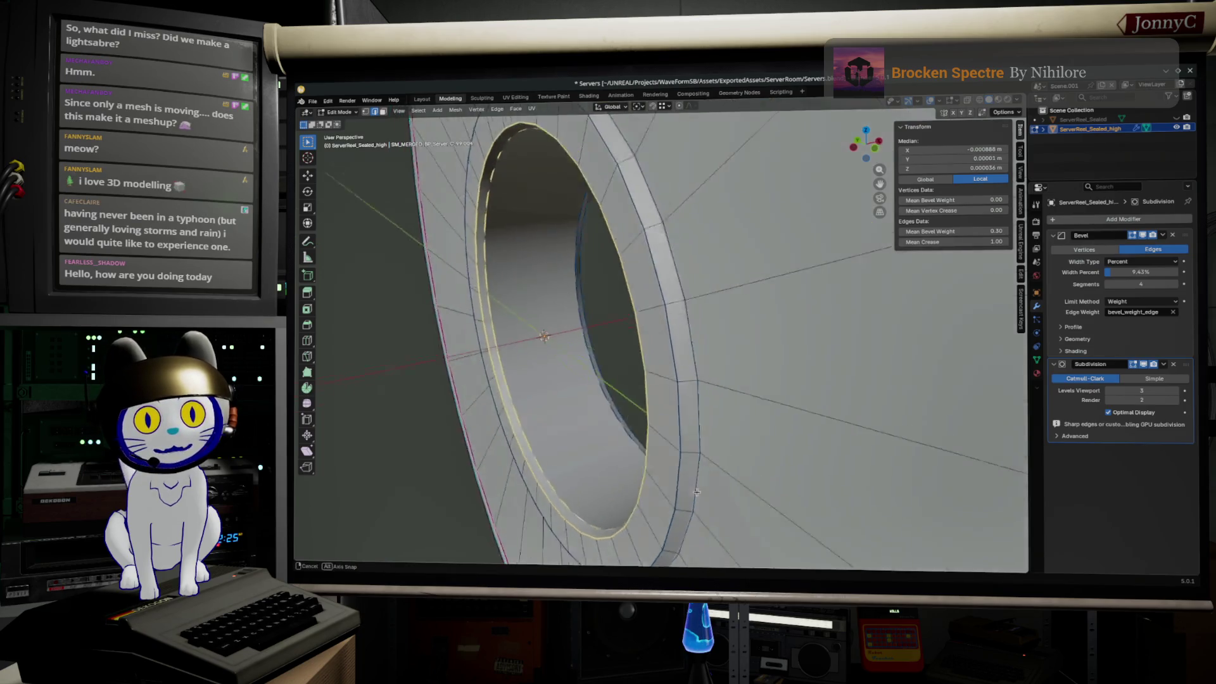
{"action": "left_click", "coordinate": [477, 440], "text": "alt+shift"}
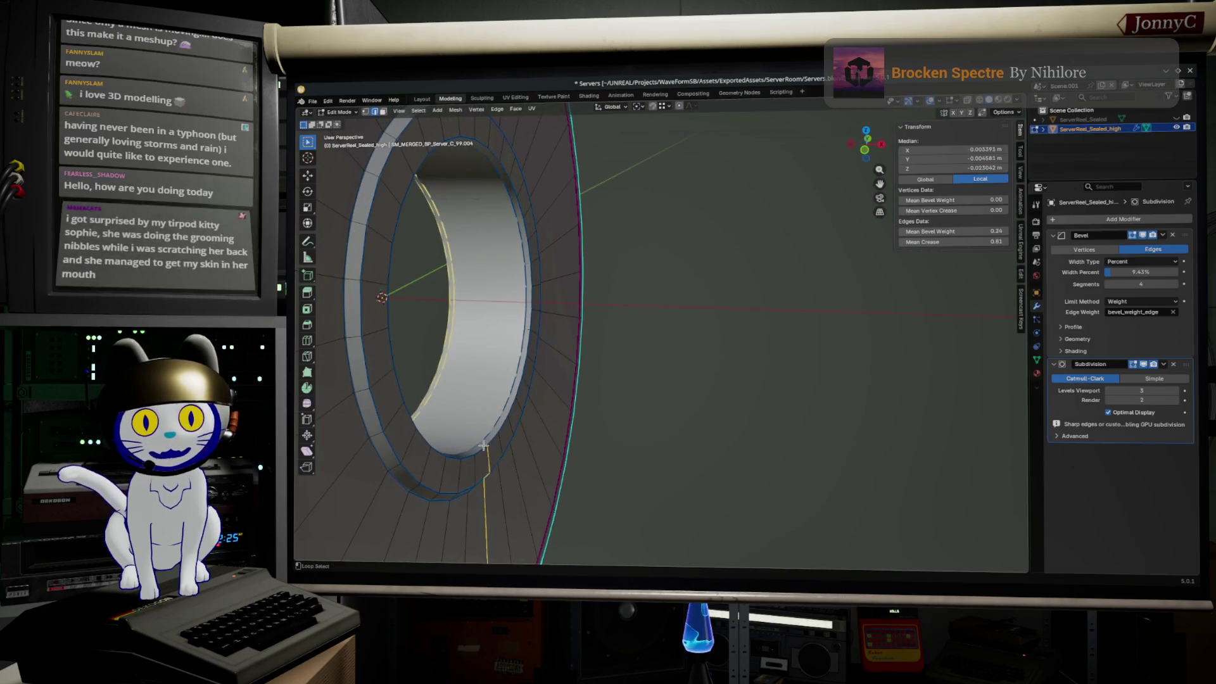
{"action": "left_click", "coordinate": [487, 446], "text": "alt+shift"}
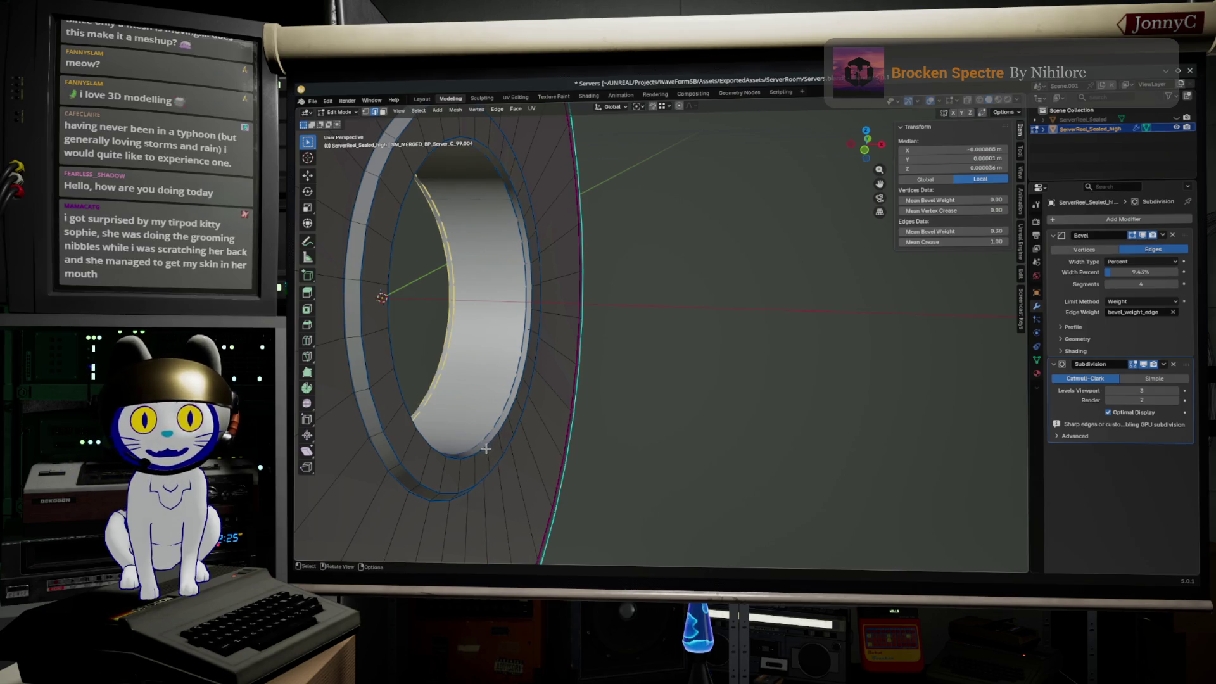
{"action": "left_click", "coordinate": [476, 444], "text": "alt+shift"}
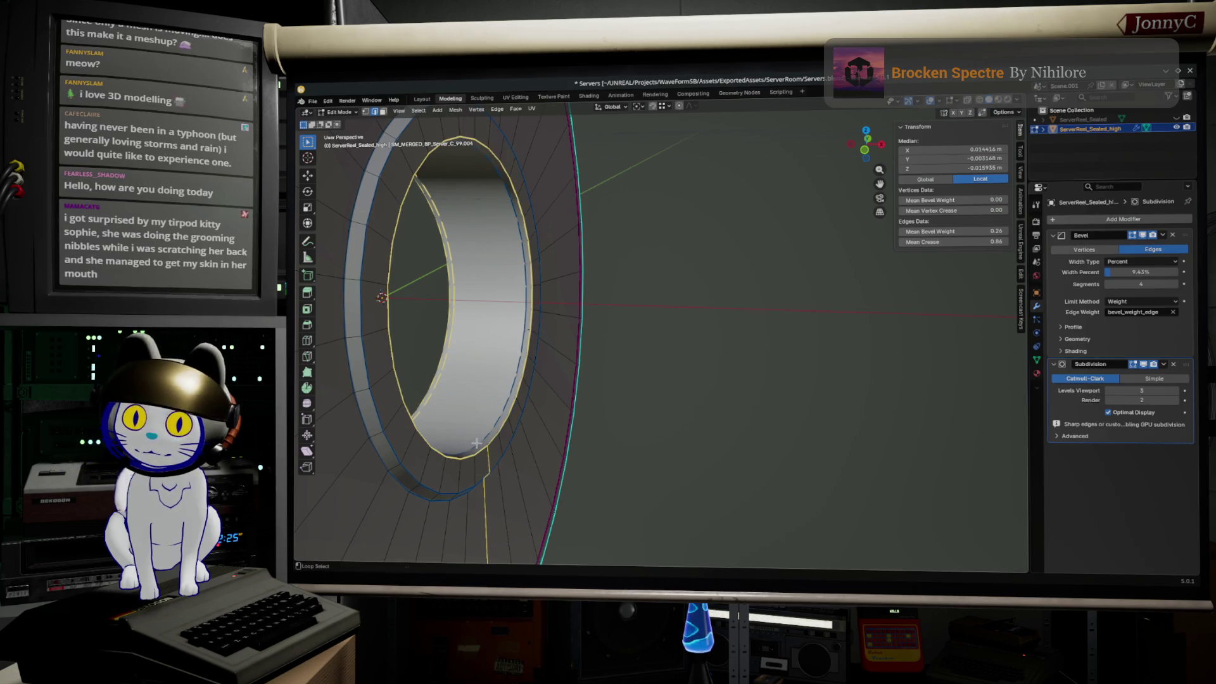
{"action": "left_click", "coordinate": [493, 461], "text": "alt+shift"}
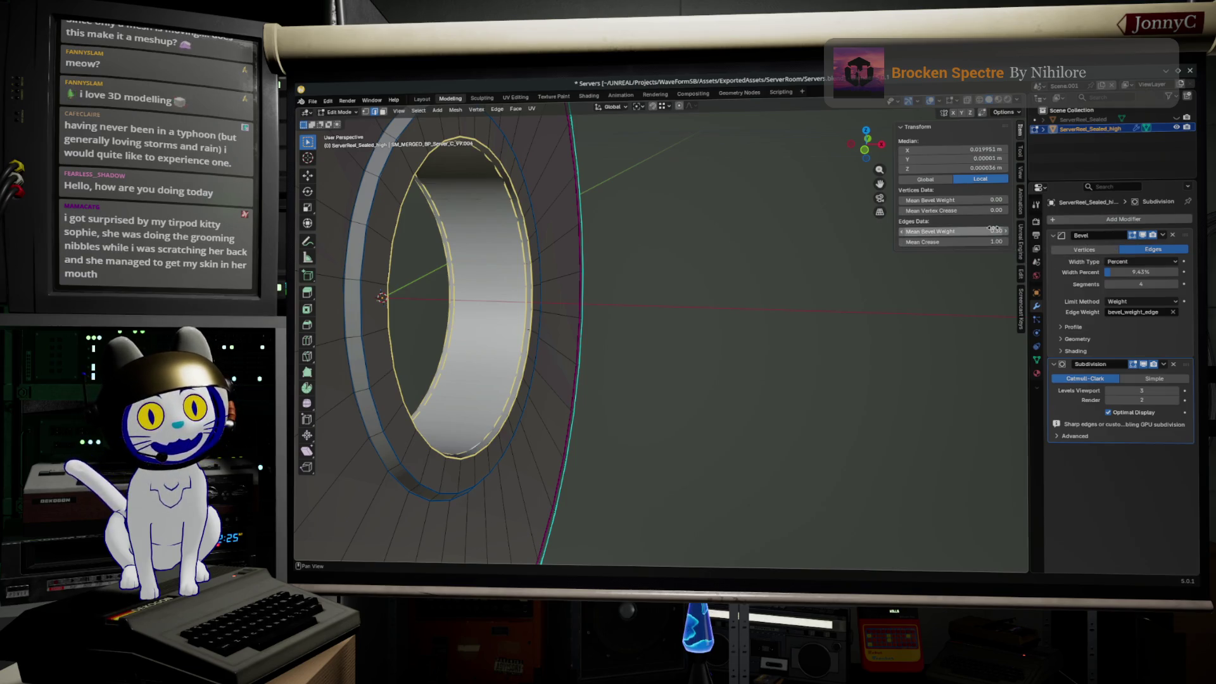
- Set the rim loop's Mean Bevel Weight to 0.93 and inspect the rounded lip in Object Mode
{"action": "left_click_drag", "start_coordinate": [988, 232], "coordinate": [989, 231]}
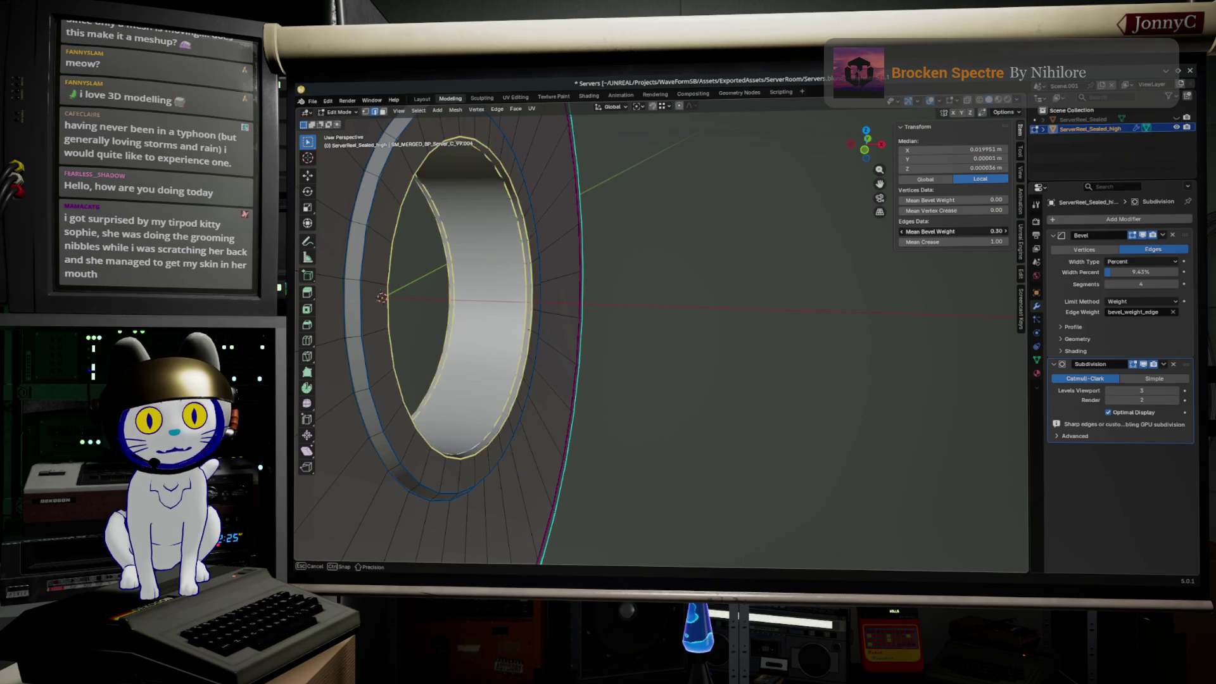
{"action": "left_click_drag", "start_coordinate": [988, 230], "coordinate": [988, 232]}
{"action": "scroll", "coordinate": [404, 439], "scroll_direction": "up", "scroll_amount": 2}
{"action": "mouse_move", "coordinate": [404, 440]}
{"action": "middle_mouse_down"}
{"action": "mouse_move", "coordinate": [442, 422]}
{"action": "mouse_move", "coordinate": [570, 427]}
{"action": "middle_mouse_up"}
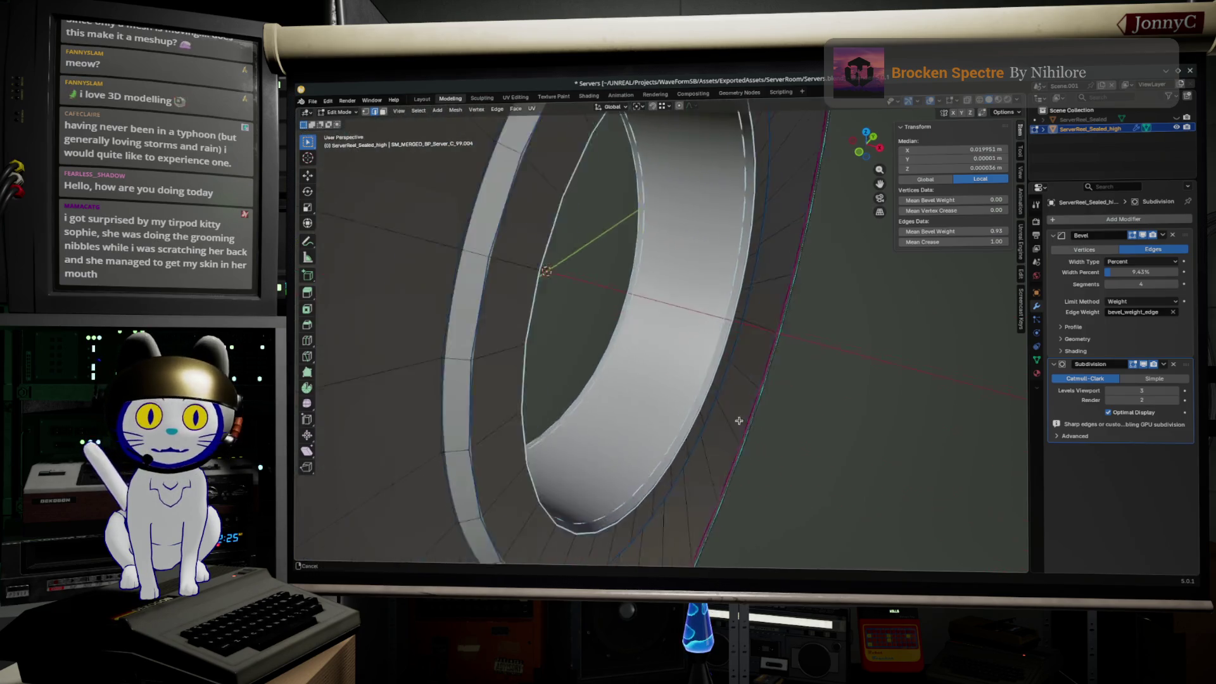
{"action": "key", "text": "Tab"}
{"action": "scroll", "coordinate": [570, 428], "scroll_direction": "up", "scroll_amount": 3}
{"action": "mouse_move", "coordinate": [720, 453]}
{"action": "middle_mouse_down"}
{"action": "mouse_move", "coordinate": [808, 416]}
{"action": "mouse_move", "coordinate": [920, 337]}
{"action": "mouse_move", "coordinate": [931, 351]}
{"action": "middle_mouse_up"}
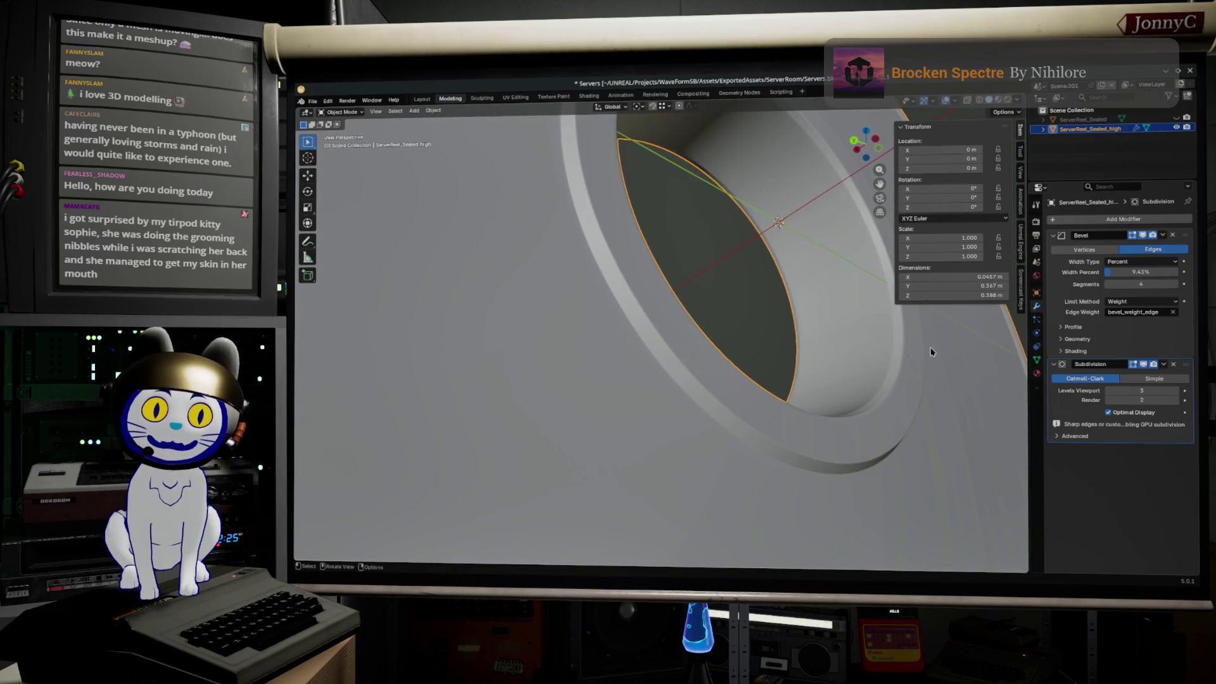
- Review the whole smoothed disc, then Alt-Tab through the browser to the Unreal Editor level
{"action": "mouse_move", "coordinate": [801, 417]}
{"action": "middle_mouse_down"}
{"action": "mouse_move", "coordinate": [739, 437]}
{"action": "mouse_move", "coordinate": [632, 400]}
{"action": "mouse_move", "coordinate": [599, 216]}
{"action": "middle_mouse_up"}
{"action": "scroll", "coordinate": [738, 437], "scroll_direction": "down", "scroll_amount": 3}
{"action": "scroll", "coordinate": [738, 437], "scroll_direction": "down", "scroll_amount": 3}
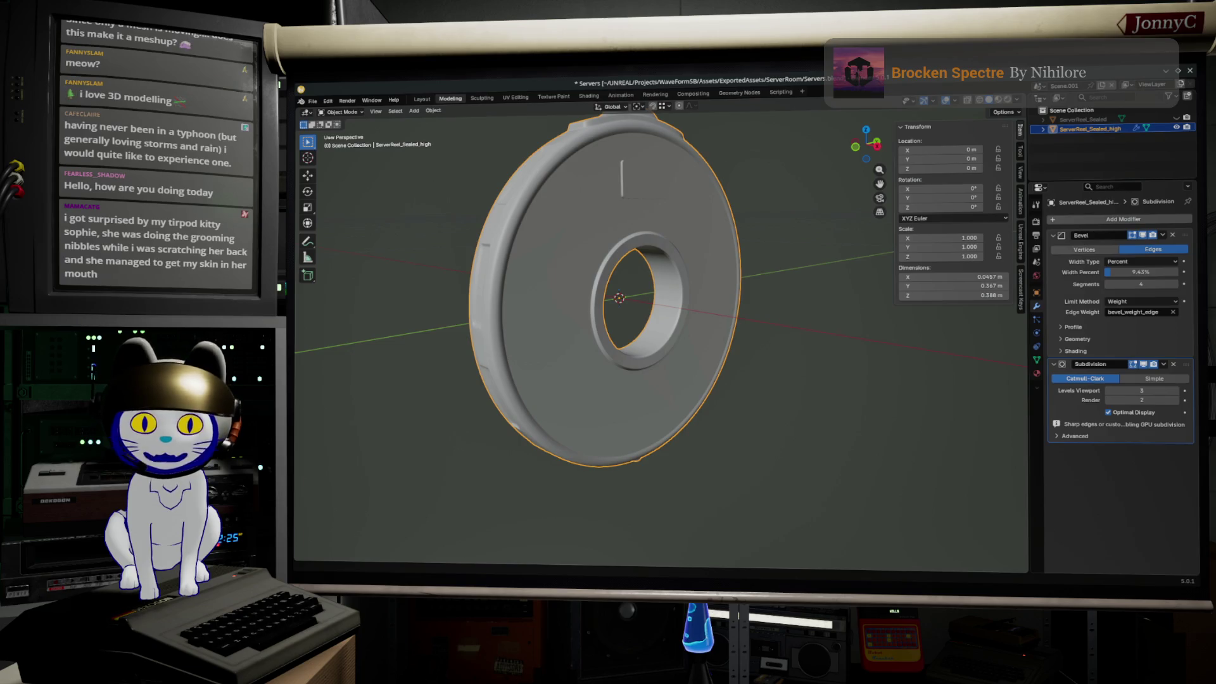
{"action": "key", "text": "alt+Tab"}
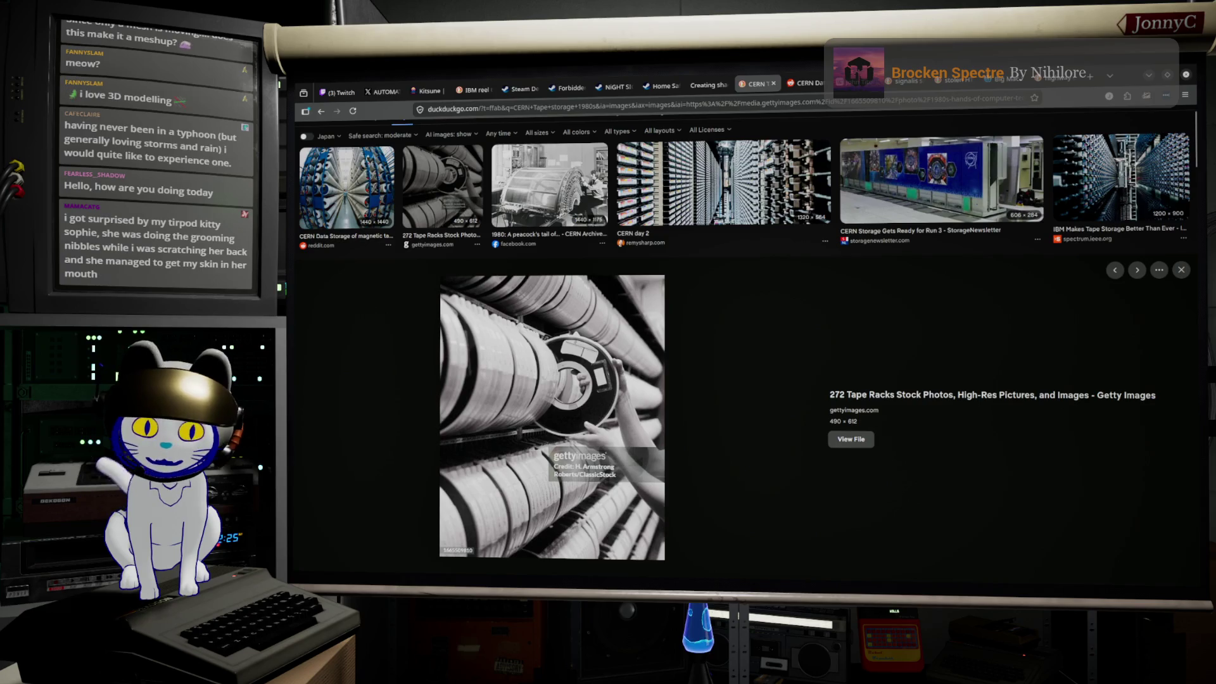
{"action": "key", "text": "alt+Tab"}
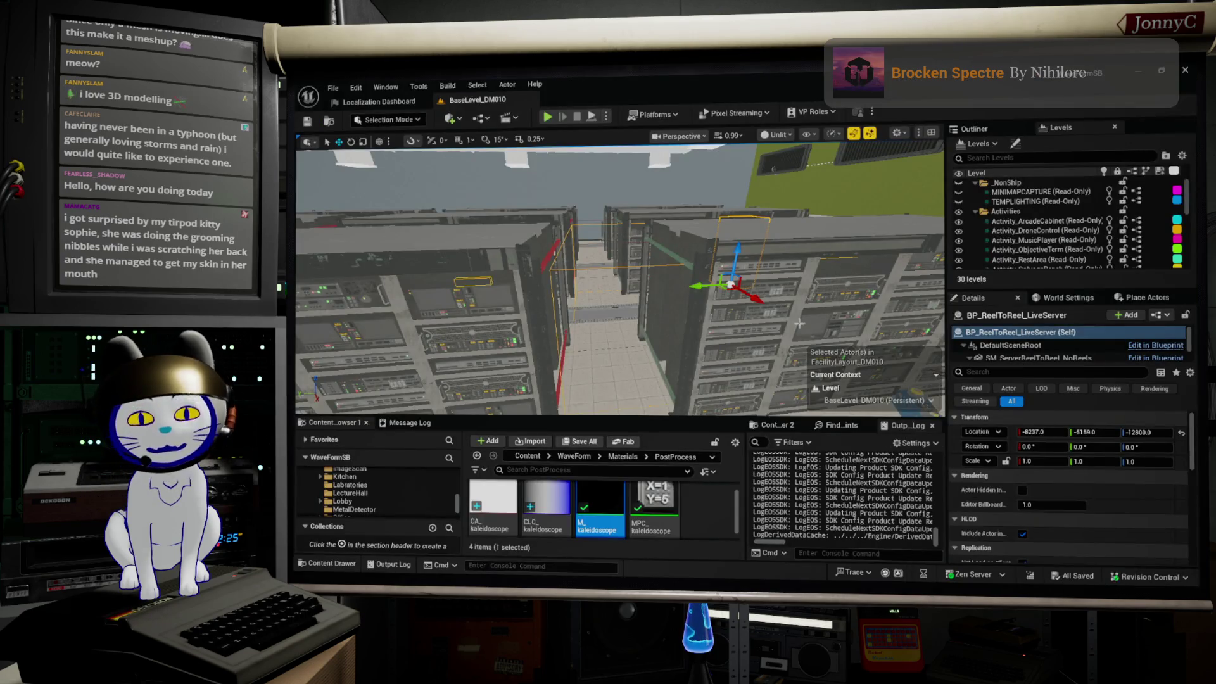
- Focus on the reel-to-reel server machines, fly around them, then switch to the tape storage image search
{"action": "key", "text": "f"}
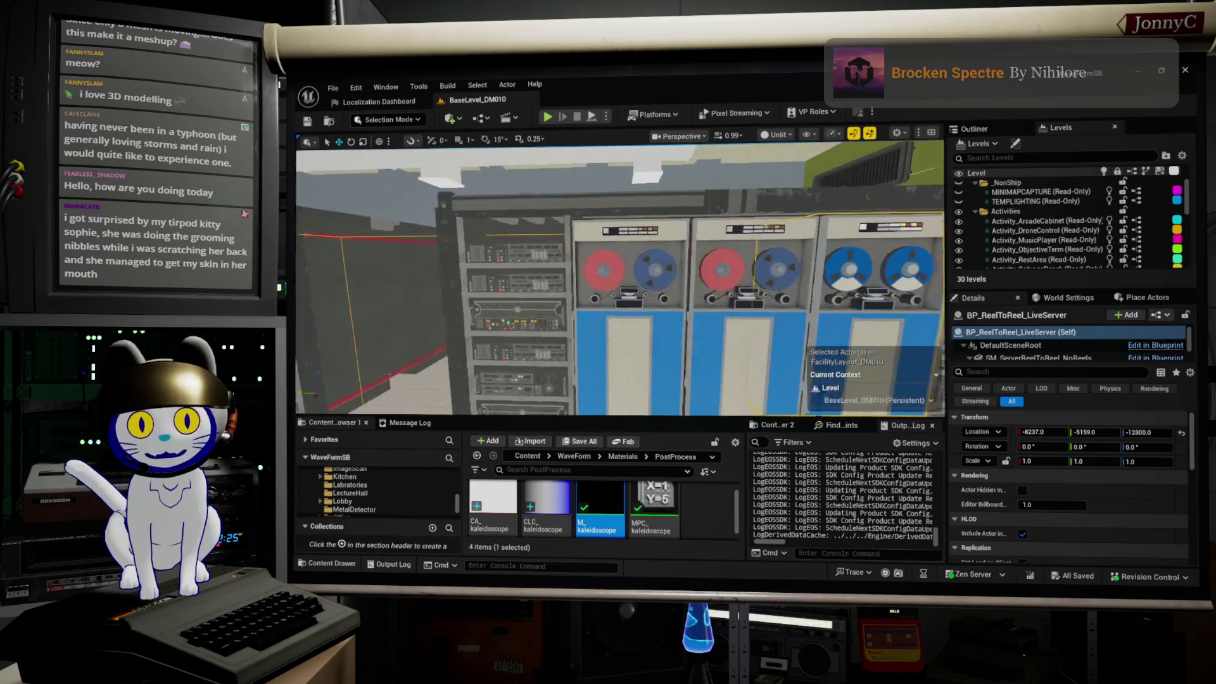
{"action": "key", "text": "f"}
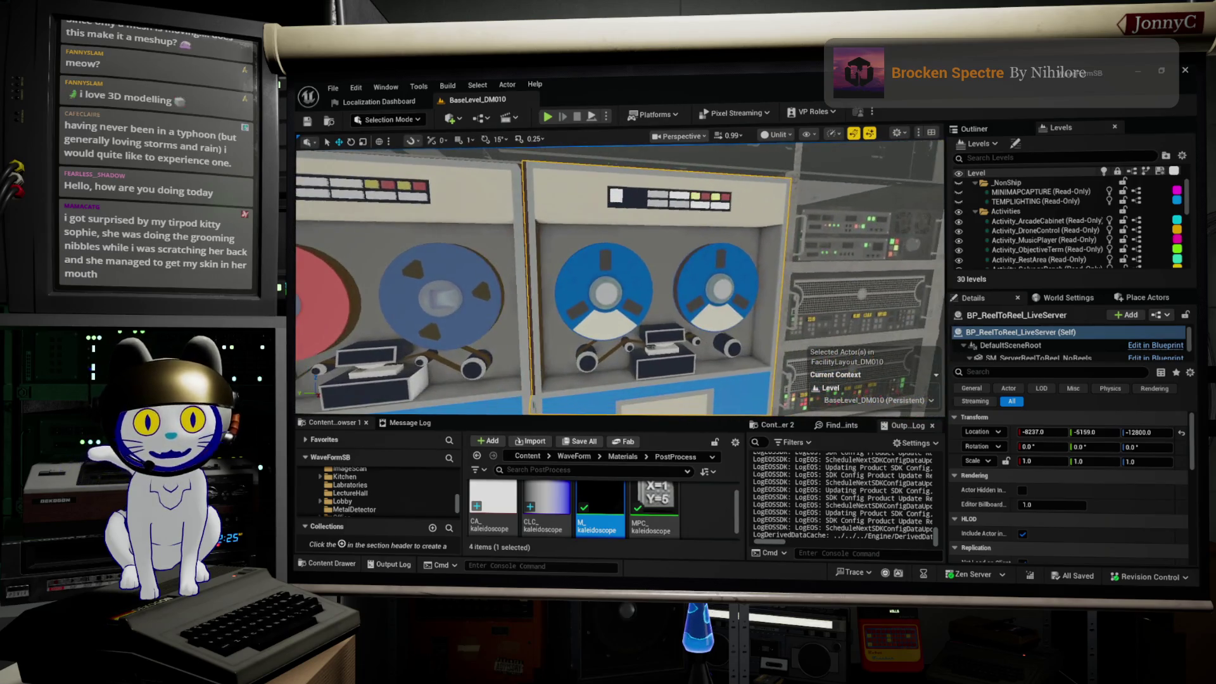
{"action": "right_click_drag", "start_coordinate": [622, 298], "coordinate": [621, 380]}
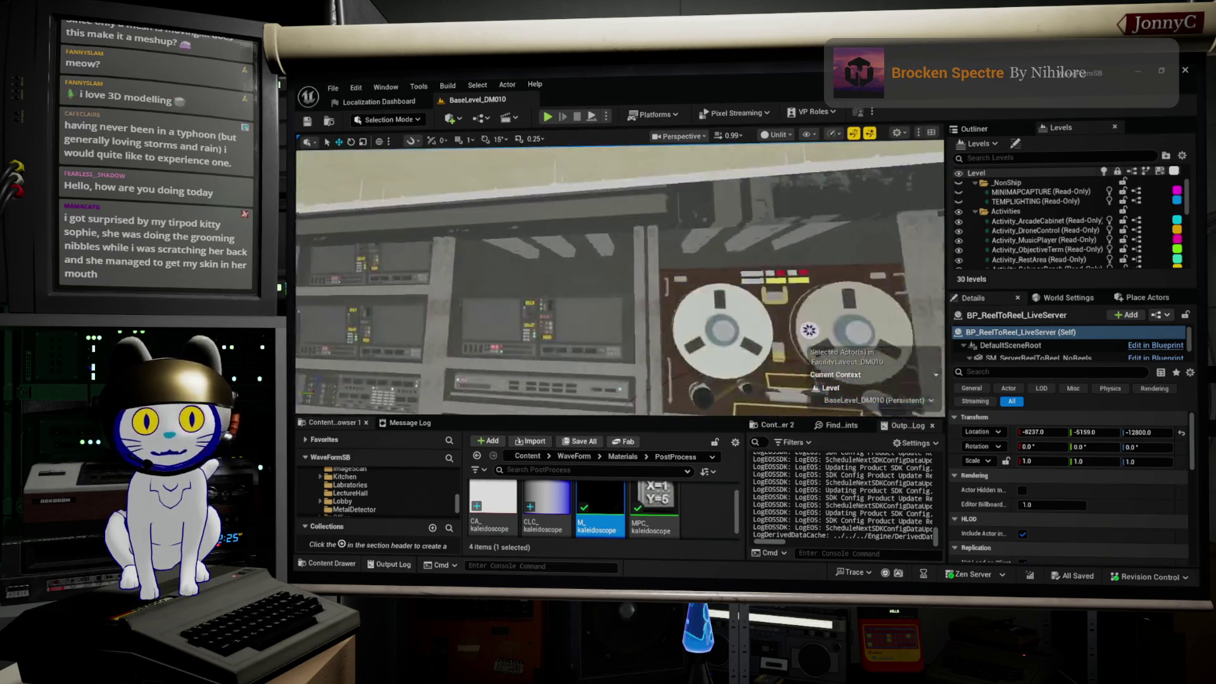
{"action": "right_click_drag", "start_coordinate": [621, 285], "coordinate": [621, 285]}
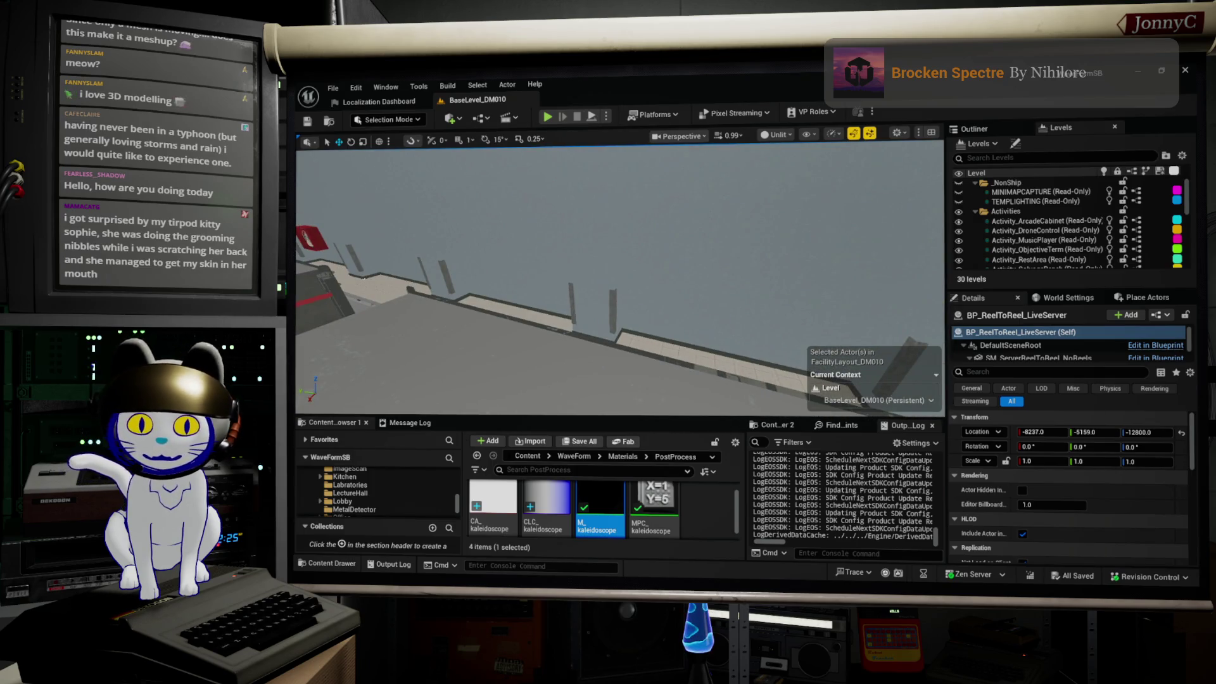
{"action": "key", "text": "alt+Tab"}
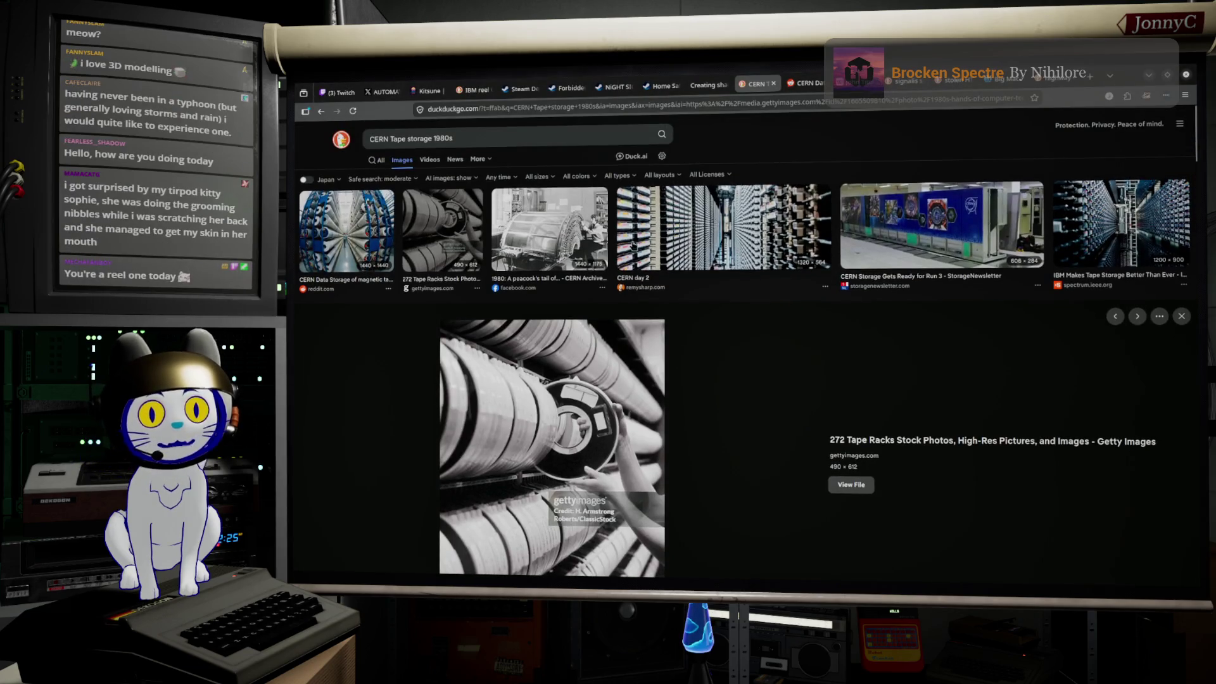
- Preview the 1989 CERN magnetic tapes photo, then Alt-Tab back through Unreal Editor to Blender
{"action": "left_click", "coordinate": [347, 224]}
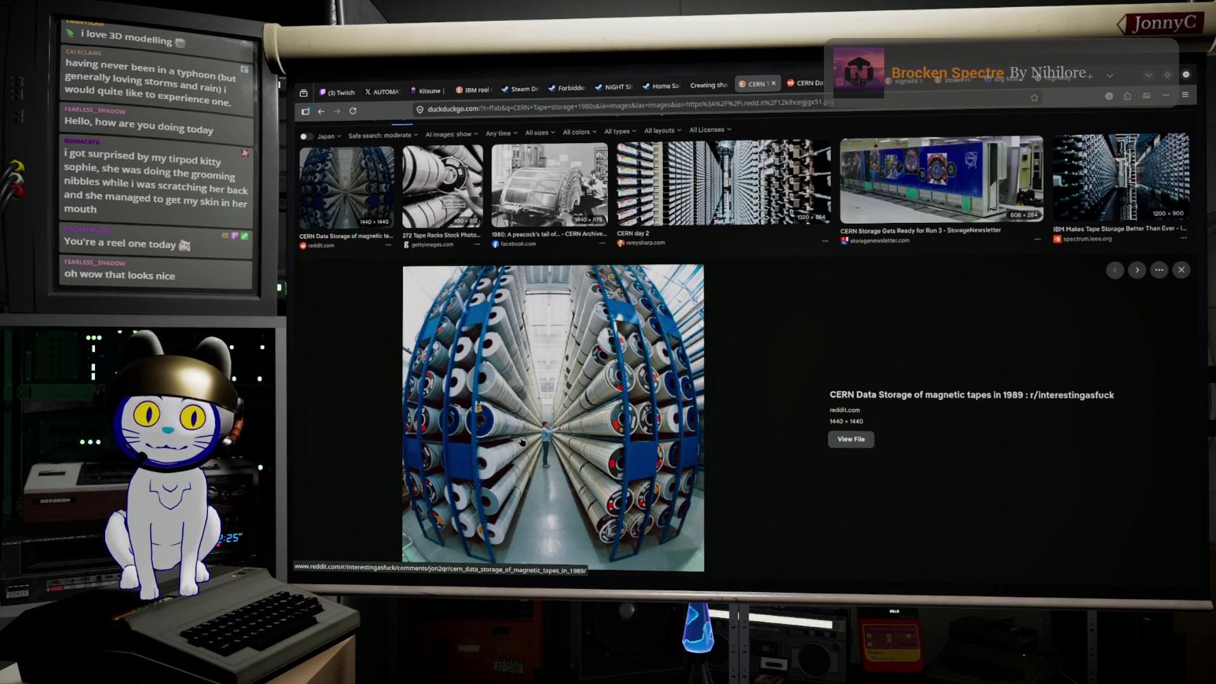
{"action": "key", "text": "alt+Tab"}
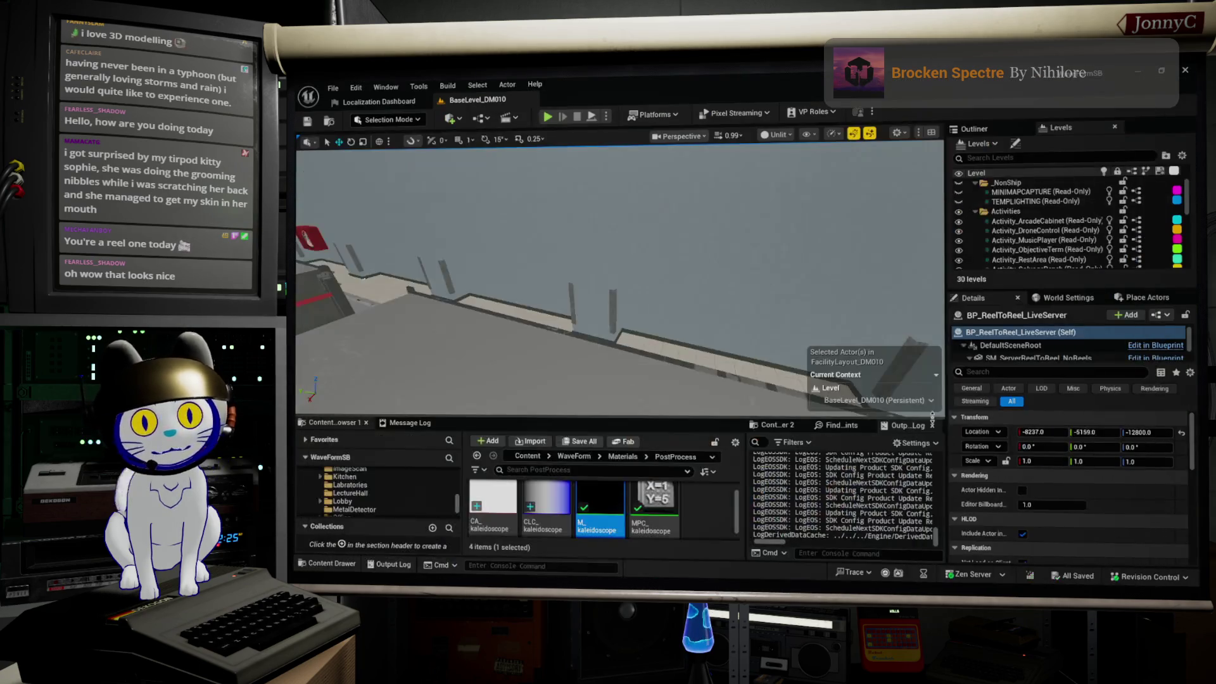
{"action": "key", "text": "alt+Tab"}
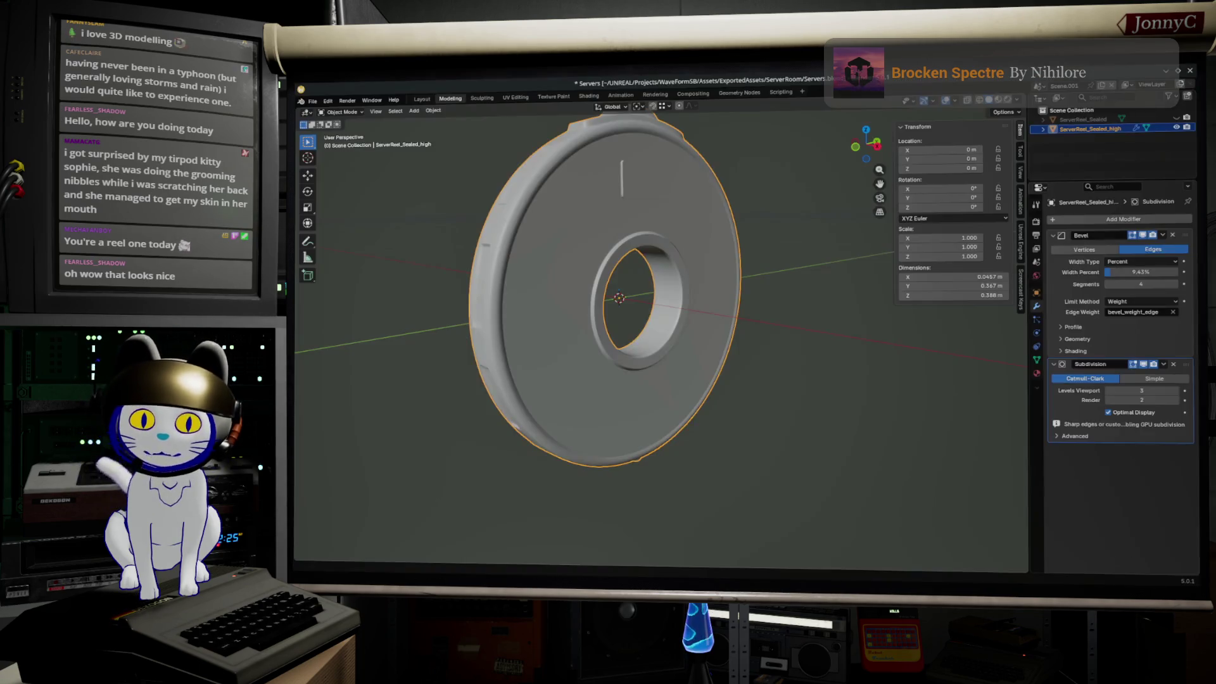
- Deselect the reel, peek at its wireframe and orbit the smoothed ring from side and angled views
{"action": "left_click", "coordinate": [1177, 128]}
{"action": "middle_click_drag", "start_coordinate": [722, 323], "coordinate": [762, 328], "text": "alt"}
{"action": "key", "text": "Tab"}
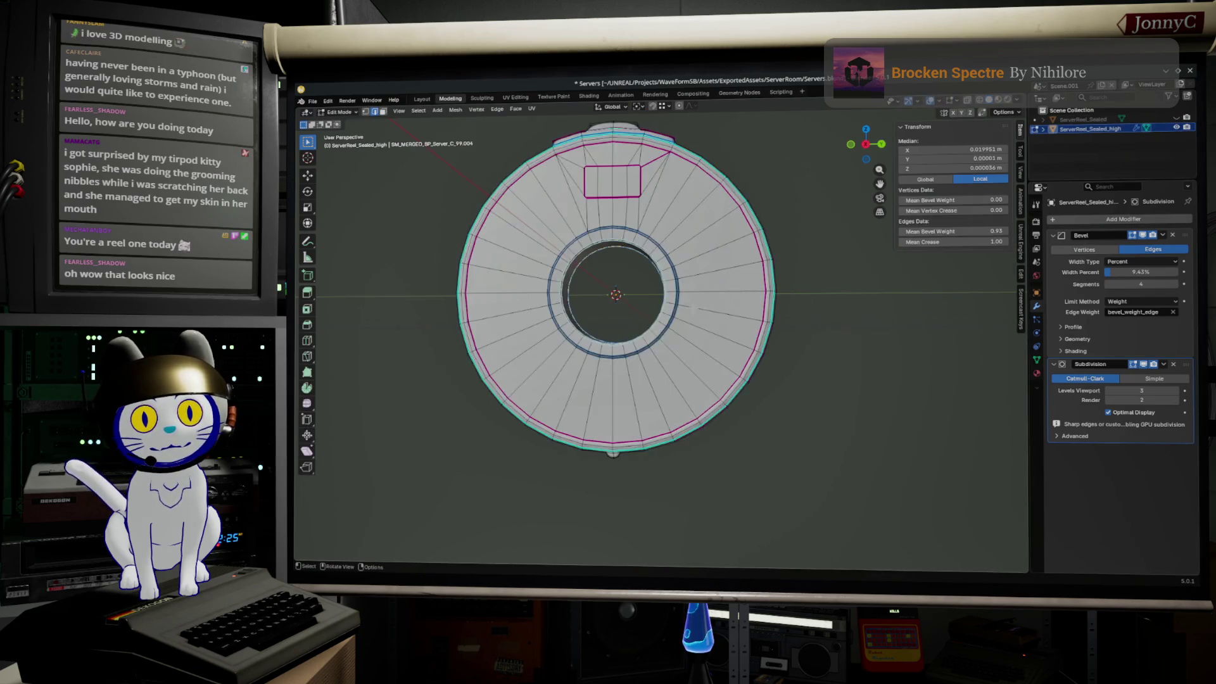
{"action": "scroll", "coordinate": [762, 328], "scroll_direction": "up", "scroll_amount": 1}
{"action": "scroll", "coordinate": [760, 410], "scroll_direction": "up", "scroll_amount": 1}
{"action": "scroll", "coordinate": [761, 412], "scroll_direction": "up", "scroll_amount": 3}
{"action": "key", "text": "Tab"}
{"action": "mouse_move", "coordinate": [760, 410]}
{"action": "middle_mouse_down"}
{"action": "mouse_move", "coordinate": [710, 416]}
{"action": "mouse_move", "coordinate": [662, 445]}
{"action": "middle_mouse_up"}
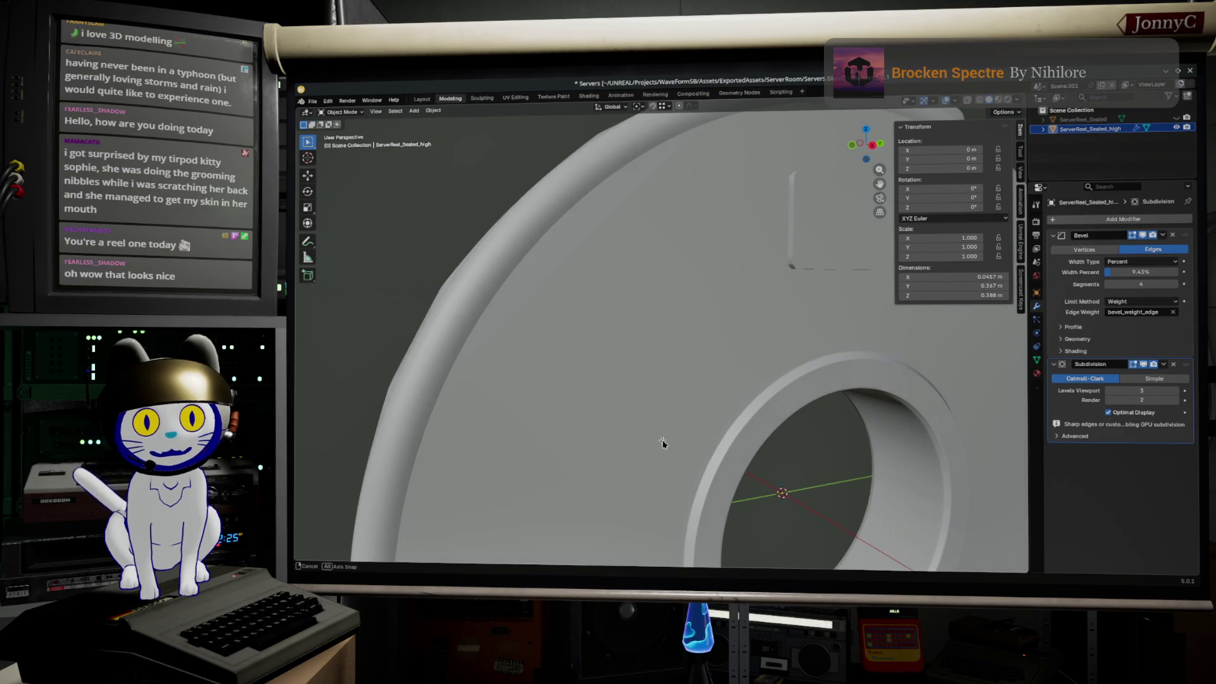
{"action": "scroll", "coordinate": [663, 445], "scroll_direction": "down", "scroll_amount": 4}
{"action": "scroll", "coordinate": [647, 439], "scroll_direction": "up", "scroll_amount": 2}
{"action": "scroll", "coordinate": [543, 462], "scroll_direction": "up", "scroll_amount": 2}
{"action": "scroll", "coordinate": [631, 456], "scroll_direction": "down", "scroll_amount": 2}
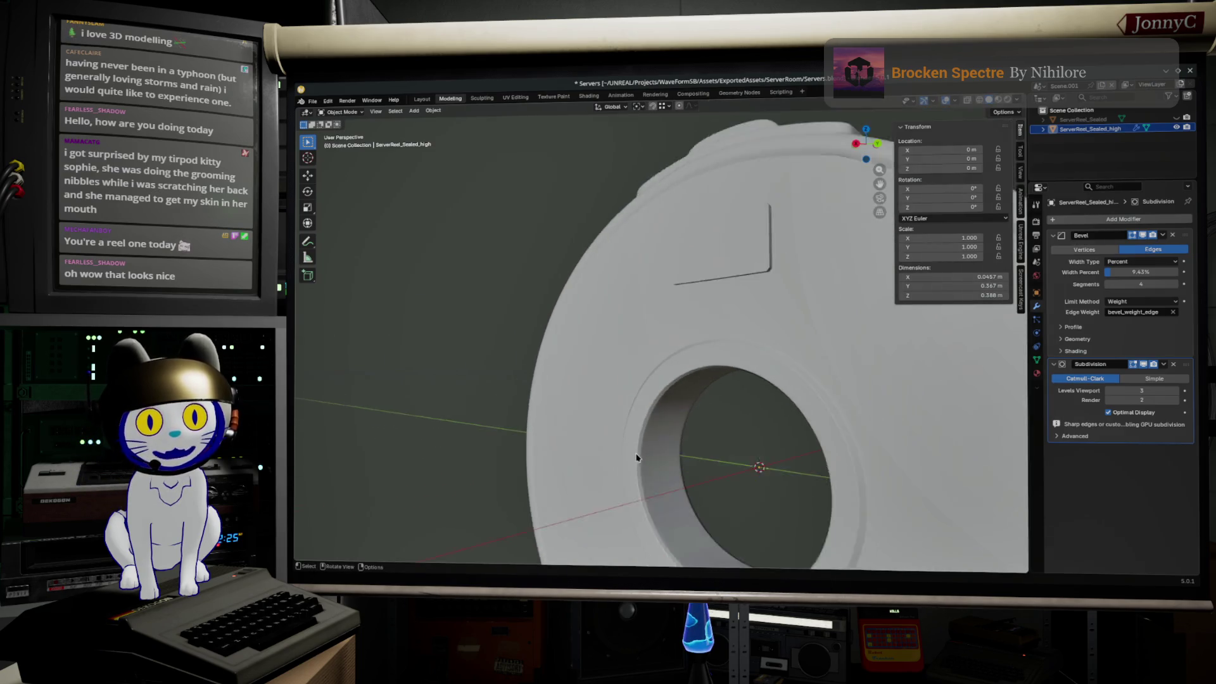
{"action": "mouse_move", "coordinate": [631, 457]}
{"action": "middle_mouse_down"}
{"action": "mouse_move", "coordinate": [670, 330]}
{"action": "mouse_move", "coordinate": [760, 314]}
{"action": "middle_mouse_up"}
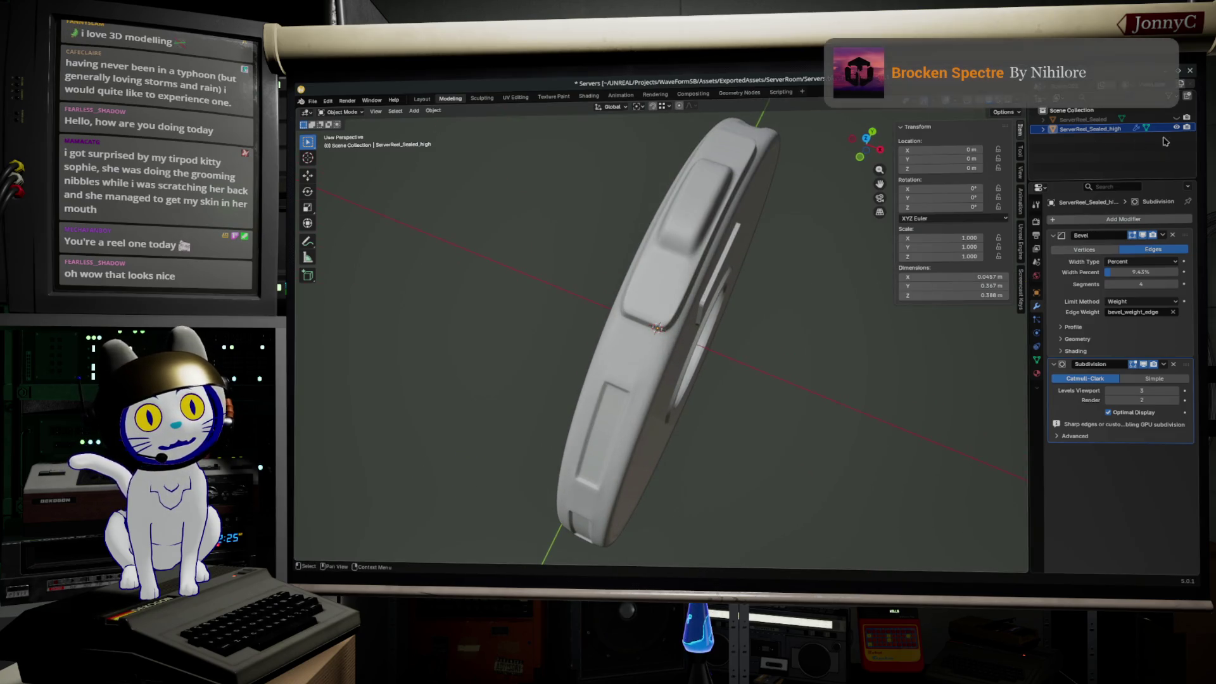
{"action": "middle_click_drag", "start_coordinate": [1059, 235], "coordinate": [1060, 236]}
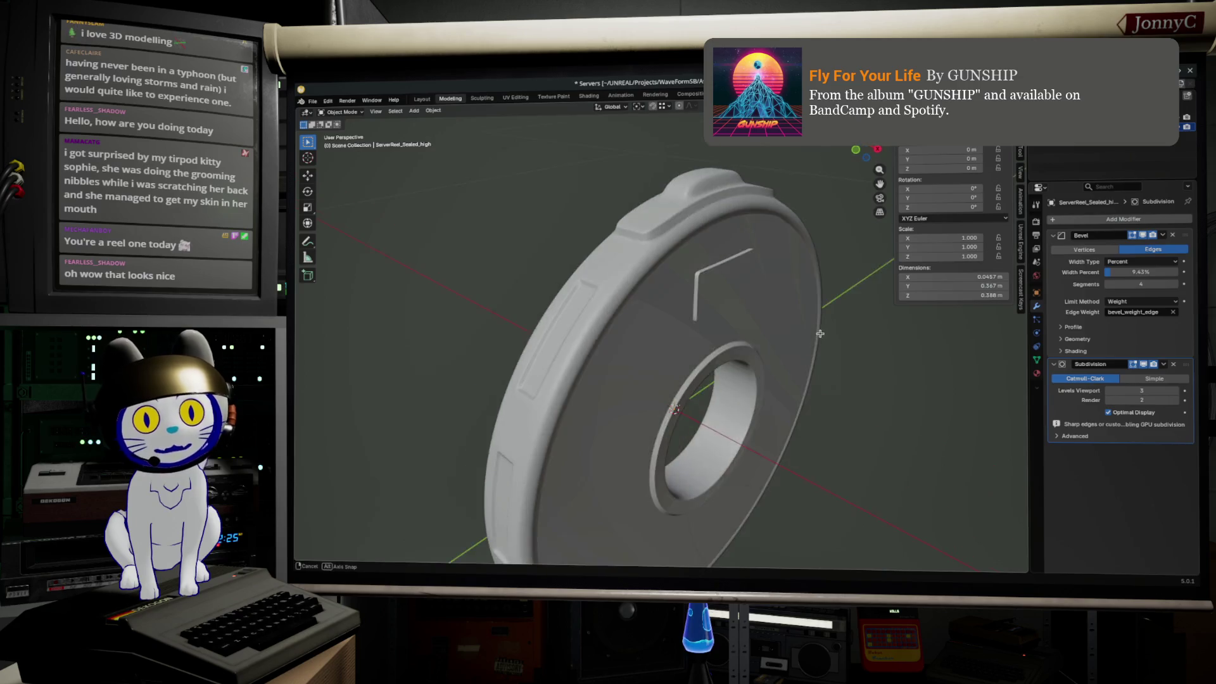
- Toggle Outliner visibility to compare the lower-poly reel, then enter Edit Mode on ServerReel_Sealed_high
{"action": "left_click", "coordinate": [1185, 129]}
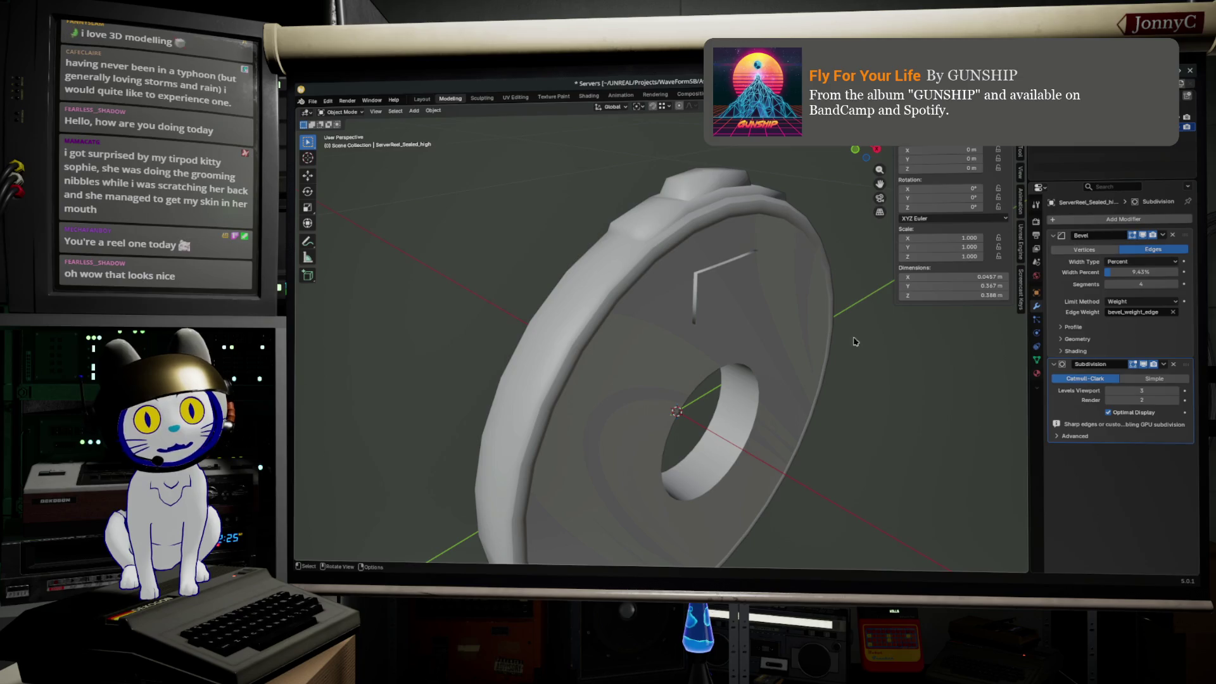
{"action": "mouse_move", "coordinate": [854, 376]}
{"action": "middle_mouse_down"}
{"action": "mouse_move", "coordinate": [717, 352]}
{"action": "mouse_move", "coordinate": [804, 430]}
{"action": "mouse_move", "coordinate": [720, 384]}
{"action": "middle_mouse_up"}
{"action": "middle_click_drag", "start_coordinate": [856, 399], "coordinate": [940, 390]}
{"action": "left_click", "coordinate": [1179, 129]}
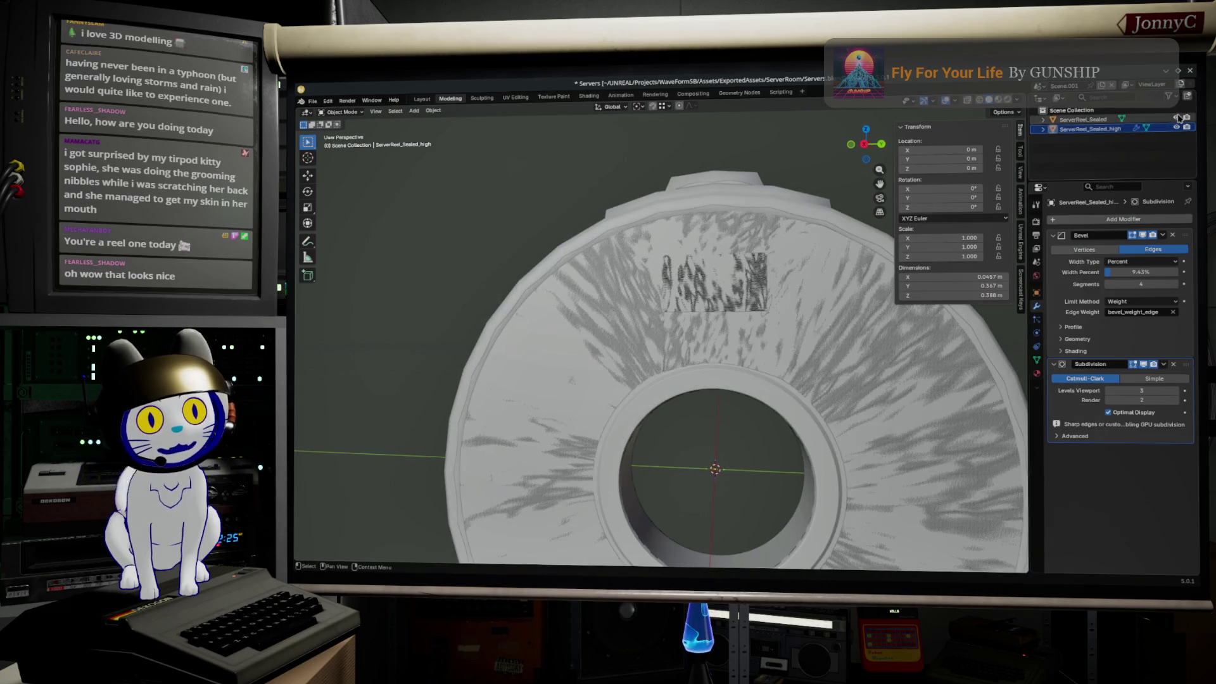
{"action": "mouse_move", "coordinate": [760, 399]}
{"action": "middle_mouse_down"}
{"action": "mouse_move", "coordinate": [822, 432]}
{"action": "mouse_move", "coordinate": [638, 388]}
{"action": "mouse_move", "coordinate": [798, 344]}
{"action": "mouse_move", "coordinate": [811, 355]}
{"action": "mouse_move", "coordinate": [657, 365]}
{"action": "middle_mouse_up"}
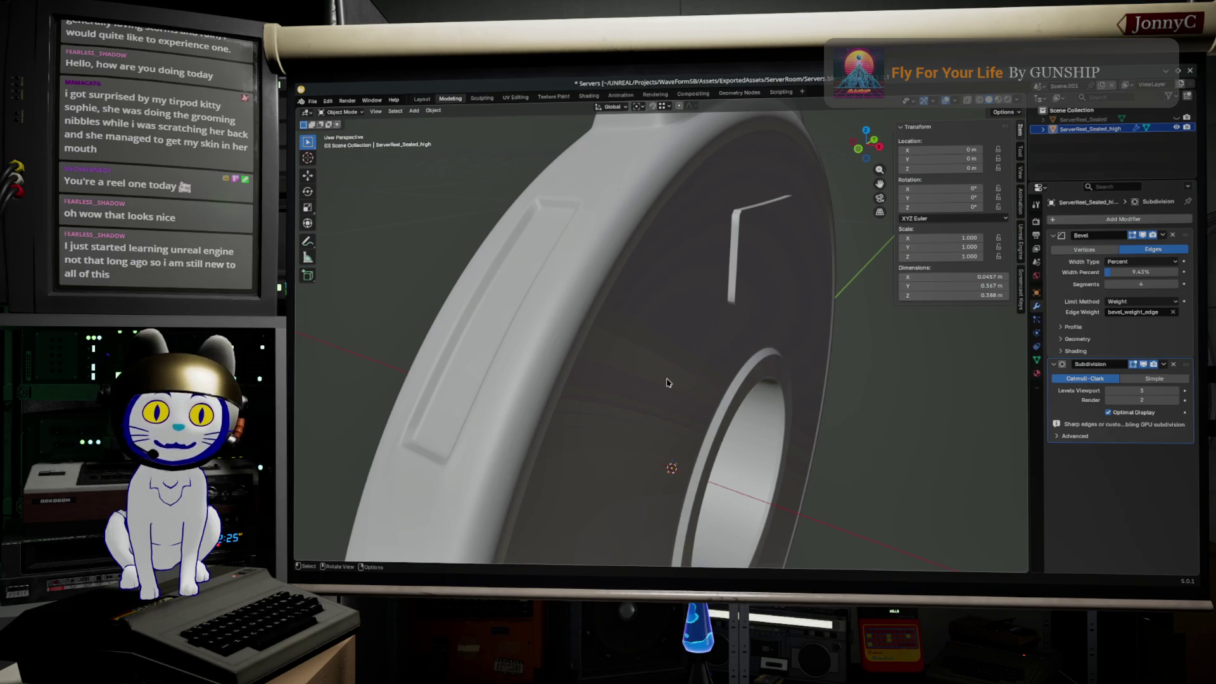
{"action": "middle_click_drag", "start_coordinate": [682, 412], "coordinate": [638, 402]}
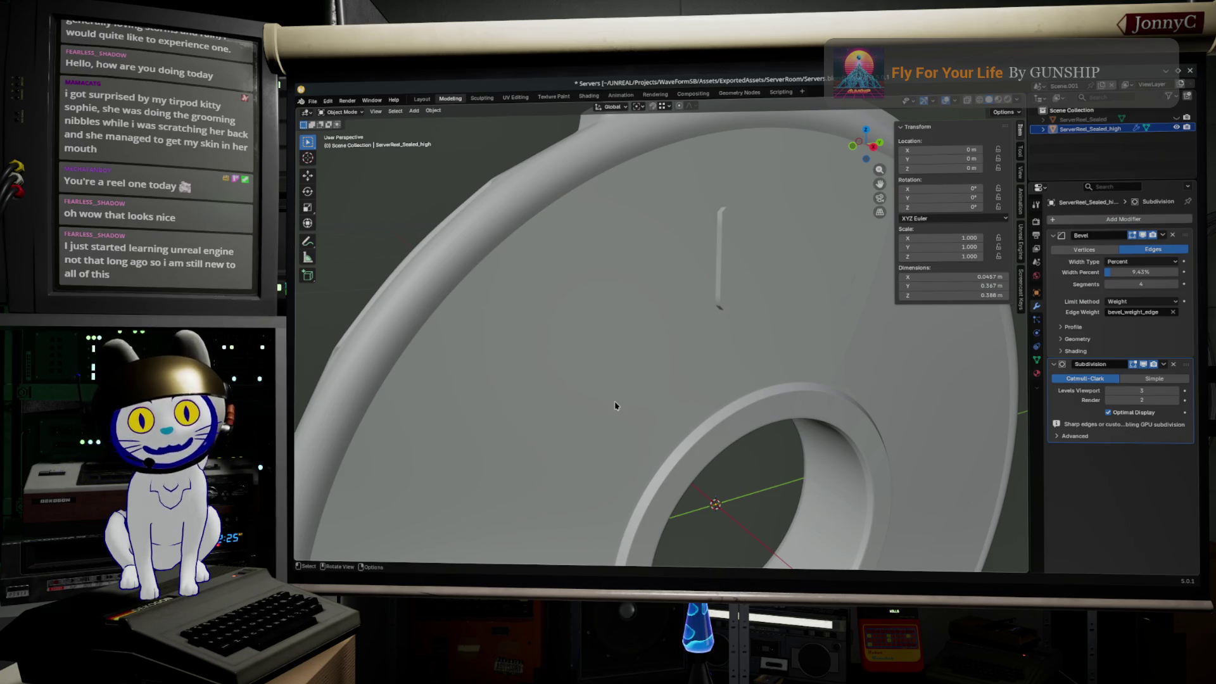
{"action": "middle_click_drag", "start_coordinate": [588, 348], "coordinate": [600, 324]}
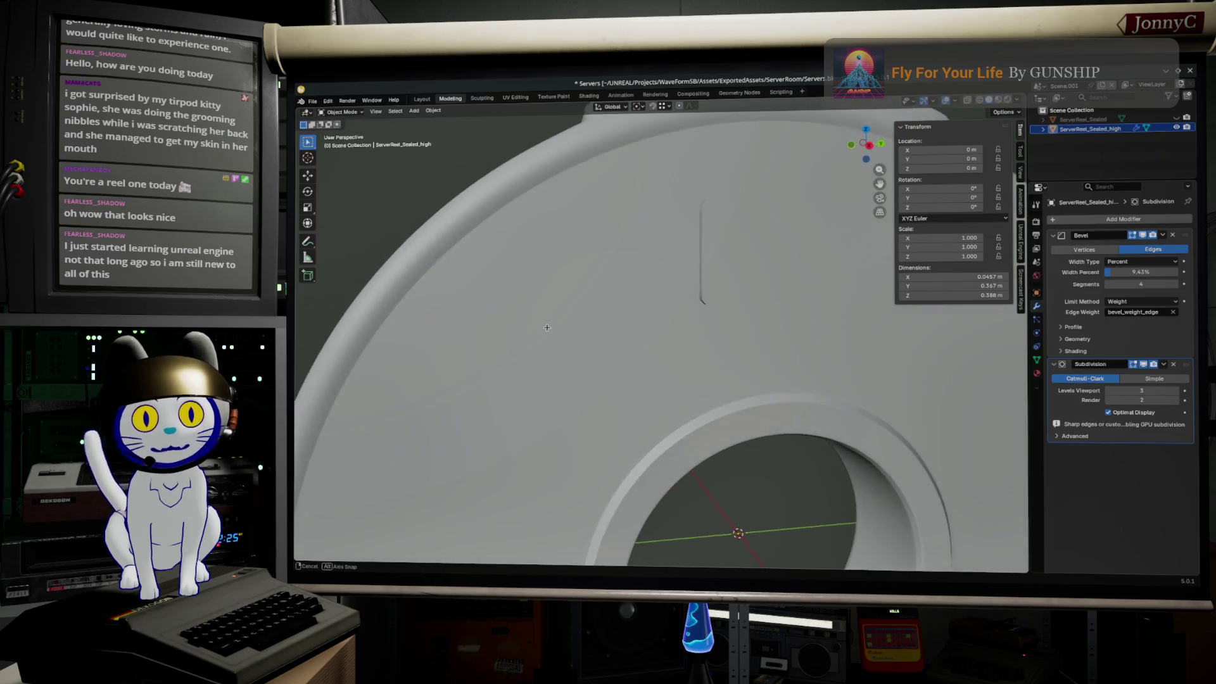
{"action": "scroll", "coordinate": [600, 323], "scroll_direction": "up", "scroll_amount": 2}
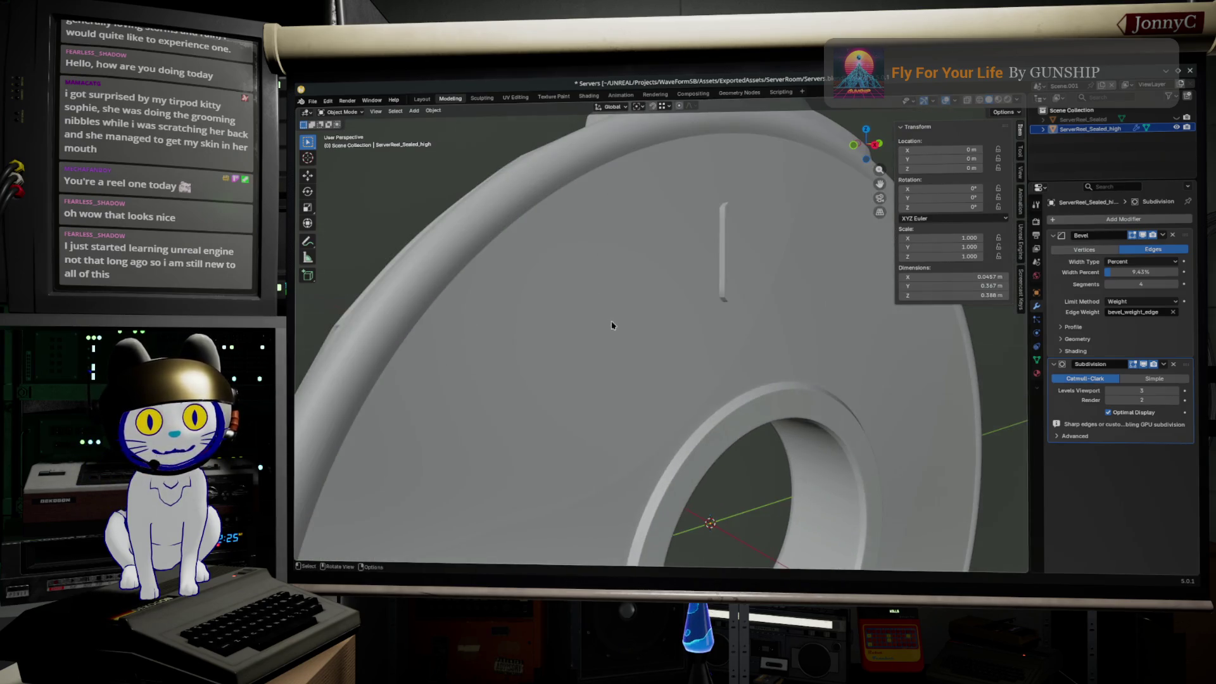
{"action": "key", "text": "Tab"}
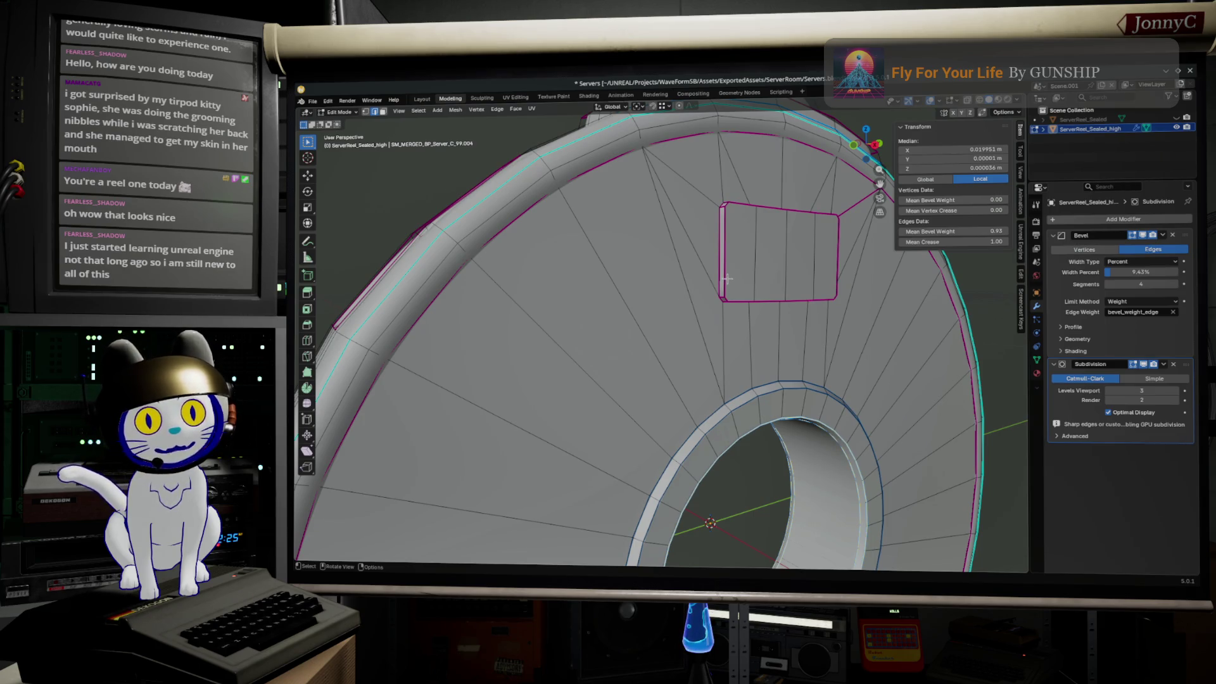
- Select the slot's bottom rim edges and nudge their Mean Bevel Weight up to 0.28
{"action": "middle_click_drag", "start_coordinate": [726, 278], "coordinate": [746, 254]}
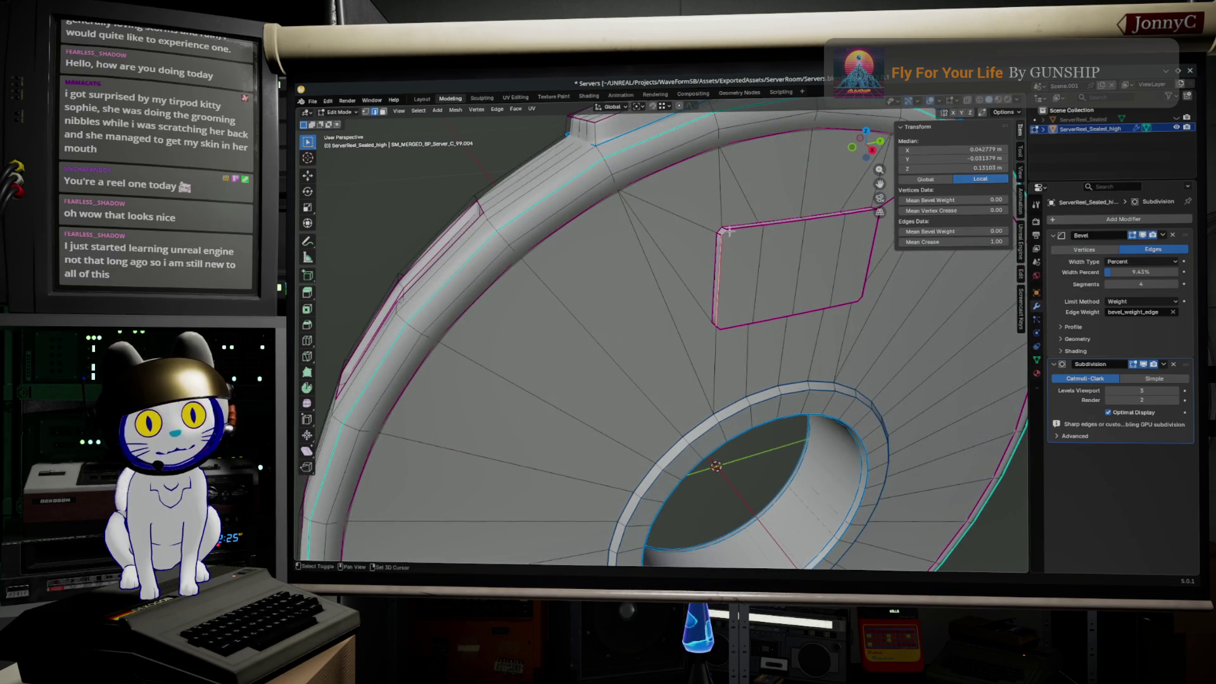
{"action": "middle_click_drag", "start_coordinate": [742, 230], "coordinate": [808, 292]}
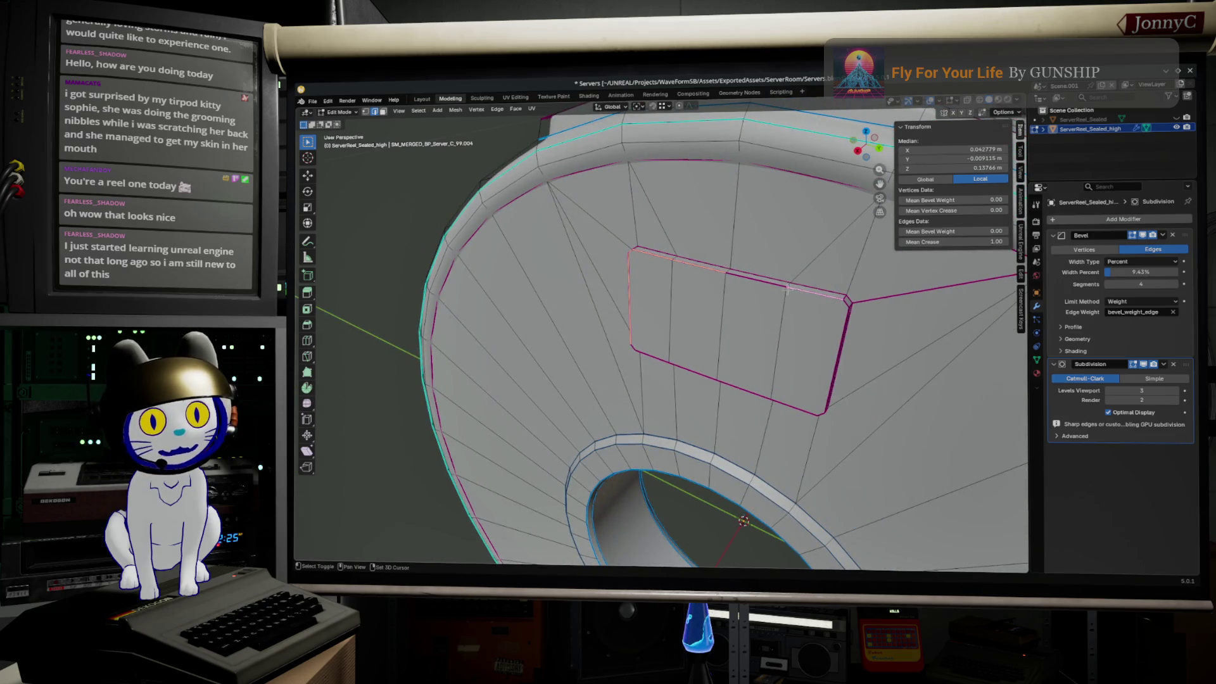
{"action": "middle_click_drag", "start_coordinate": [847, 302], "coordinate": [801, 278]}
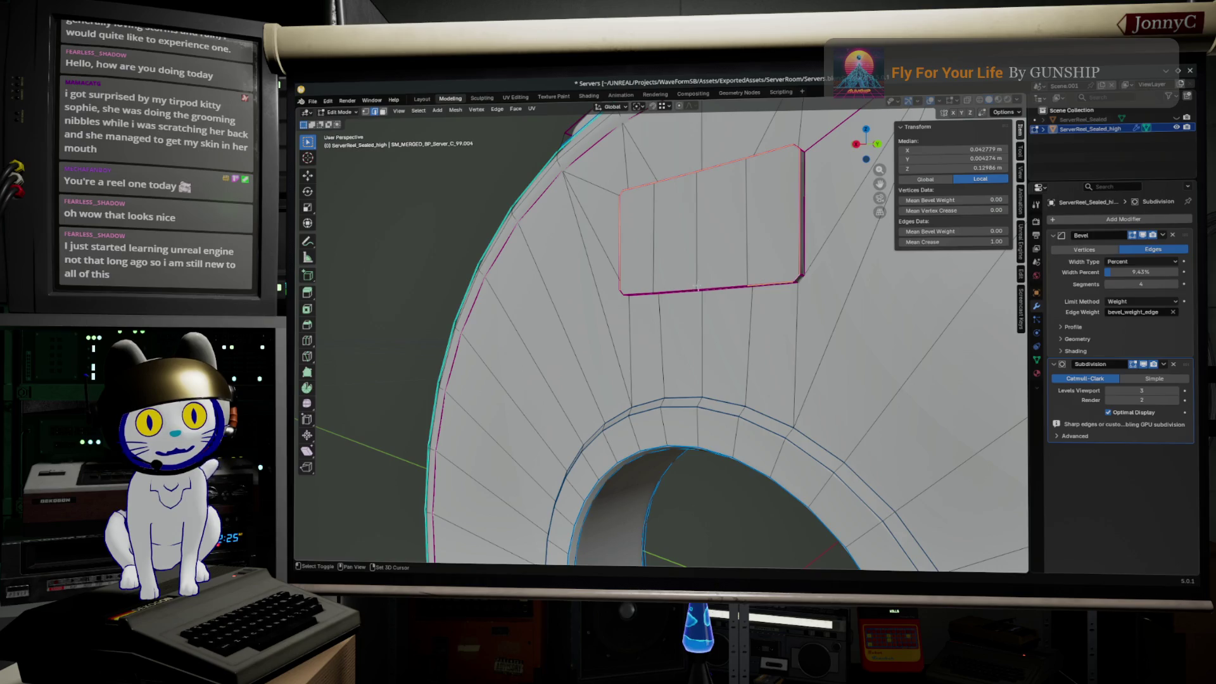
{"action": "right_click", "coordinate": [668, 287]}
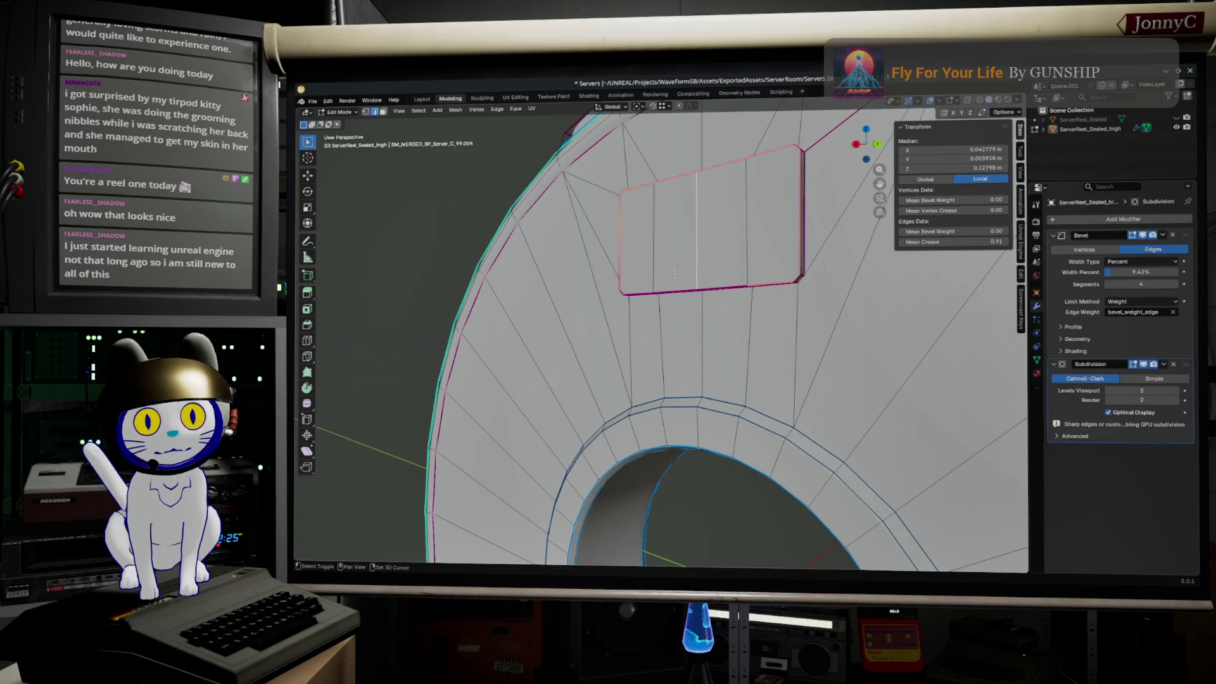
{"action": "left_click", "coordinate": [708, 285], "text": "shift"}
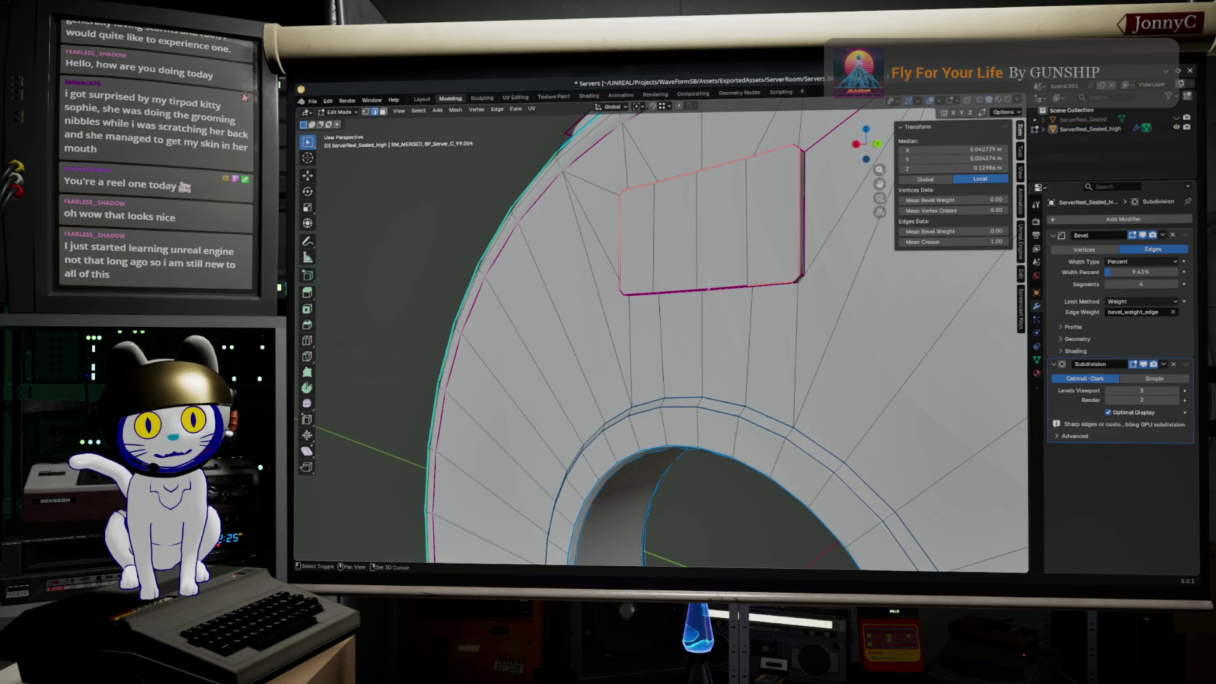
{"action": "scroll", "coordinate": [656, 333], "scroll_direction": "up", "scroll_amount": 4}
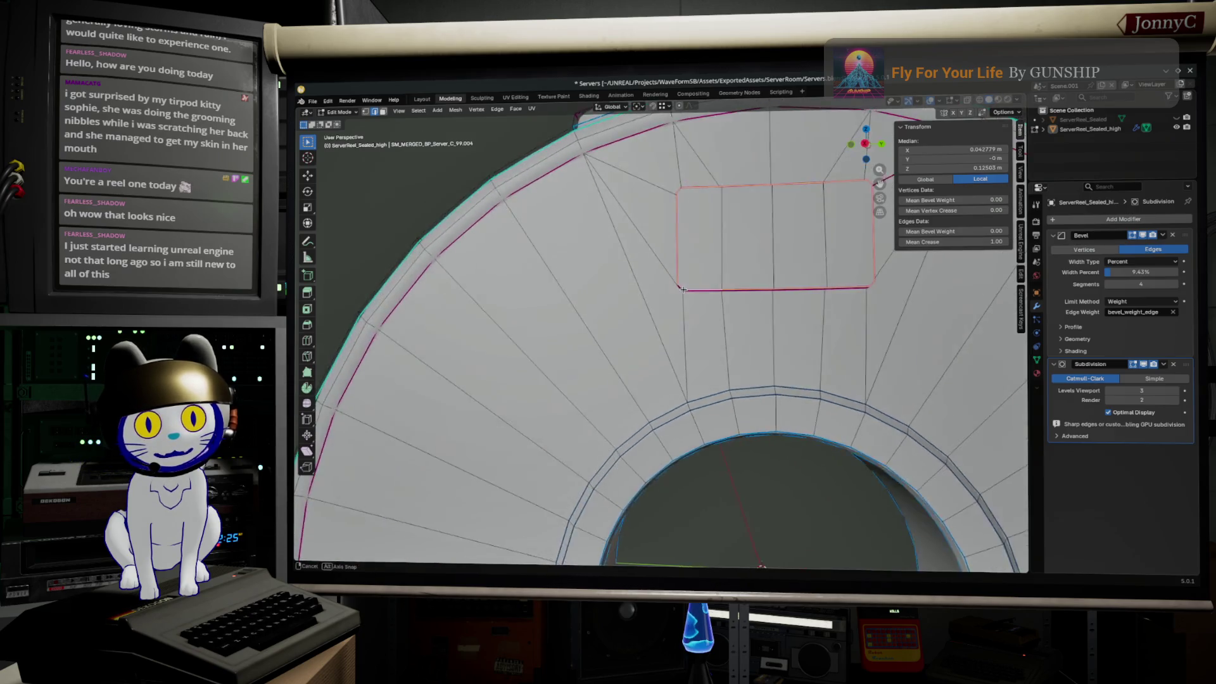
{"action": "mouse_move", "coordinate": [726, 260]}
{"action": "middle_mouse_down"}
{"action": "mouse_move", "coordinate": [750, 281]}
{"action": "mouse_move", "coordinate": [716, 296]}
{"action": "mouse_move", "coordinate": [724, 286]}
{"action": "mouse_move", "coordinate": [801, 310]}
{"action": "middle_mouse_up"}
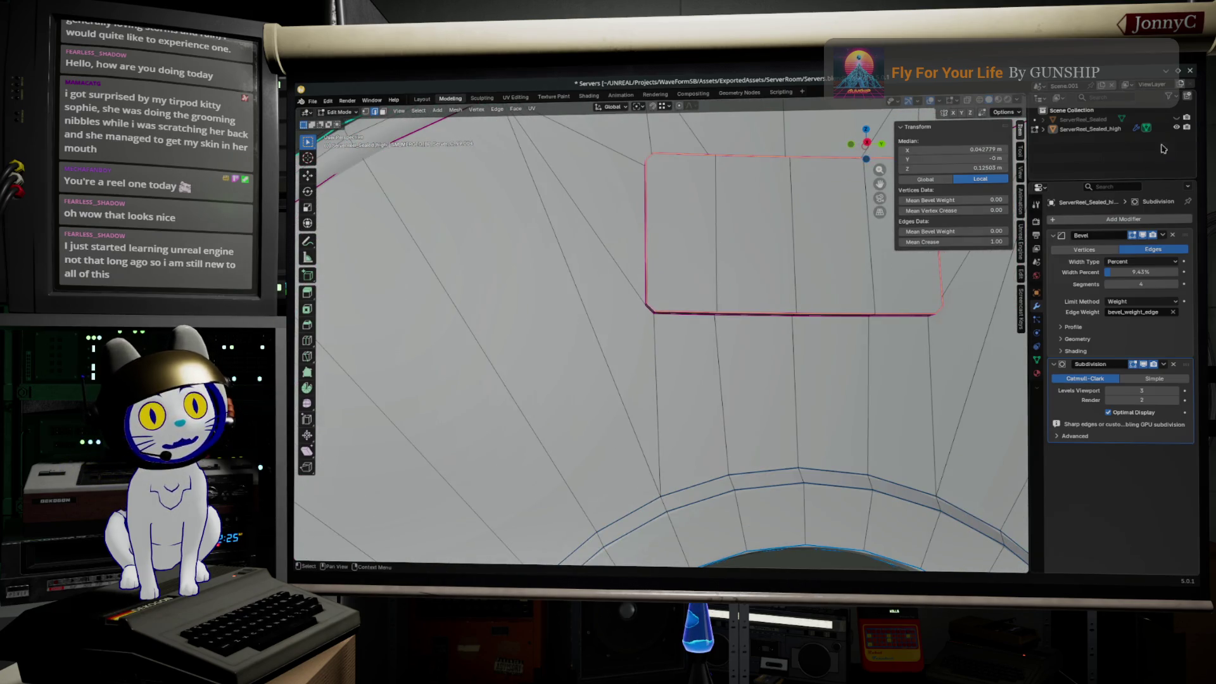
{"action": "middle_click_drag", "start_coordinate": [728, 408], "coordinate": [902, 302]}
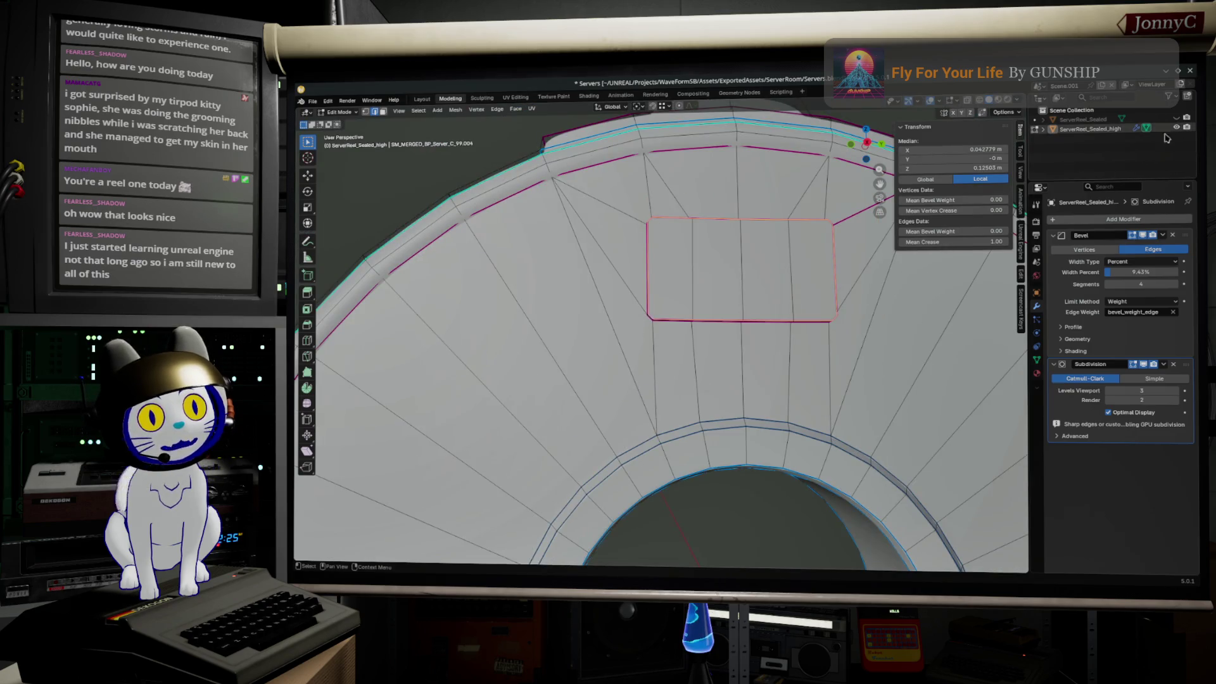
{"action": "middle_click_drag", "start_coordinate": [723, 383], "coordinate": [832, 357]}
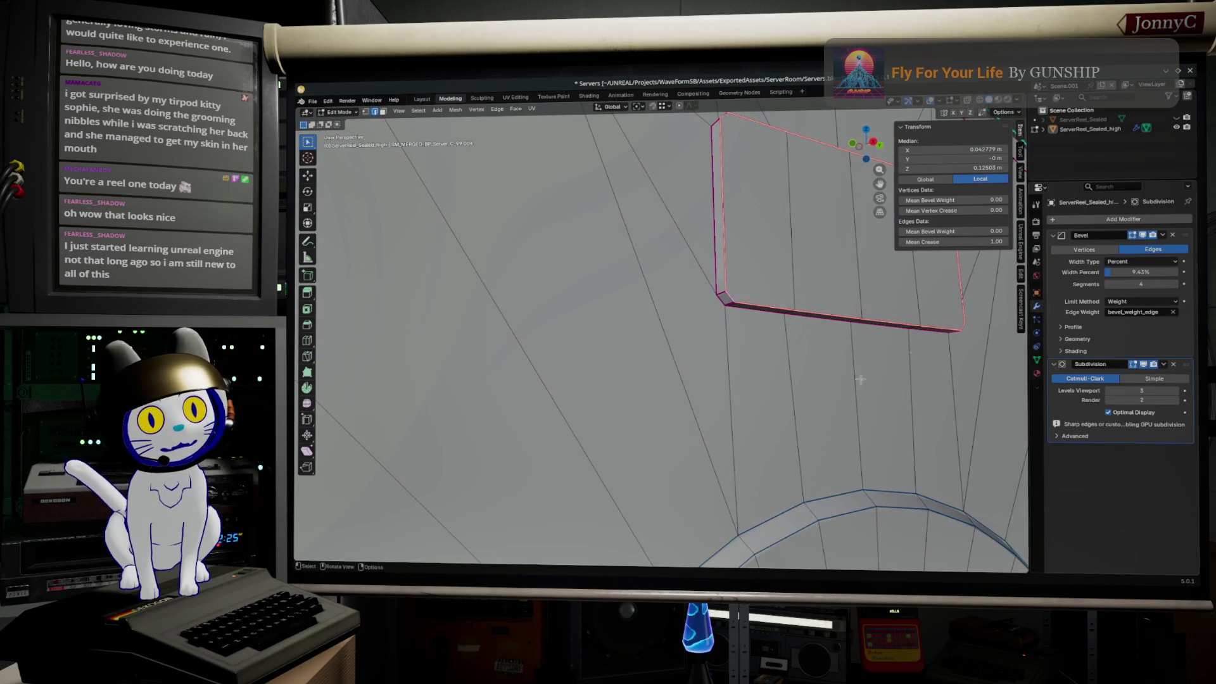
{"action": "left_click_drag", "start_coordinate": [950, 232], "coordinate": [955, 231]}
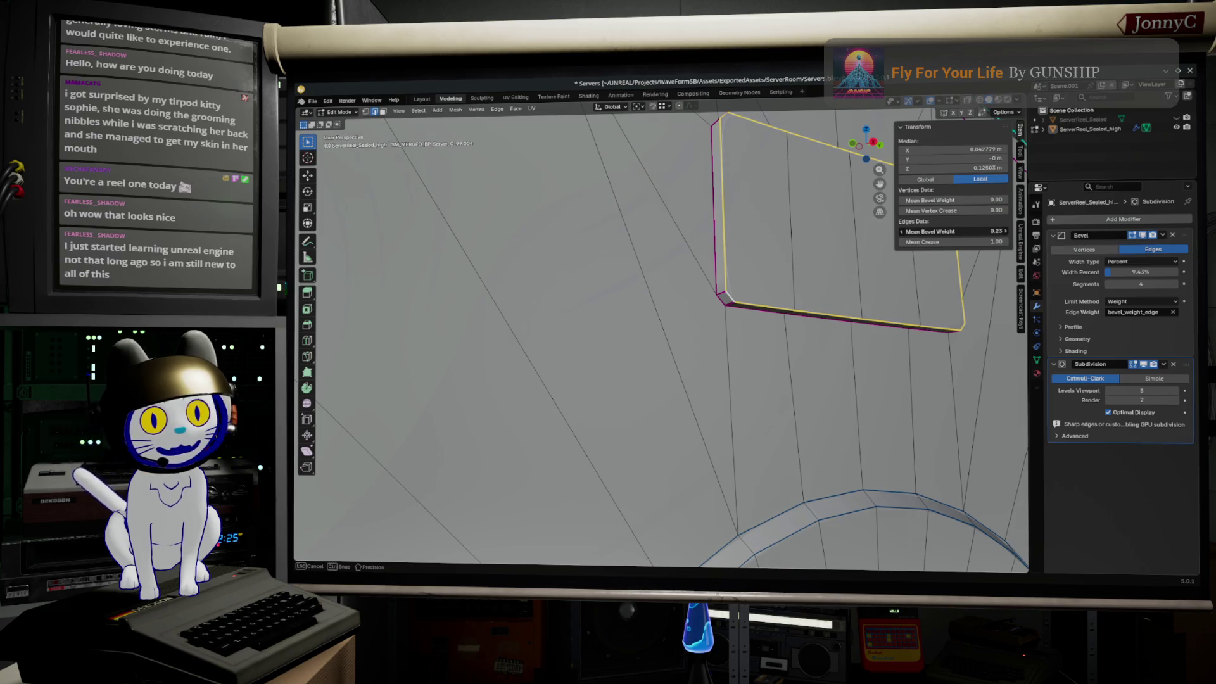
{"action": "left_click_drag", "start_coordinate": [950, 231], "coordinate": [954, 231]}
- Set those edges to Mean Crease 1.00, scale the slot outline to 0.98 in Right Ortho, then hide the high-poly reel
{"action": "middle_click_drag", "start_coordinate": [746, 264], "coordinate": [722, 285]}
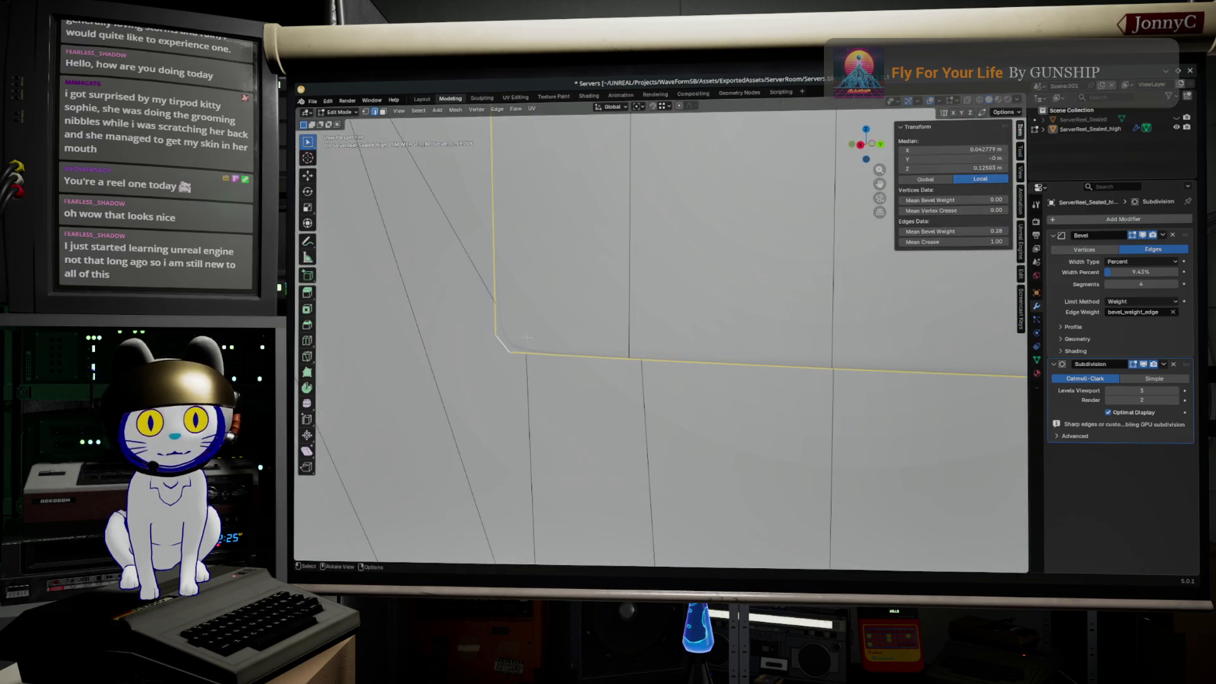
{"action": "left_click", "coordinate": [988, 240]}
{"action": "key", "text": "Return"}
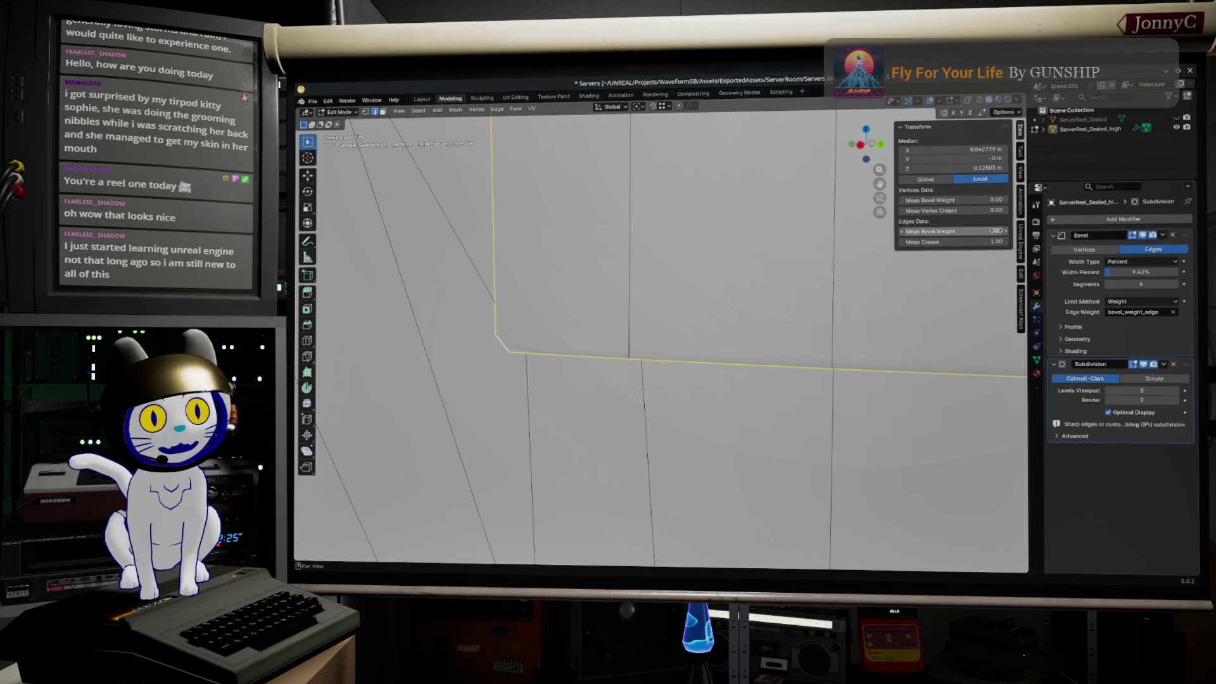
{"action": "middle_click_drag", "start_coordinate": [722, 285], "coordinate": [866, 155]}
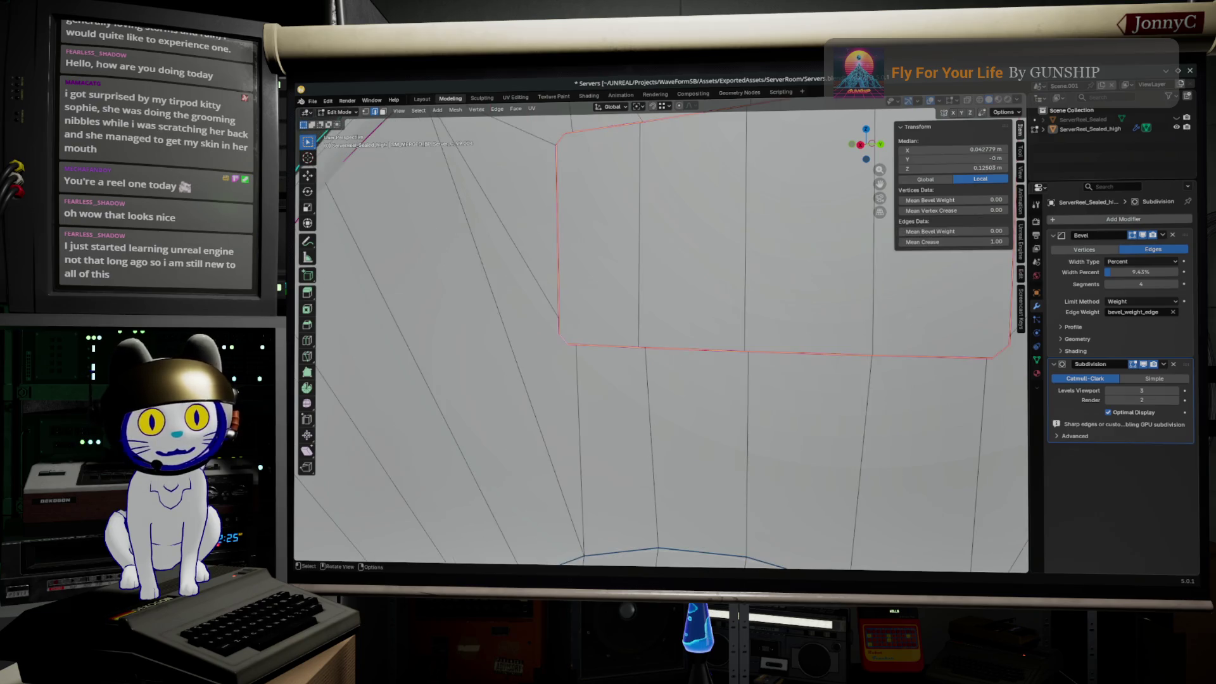
{"action": "left_click", "coordinate": [860, 145]}
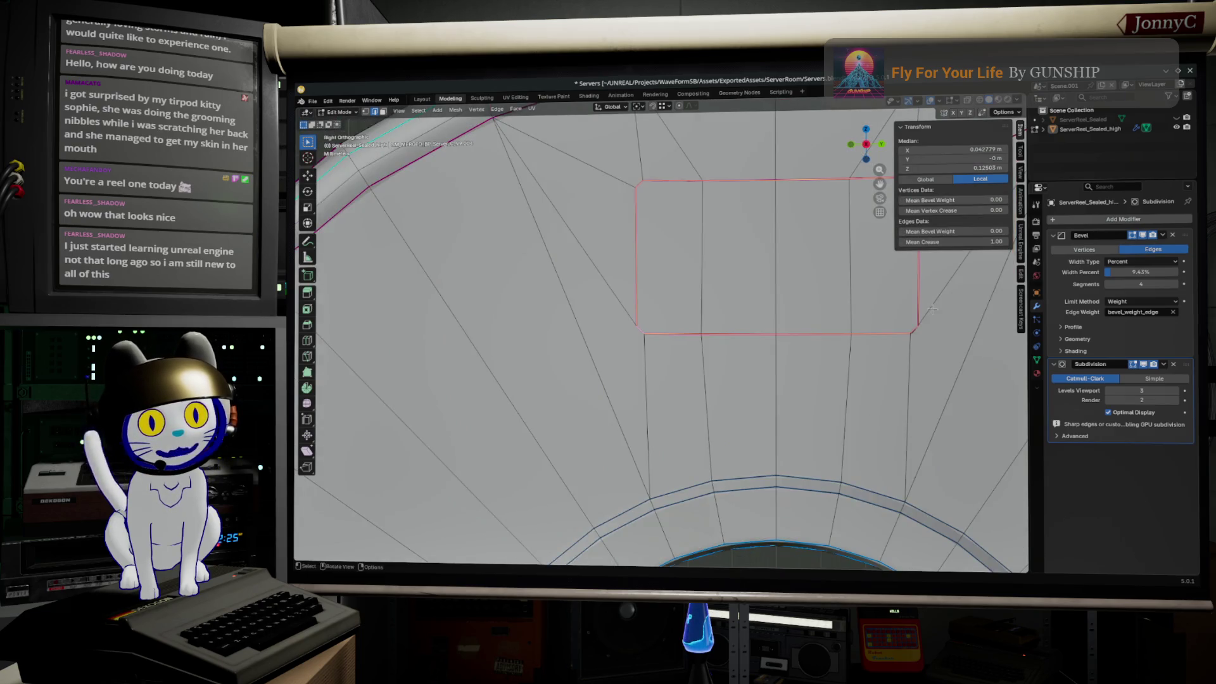
{"action": "key", "text": "s"}
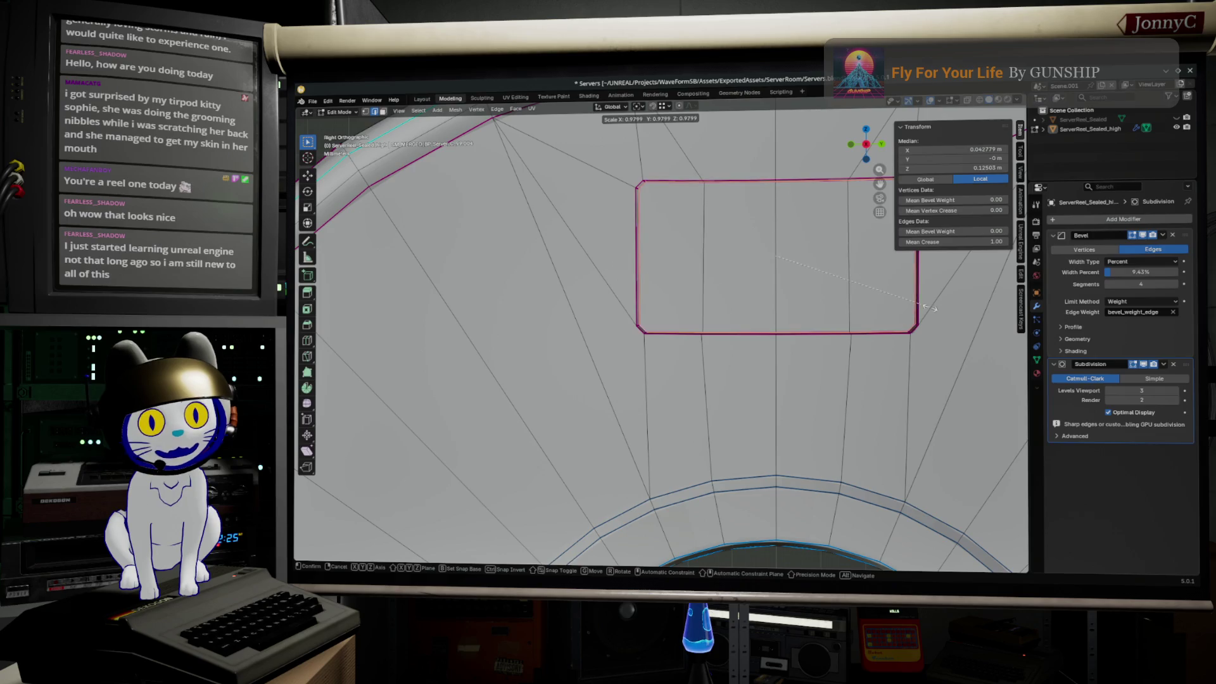
{"action": "left_click", "coordinate": [929, 307]}
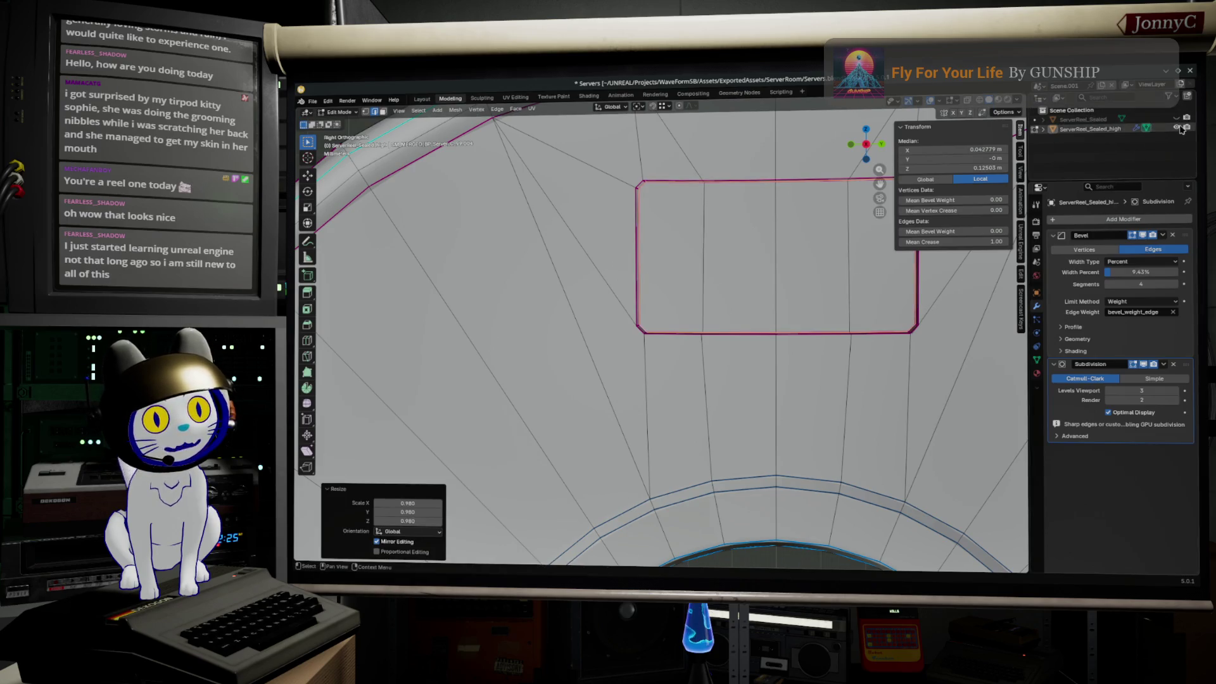
{"action": "left_click", "coordinate": [1176, 119]}
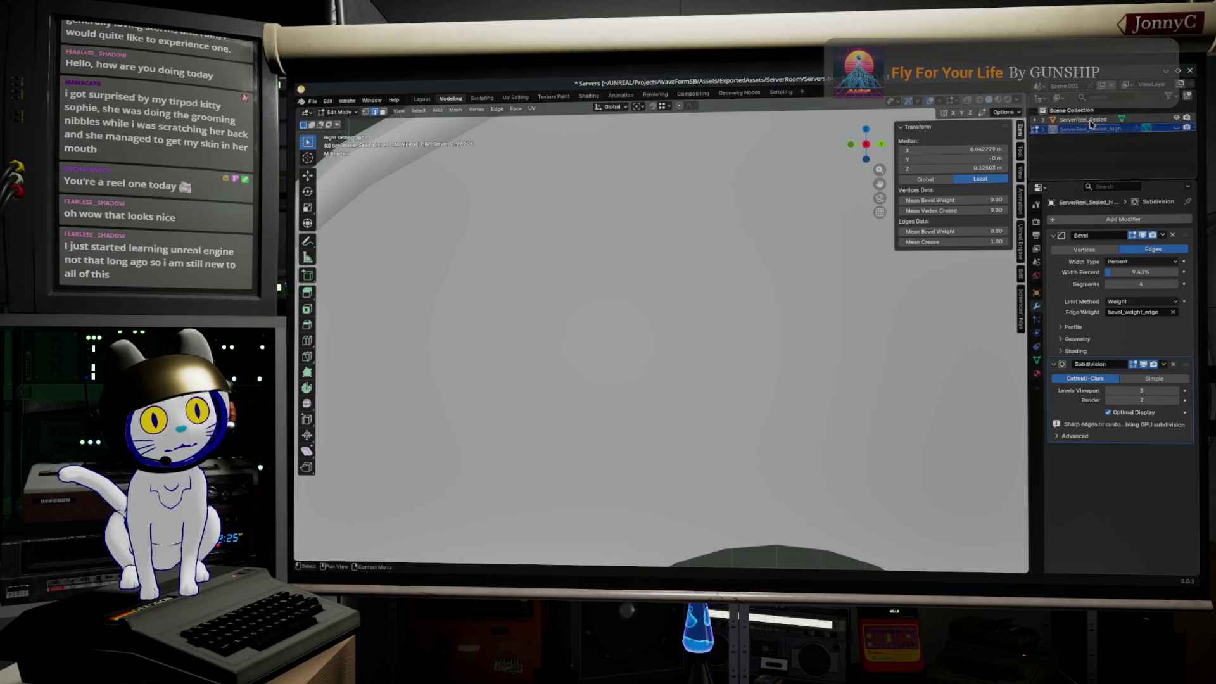
{"action": "key", "text": "Tab"}
- Make ServerReel_Sealed active and select its slot edge loop viewed head-on from the right
{"action": "left_click", "coordinate": [725, 363]}
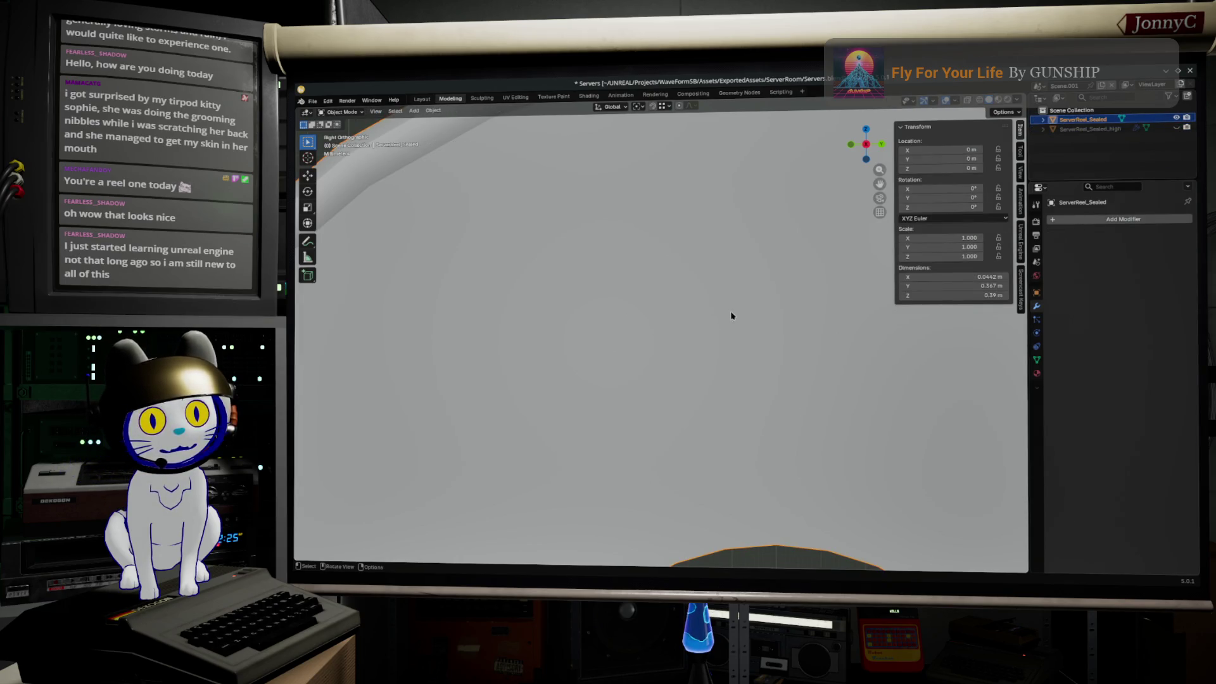
{"action": "key", "text": "Tab"}
{"action": "left_click", "coordinate": [757, 323], "text": "alt"}
{"action": "mouse_move", "coordinate": [788, 155]}
{"action": "middle_mouse_down"}
{"action": "mouse_move", "coordinate": [825, 263]}
{"action": "mouse_move", "coordinate": [796, 275]}
{"action": "middle_mouse_up"}
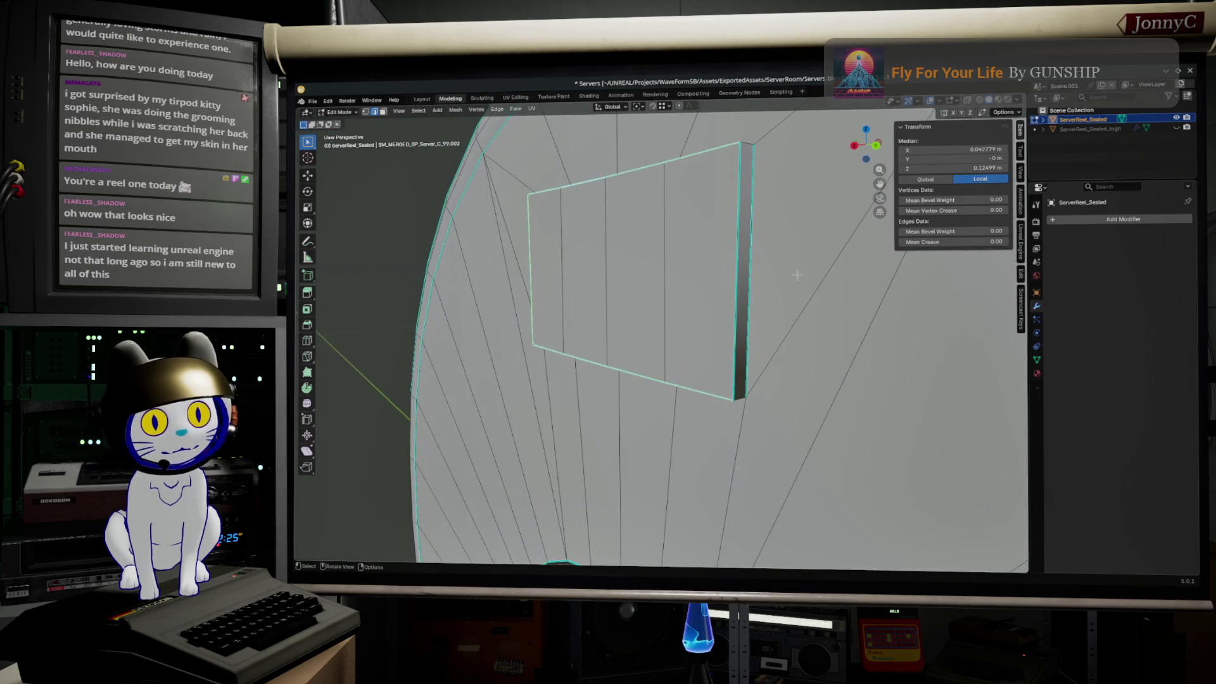
{"action": "left_click", "coordinate": [854, 145]}
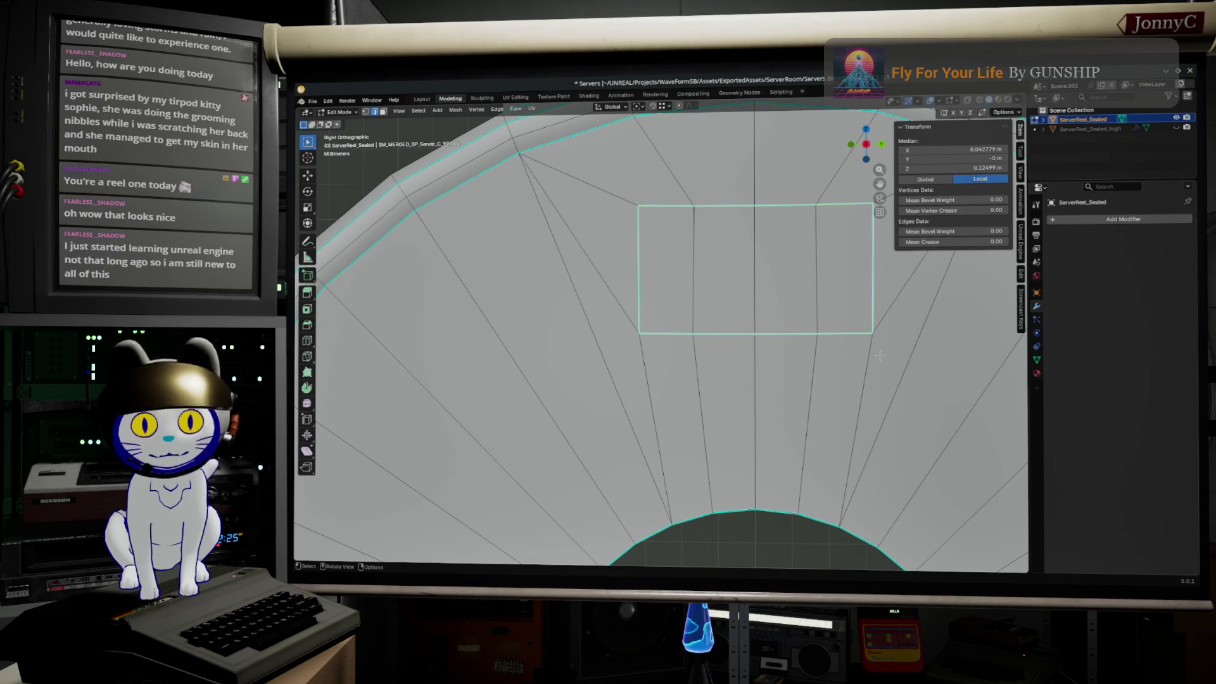
- Scale the slot outline to 0.982 after undoing a too-large shrink, then leave Edit Mode
{"action": "key", "text": "s"}
{"action": "left_click", "coordinate": [941, 389]}
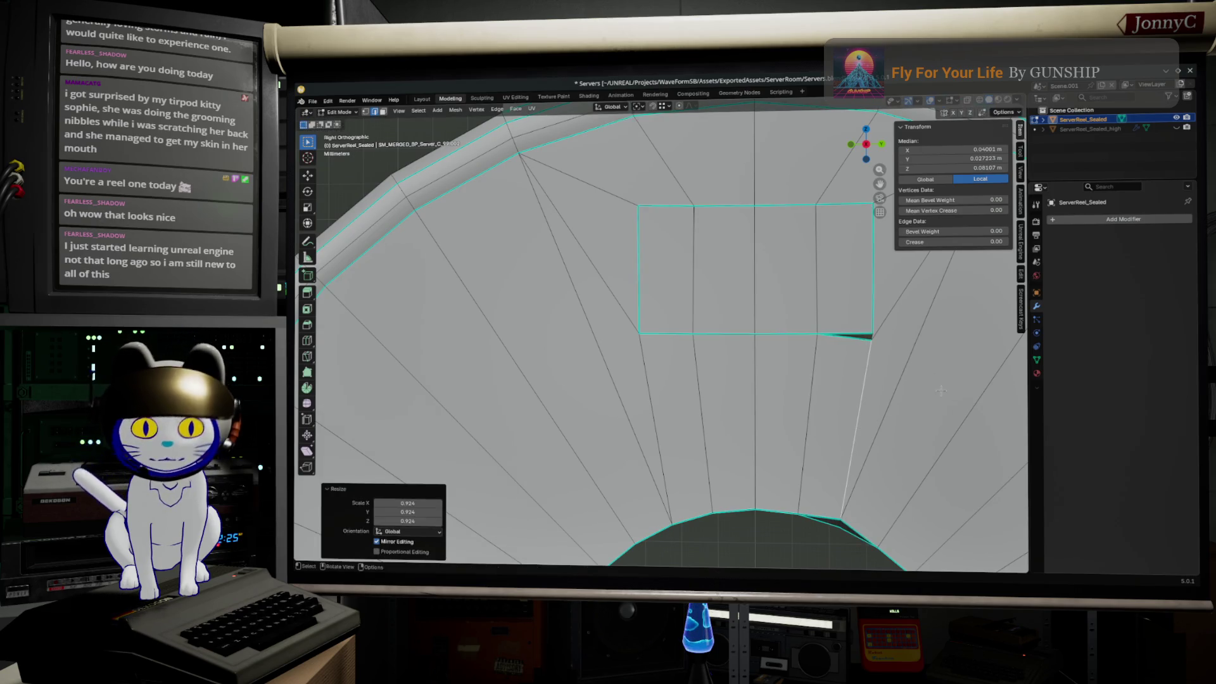
{"action": "key", "text": "ctrl+z"}
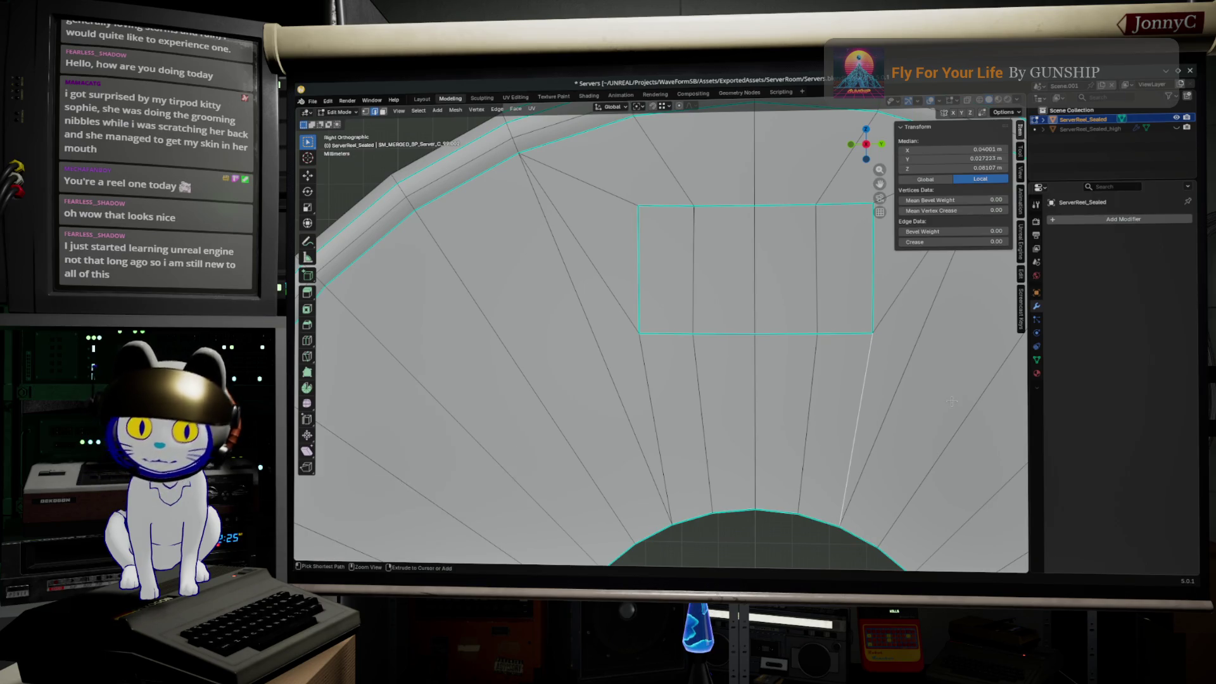
{"action": "key", "text": "s"}
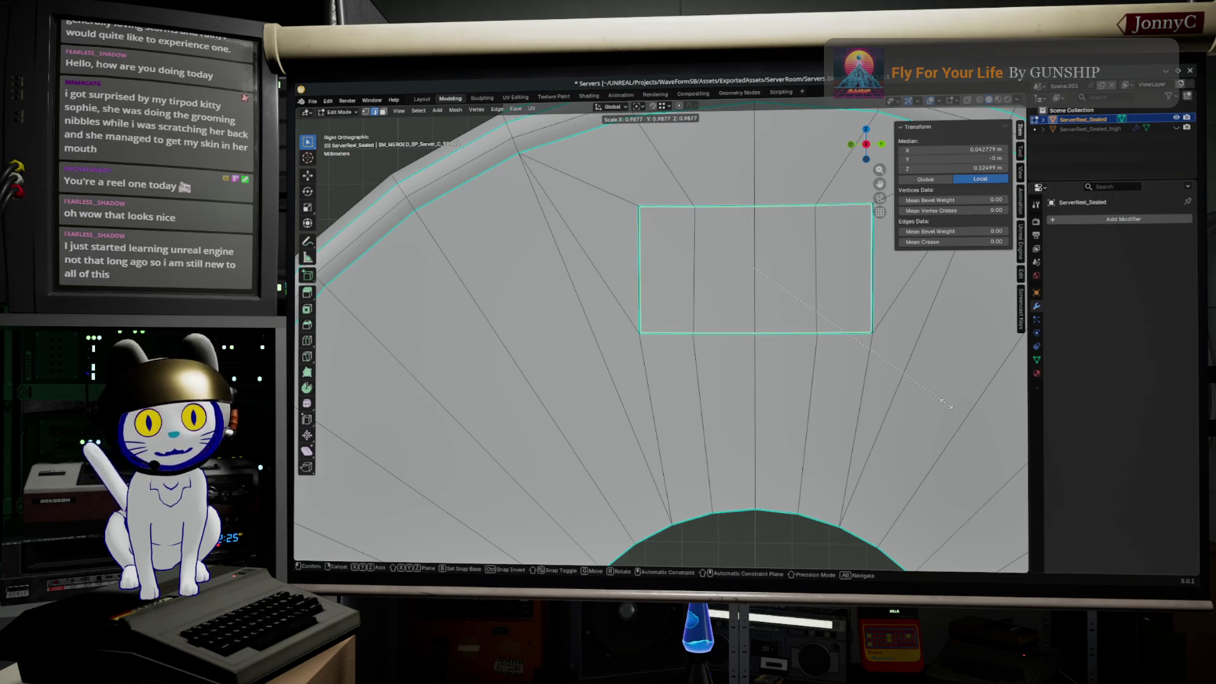
{"action": "left_click", "coordinate": [945, 404]}
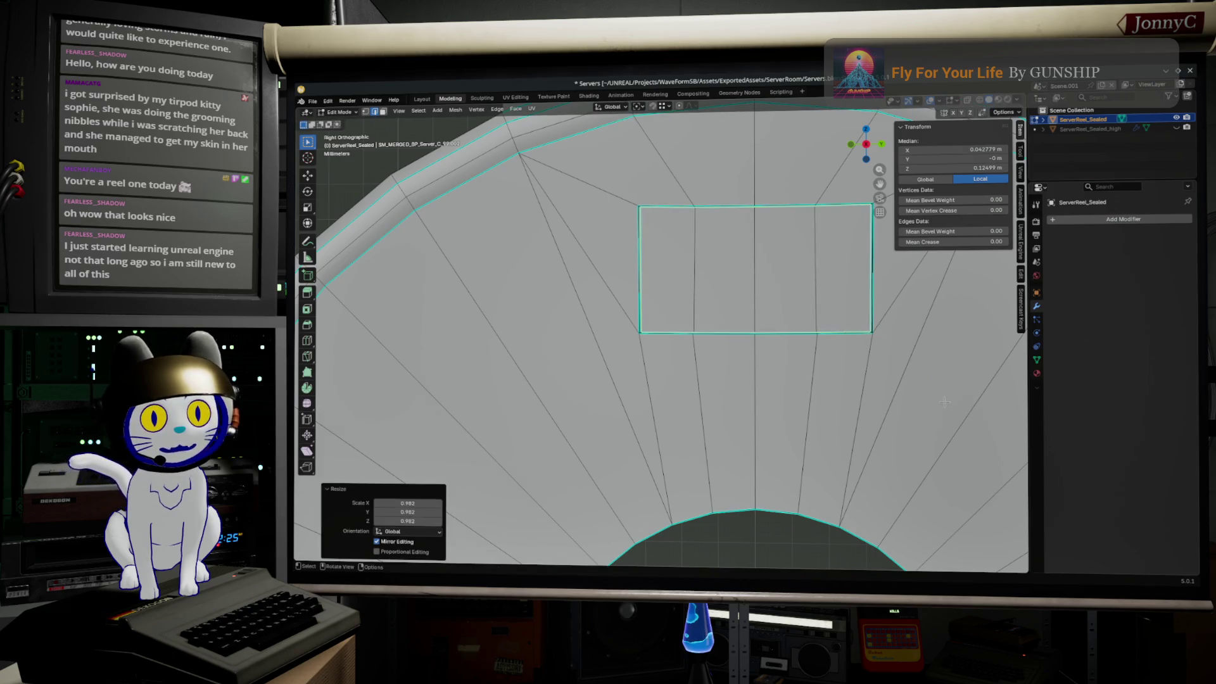
{"action": "scroll", "coordinate": [909, 385], "scroll_direction": "up", "scroll_amount": 2}
{"action": "mouse_move", "coordinate": [909, 385]}
{"action": "middle_mouse_down"}
{"action": "mouse_move", "coordinate": [767, 419]}
{"action": "mouse_move", "coordinate": [822, 412]}
{"action": "mouse_move", "coordinate": [798, 434]}
{"action": "middle_mouse_up"}
{"action": "key", "text": "Tab"}
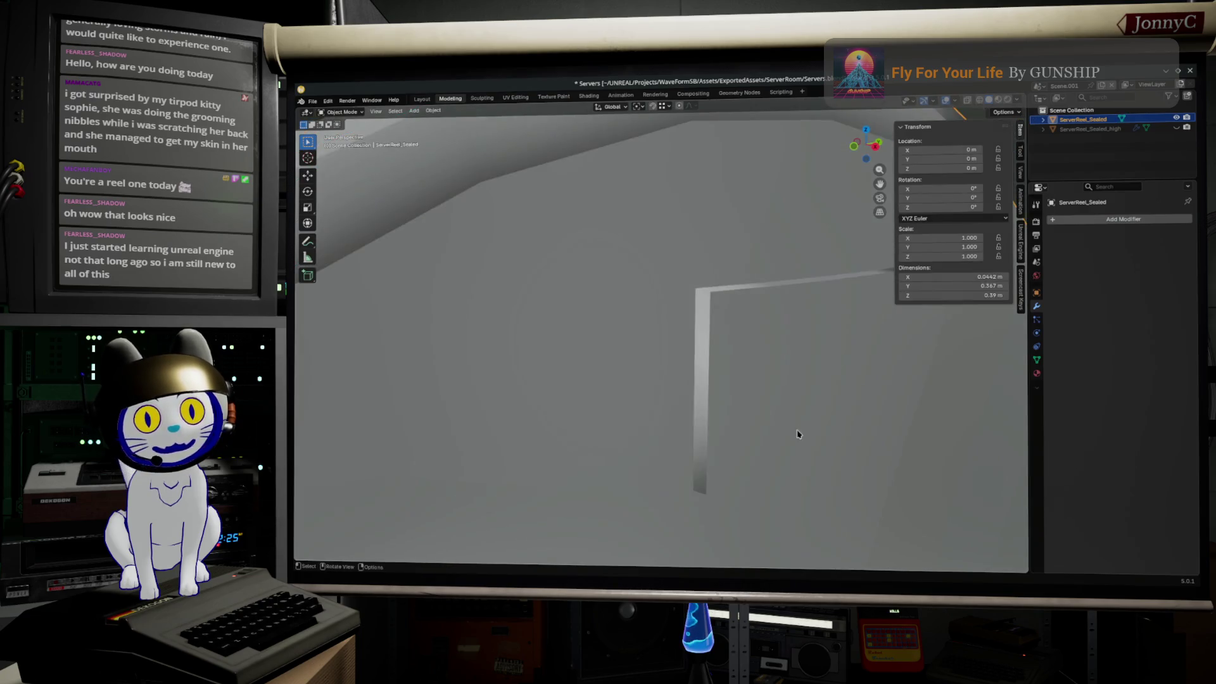
{"action": "key", "text": "Tab"}
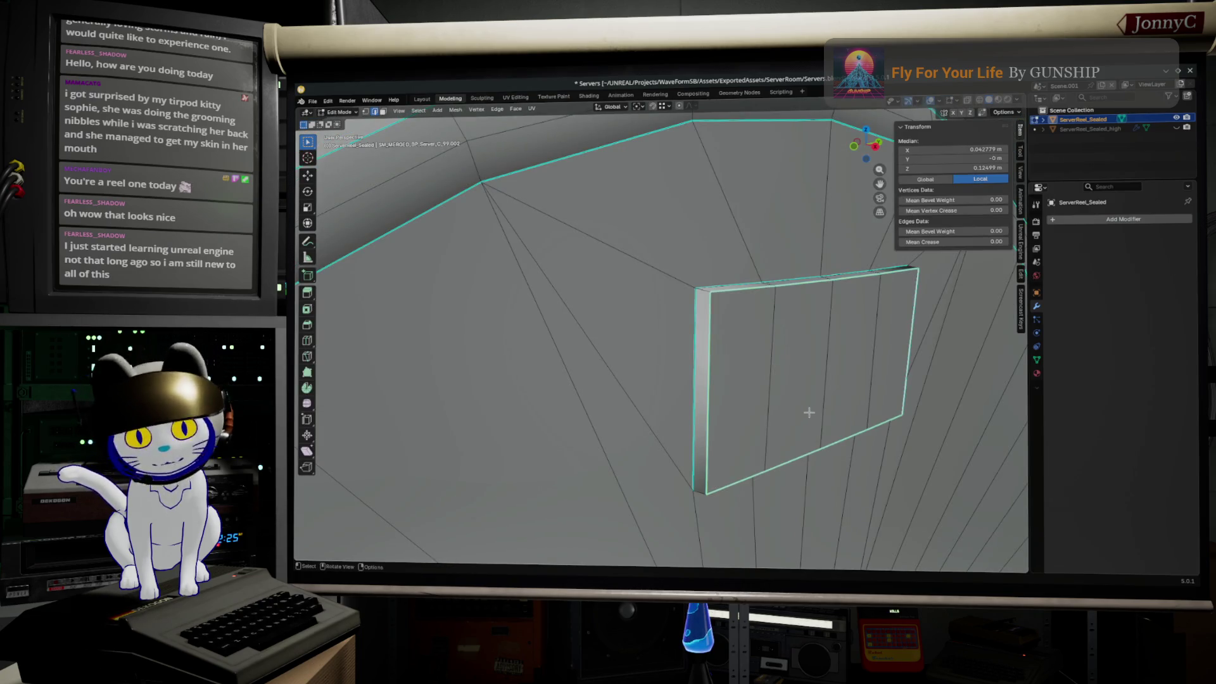
{"action": "left_click", "coordinate": [752, 437]}
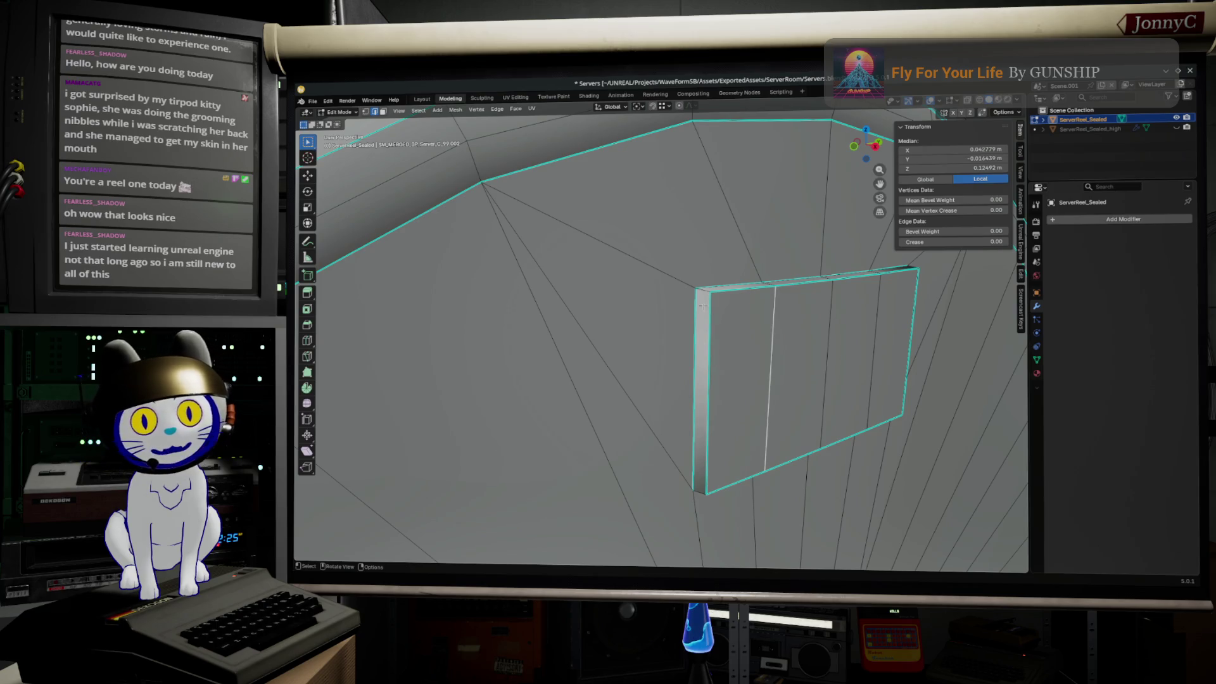
{"action": "scroll", "coordinate": [777, 364], "scroll_direction": "down", "scroll_amount": 3}
{"action": "mouse_move", "coordinate": [776, 364]}
{"action": "middle_mouse_down"}
{"action": "mouse_move", "coordinate": [733, 402]}
{"action": "mouse_move", "coordinate": [675, 387]}
{"action": "mouse_move", "coordinate": [797, 490]}
{"action": "mouse_move", "coordinate": [774, 502]}
{"action": "mouse_move", "coordinate": [693, 439]}
{"action": "mouse_move", "coordinate": [748, 462]}
{"action": "middle_mouse_up"}
{"action": "scroll", "coordinate": [748, 463], "scroll_direction": "up", "scroll_amount": 3}
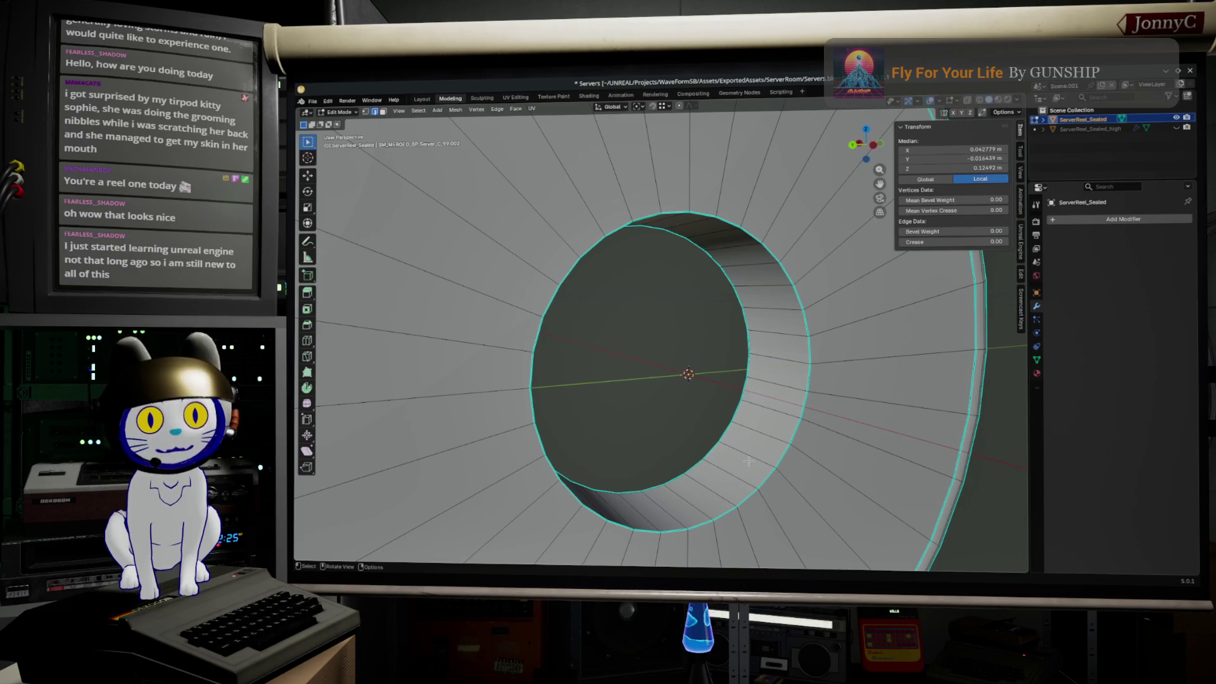
{"action": "mouse_move", "coordinate": [819, 388]}
{"action": "middle_mouse_down"}
{"action": "mouse_move", "coordinate": [733, 412]}
{"action": "mouse_move", "coordinate": [770, 356]}
{"action": "mouse_move", "coordinate": [836, 353]}
{"action": "mouse_move", "coordinate": [670, 474]}
{"action": "mouse_move", "coordinate": [624, 454]}
{"action": "mouse_move", "coordinate": [725, 437]}
{"action": "middle_mouse_up"}
{"action": "key", "text": "Tab"}
{"action": "scroll", "coordinate": [725, 437], "scroll_direction": "down", "scroll_amount": 5}
{"action": "scroll", "coordinate": [808, 436], "scroll_direction": "down", "scroll_amount": 2}
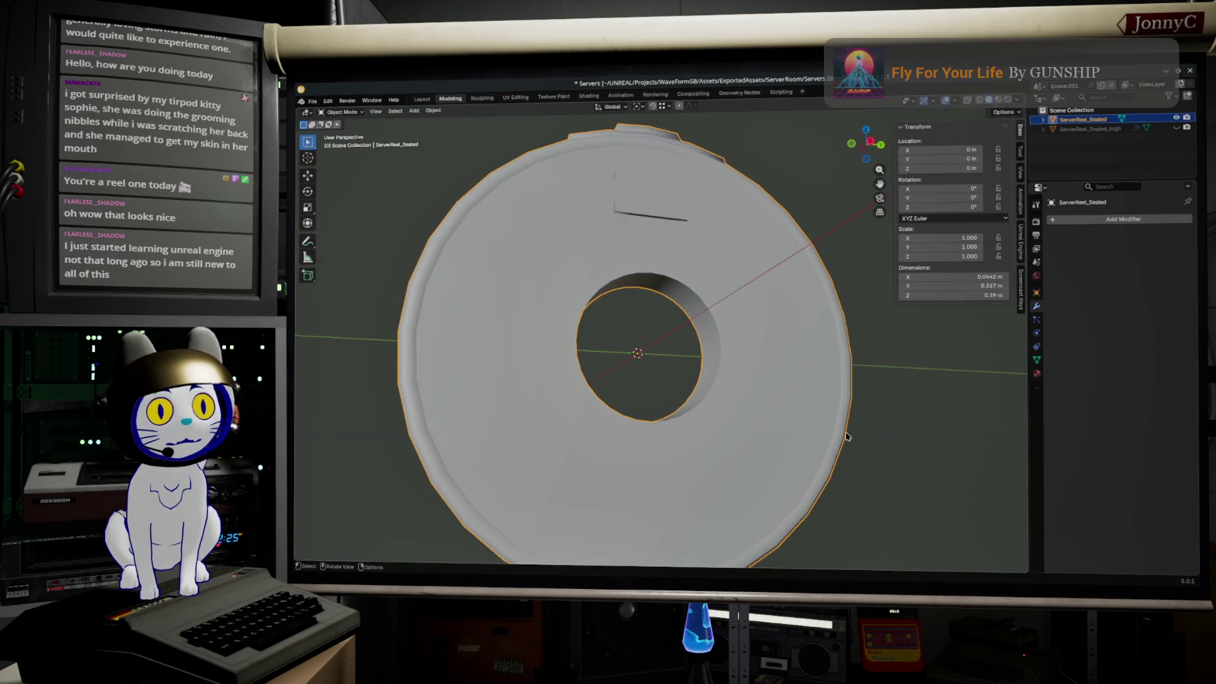
- Save Servers.blend, show the Unreal Engine Assets Exporter panel, and switch to the CERN image search
{"action": "left_click", "coordinate": [313, 102]}
{"action": "key", "text": "ctrl+s"}
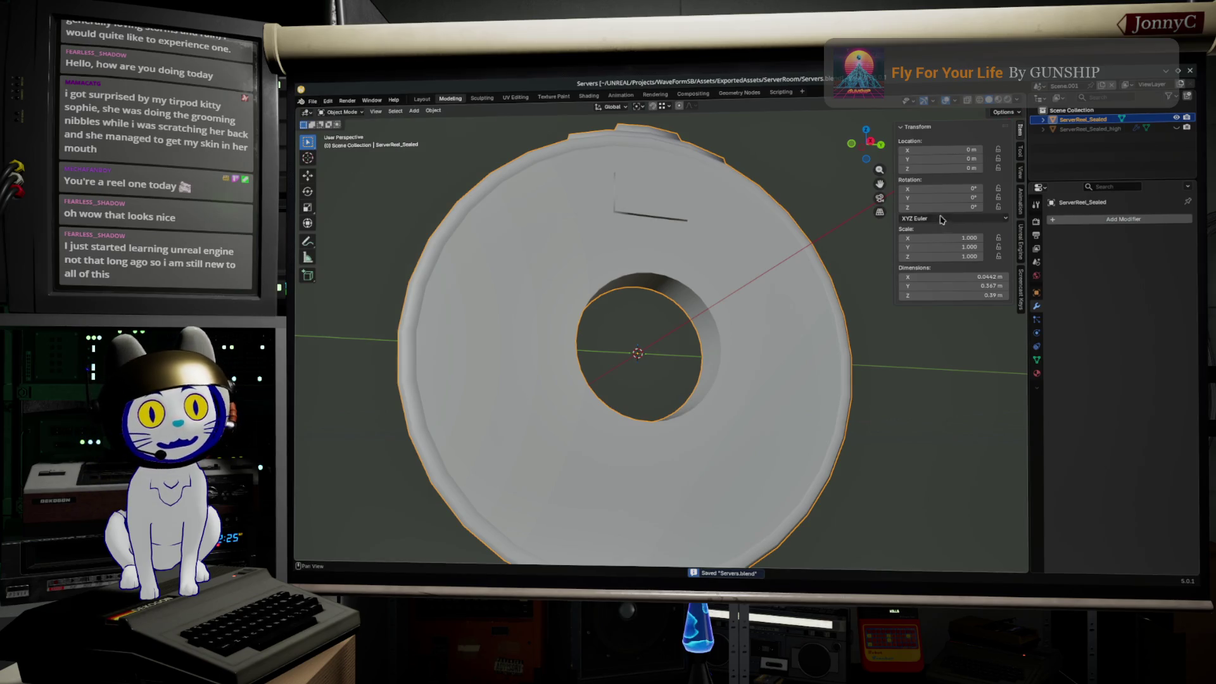
{"action": "left_click", "coordinate": [1022, 249]}
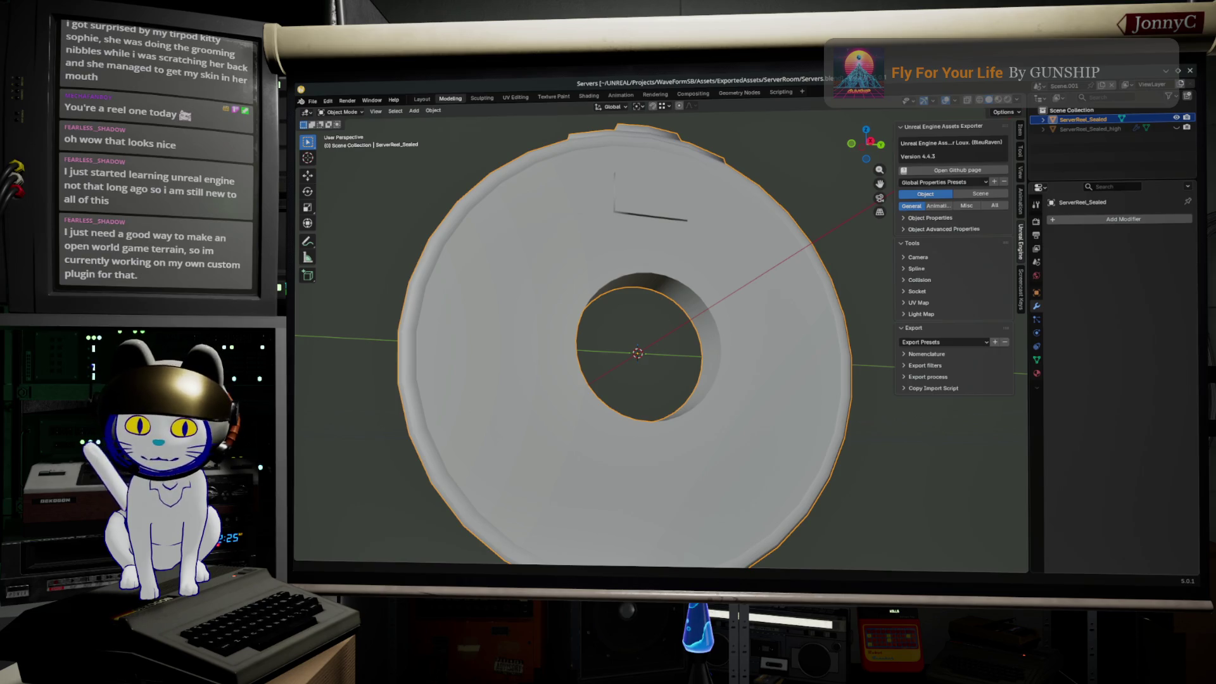
{"action": "key", "text": "alt+Tab"}
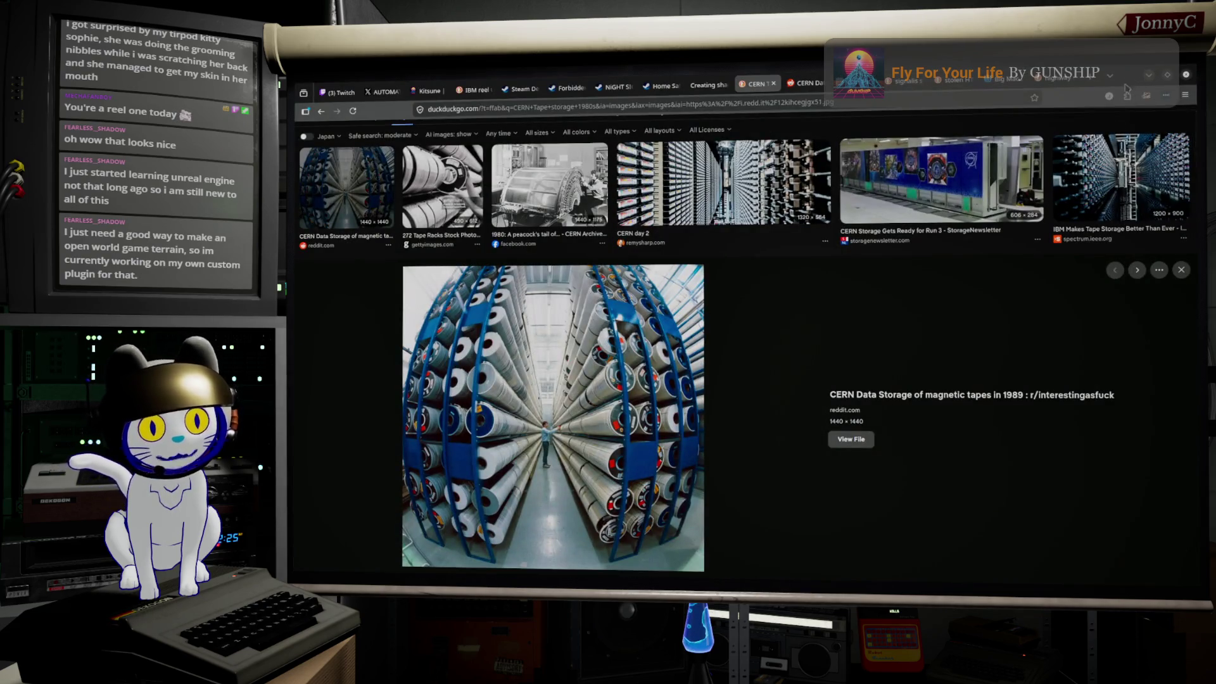
- Return from the CERN tape storage image results to the Blender reel model
{"action": "key", "text": "alt+Tab"}
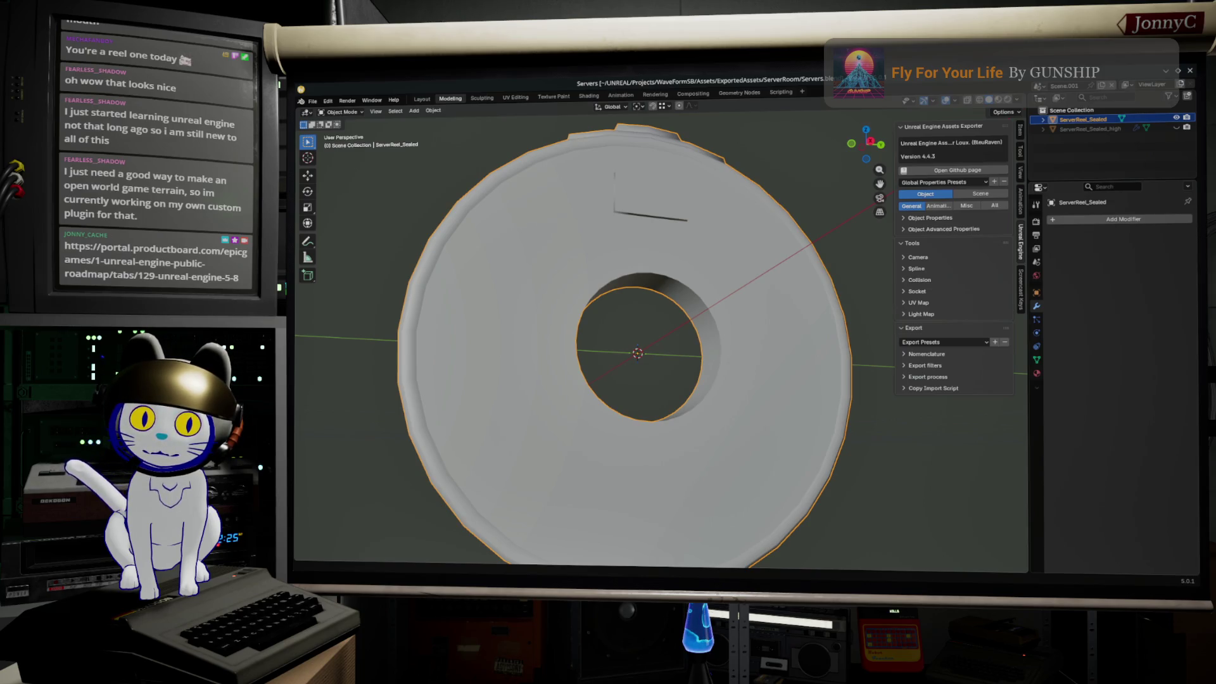
- Bring up the Unreal Engine Public Roadmap page in the browser
{"action": "key", "text": "alt+Tab"}
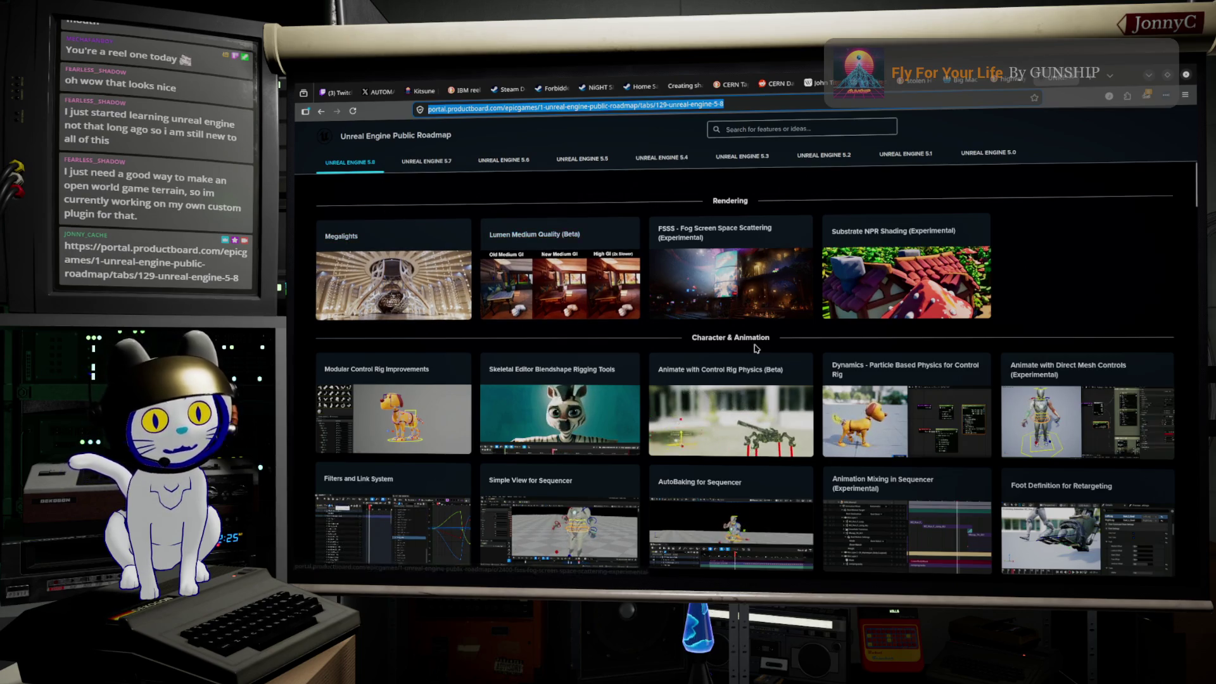
{"action": "scroll", "coordinate": [750, 353], "scroll_direction": "down", "scroll_amount": 3}
{"action": "scroll", "coordinate": [749, 353], "scroll_direction": "down", "scroll_amount": 2}
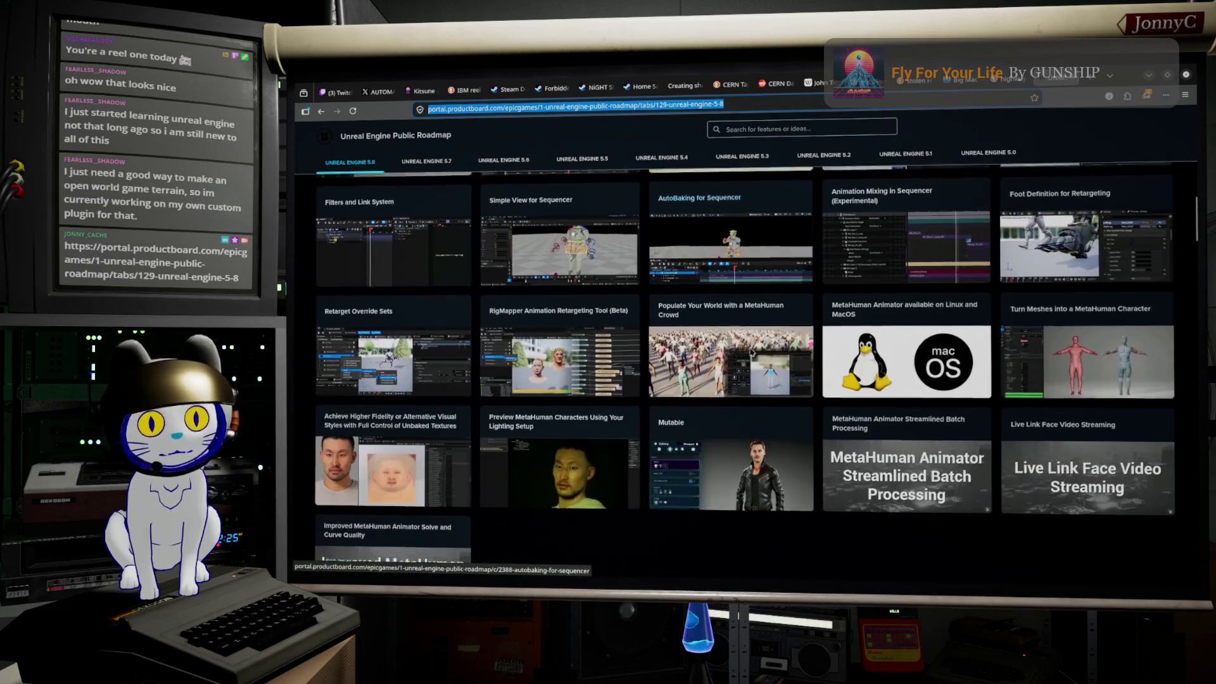
{"action": "scroll", "coordinate": [805, 322], "scroll_direction": "up", "scroll_amount": 4}
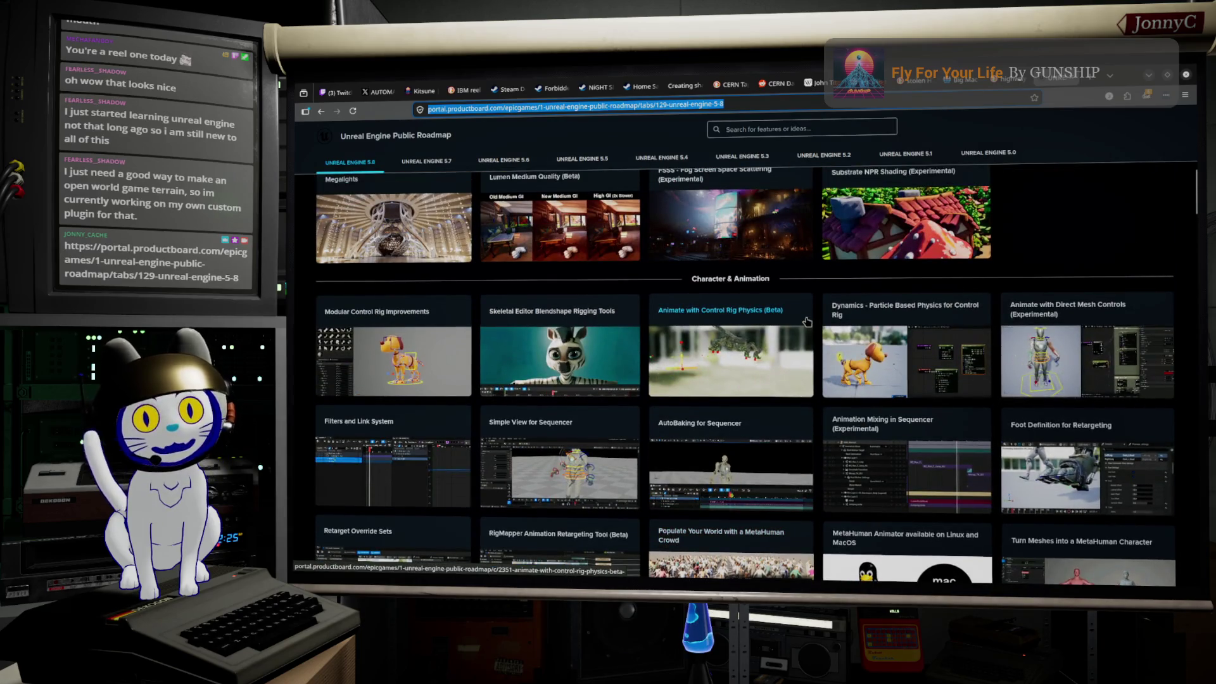
{"action": "scroll", "coordinate": [806, 321], "scroll_direction": "down", "scroll_amount": 5}
{"action": "scroll", "coordinate": [807, 321], "scroll_direction": "down", "scroll_amount": 5}
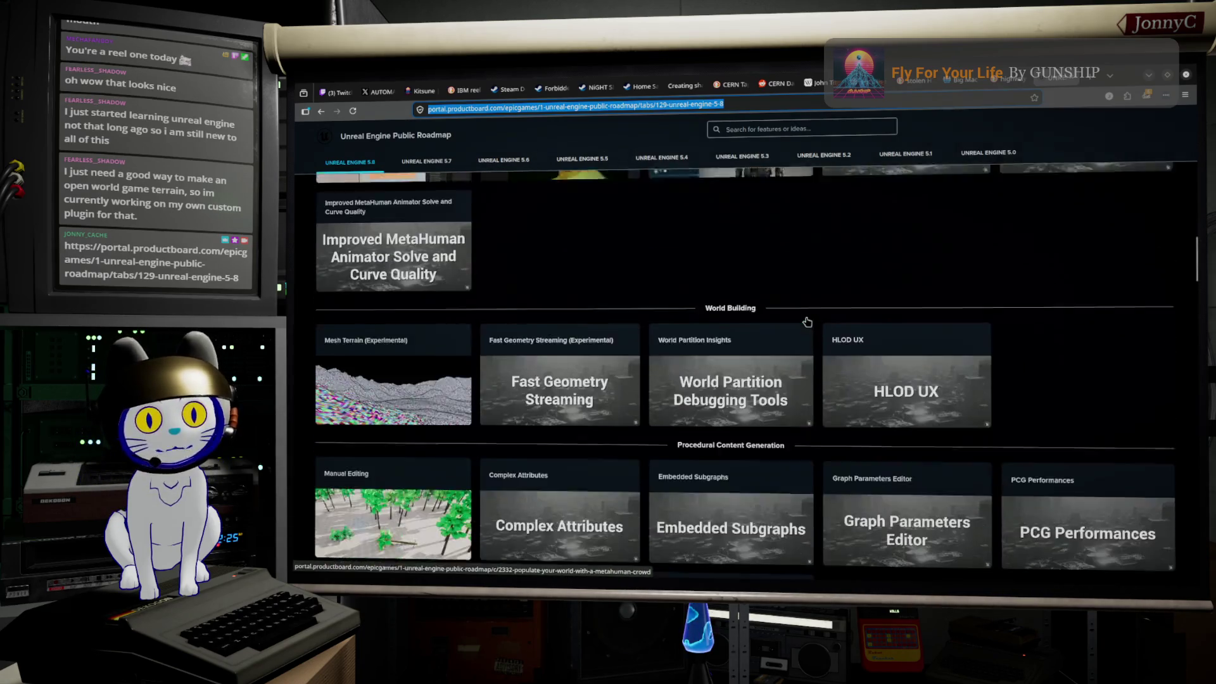
{"action": "scroll", "coordinate": [805, 321], "scroll_direction": "down", "scroll_amount": 1}
{"action": "scroll", "coordinate": [806, 322], "scroll_direction": "up", "scroll_amount": 1}
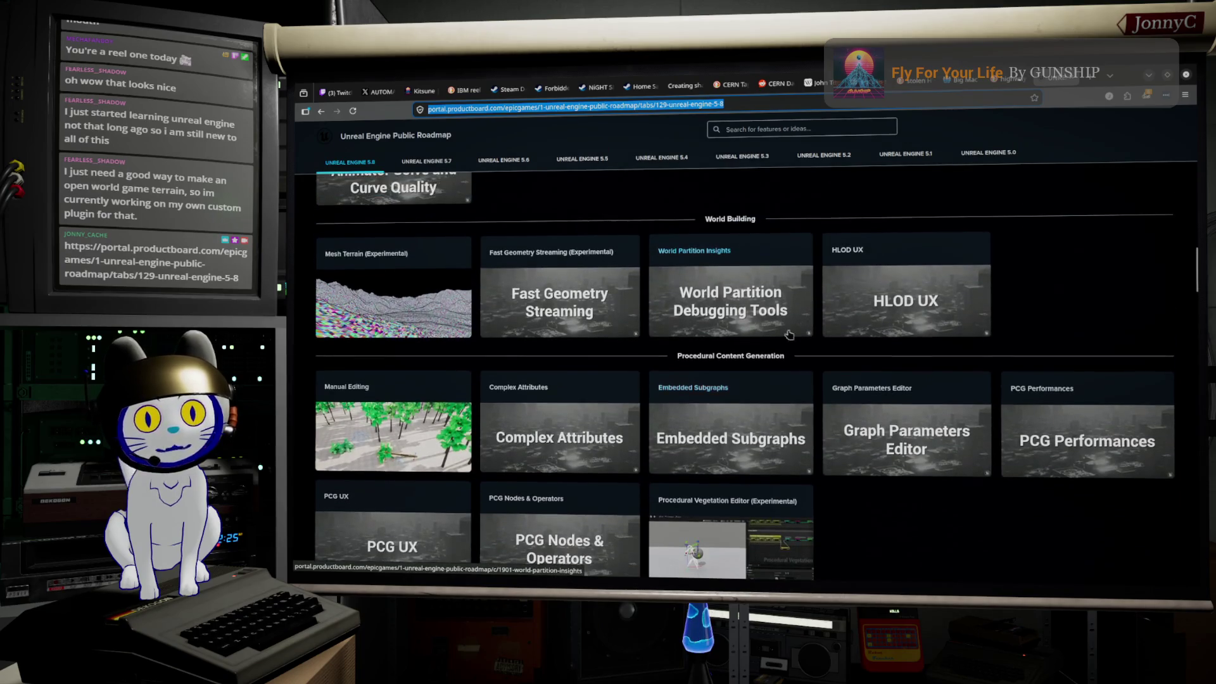
- View the Mesh Terrain (Experimental) card details, then move to the drawing app
{"action": "left_click", "coordinate": [378, 302]}
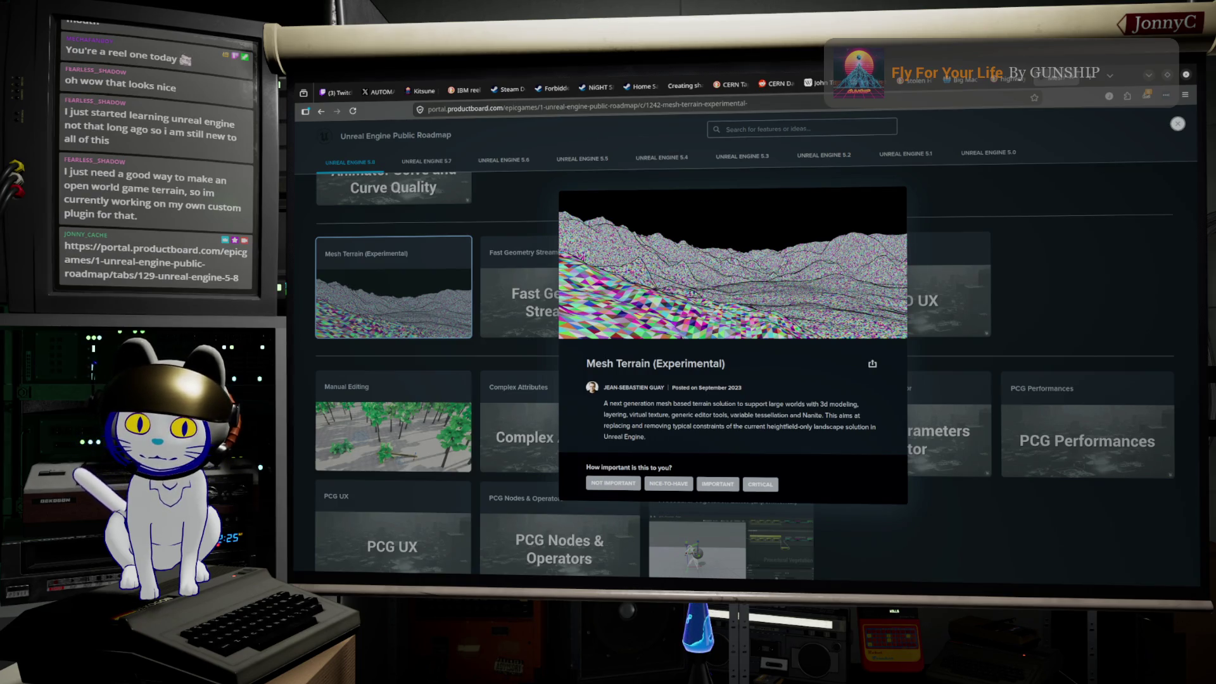
{"action": "key", "text": "alt+Tab"}
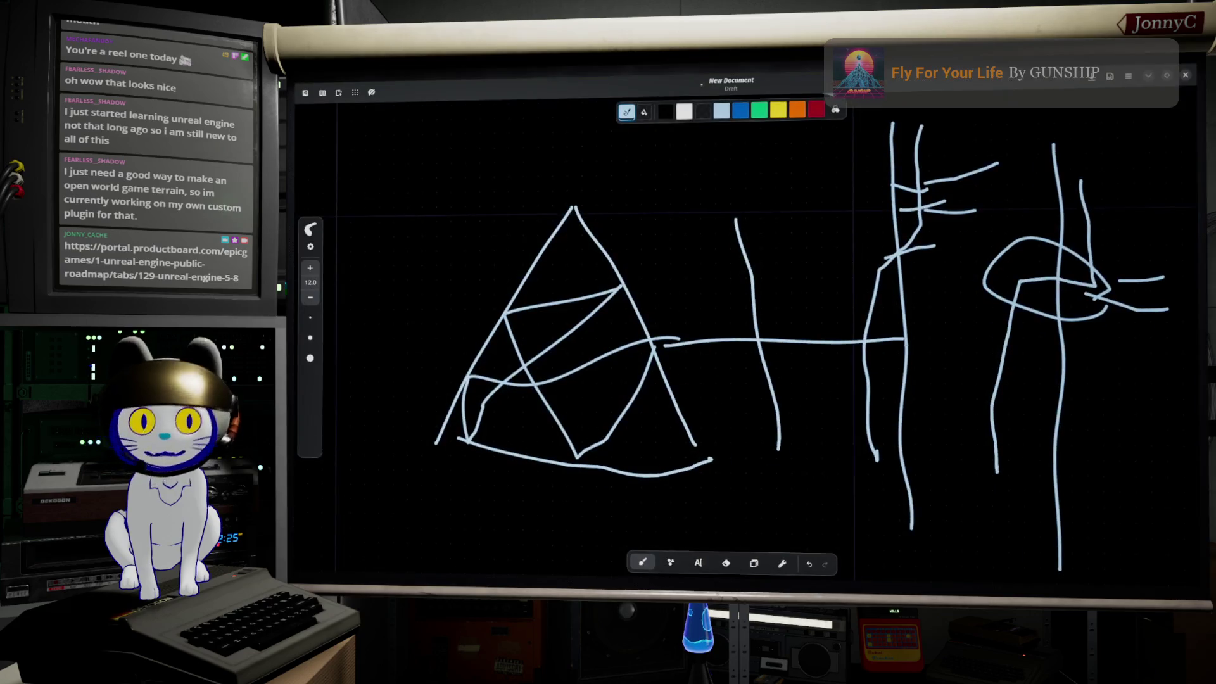
{"action": "scroll", "coordinate": [907, 283], "scroll_direction": "down", "scroll_amount": 5}
{"action": "scroll", "coordinate": [847, 307], "scroll_direction": "down", "scroll_amount": 3}
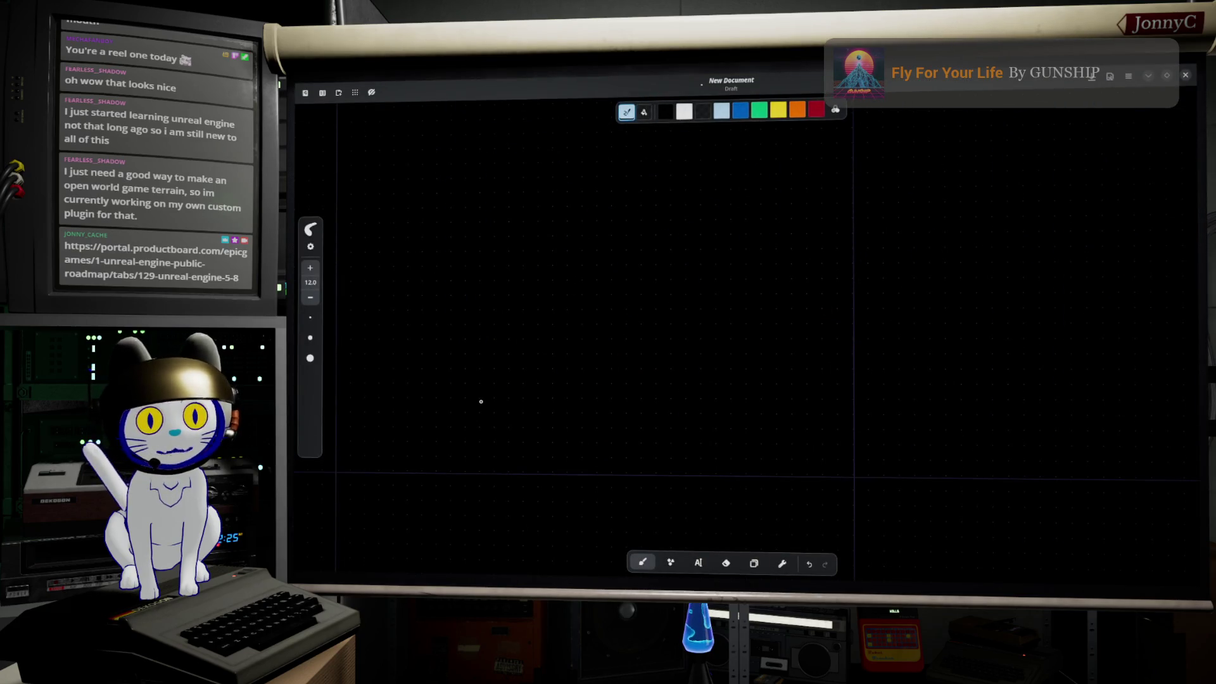